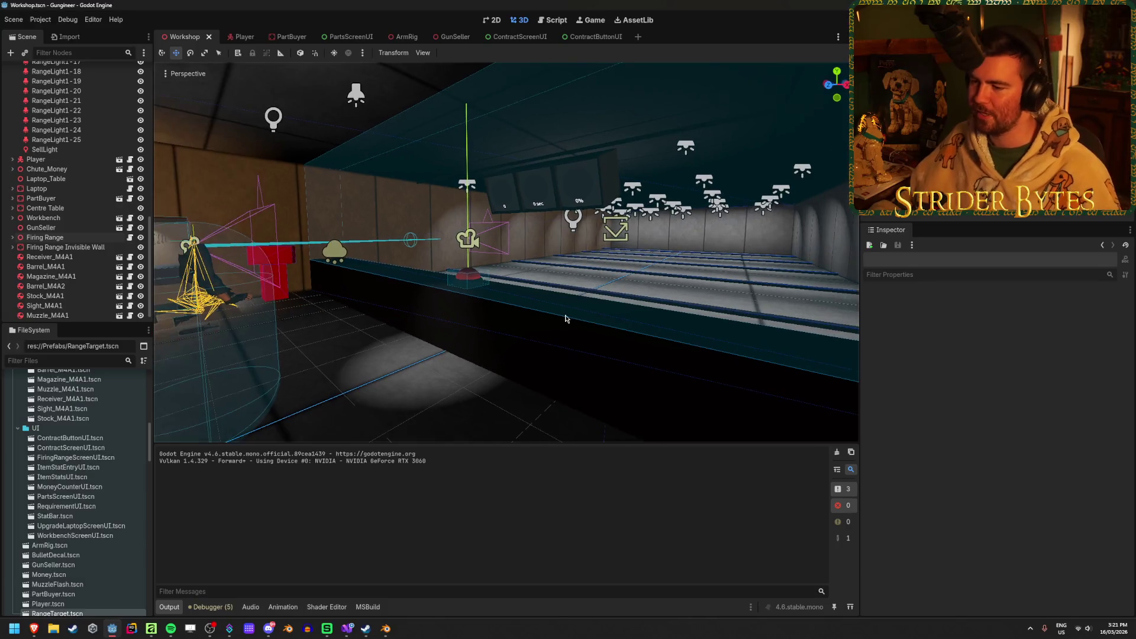
# Save the workshop scene before and after flying the view through the workshop
pyautogui.hotkey('ctrl', 's')
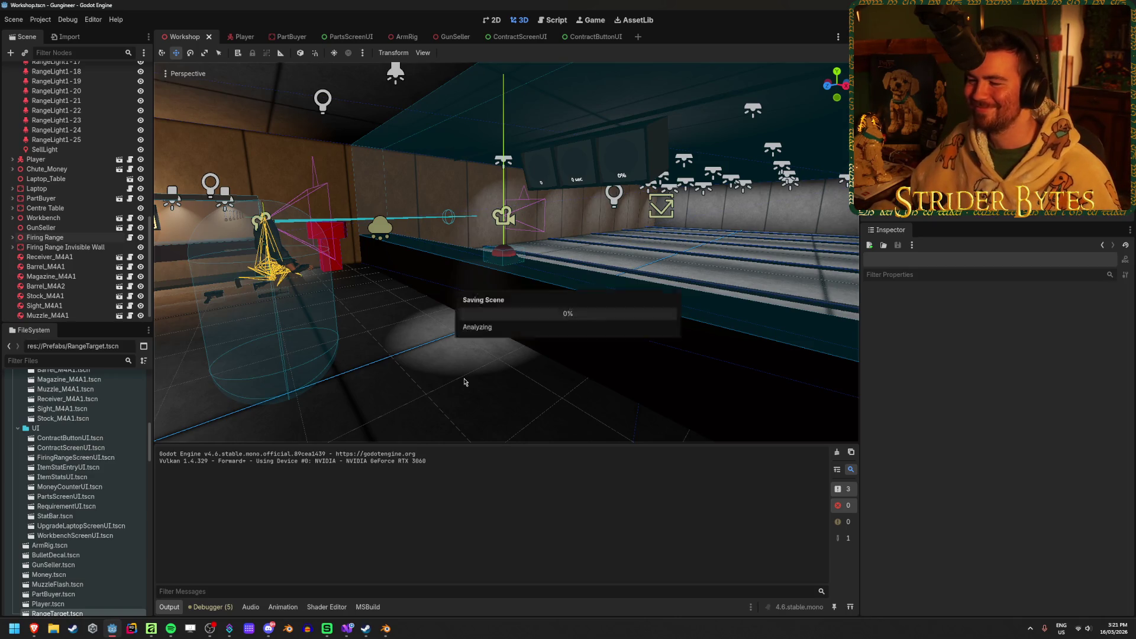
pyautogui.moveTo(508, 392)
pyautogui.mouseDown()
pyautogui.moveTo(565, 395)
pyautogui.moveTo(508, 388)
pyautogui.mouseUp()
pyautogui.hotkey('ctrl', 's')
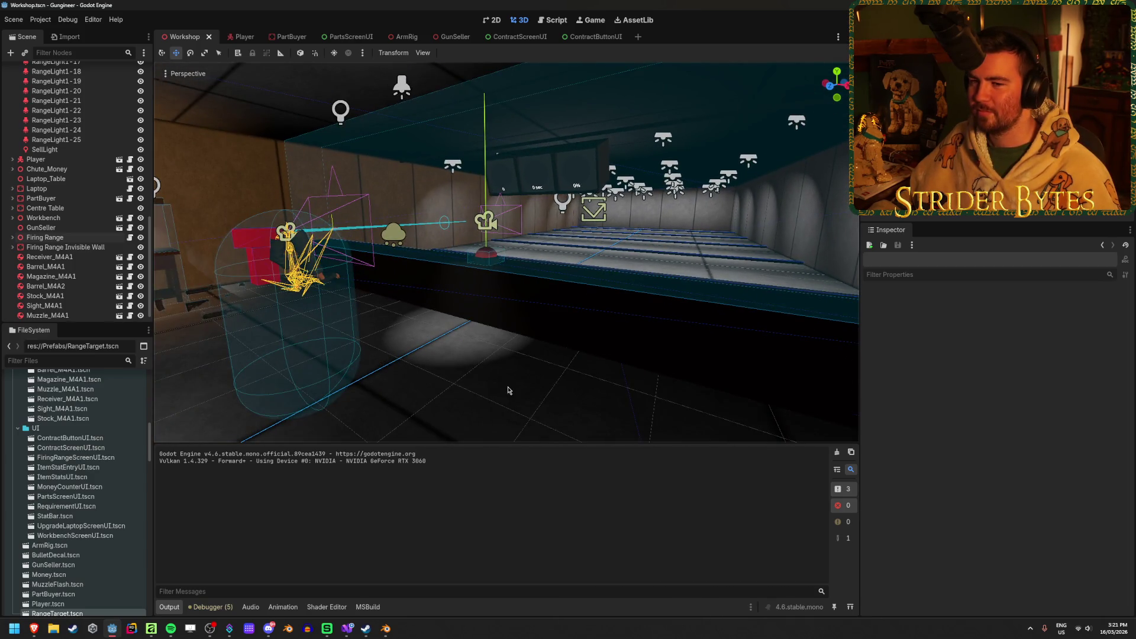
# Browse the Lighting spotlights, selecting SpotLight3D through SpotLight3D5 in turn
pyautogui.scroll(5, 67, 299)
pyautogui.scroll(3, 67, 298)
pyautogui.scroll(3, 71, 266)
pyautogui.click(78, 228)
pyautogui.click(77, 216)
pyautogui.click(81, 207)
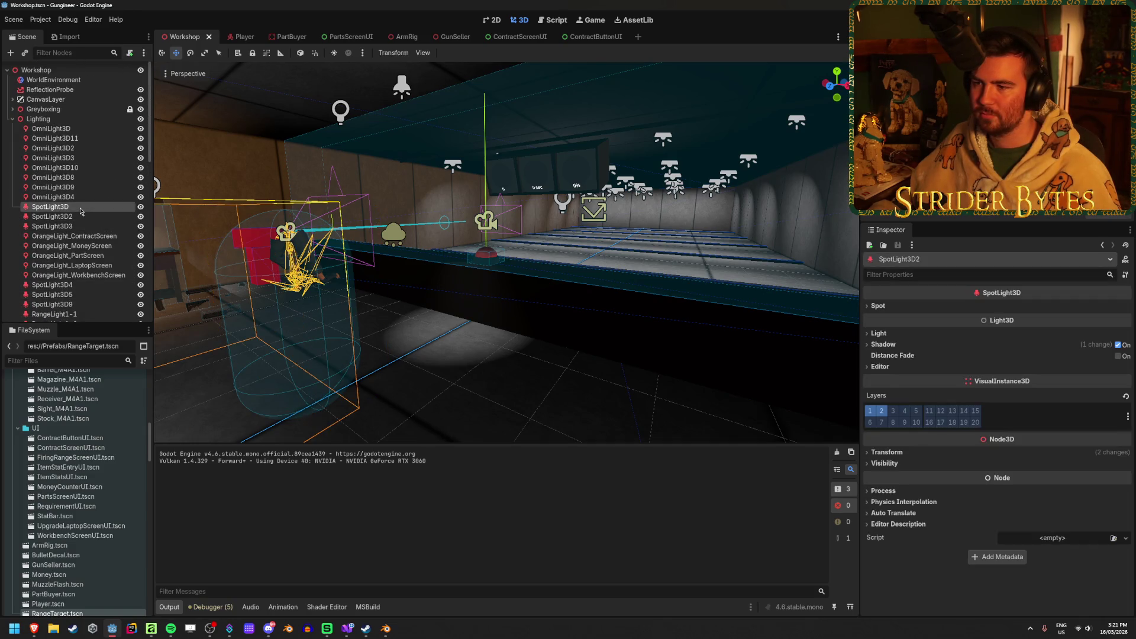
pyautogui.click(65, 285)
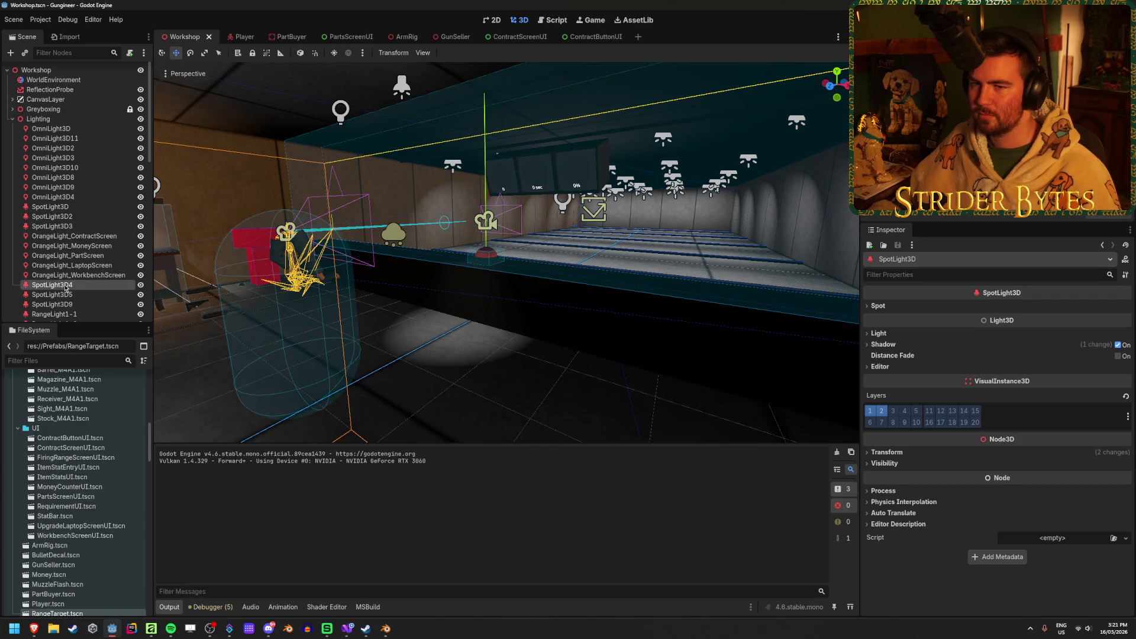
pyautogui.click(65, 294)
# Frame SpotLight3D5, hide SpotLight3D9 with its eye icon, and run the game
pyautogui.doubleClick(65, 294)
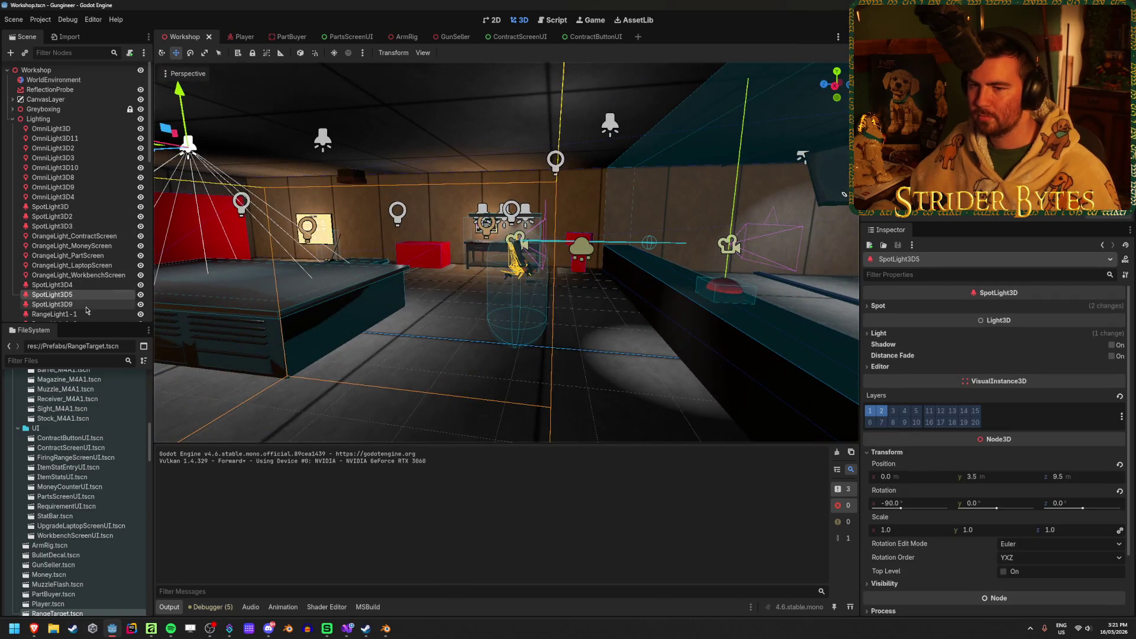
pyautogui.click(84, 305)
pyautogui.click(140, 304)
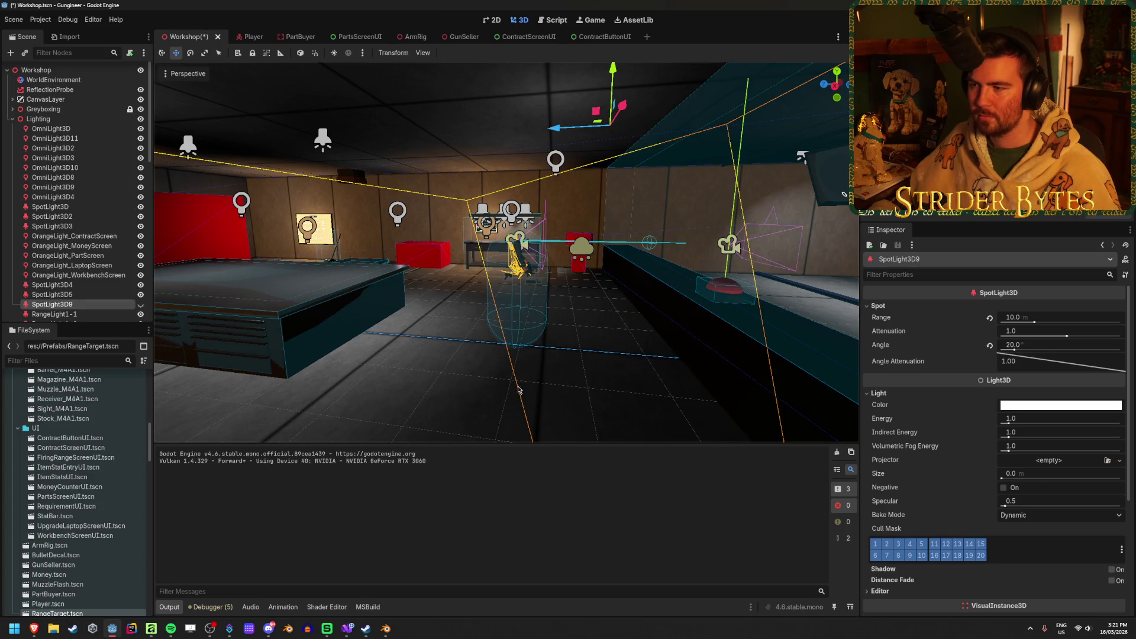
pyautogui.press('F5')
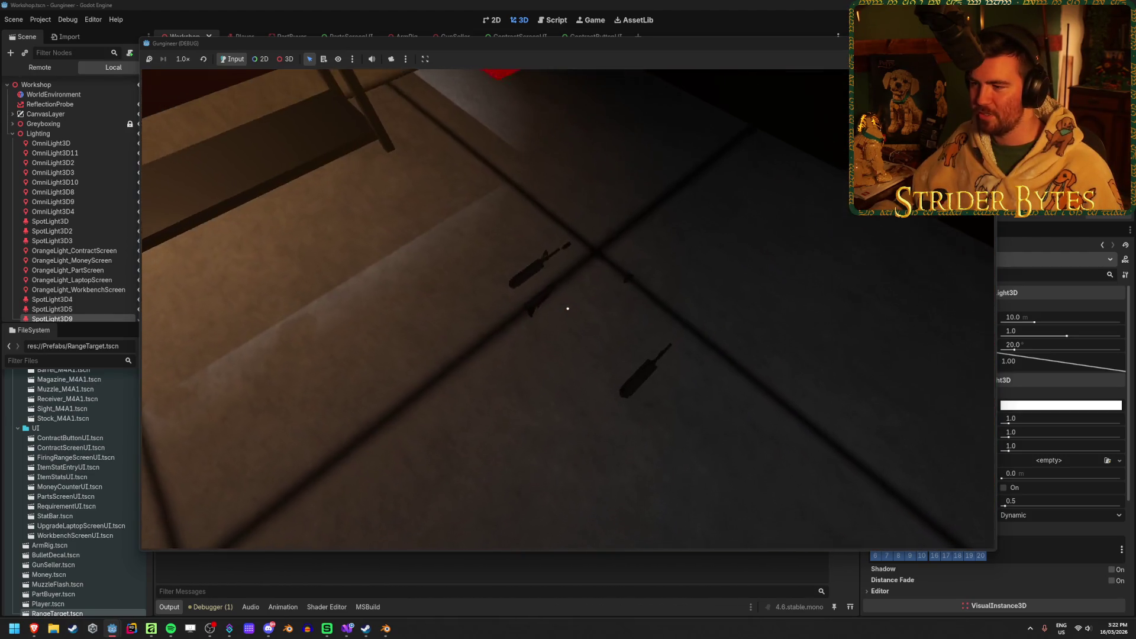
# Walk toward the firing range in game, stop it, and unhide SpotLight3D9
pyautogui.press('e')
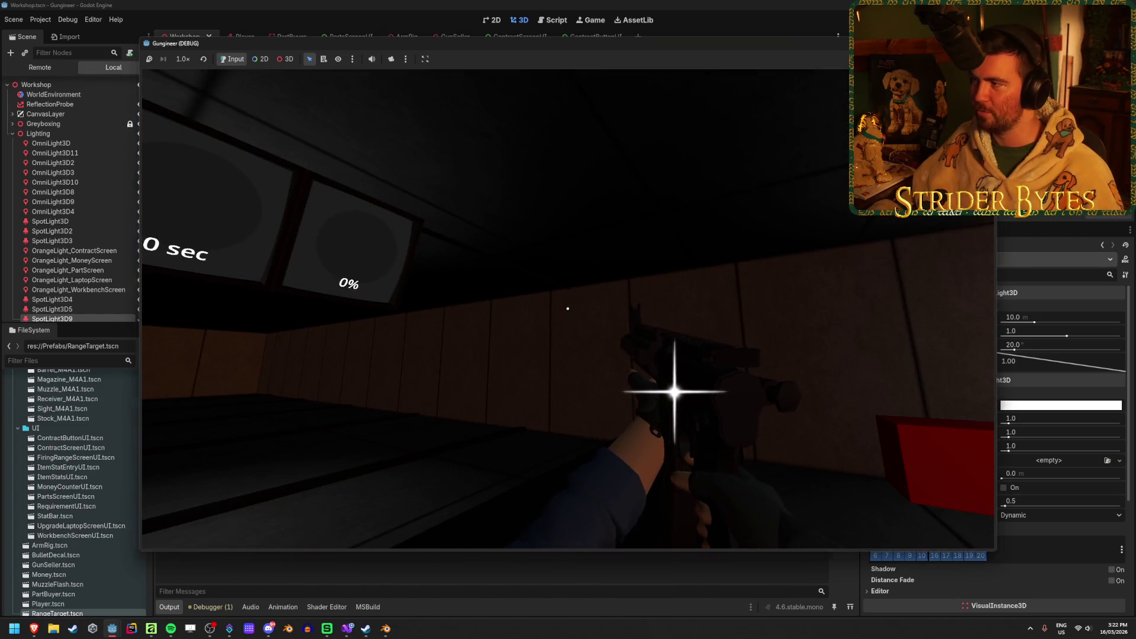
pyautogui.press('F8')
pyautogui.hotkey('ctrl', 's')
pyautogui.hotkey('ctrl', 'z')
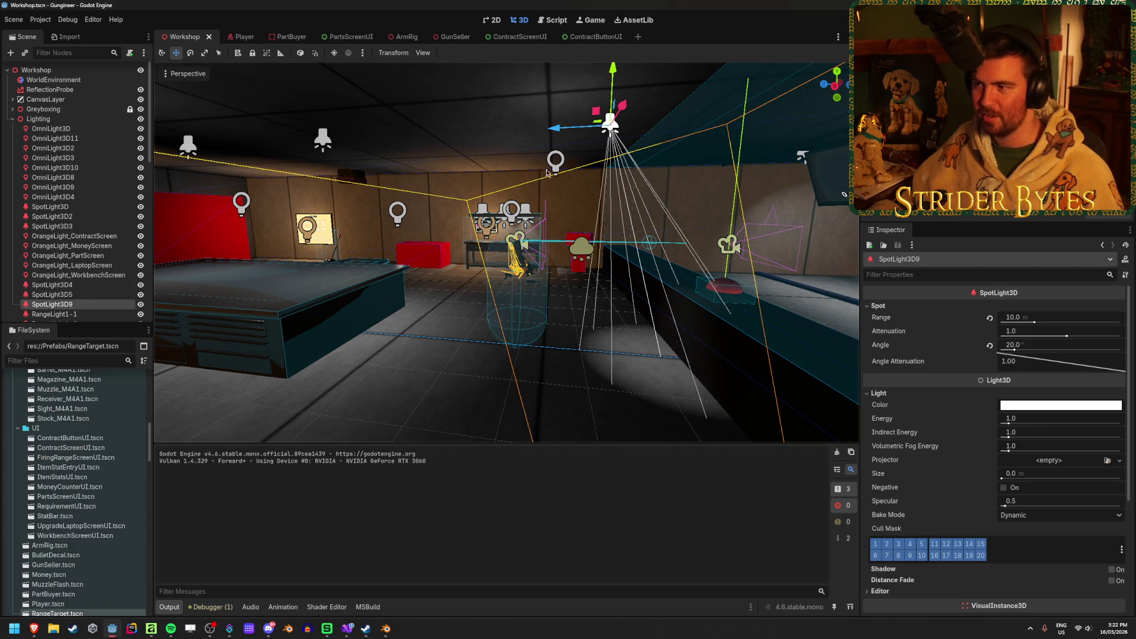
# Shift SpotLight3D9 along one axis and set its attenuation to 2.0 and spot angle to 30.0
pyautogui.moveTo(554, 135)
pyautogui.mouseDown()
pyautogui.moveTo(385, 135)
pyautogui.moveTo(464, 137)
pyautogui.mouseUp()
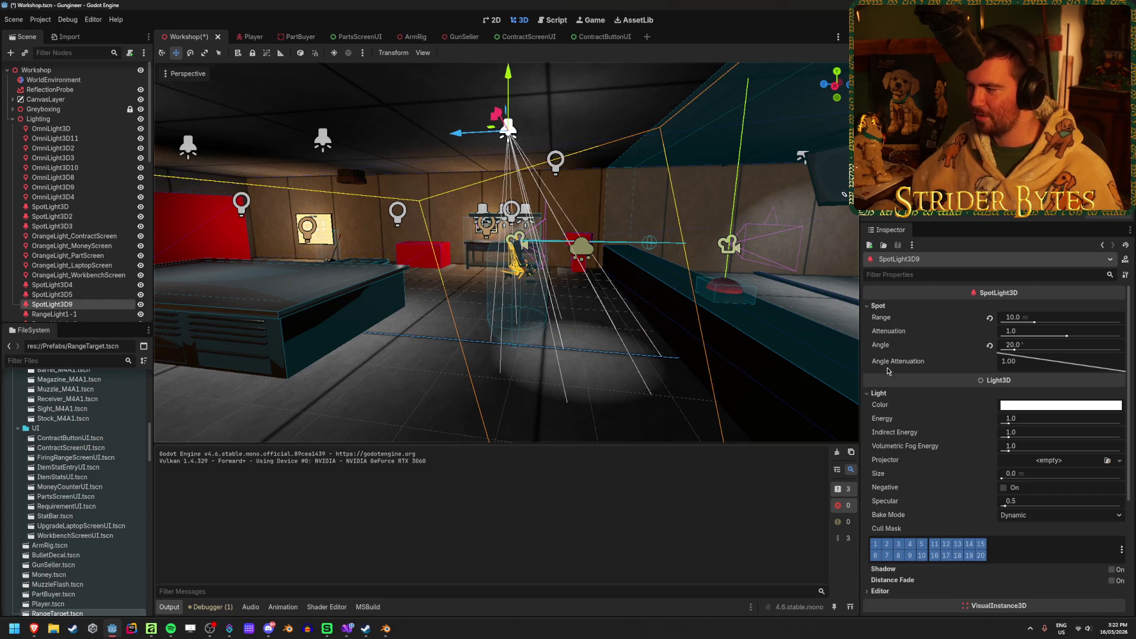
pyautogui.click(1043, 334)
pyautogui.write('2')
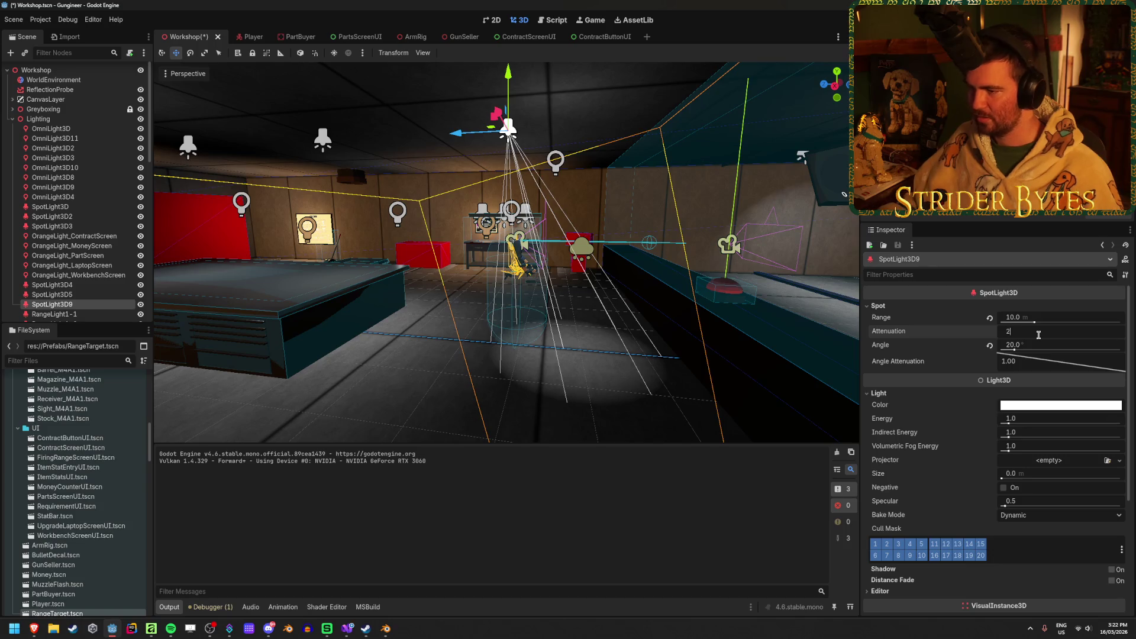
pyautogui.press('Return')
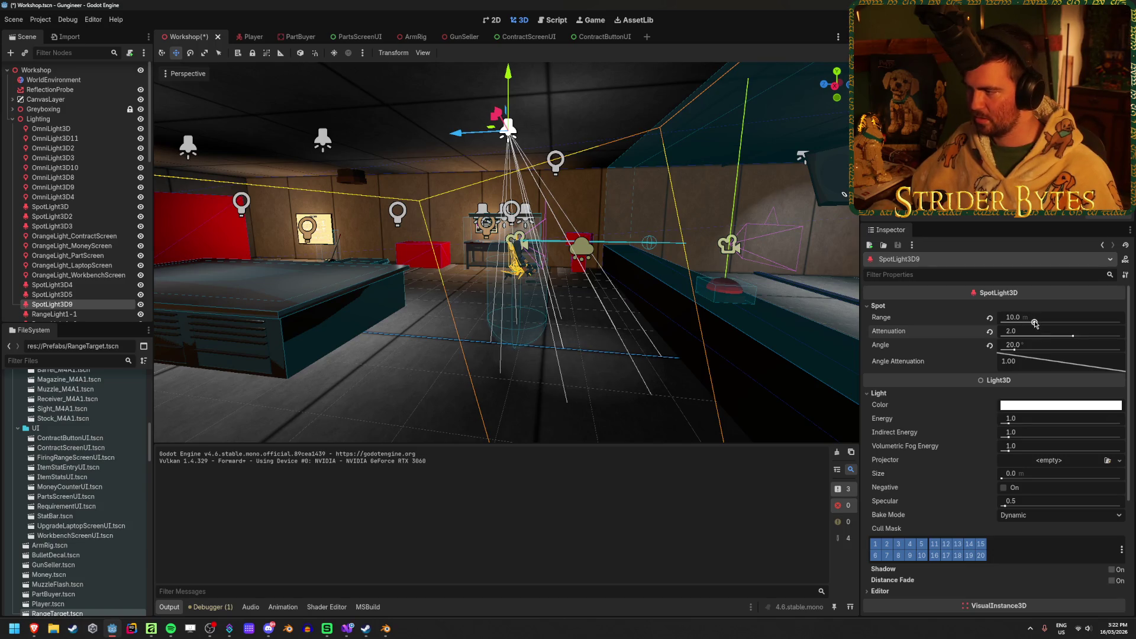
pyautogui.moveTo(1020, 351); pyautogui.dragTo(1026, 352)
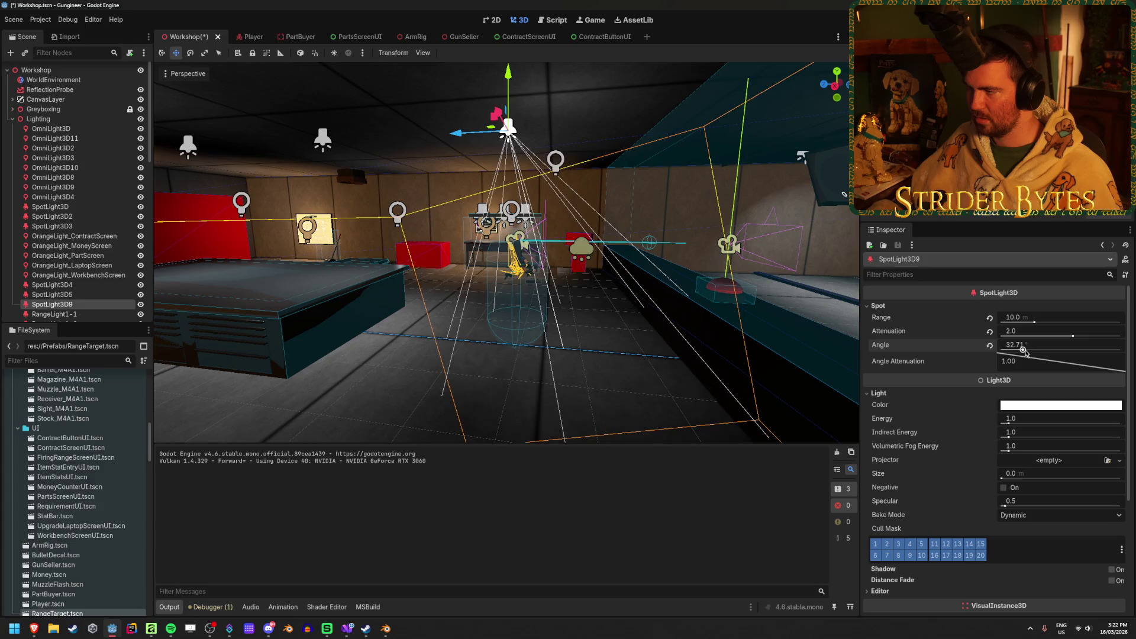
pyautogui.click(1054, 349)
pyautogui.write('30')
pyautogui.press('Return')
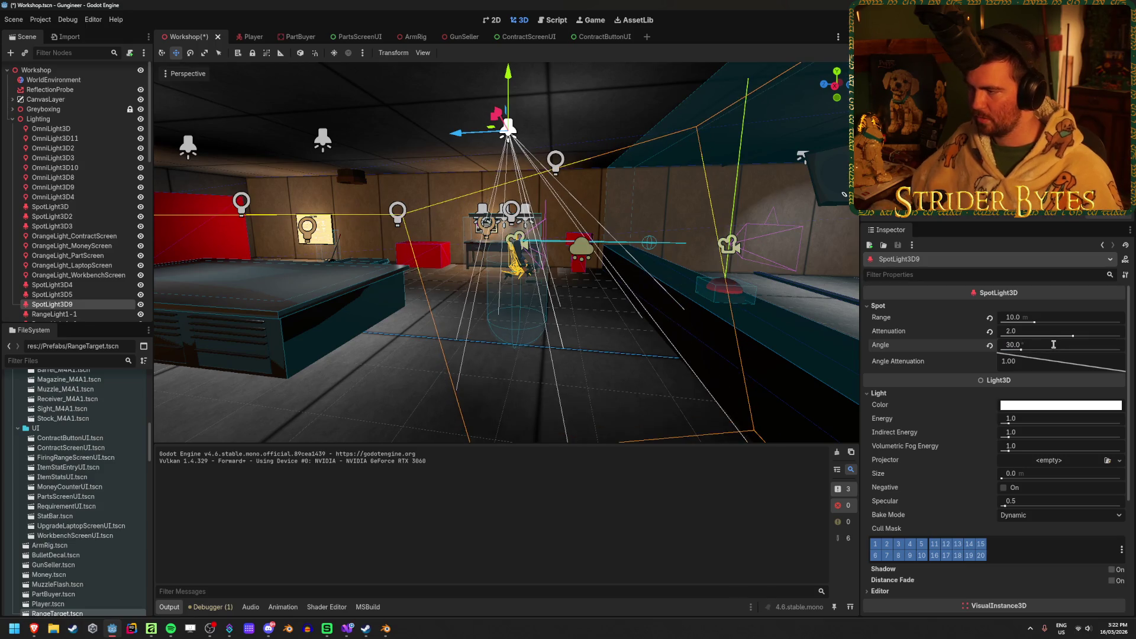
# Set SpotLight3D9's range back to 10.0 and deselect the light
pyautogui.moveTo(1020, 322); pyautogui.dragTo(1063, 314)
pyautogui.click(1063, 313)
pyautogui.write('10')
pyautogui.press('Return')
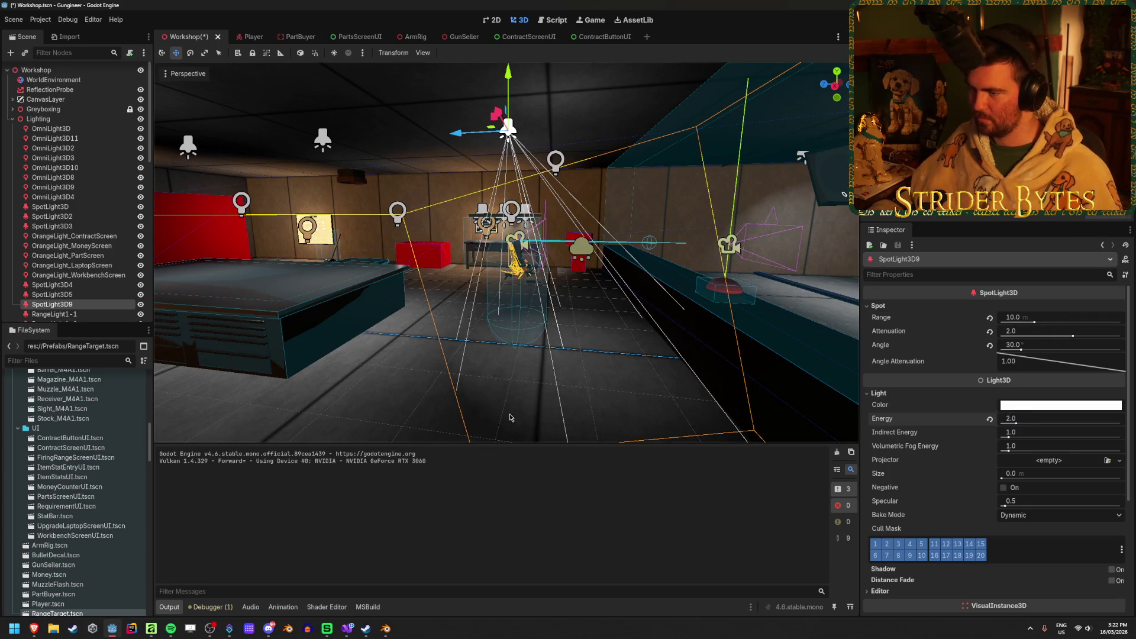
pyautogui.press('Escape')
# Save the Workshop scene, run the game to view the relit range, then stop it with F8
pyautogui.hotkey('ctrl', 's')
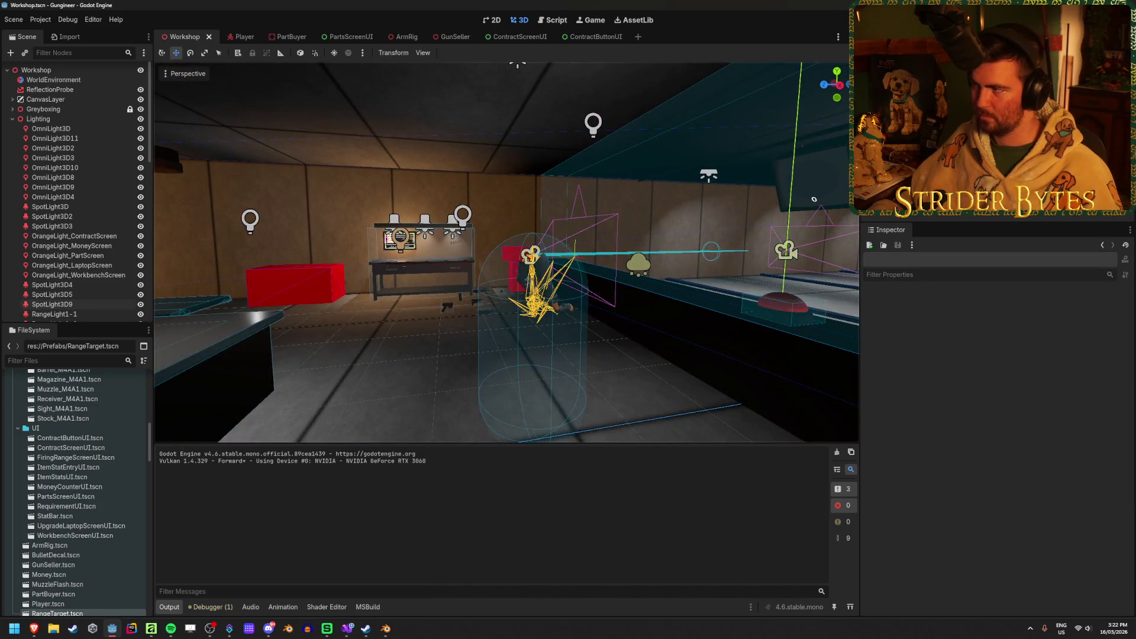
pyautogui.press('F5')
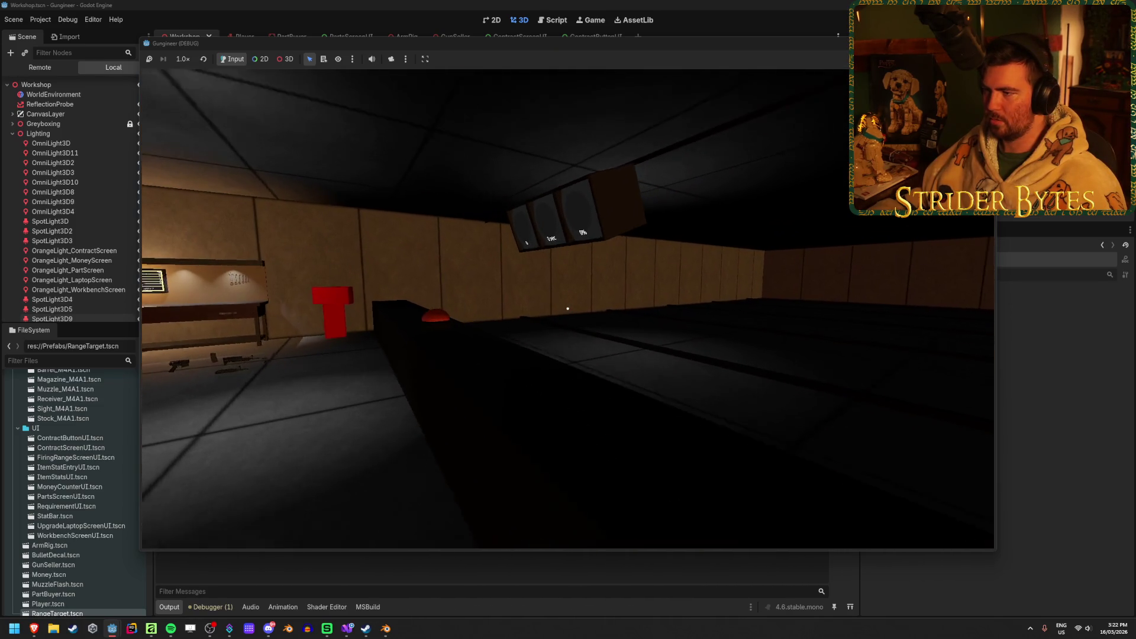
pyautogui.press('F8')
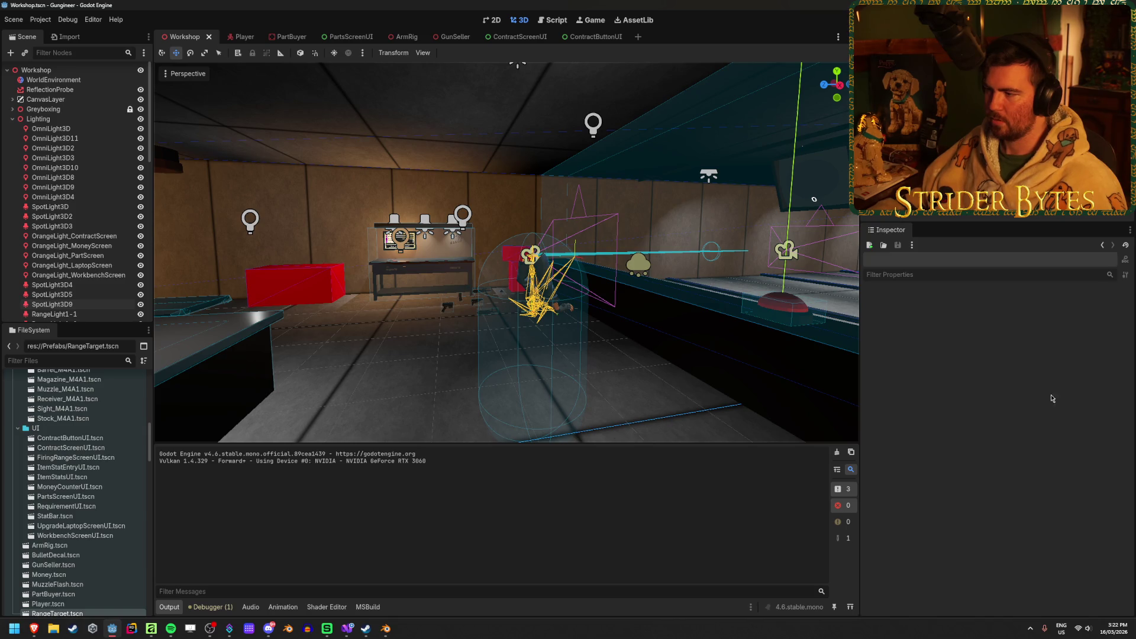
pyautogui.moveTo(737, 371); pyautogui.dragTo(414, 331)
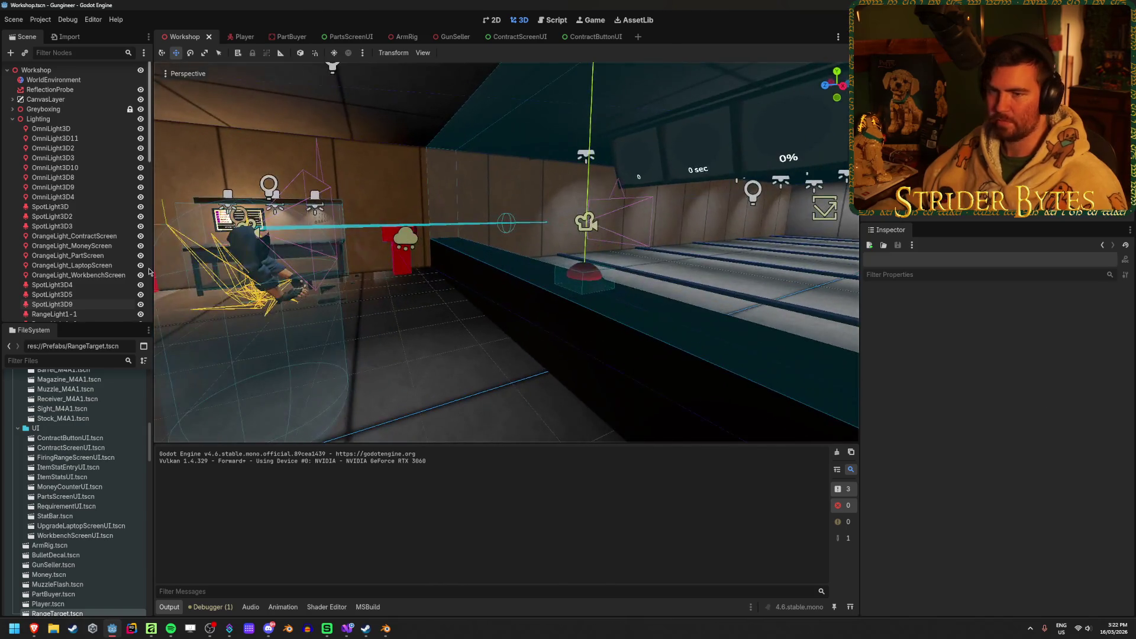
# Shift-select RangeLight1-1 through RangeLight1-25 and hide them all with the eye icon
pyautogui.scroll(-5, 111, 254)
pyautogui.click(57, 157)
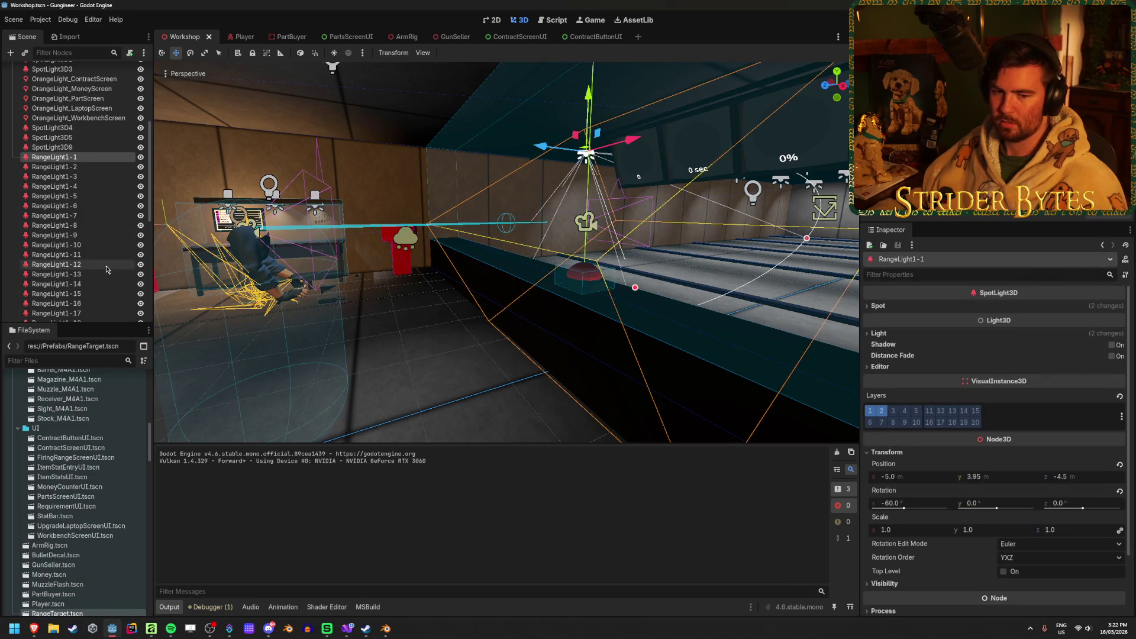
pyautogui.scroll(-4, 78, 247)
pyautogui.scroll(-1, 77, 248)
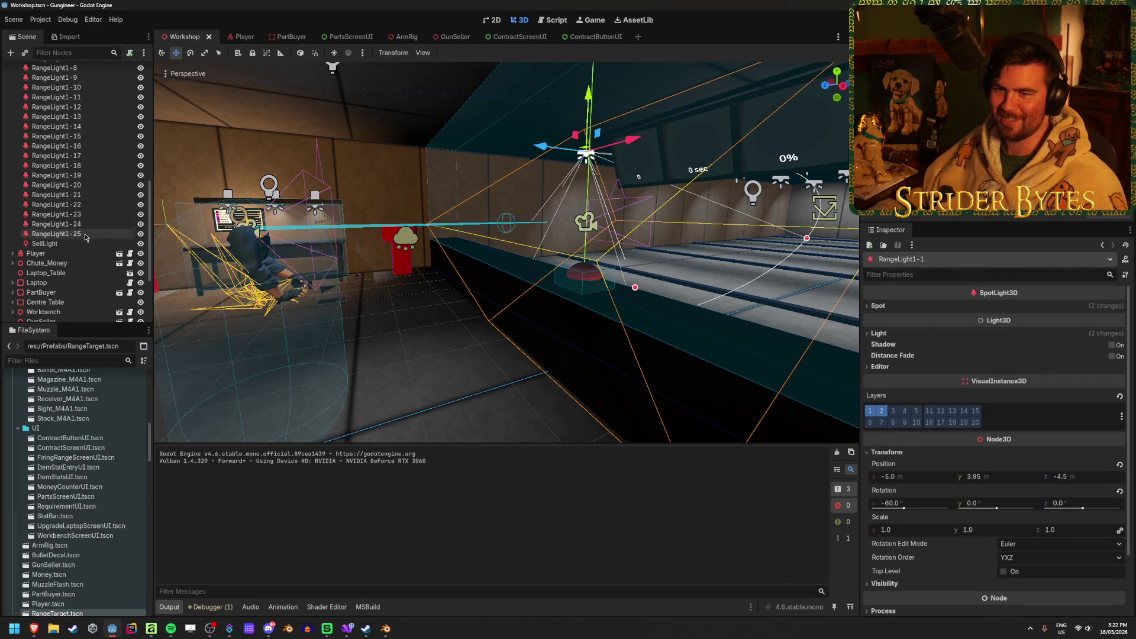
pyautogui.keyDown('shift'); pyautogui.click(71, 234); pyautogui.keyUp('shift')
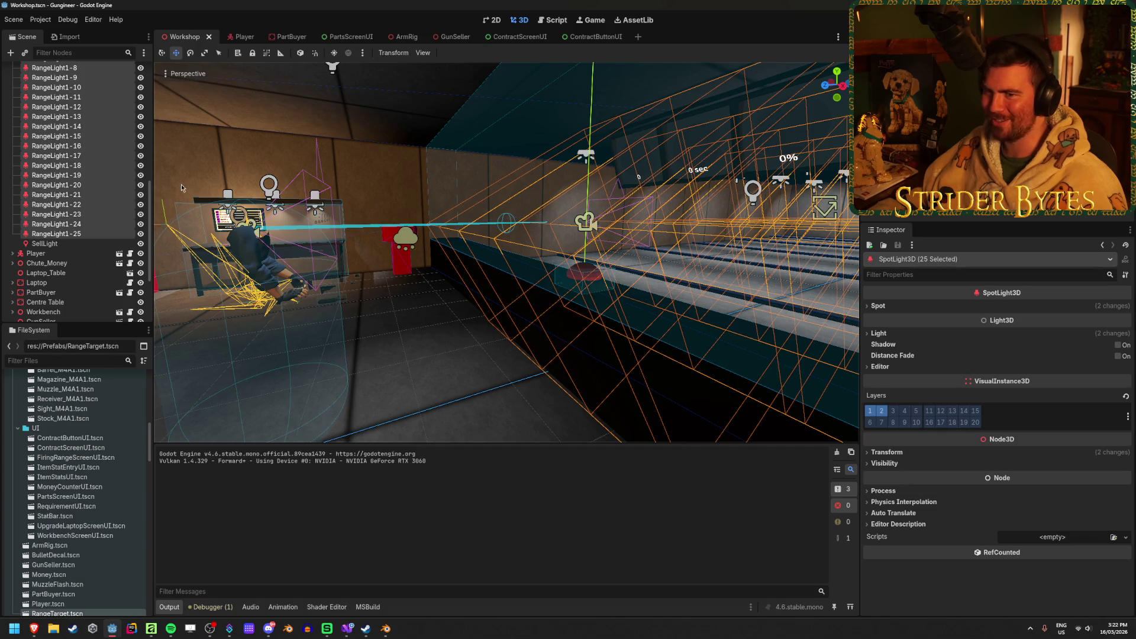
pyautogui.click(140, 234)
pyautogui.click(186, 236)
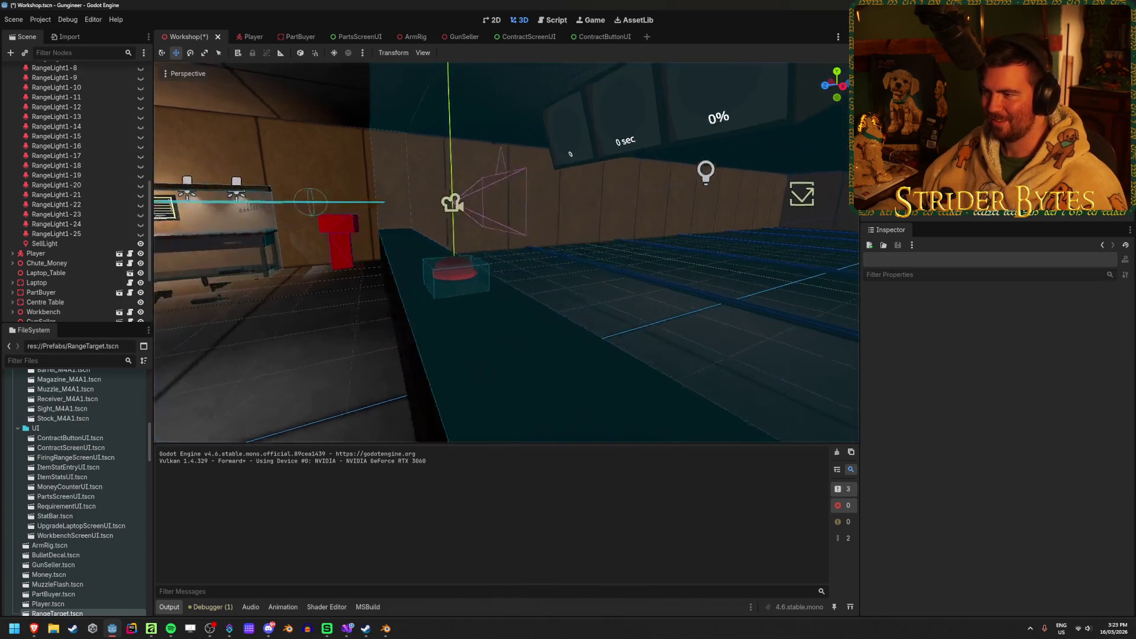
pyautogui.scroll(5, 77, 177)
# Select SpotLight3D9 and fly the view backward and up to show the whole room
pyautogui.click(52, 147)
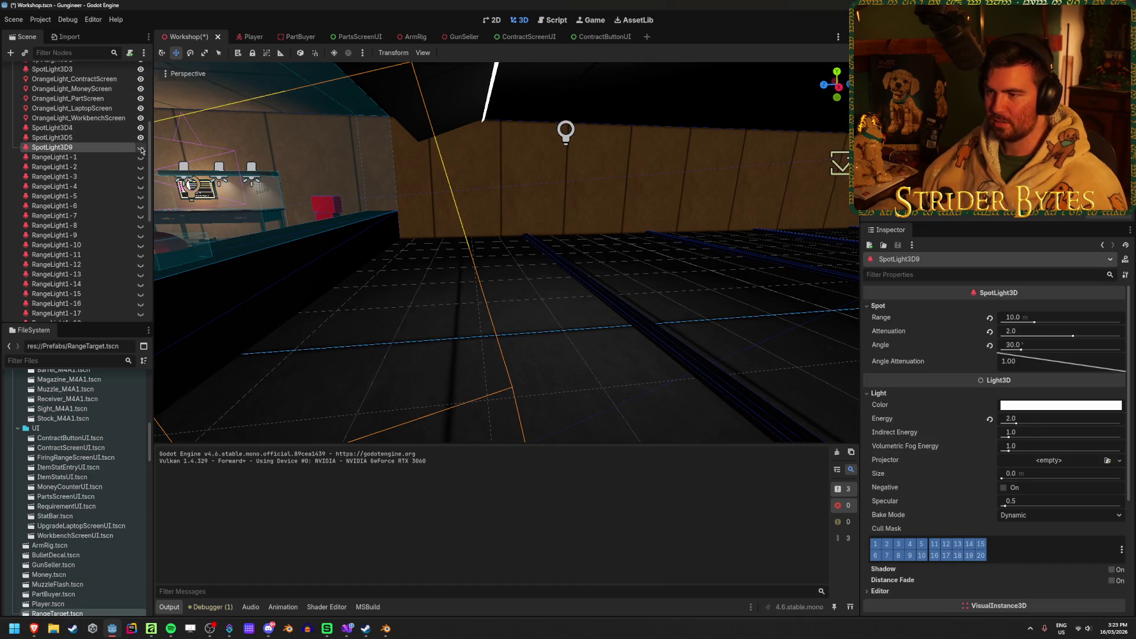
pyautogui.press('s')
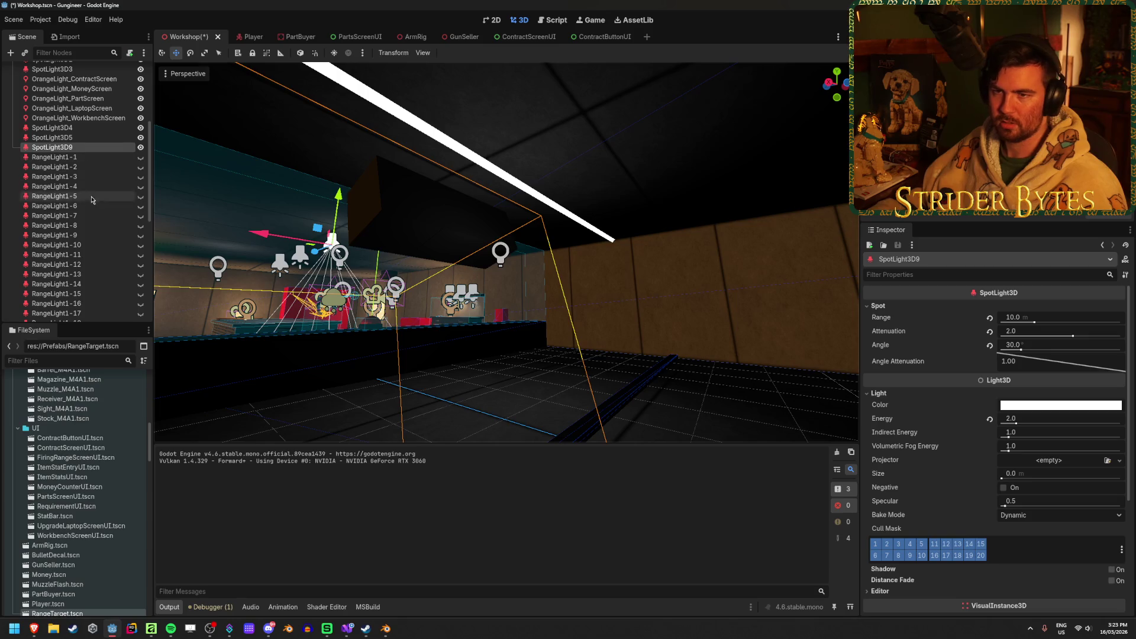
pyautogui.scroll(5, 90, 232)
pyautogui.scroll(8, 757, 155)
pyautogui.press('s')
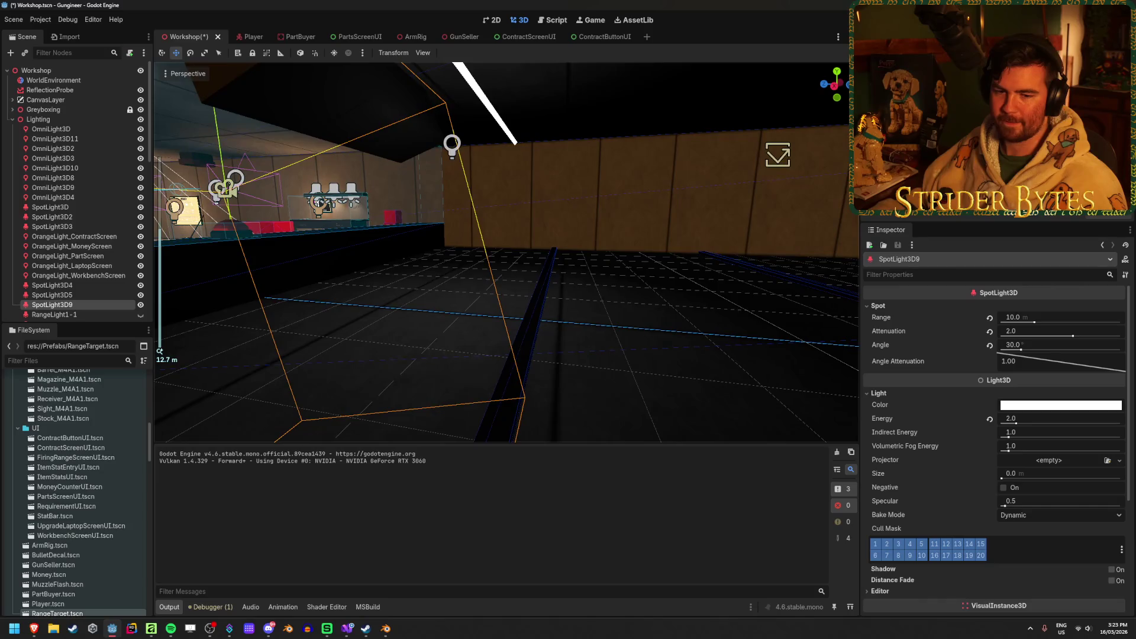
pyautogui.press('e')
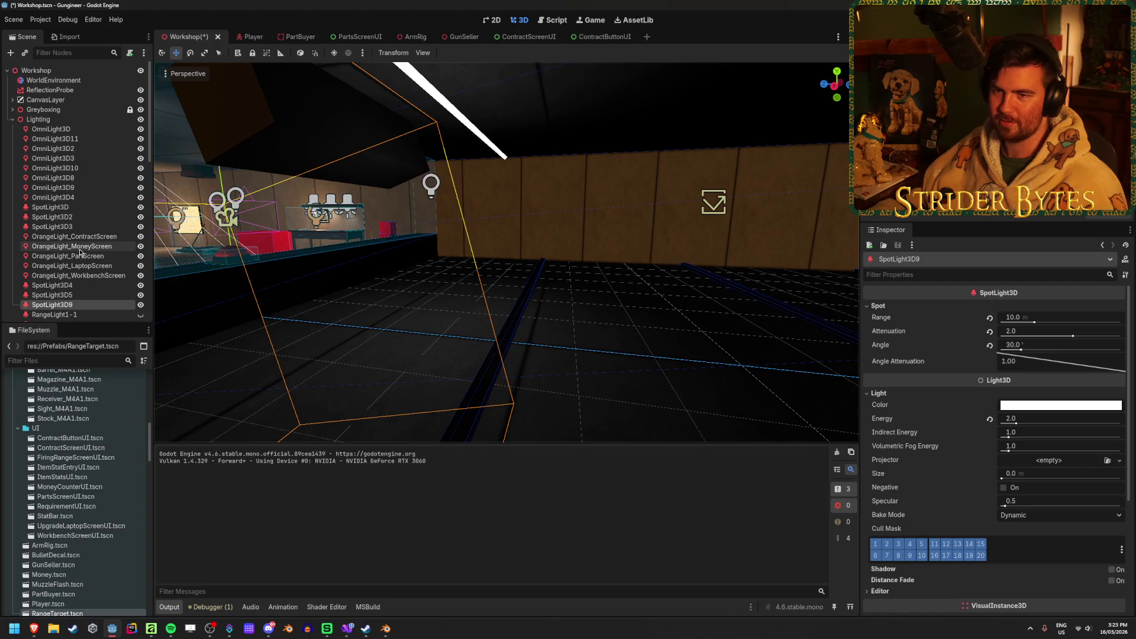
# Expand and re-collapse the Greyboxing group, then collapse the Lighting group
pyautogui.click(12, 110)
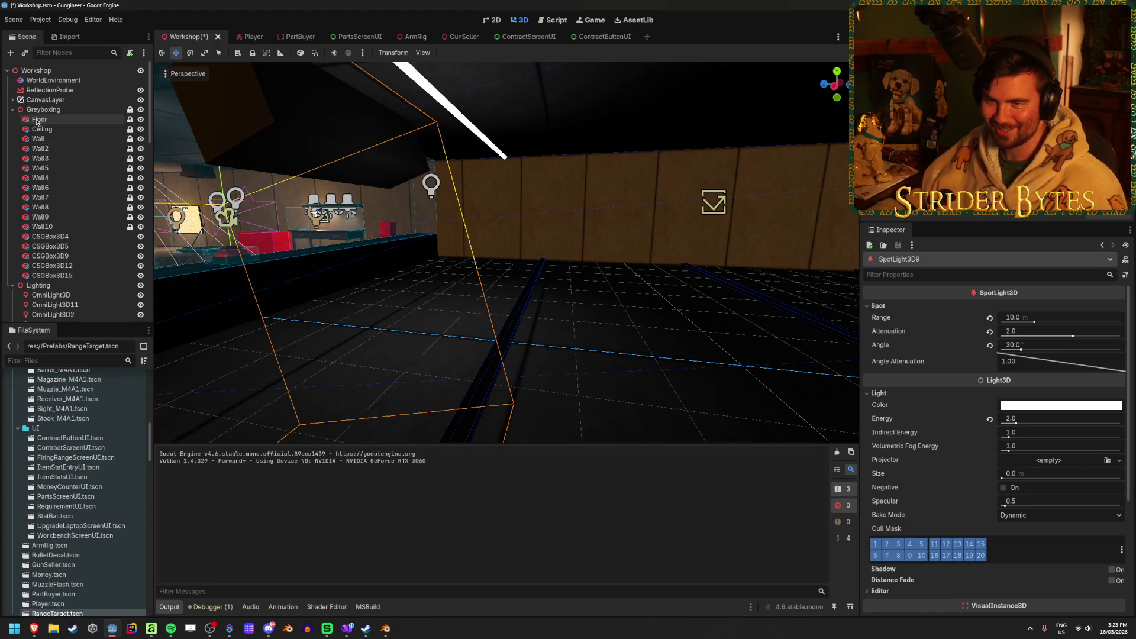
pyautogui.click(13, 109)
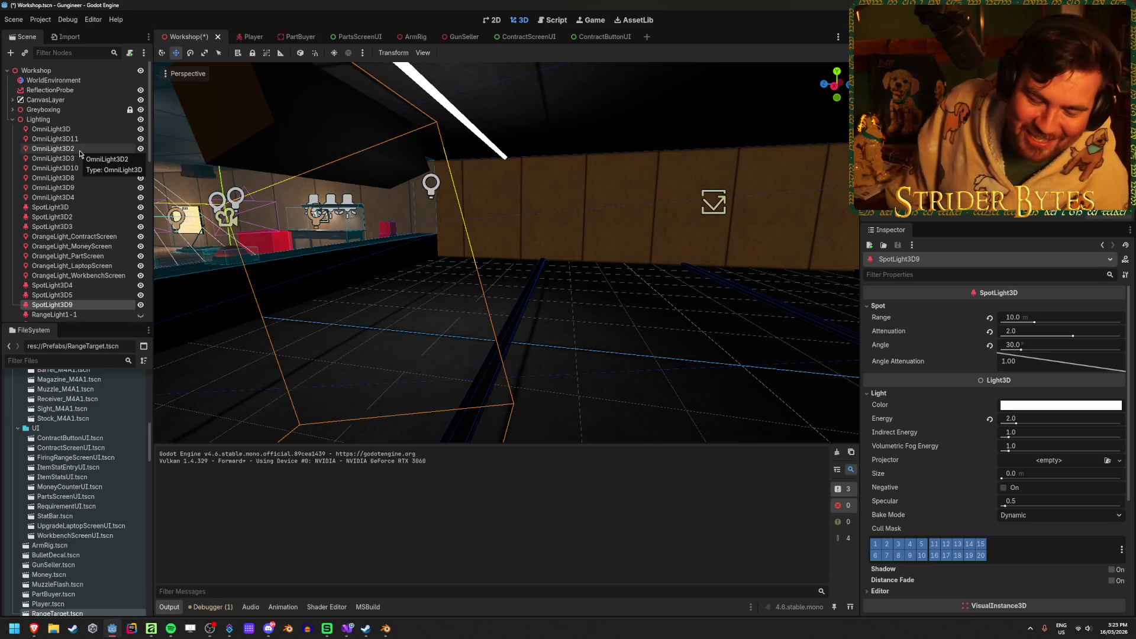
pyautogui.scroll(-10, 79, 151)
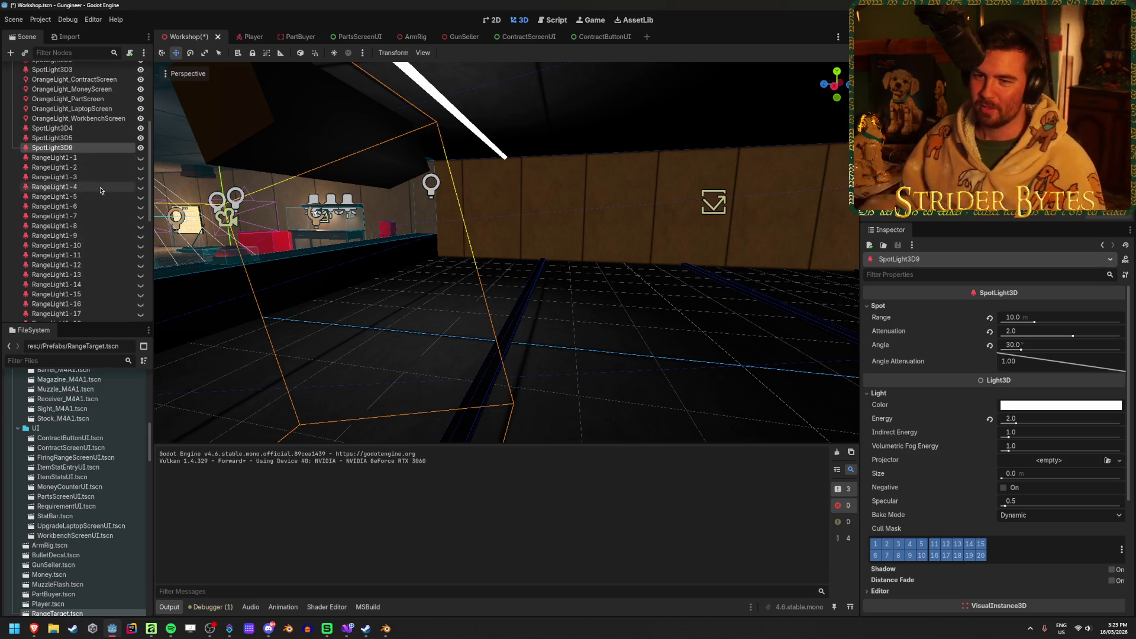
pyautogui.scroll(10, 89, 194)
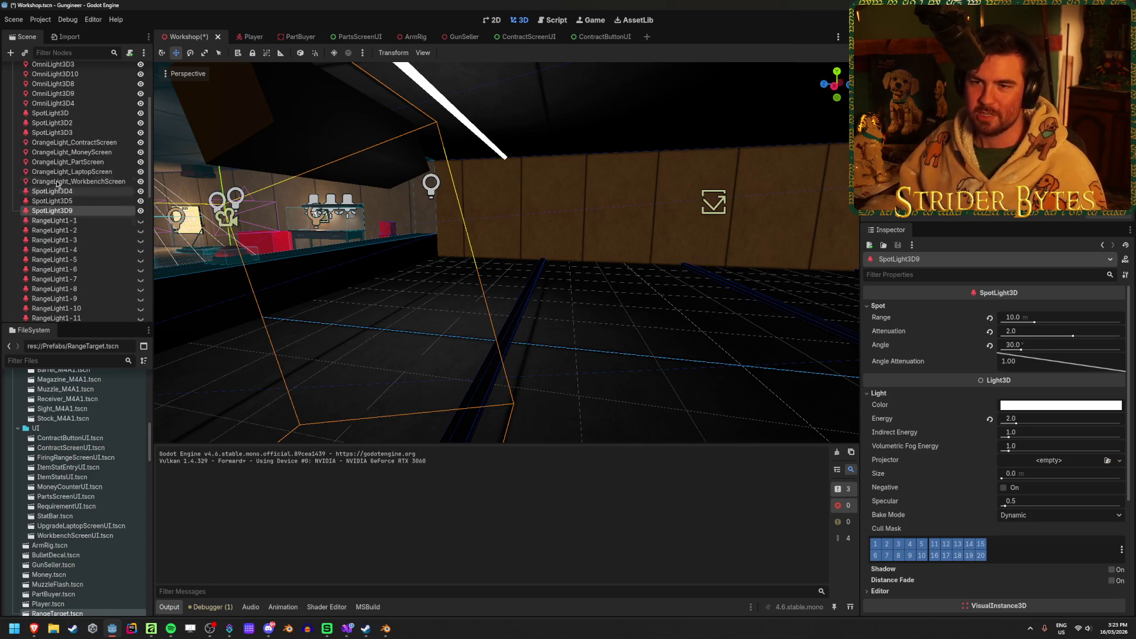
pyautogui.scroll(5, 34, 225)
pyautogui.click(12, 119)
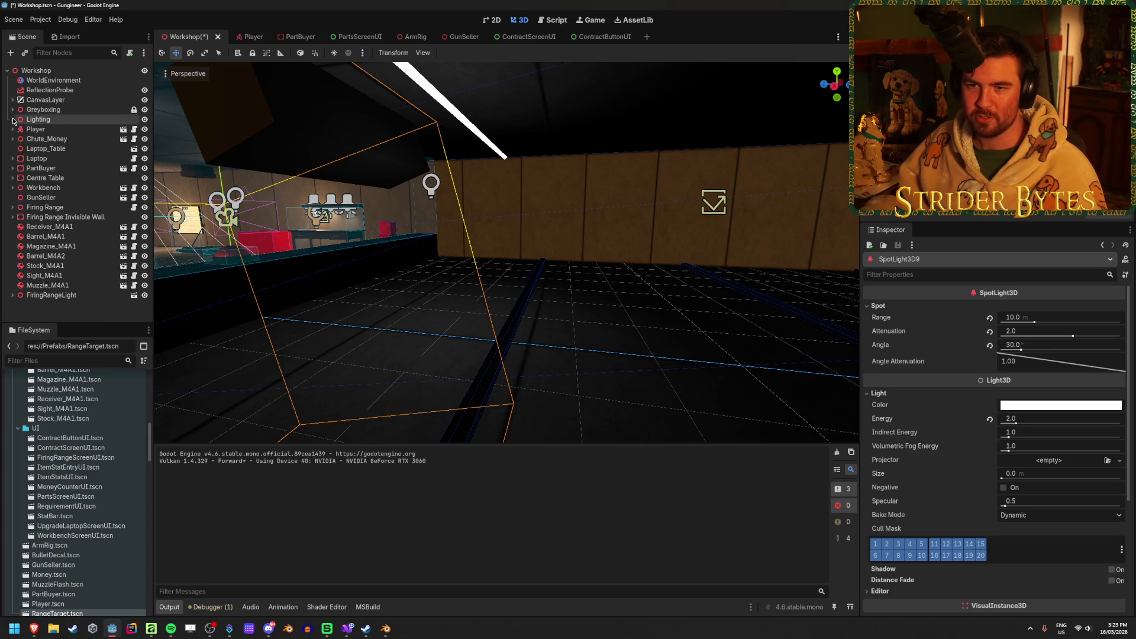
# Clear the node selection in the Scene dock and save the Workshop scene with Ctrl+S
pyautogui.click(65, 310)
pyautogui.hotkey('ctrl', 's')
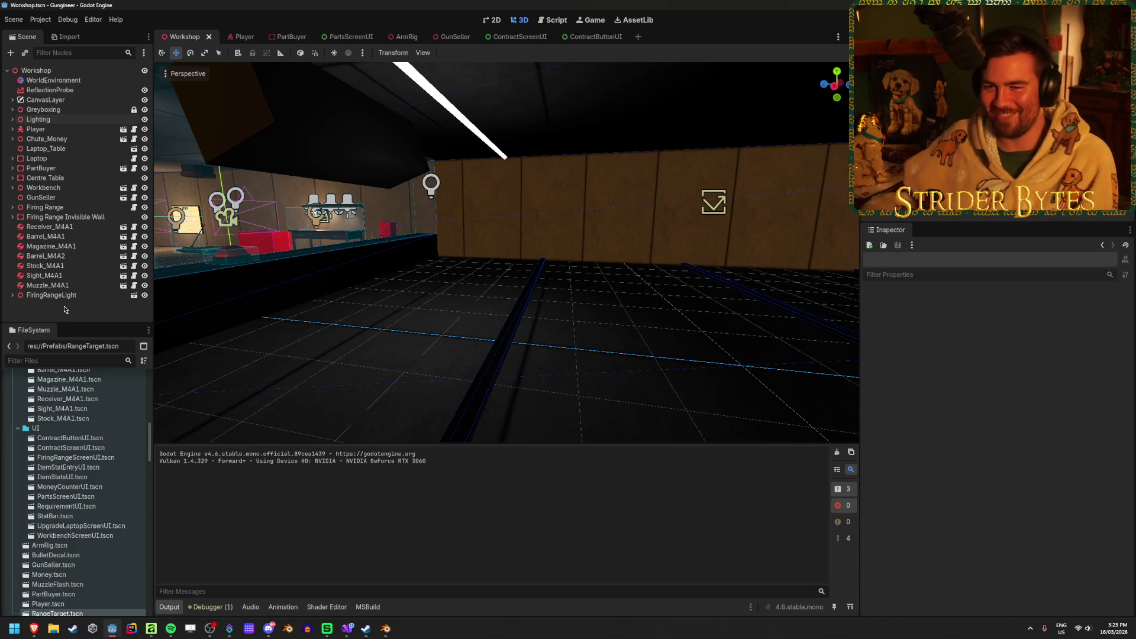
# Expand Firing Range and collapse its PowerTV, SpeedTV, AccuracyTV and three SubViewport children
pyautogui.click(12, 208)
pyautogui.click(18, 227)
pyautogui.click(18, 236)
pyautogui.click(17, 246)
pyautogui.click(18, 265)
pyautogui.click(18, 276)
pyautogui.click(17, 285)
pyautogui.scroll(-3, 16, 284)
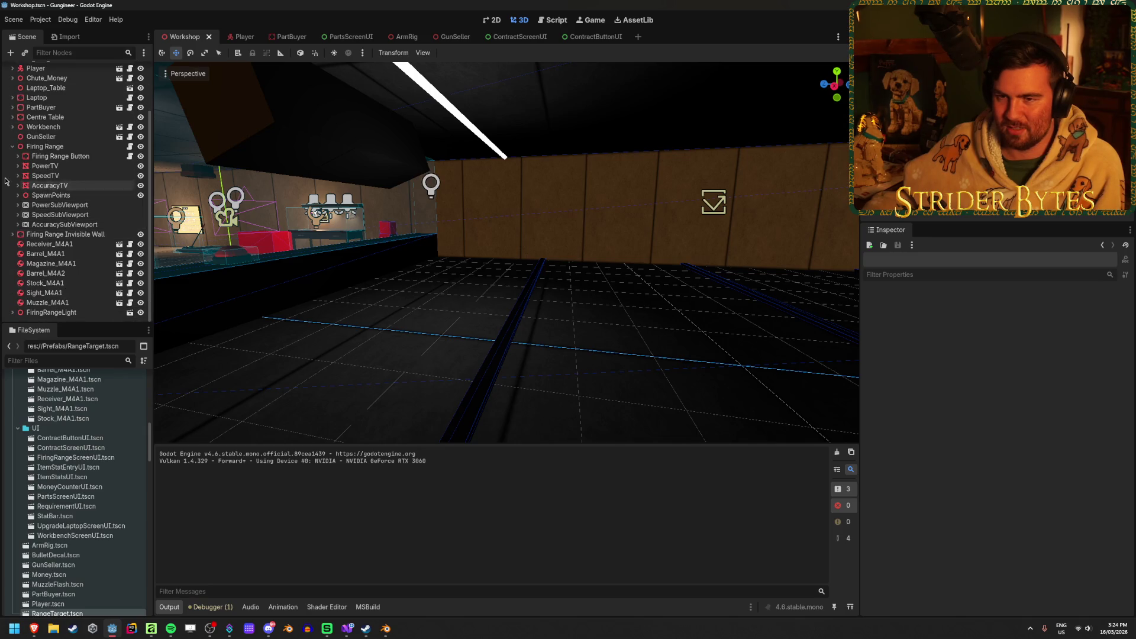
# Hide the FiringRangeLight strip over the range and save the Workshop scene
pyautogui.click(461, 118)
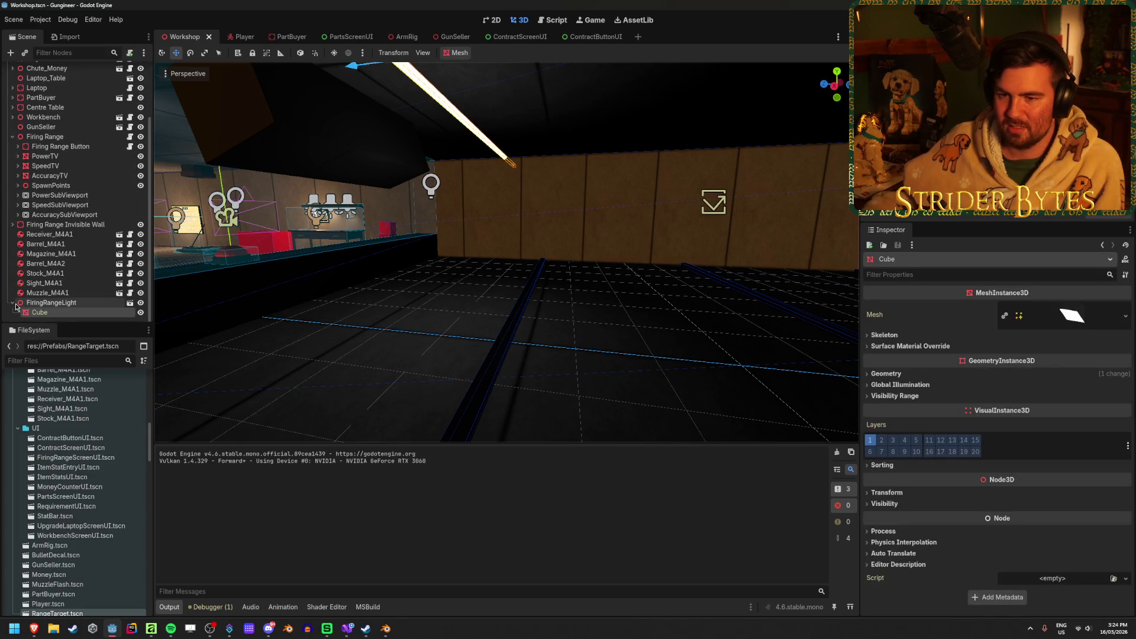
pyautogui.click(12, 304)
pyautogui.click(141, 313)
pyautogui.press('f')
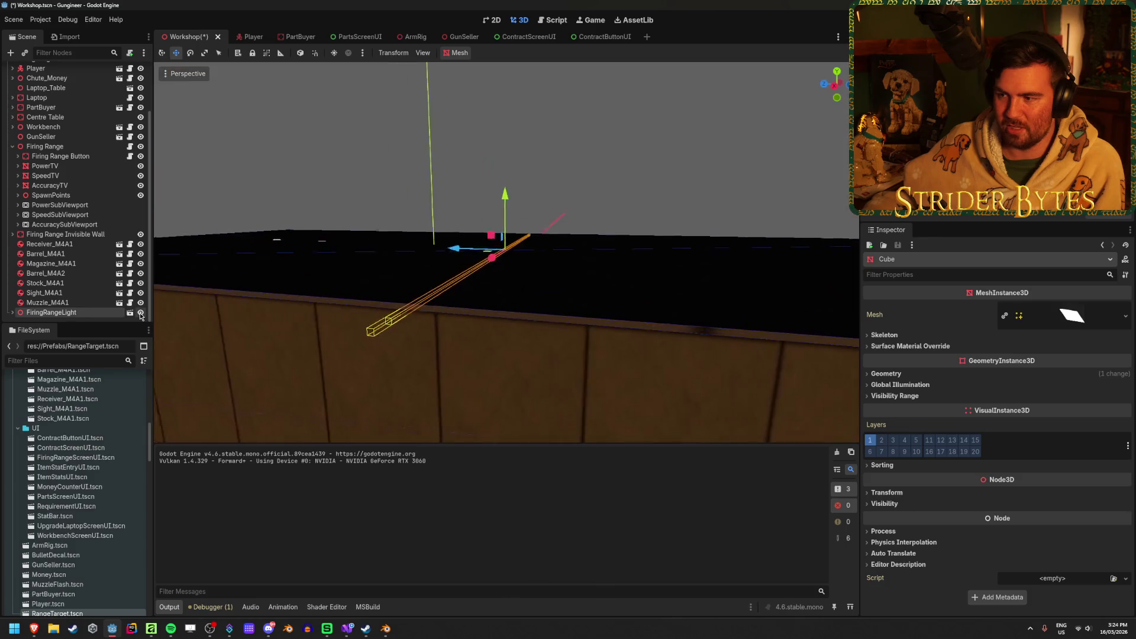
pyautogui.scroll(-6, 633, 323)
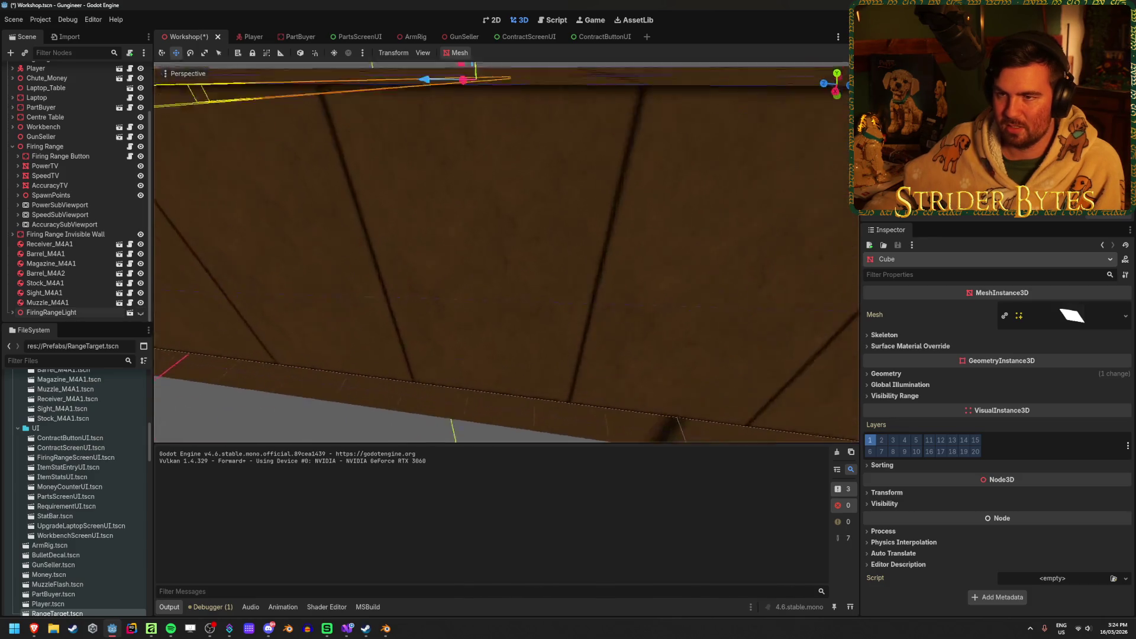
pyautogui.click(633, 324)
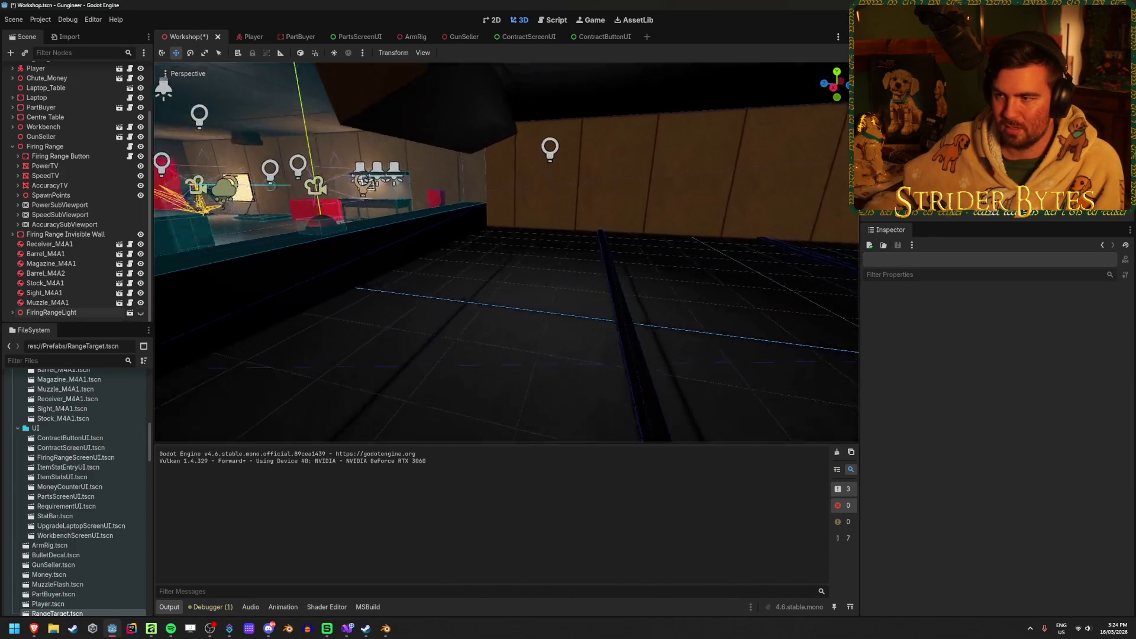
pyautogui.hotkey('ctrl', 's')
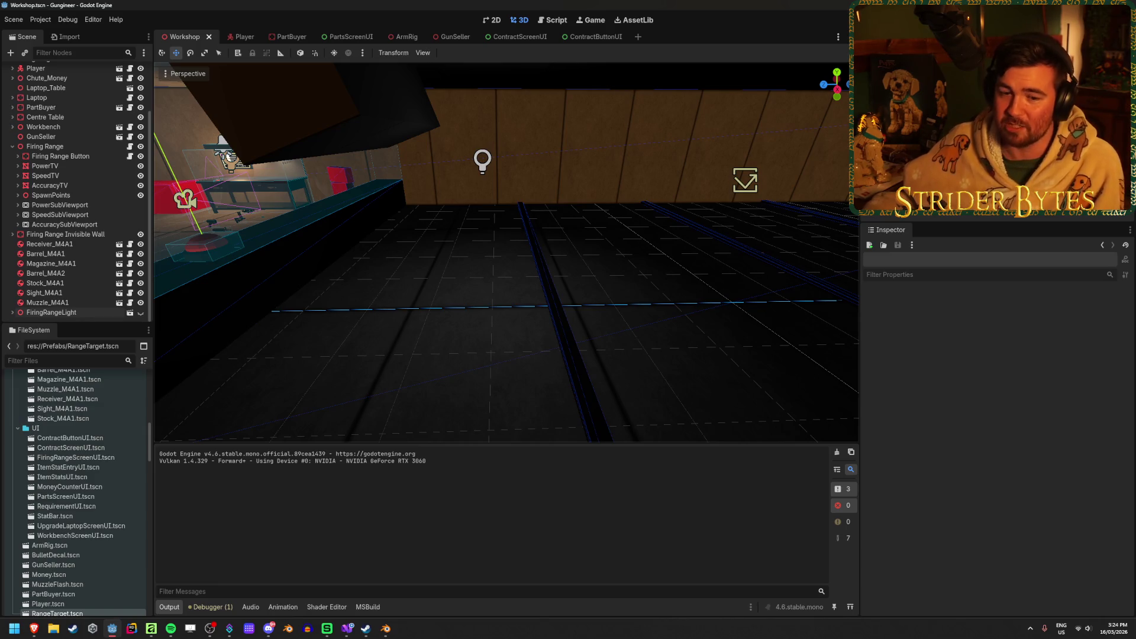
# Delete the OmniLight3D above the firing-range bench
pyautogui.moveTo(407, 306); pyautogui.dragTo(412, 265)
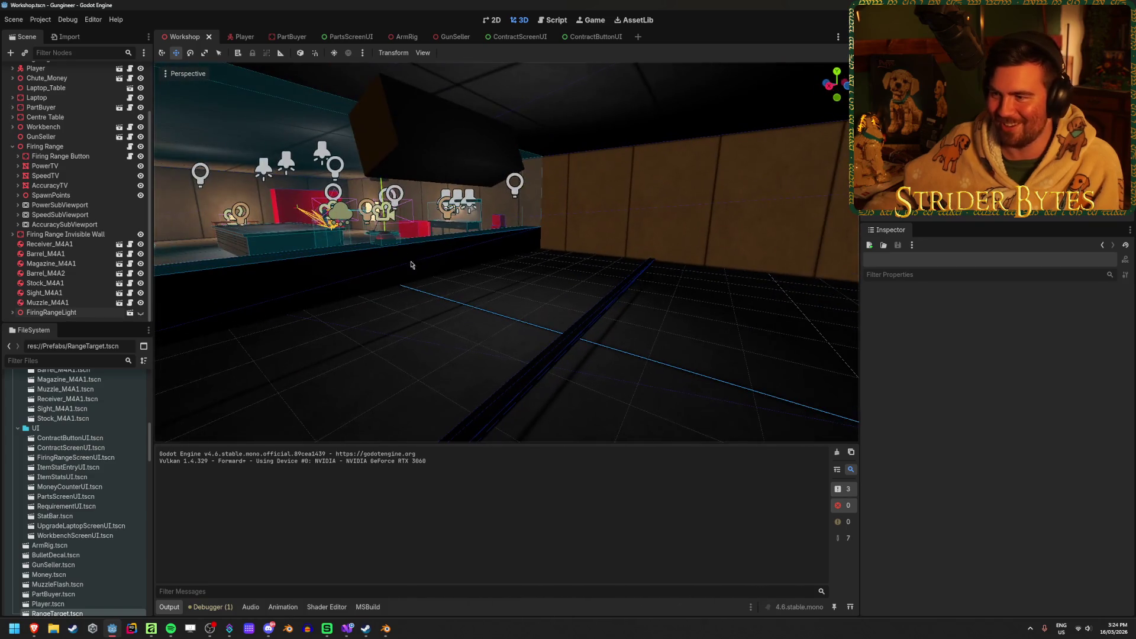
pyautogui.click(515, 187)
pyautogui.scroll(2, 75, 189)
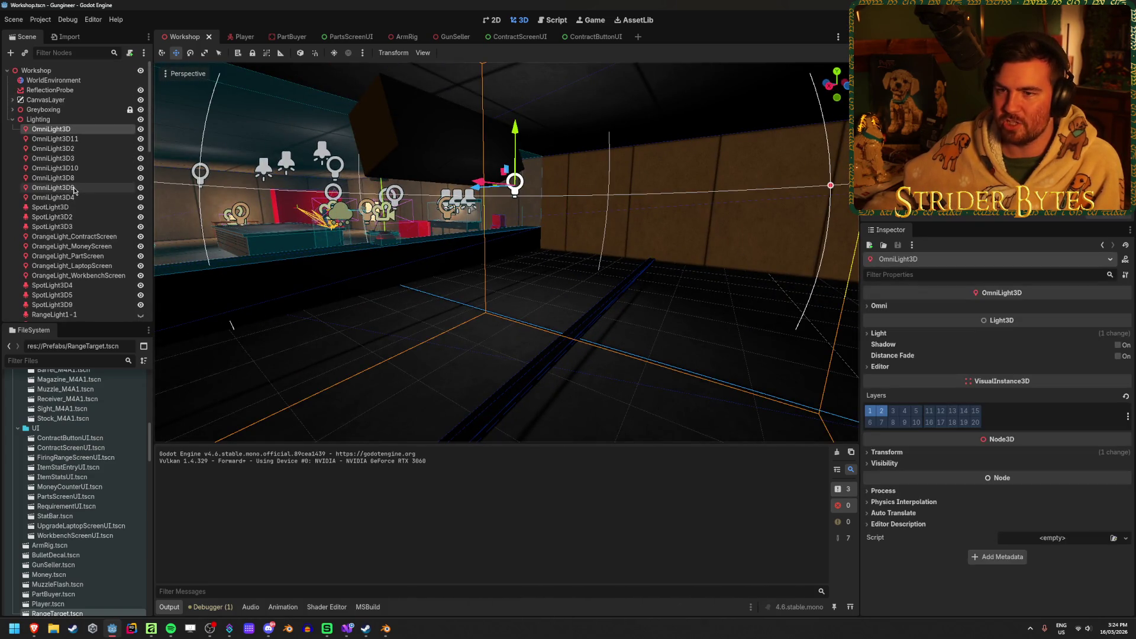
pyautogui.press('Delete')
pyautogui.press('Return')
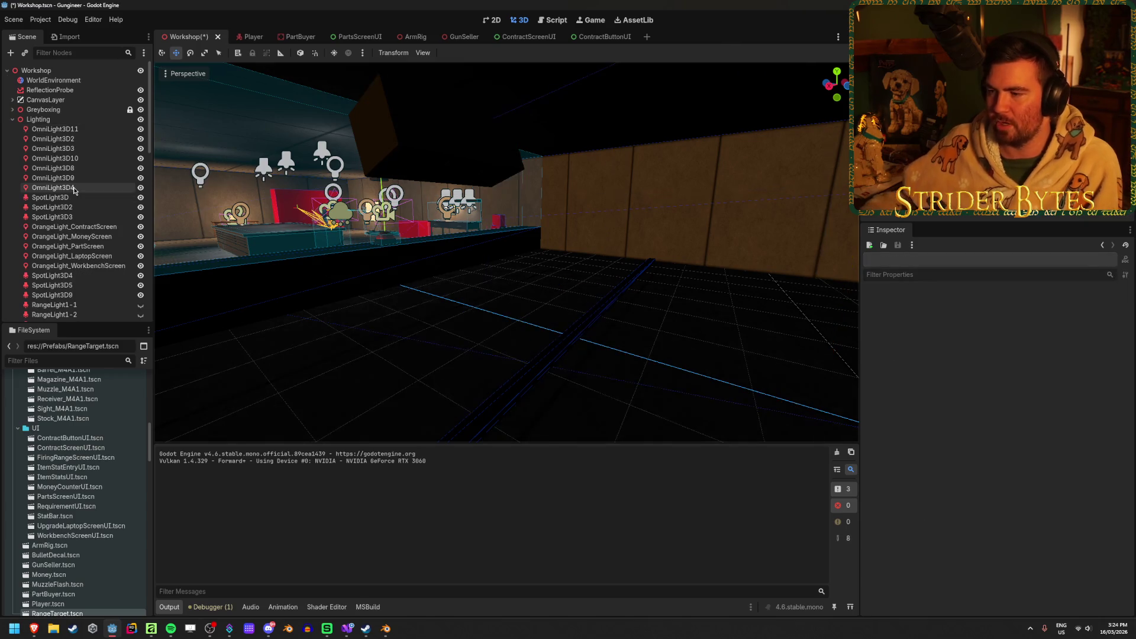
# Make RangeLight1-1 through RangeLight1-25 visible again, save, and run the game
pyautogui.scroll(-5, 77, 195)
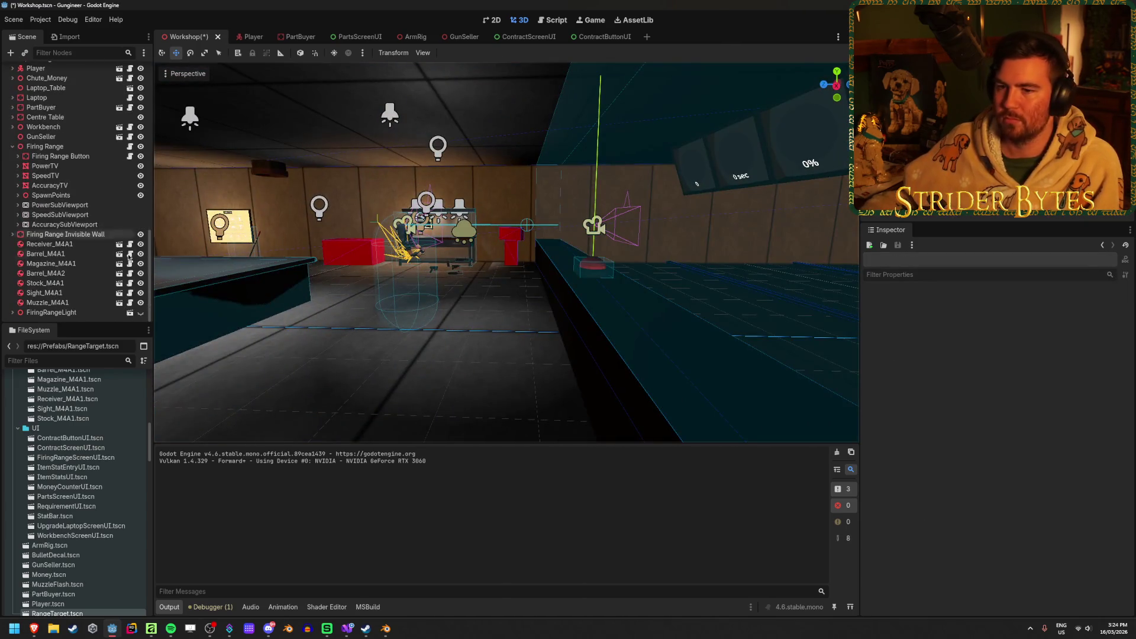
pyautogui.scroll(10, 93, 249)
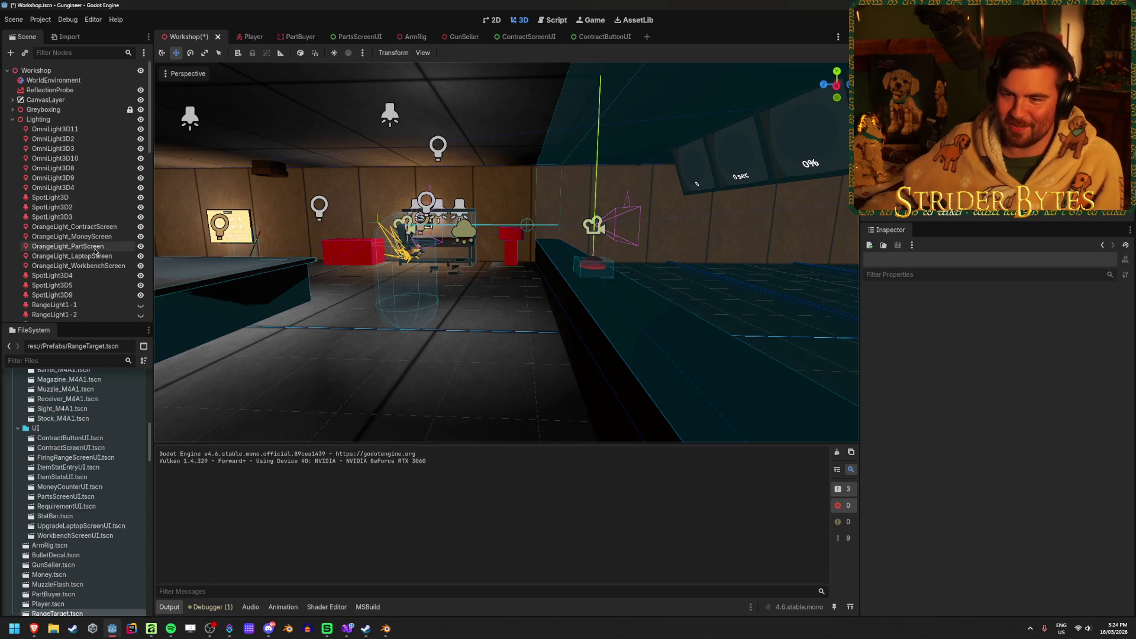
pyautogui.scroll(-2, 95, 251)
pyautogui.click(82, 261)
pyautogui.scroll(-5, 82, 261)
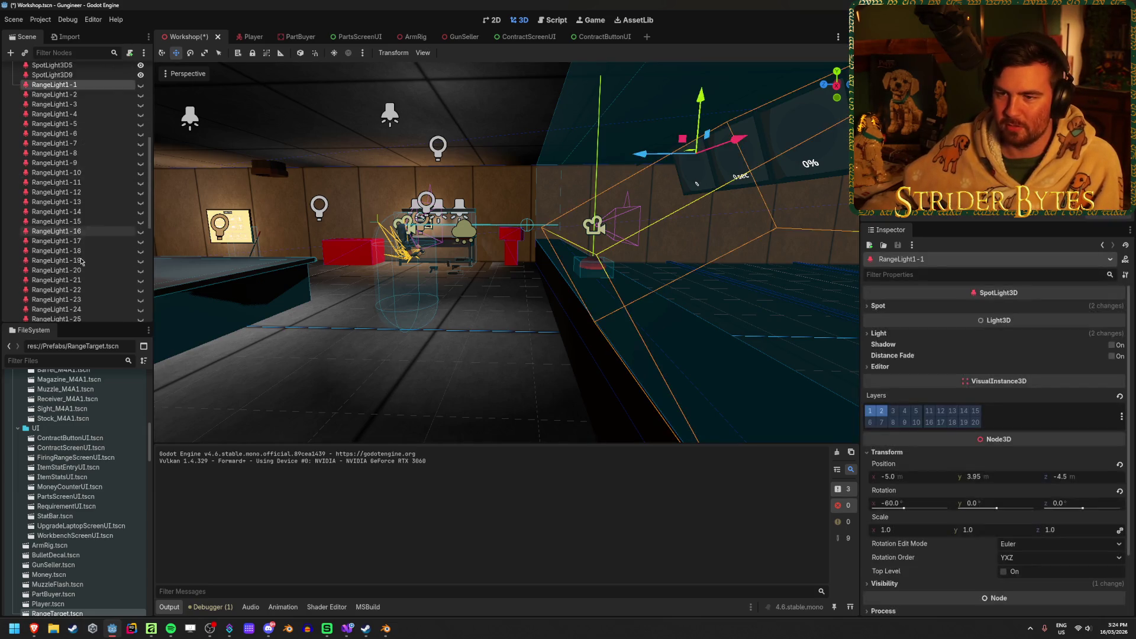
pyautogui.scroll(-3, 82, 261)
pyautogui.keyDown('shift'); pyautogui.click(80, 256); pyautogui.keyUp('shift')
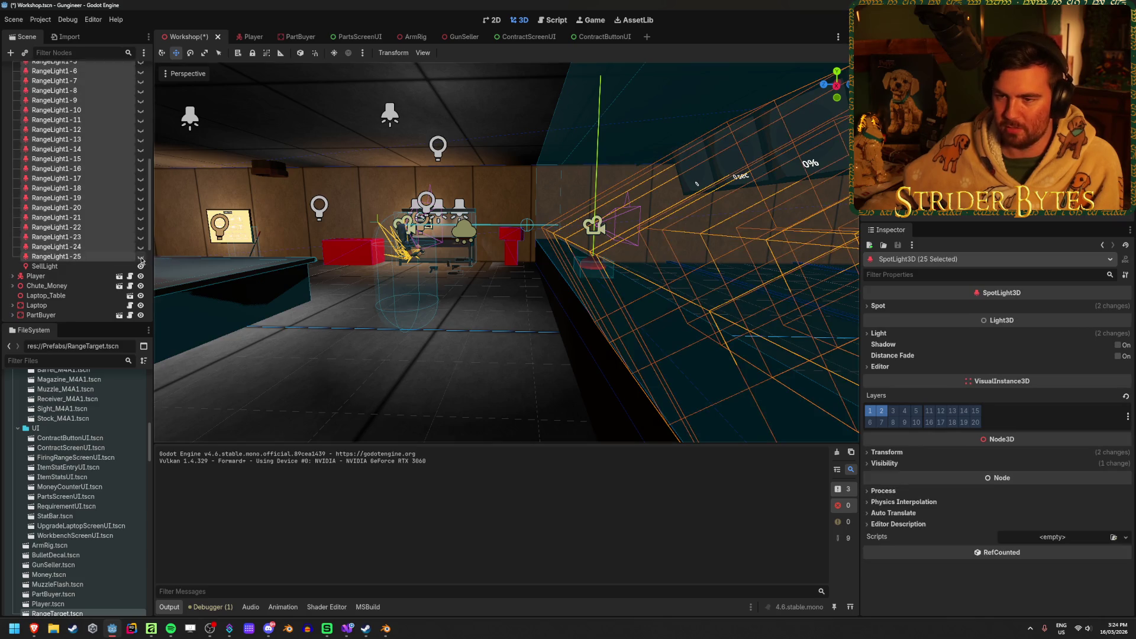
pyautogui.click(141, 259)
pyautogui.click(373, 386)
pyautogui.hotkey('ctrl', 's')
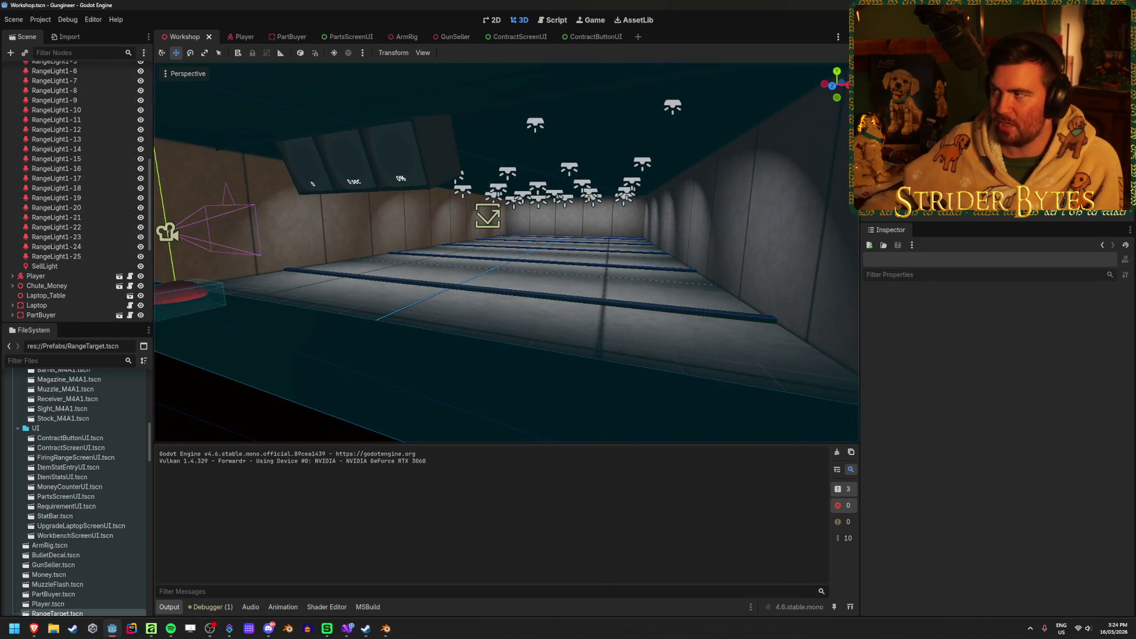
pyautogui.press('F5')
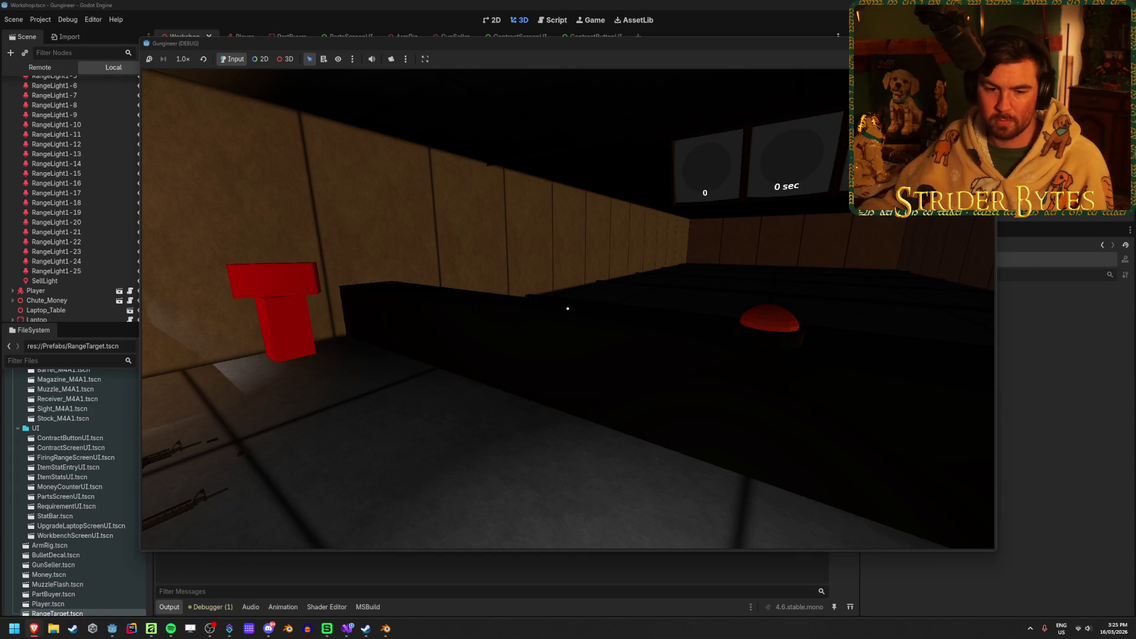
pyautogui.moveTo(423, 401)
pyautogui.moveTo(568, 308)
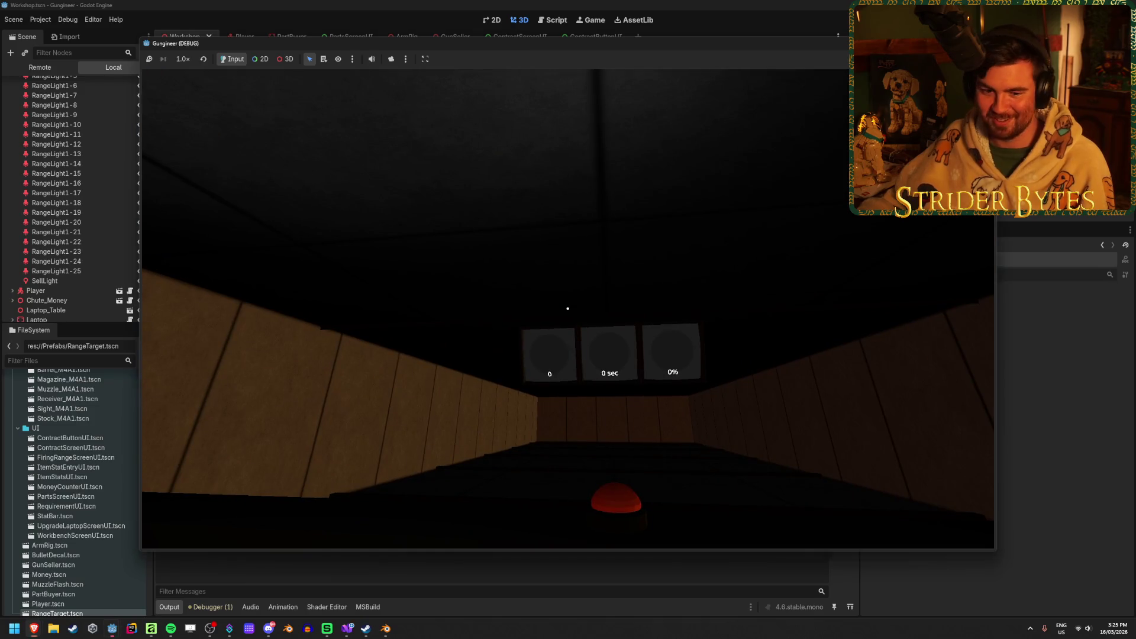
pyautogui.press('F8')
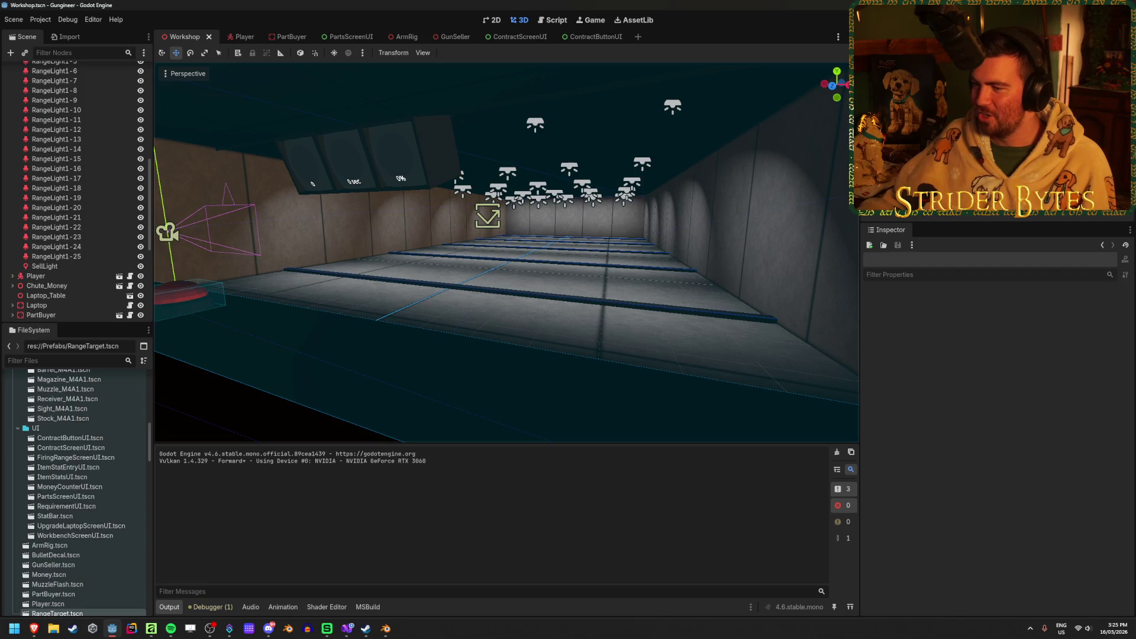
# Orbit the view along the workshop bench and save the Workshop scene
pyautogui.moveTo(332, 319); pyautogui.dragTo(546, 342)
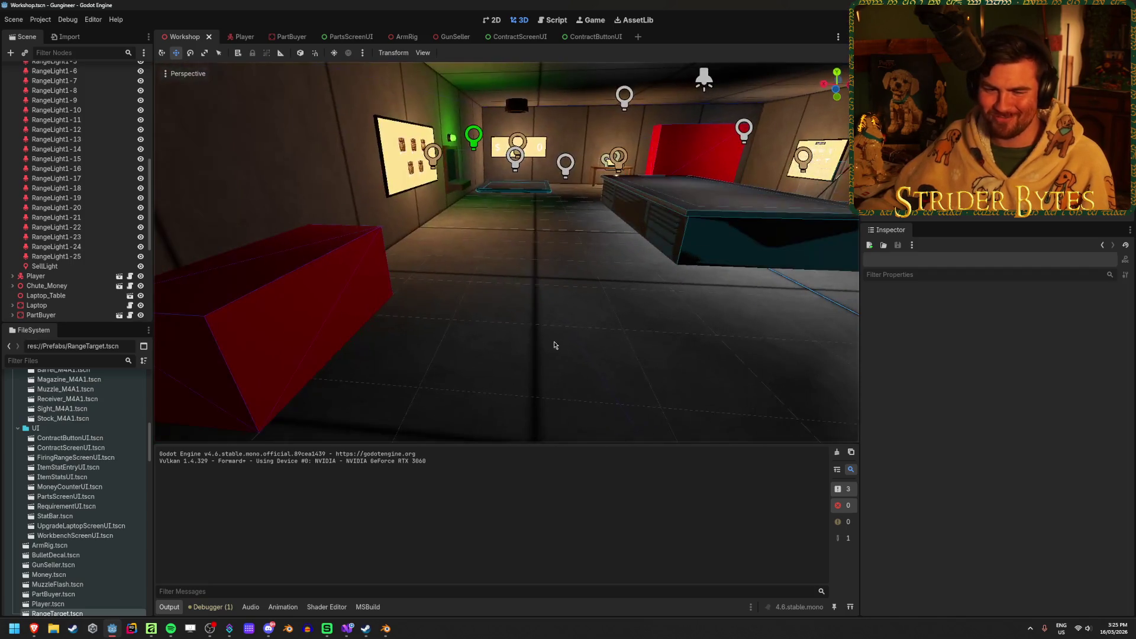
pyautogui.moveTo(611, 360)
pyautogui.mouseDown()
pyautogui.moveTo(532, 364)
pyautogui.moveTo(595, 379)
pyautogui.mouseUp()
pyautogui.moveTo(508, 373); pyautogui.dragTo(520, 382)
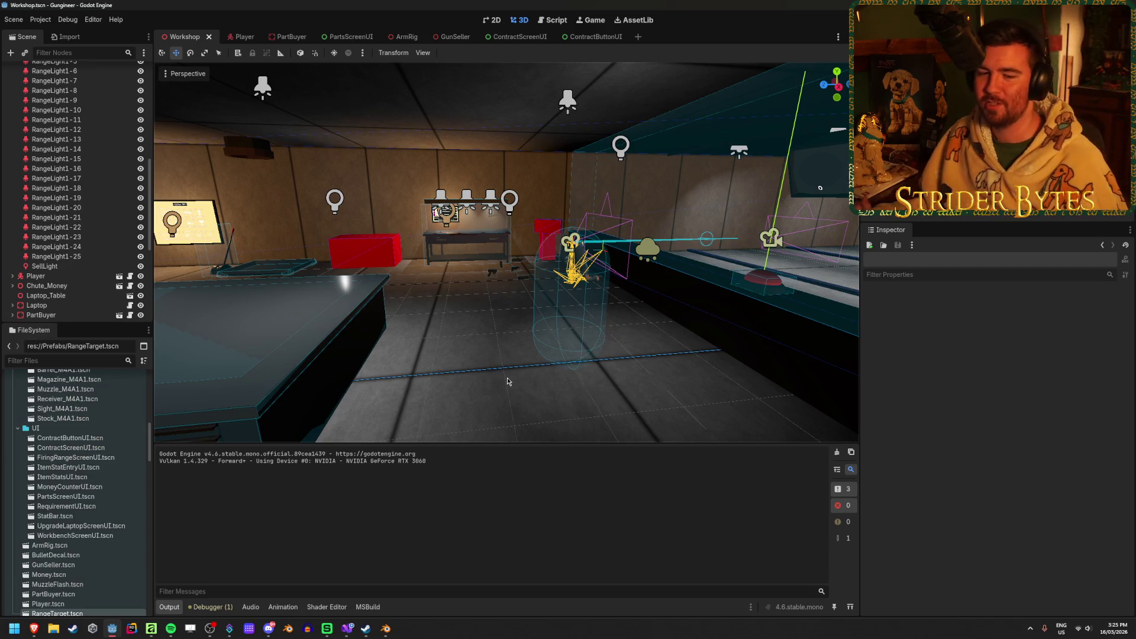
pyautogui.hotkey('ctrl', 's')
# Turn the view back to the firing range, then switch to FiringRange.cs in Visual Studio
pyautogui.moveTo(477, 356); pyautogui.dragTo(331, 351)
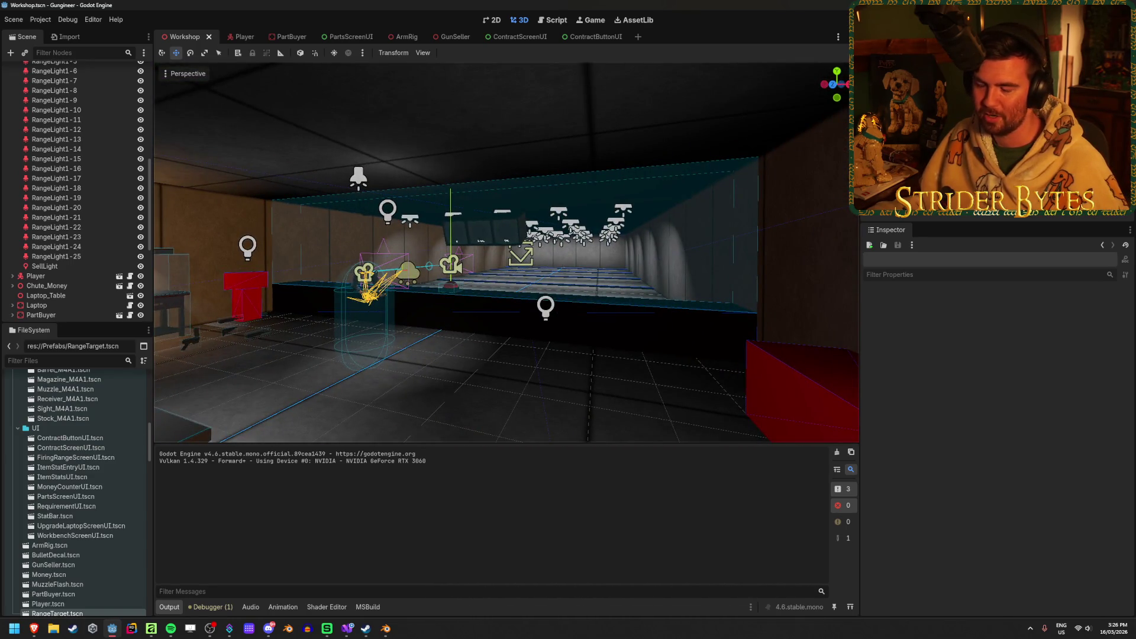
pyautogui.moveTo(522, 398); pyautogui.dragTo(505, 394)
pyautogui.press('e')
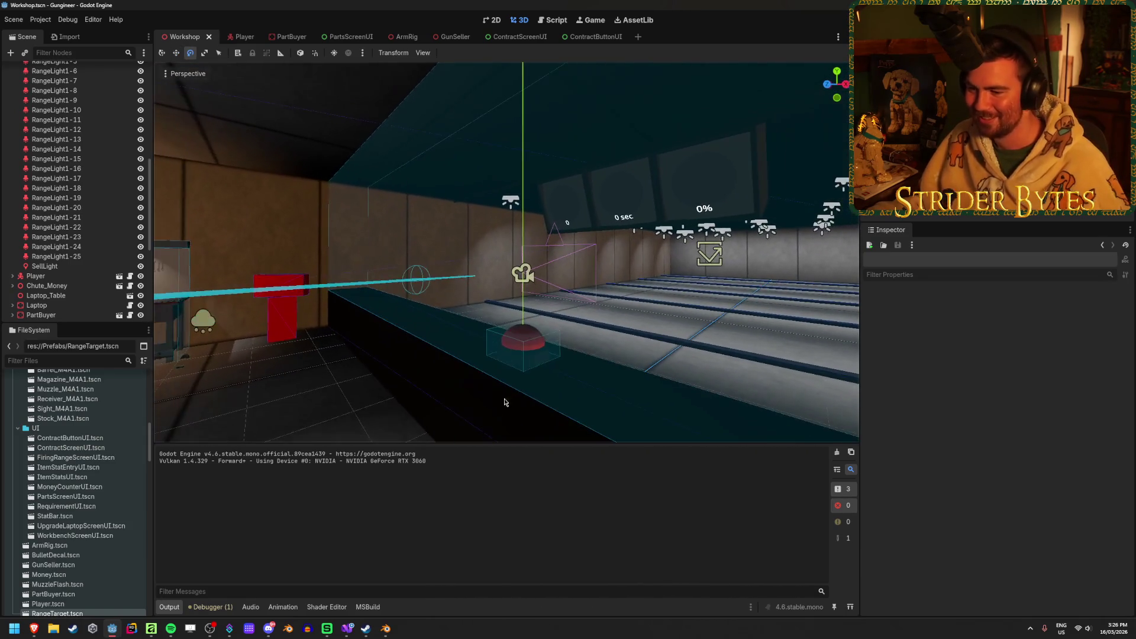
pyautogui.click(348, 628)
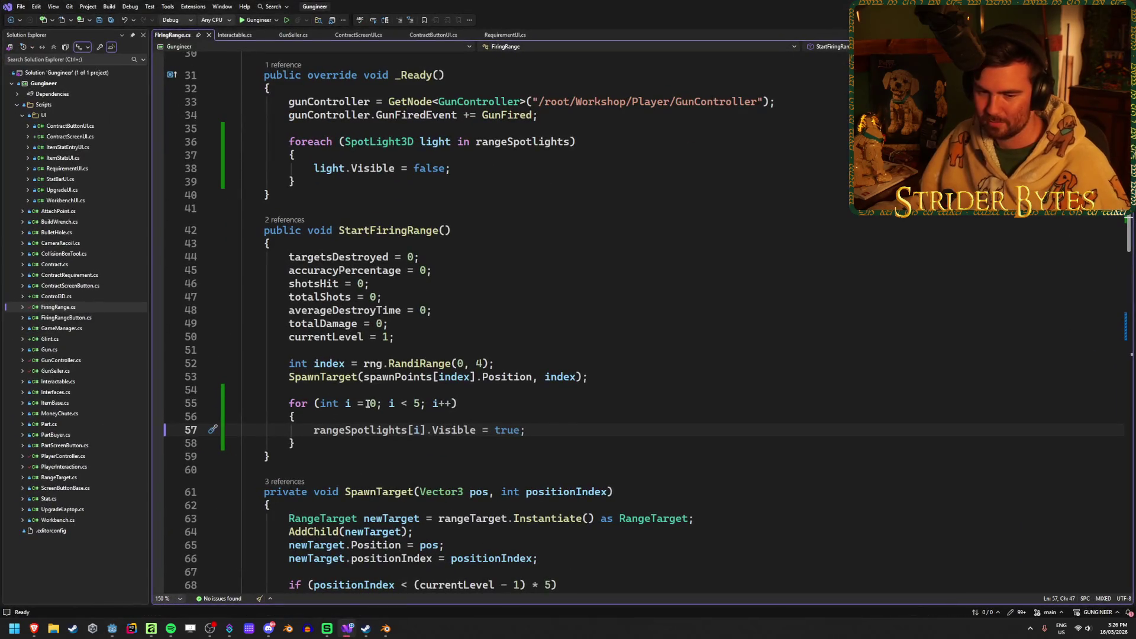
# In _Ready, loop over rangeSpotlights setting each SpotLight3D's Visible to false
pyautogui.click(552, 441)
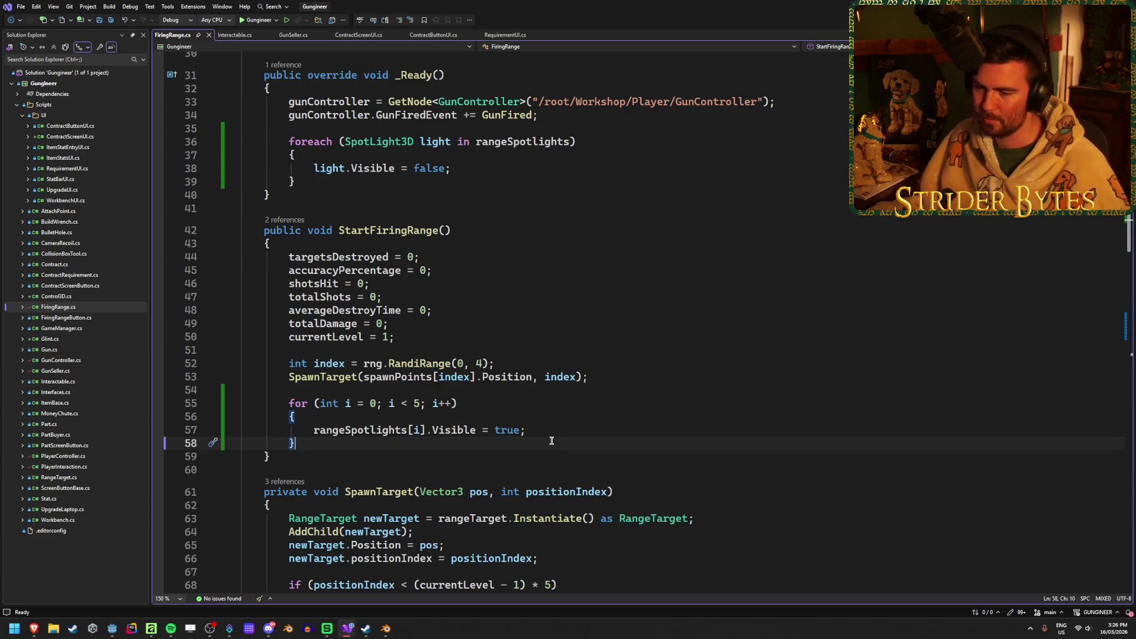
pyautogui.scroll(-10, 552, 441)
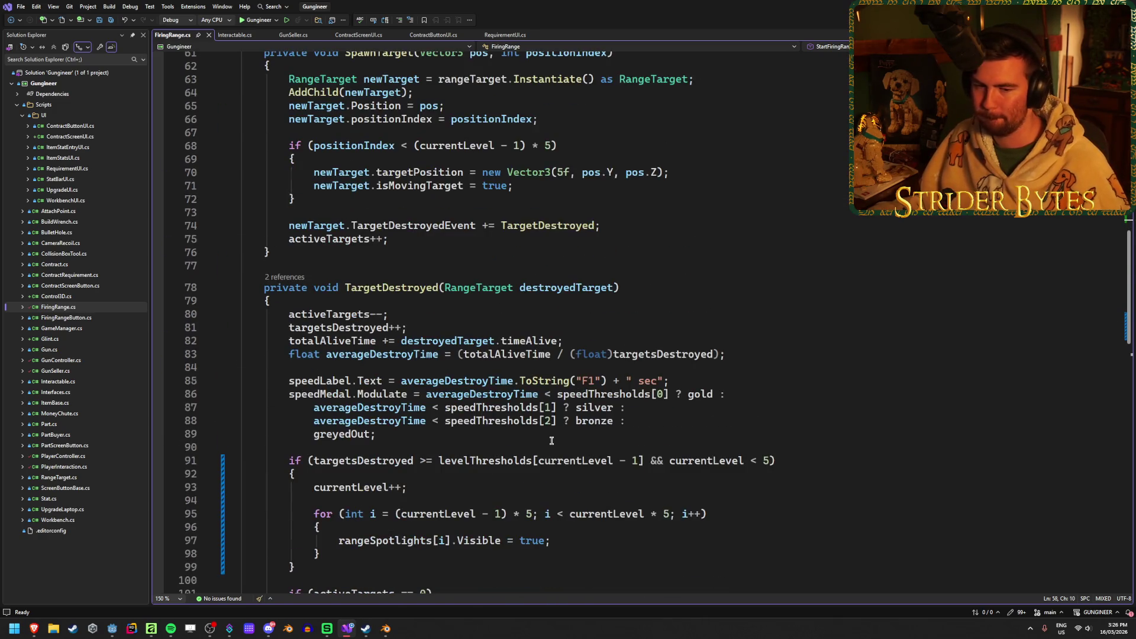
pyautogui.scroll(-15, 551, 441)
pyautogui.scroll(20, 552, 441)
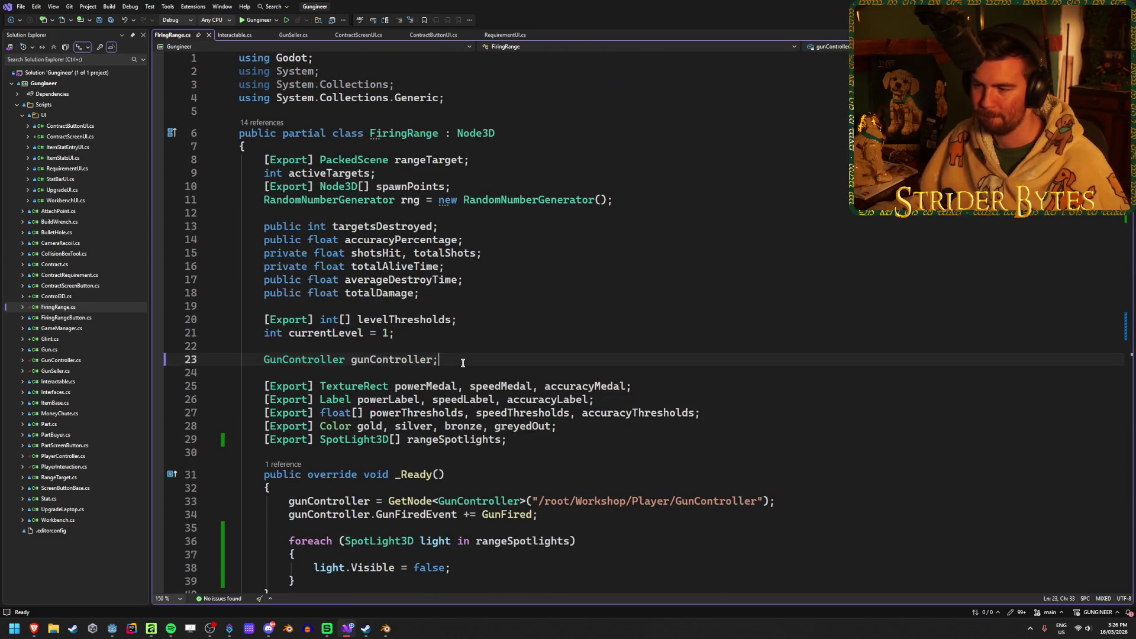
pyautogui.click(441, 474)
pyautogui.scroll(-4, 525, 420)
pyautogui.click(525, 420)
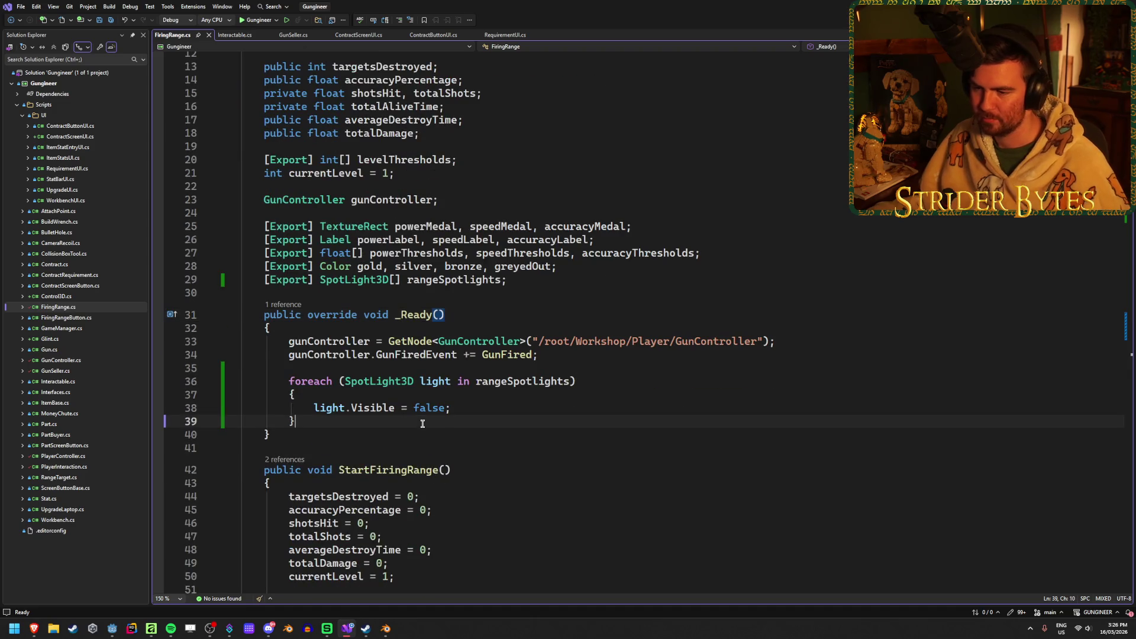
pyautogui.click(407, 433)
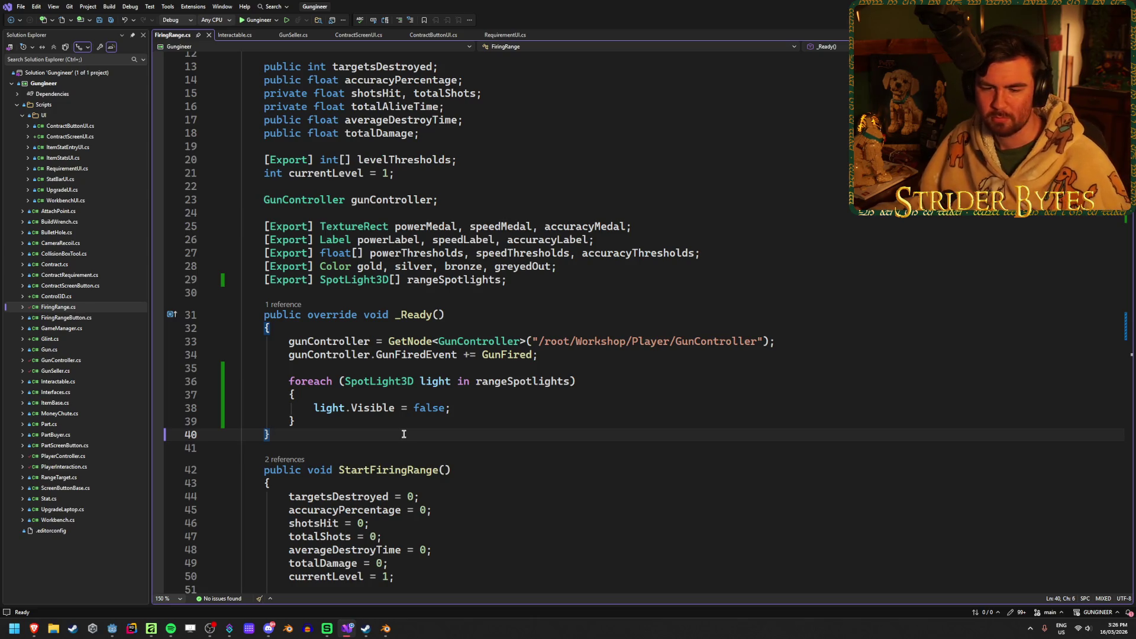
pyautogui.scroll(-5, 404, 434)
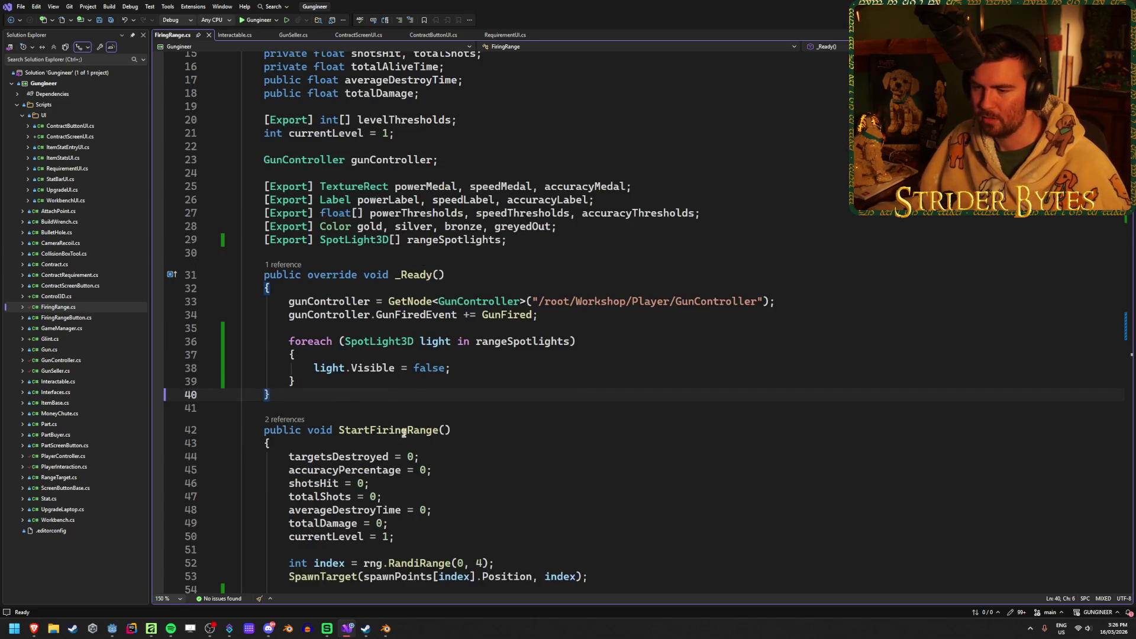
# Review StartFiringRange's random spawn index, spotlight visibility loop and first SpawnTarget call
pyautogui.scroll(-1, 533, 373)
pyautogui.click(530, 363)
pyautogui.click(556, 430)
pyautogui.click(556, 442)
pyautogui.click(553, 425)
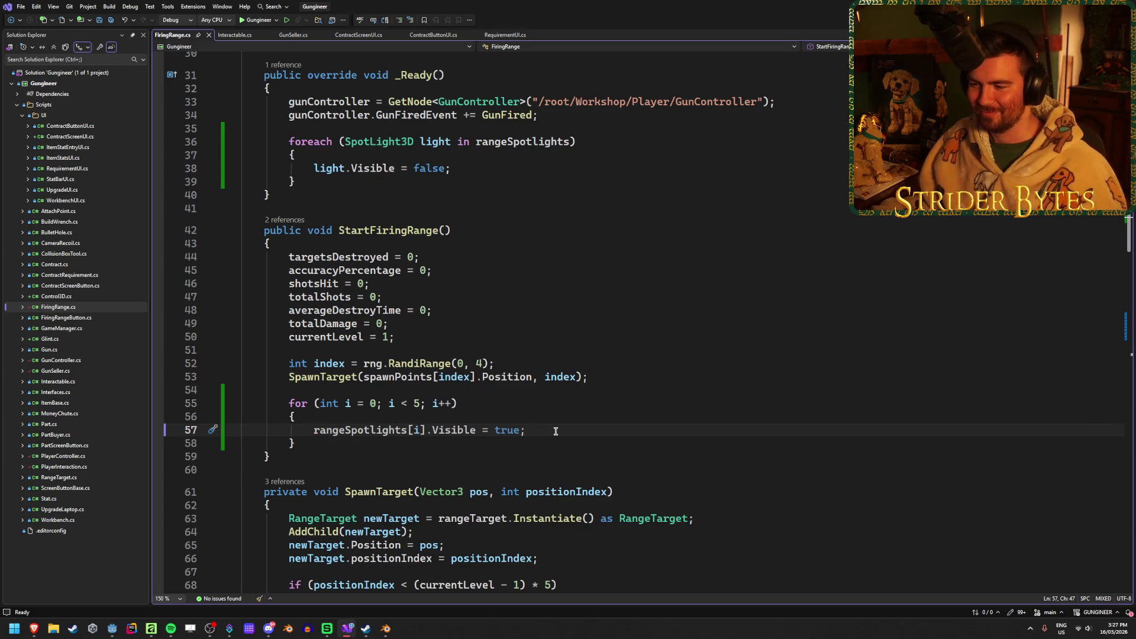
pyautogui.scroll(2, 556, 430)
pyautogui.click(599, 456)
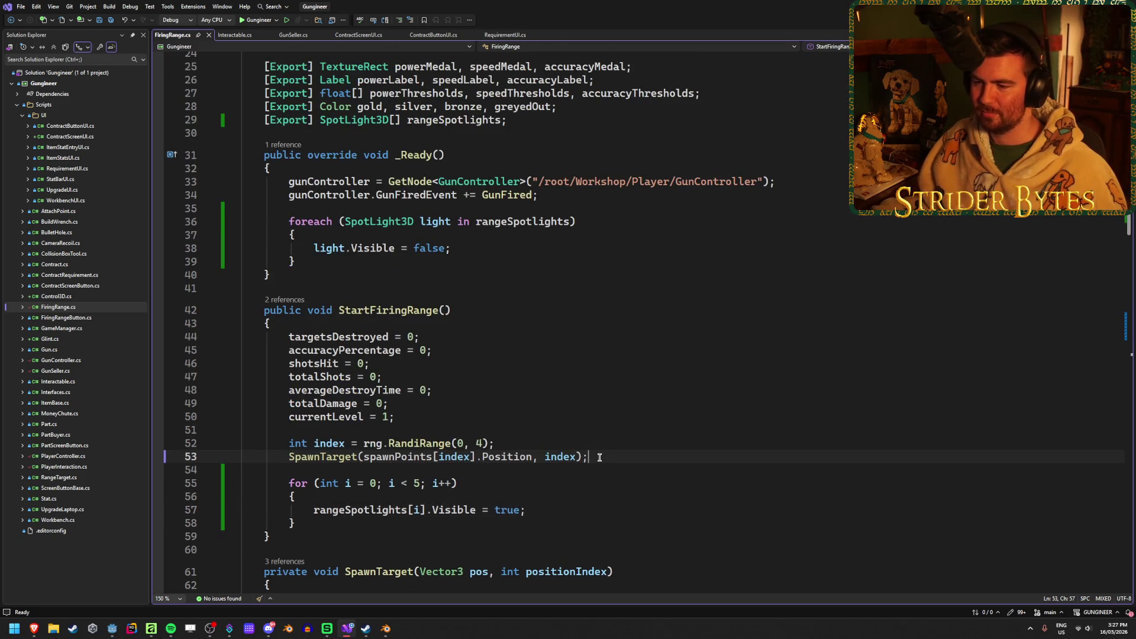
pyautogui.scroll(4, 606, 456)
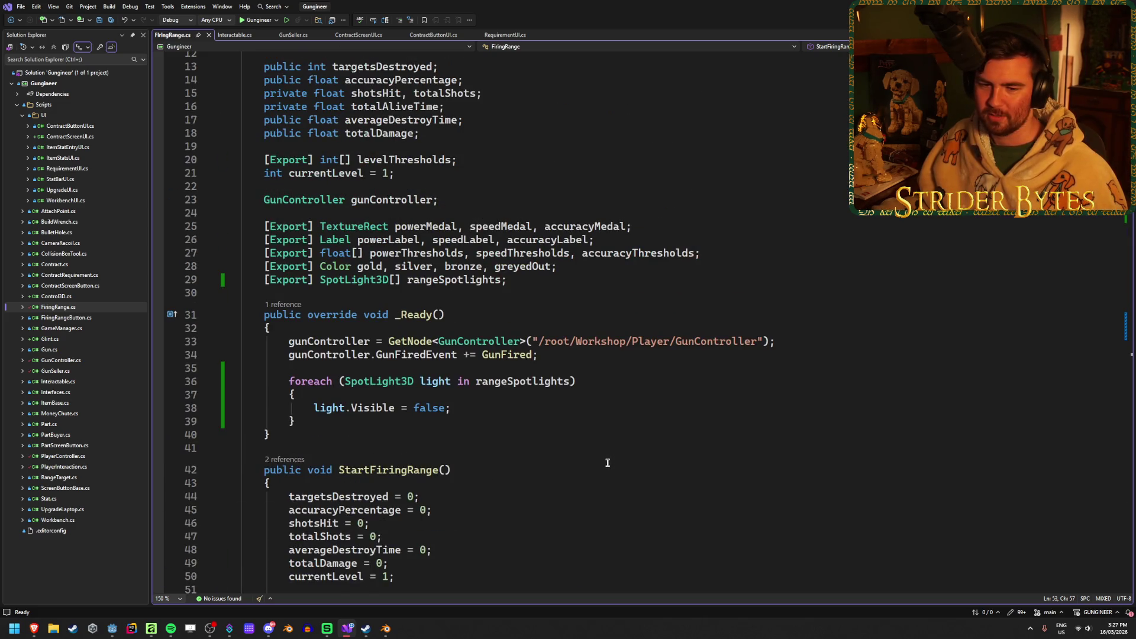
pyautogui.click(470, 466)
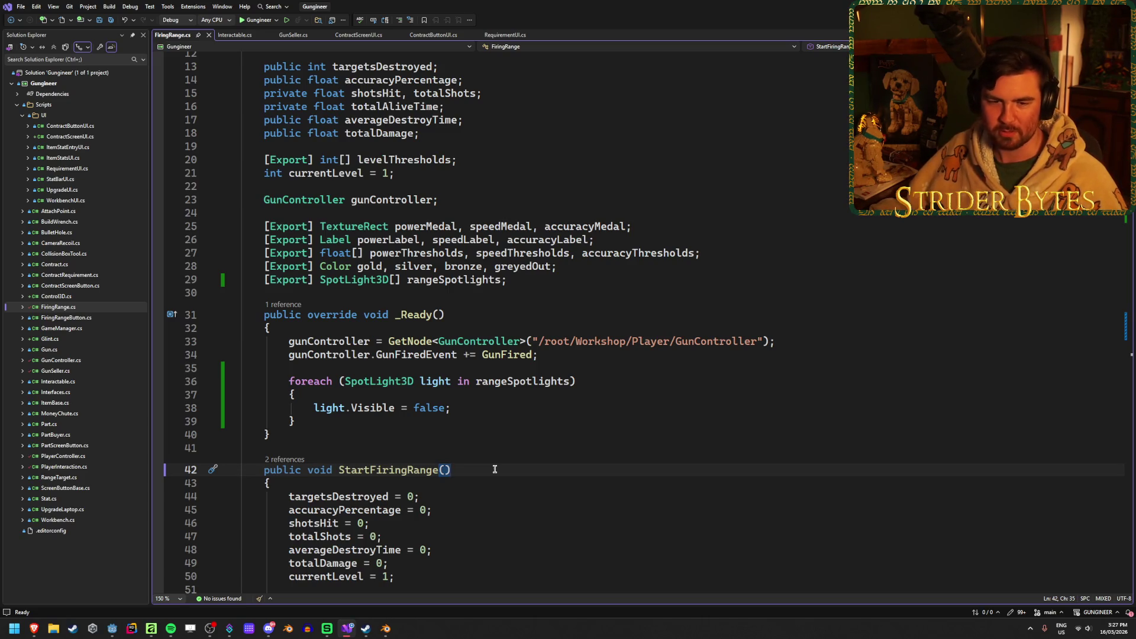
# Check the end of _Ready's spotlight loop and save FiringRange.cs
pyautogui.click(451, 417)
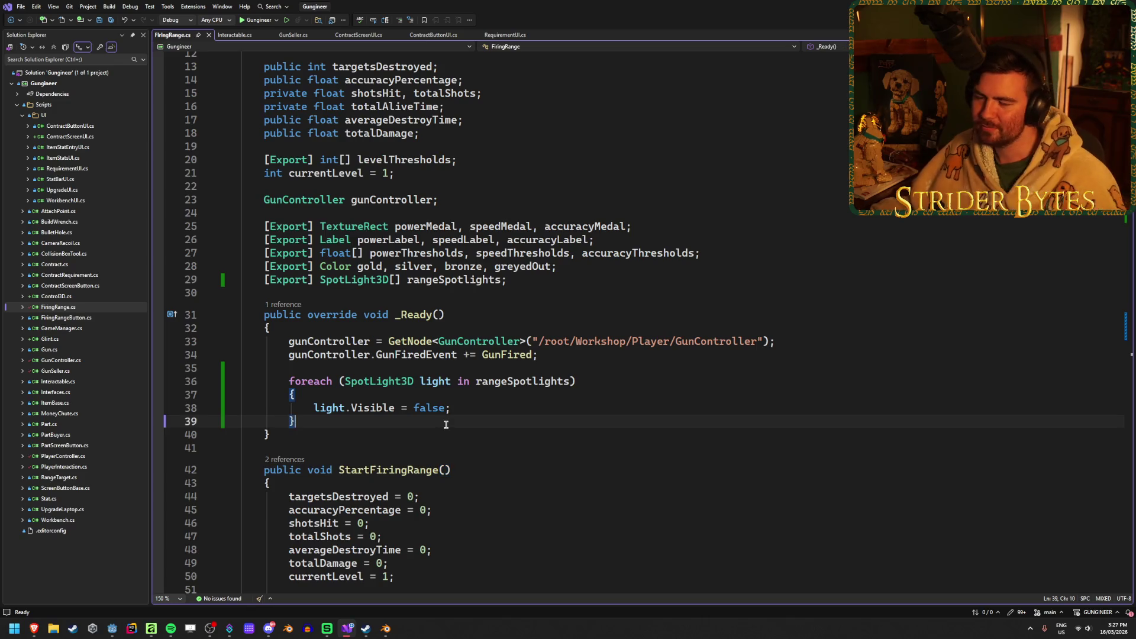
pyautogui.press('Down')
pyautogui.press('Up')
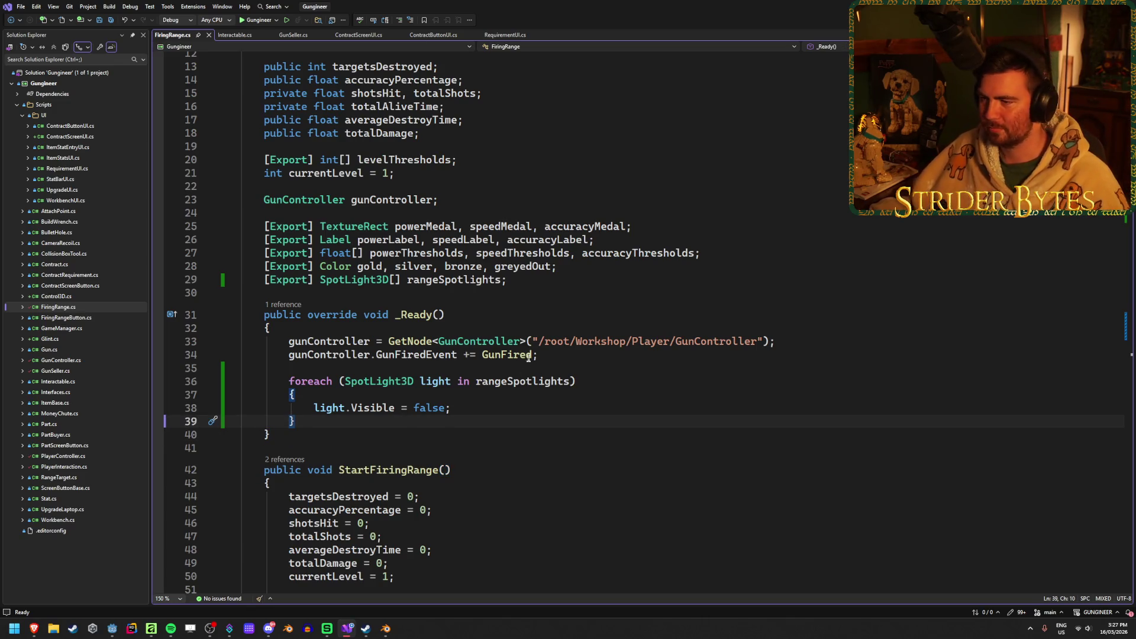
pyautogui.hotkey('ctrl', 's')
pyautogui.hotkey('ctrl', '-')
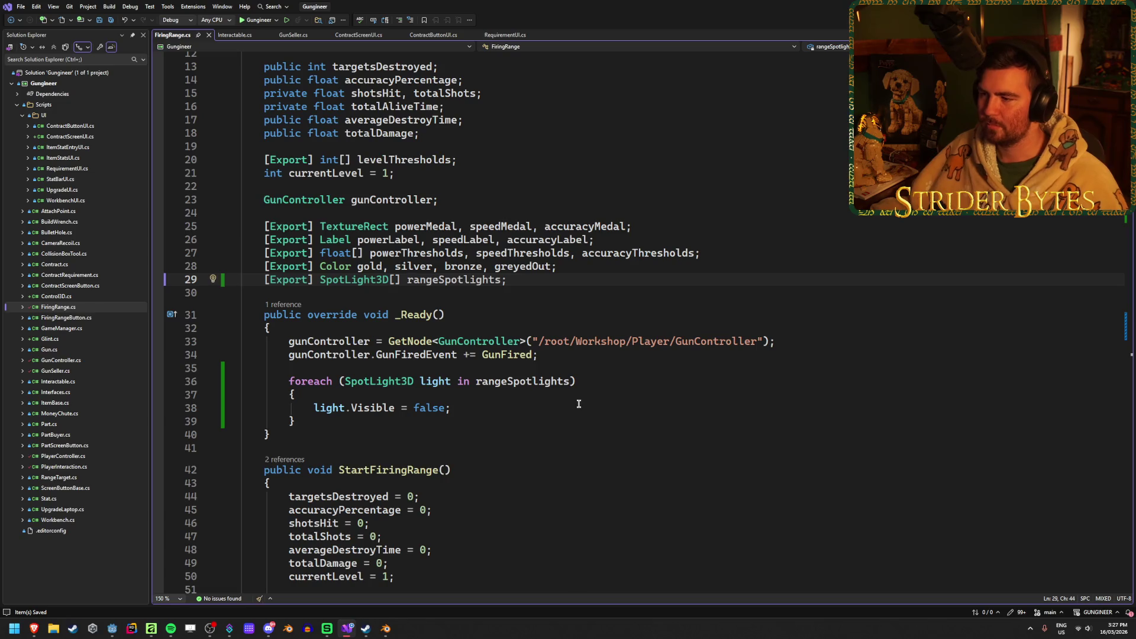
pyautogui.scroll(-6, 579, 404)
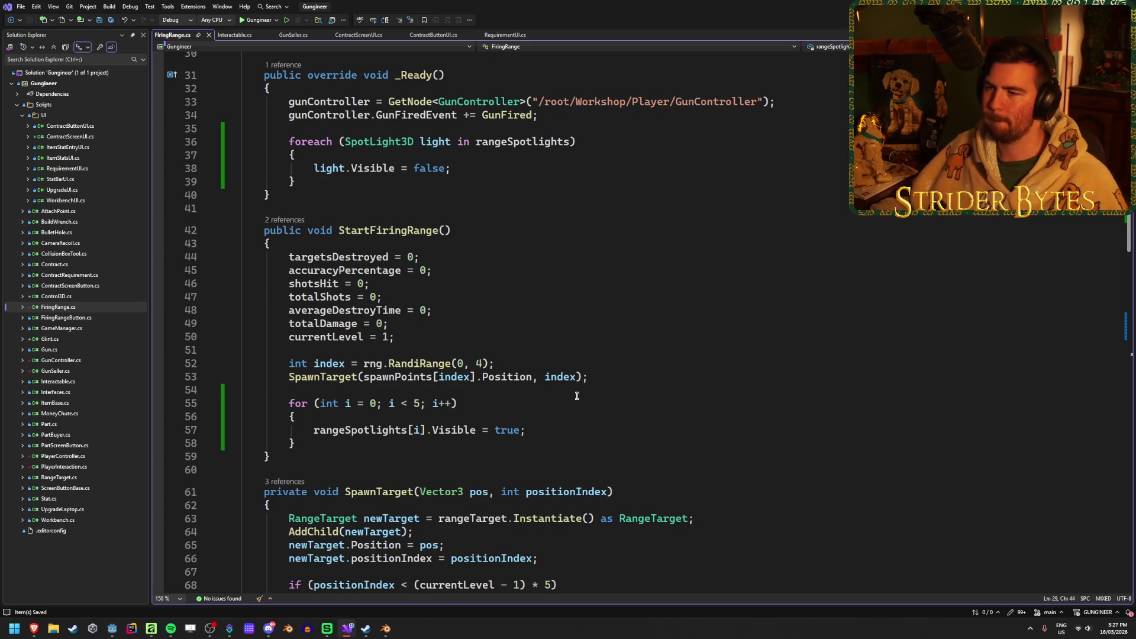
pyautogui.scroll(10, 577, 396)
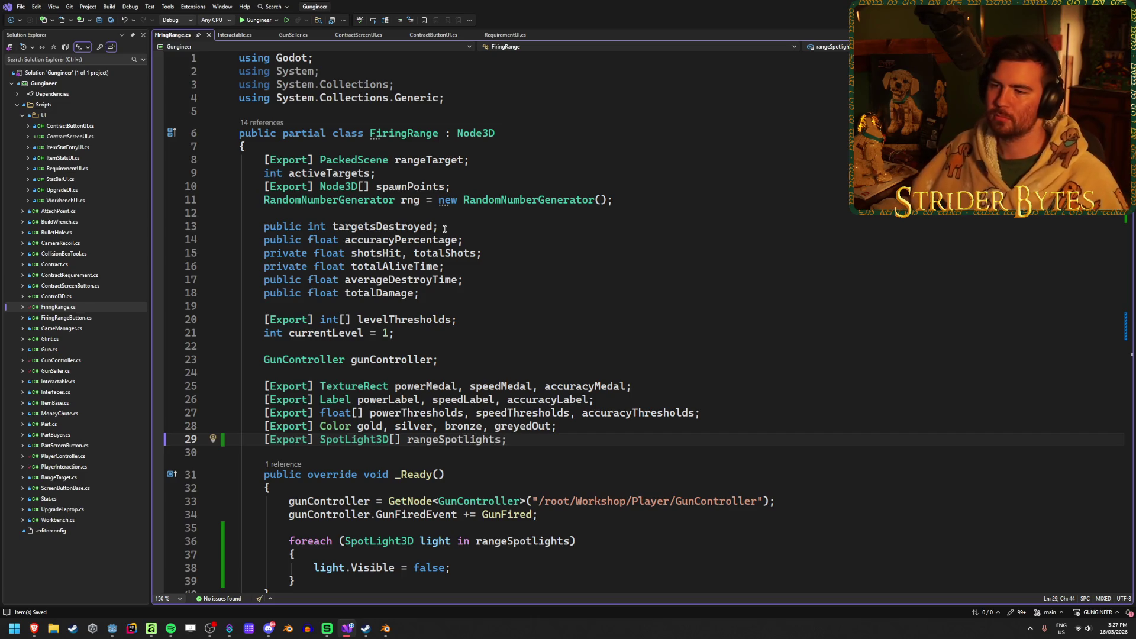
pyautogui.click(529, 279)
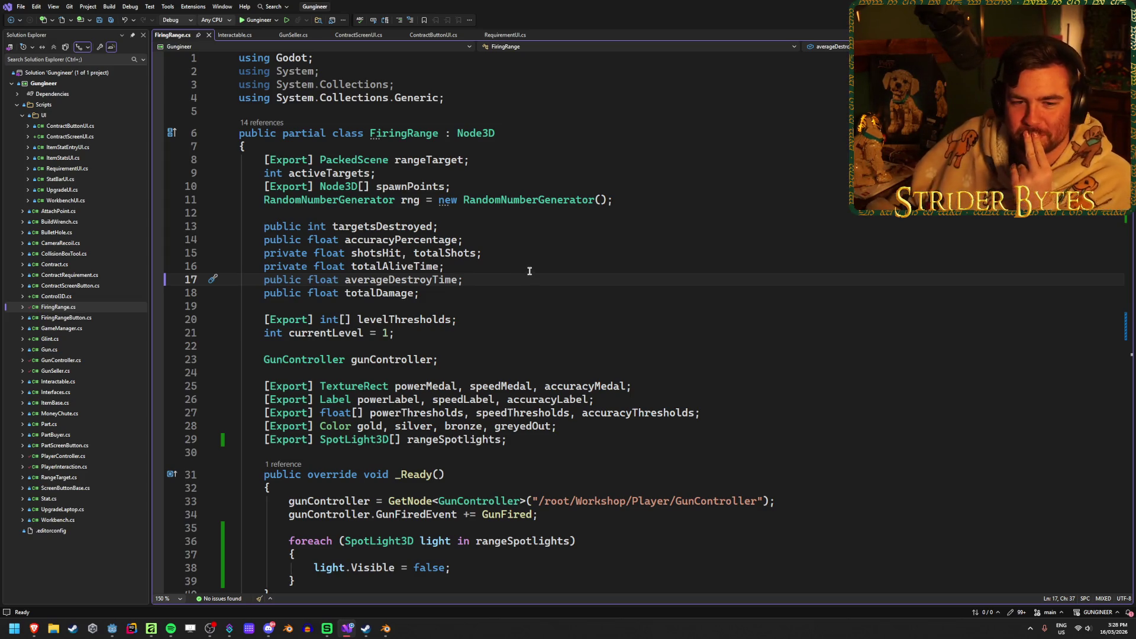
pyautogui.scroll(-6, 540, 276)
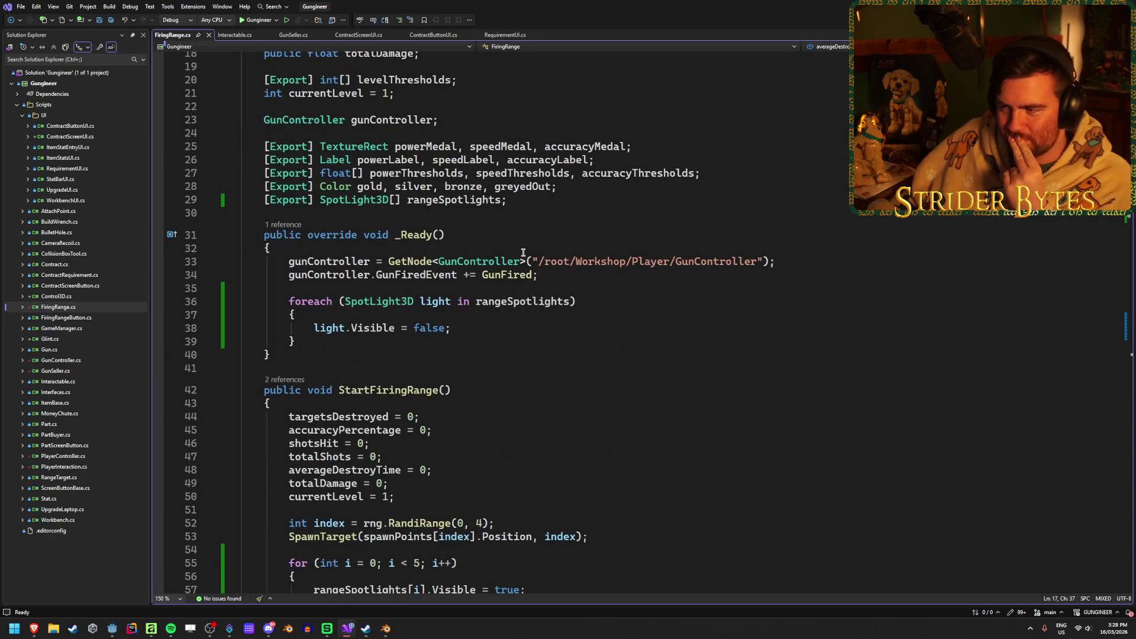
pyautogui.click(790, 261)
pyautogui.scroll(-5, 787, 259)
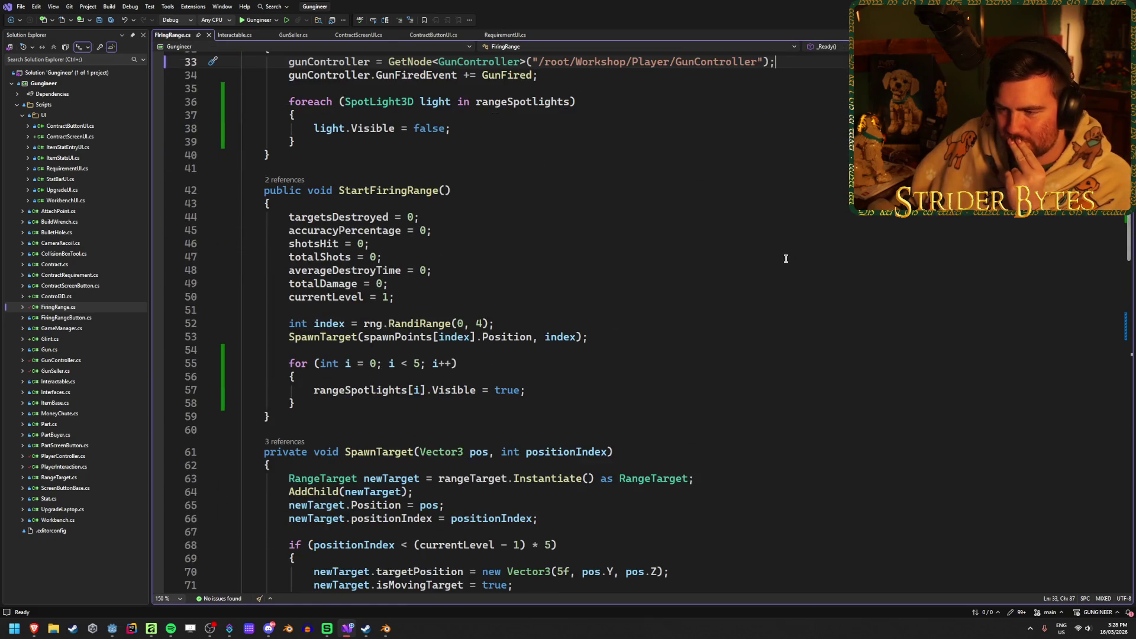
pyautogui.scroll(-3, 783, 256)
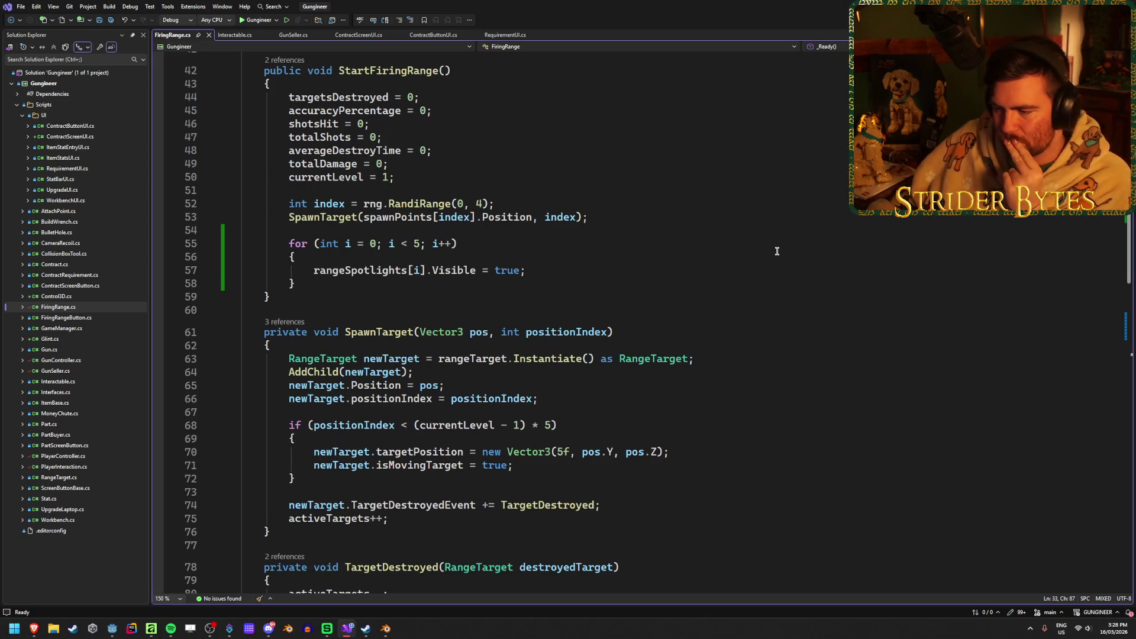
pyautogui.click(649, 332)
pyautogui.click(548, 267)
pyautogui.click(639, 331)
pyautogui.click(565, 269)
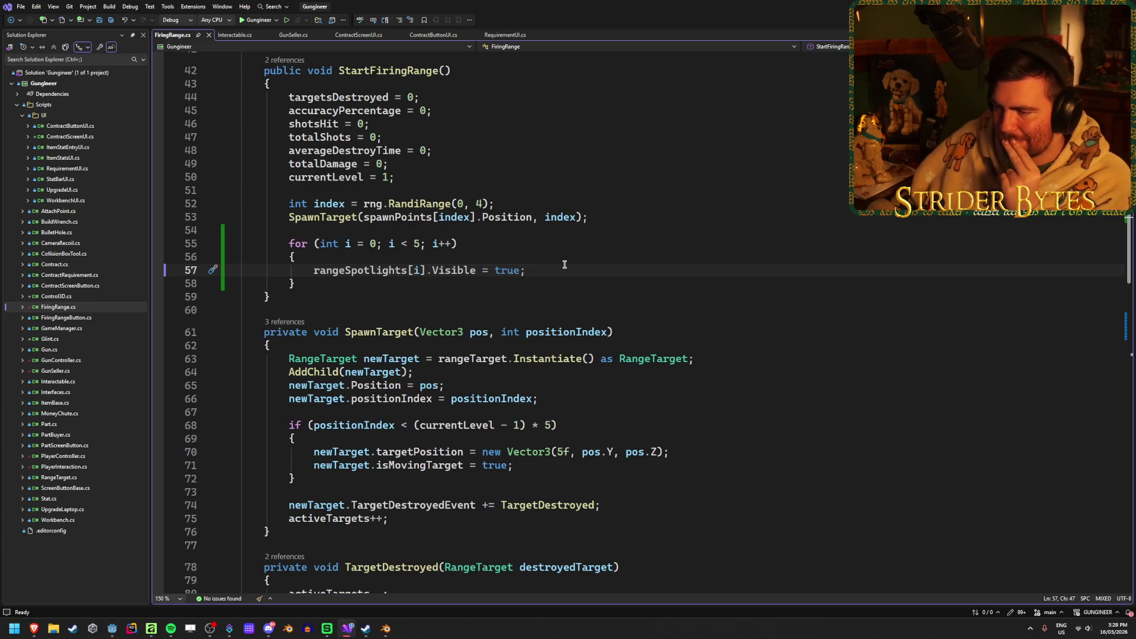
pyautogui.scroll(-2, 565, 264)
pyautogui.click(740, 279)
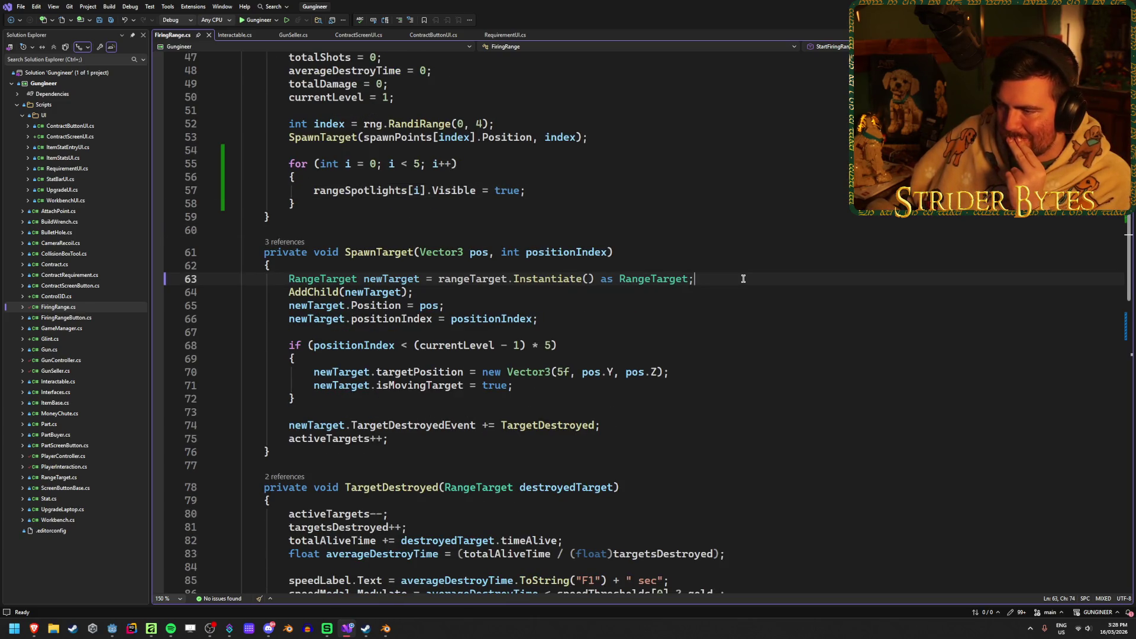
pyautogui.click(403, 293)
pyautogui.press('End')
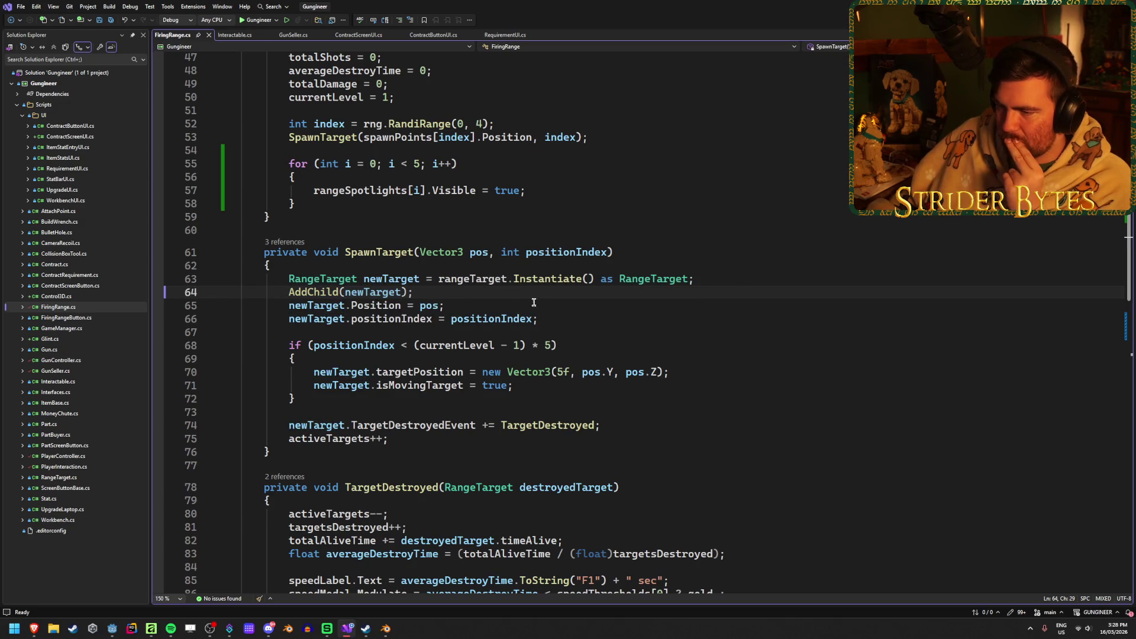
pyautogui.click(570, 319)
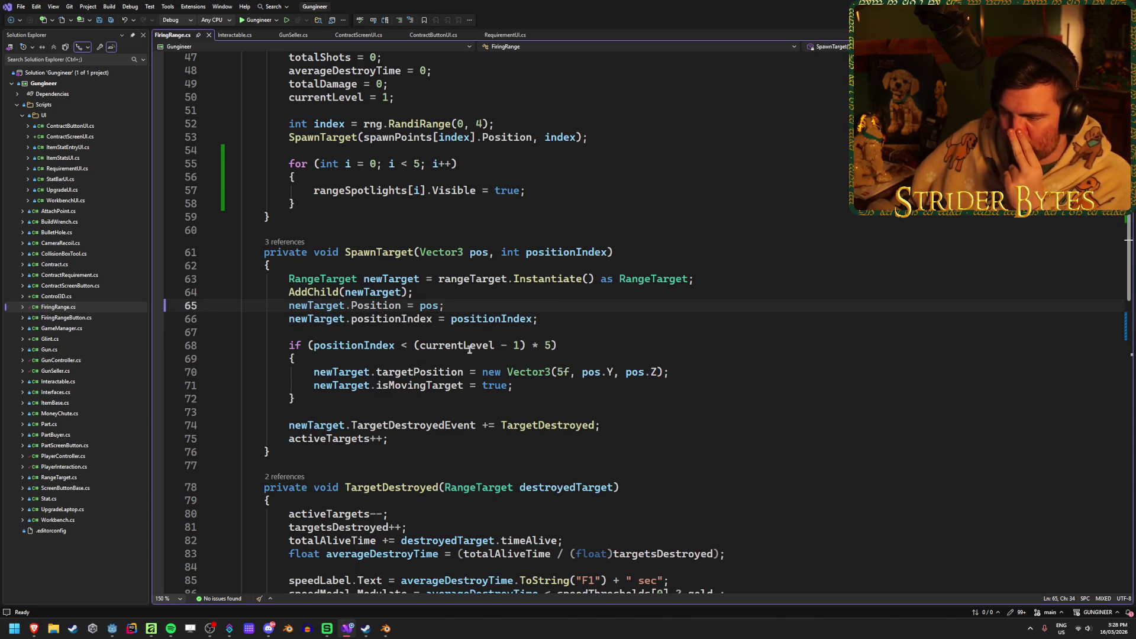
pyautogui.click(331, 439)
pyautogui.click(344, 438)
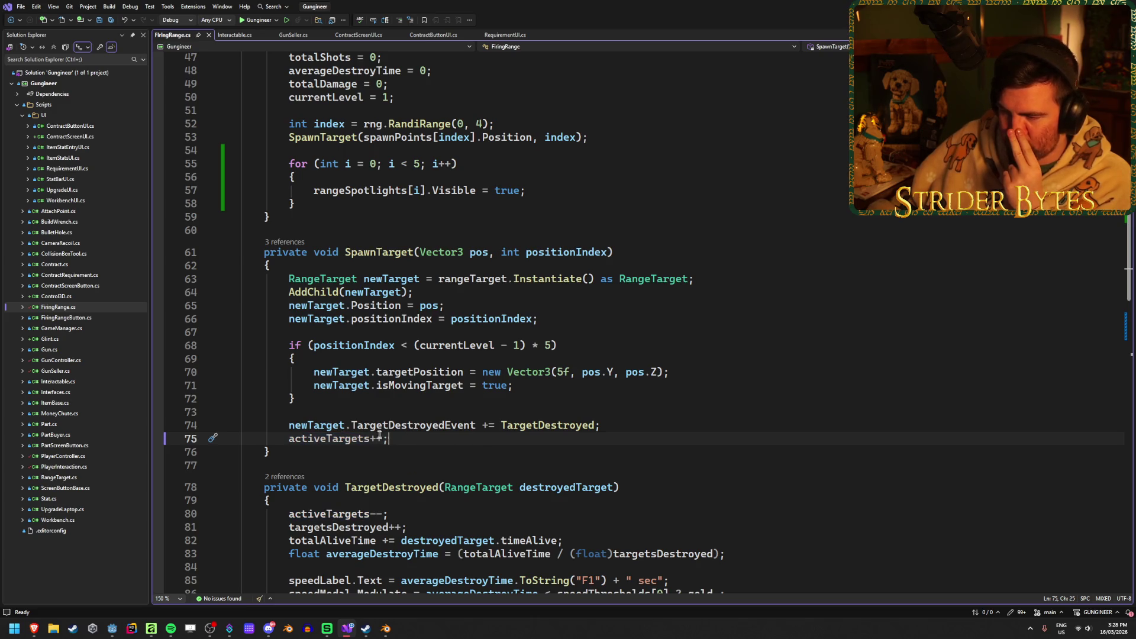
pyautogui.click(410, 438)
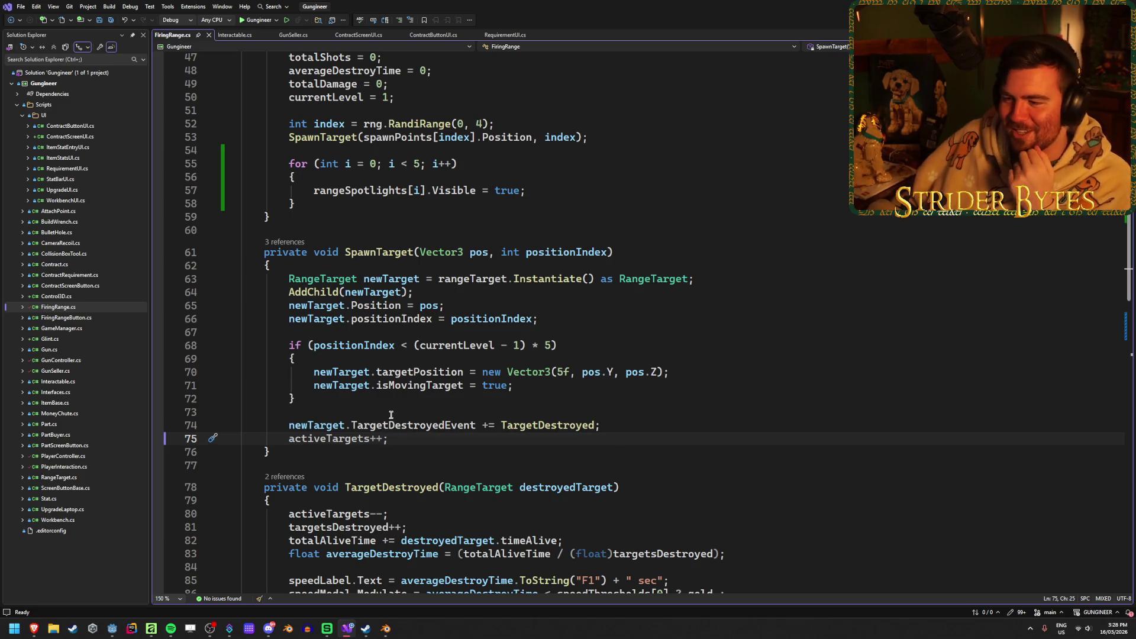
pyautogui.scroll(5, 391, 414)
pyautogui.scroll(10, 392, 414)
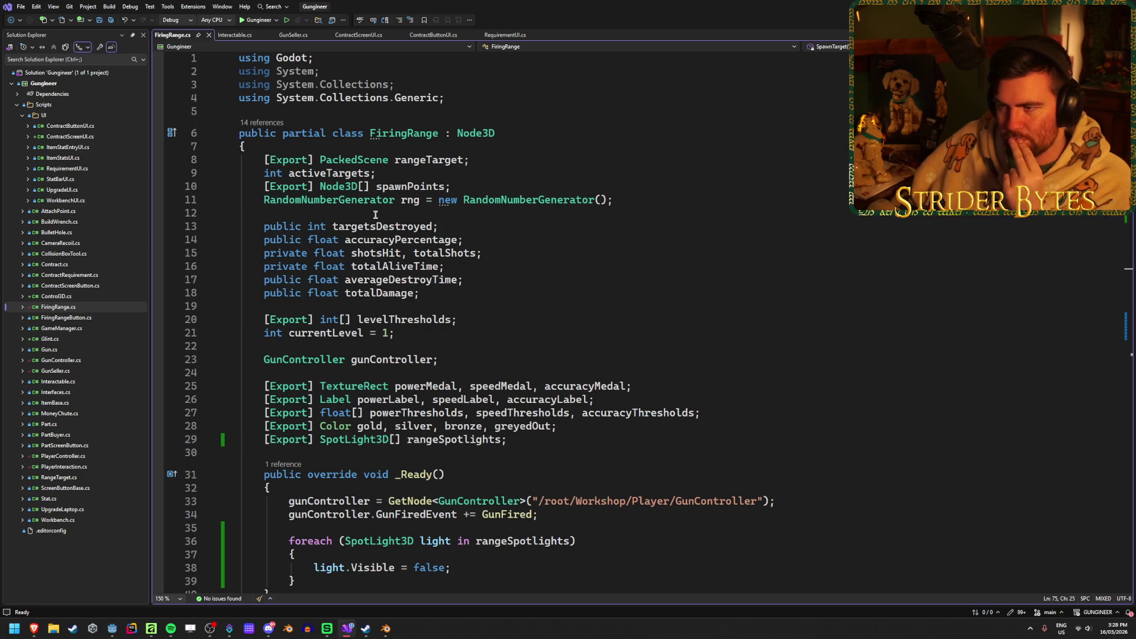
# Start replacing the activeTargets field's int type with List<
pyautogui.click(307, 173)
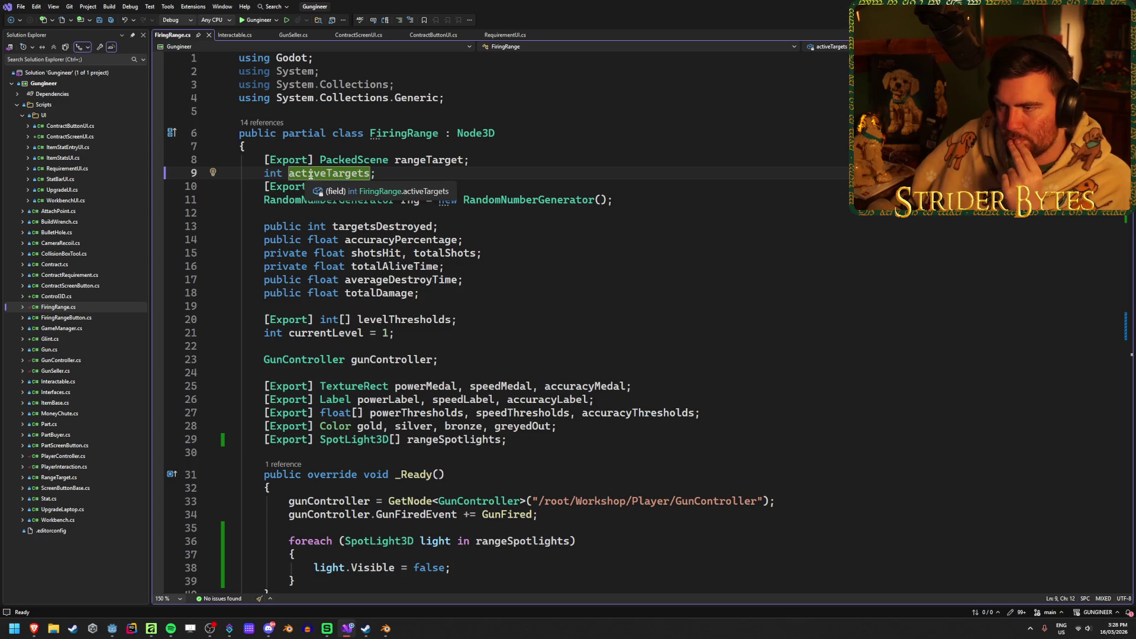
pyautogui.doubleClick(273, 173)
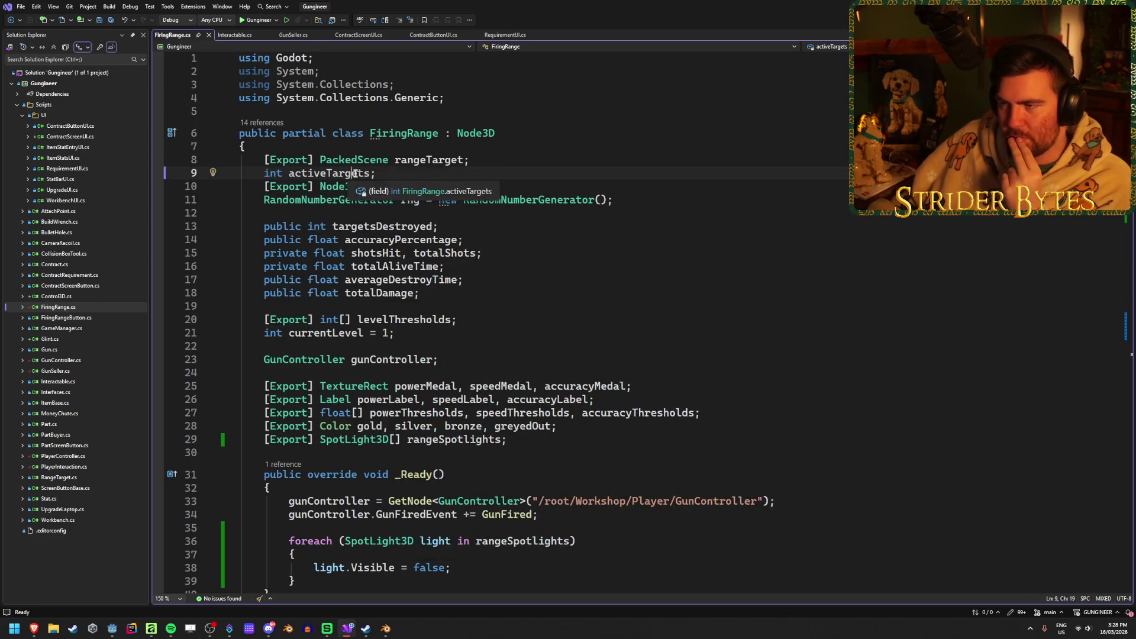
pyautogui.click(271, 175)
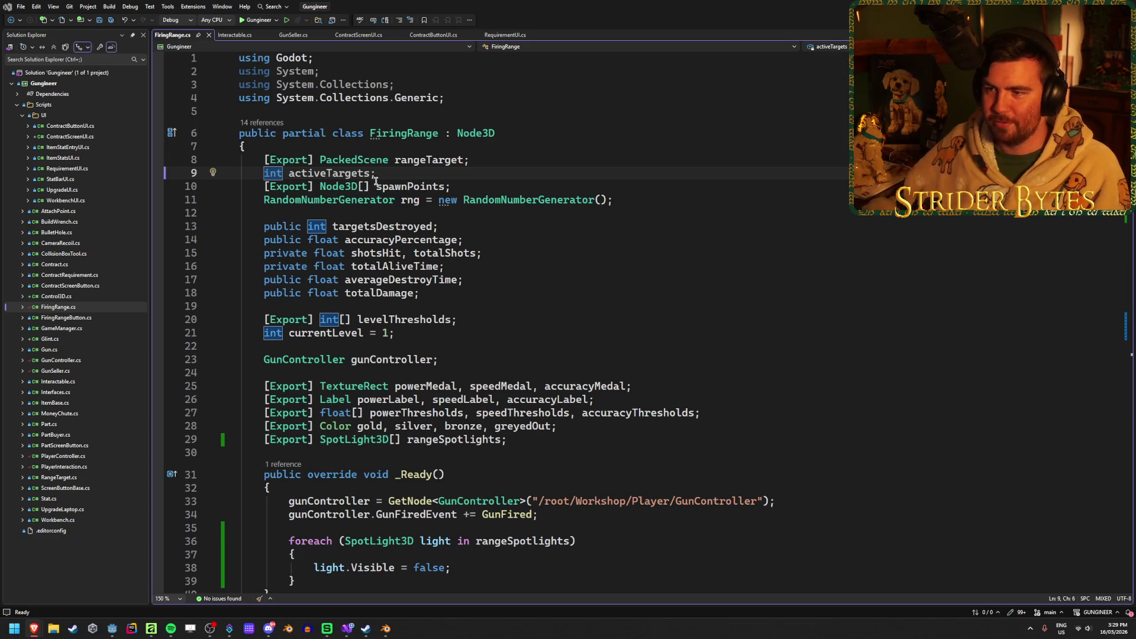
pyautogui.press('End')
pyautogui.doubleClick(271, 172)
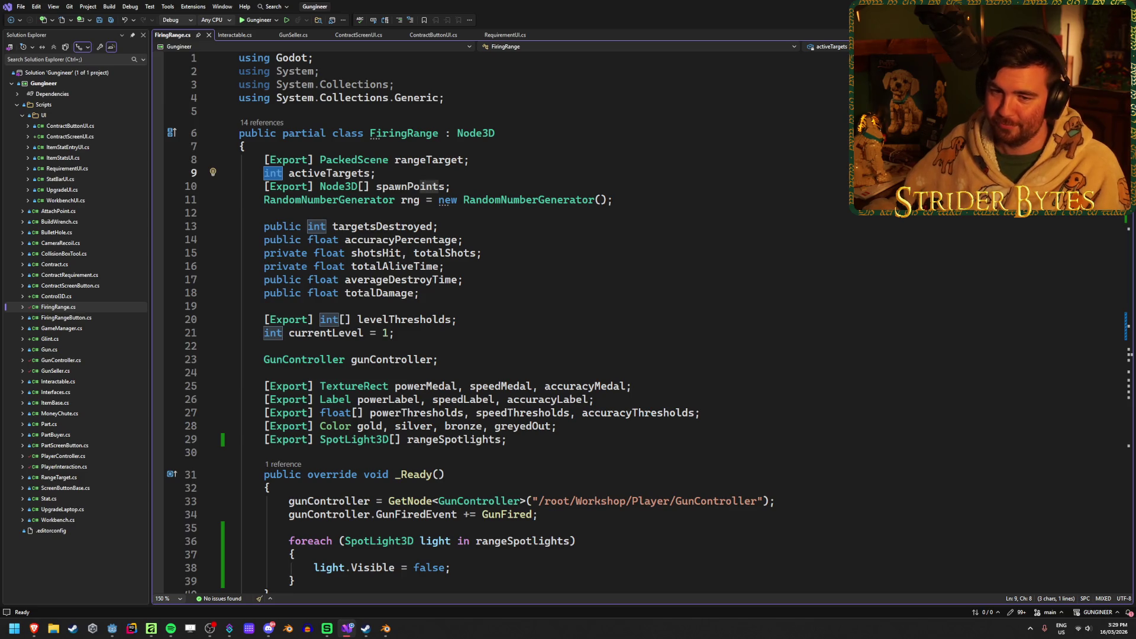
pyautogui.write('List')
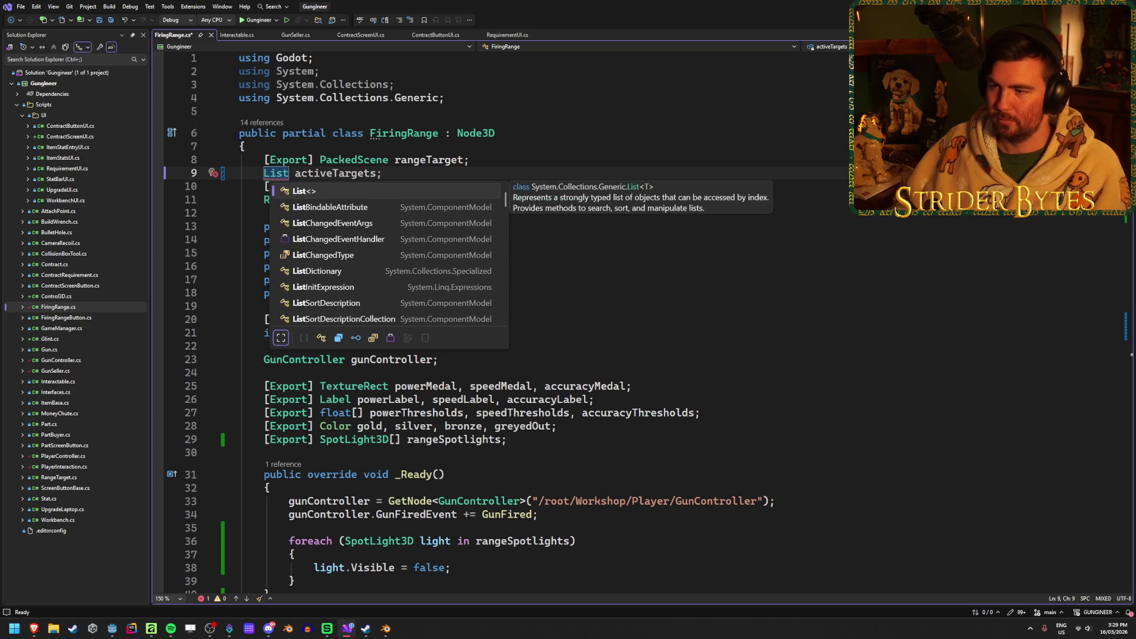
pyautogui.press('Escape')
pyautogui.write('<>')
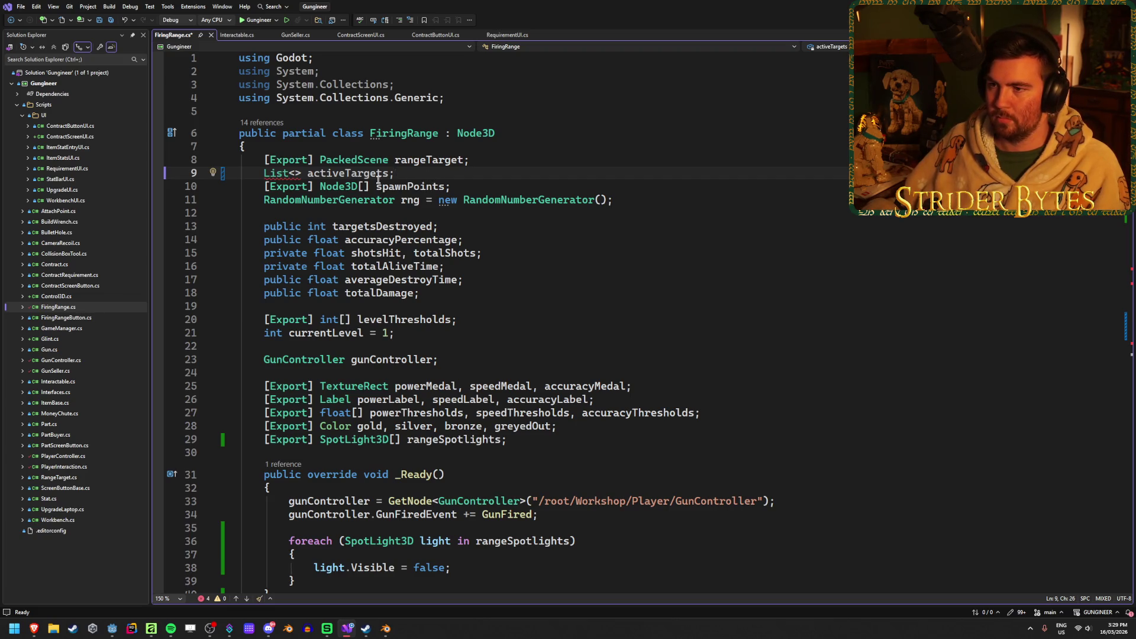
# Check activeTargets' references, then open RangeTarget.cs from Solution Explorer
pyautogui.click(344, 173)
pyautogui.click(400, 169)
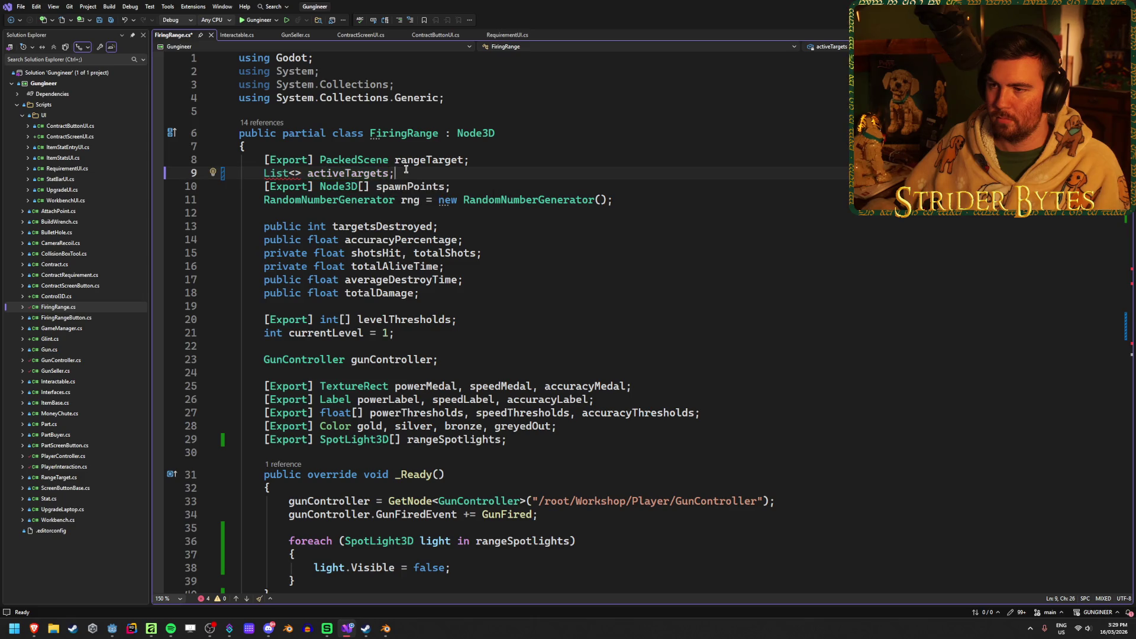
pyautogui.moveTo(355, 161)
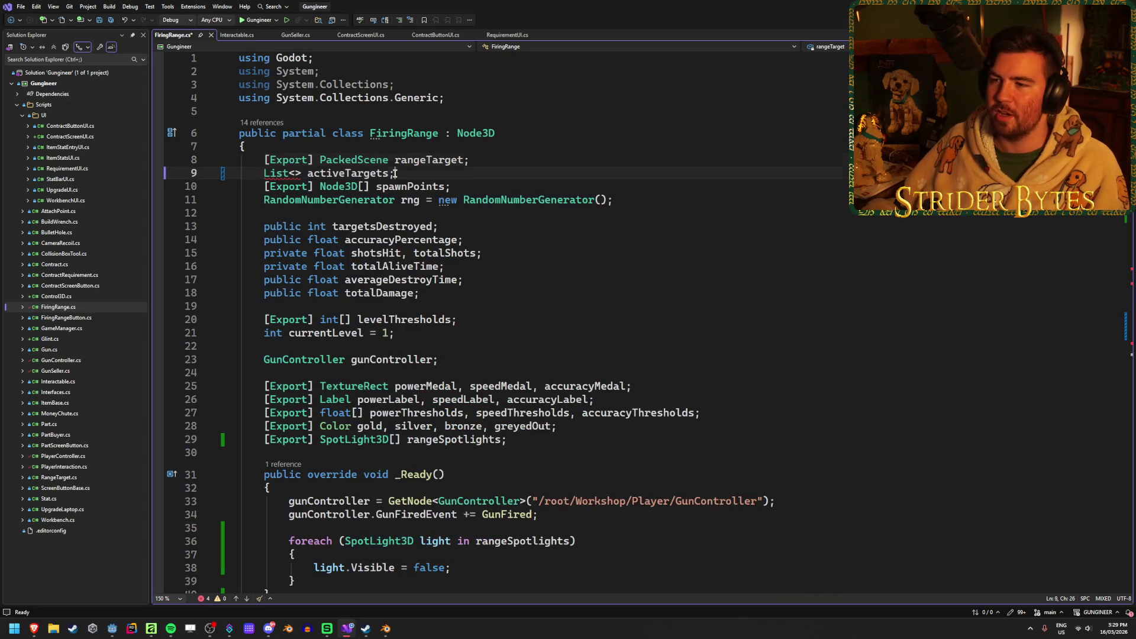
pyautogui.click(298, 173)
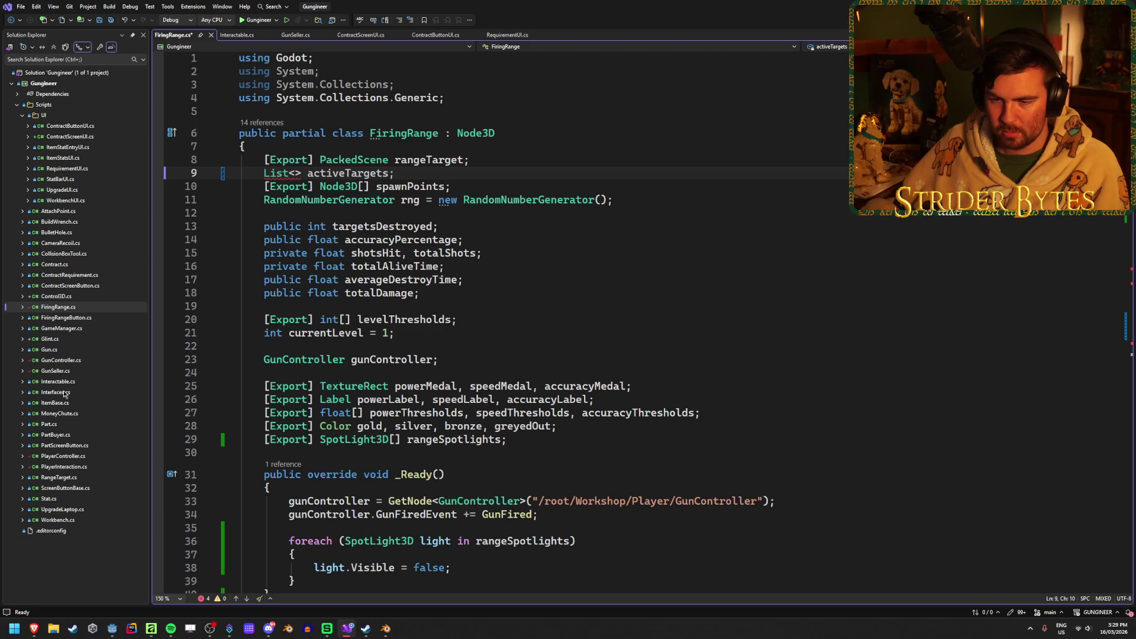
pyautogui.doubleClick(60, 477)
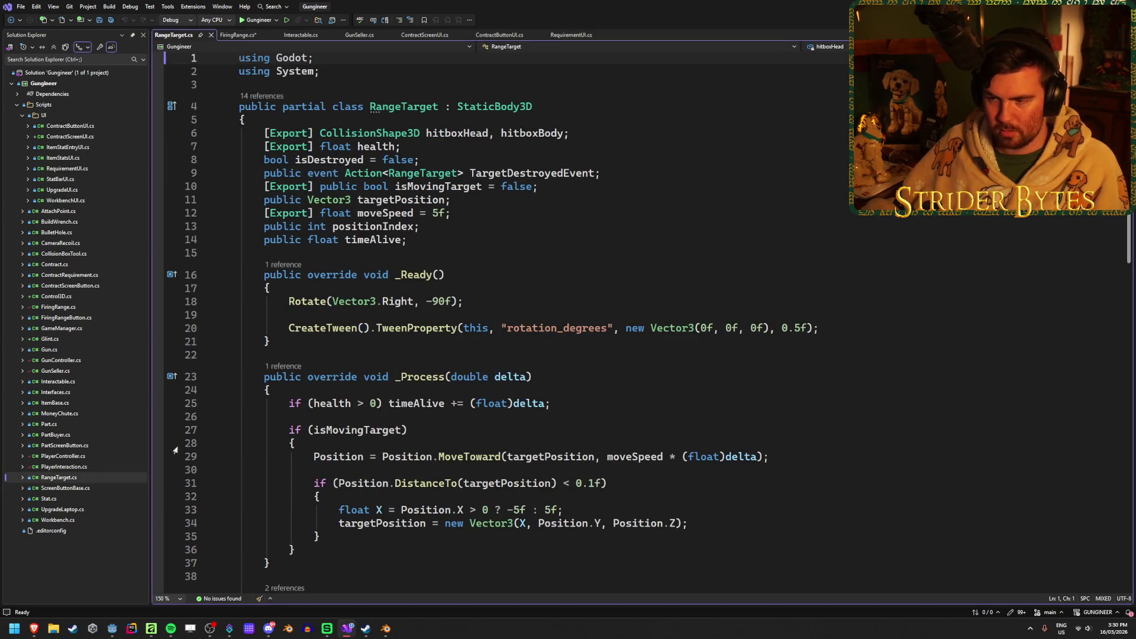
# Inspect RangeTarget's DestroyTarget method and the TargetDestroyedEvent declaration it fires
pyautogui.scroll(-5, 405, 385)
pyautogui.scroll(-5, 488, 360)
pyautogui.click(493, 360)
pyautogui.click(514, 420)
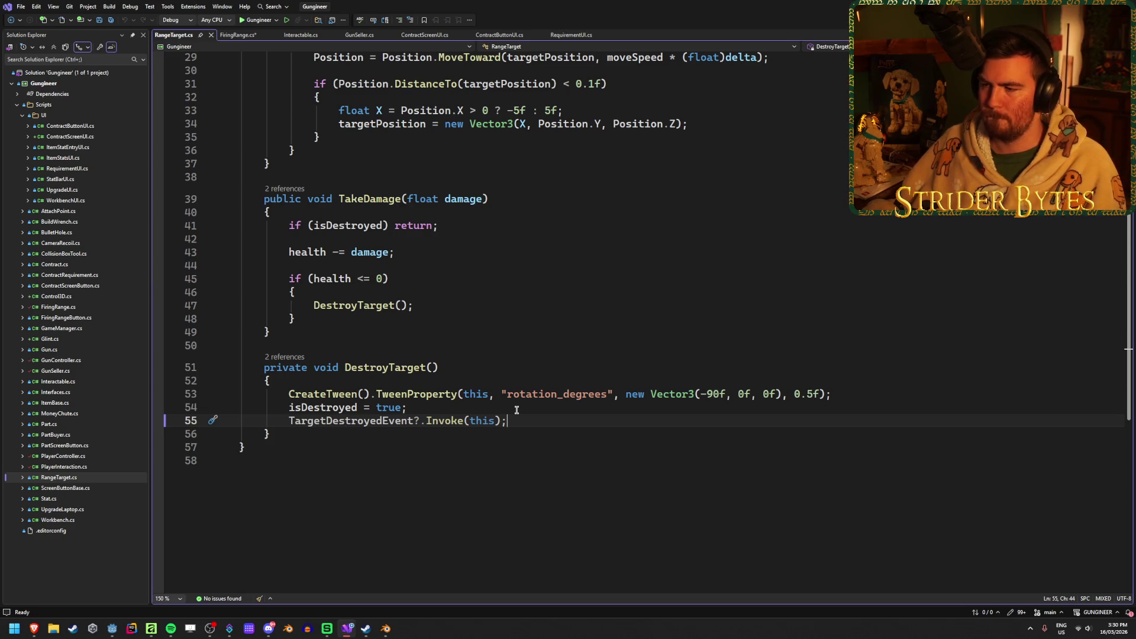
pyautogui.scroll(7, 517, 410)
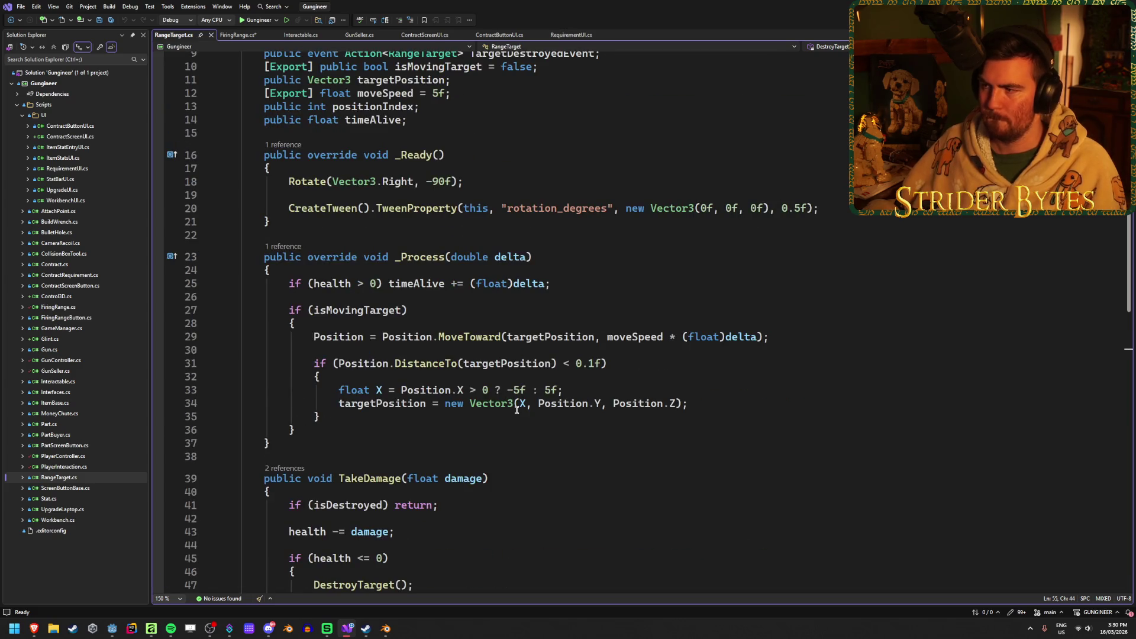
pyautogui.scroll(-6, 516, 409)
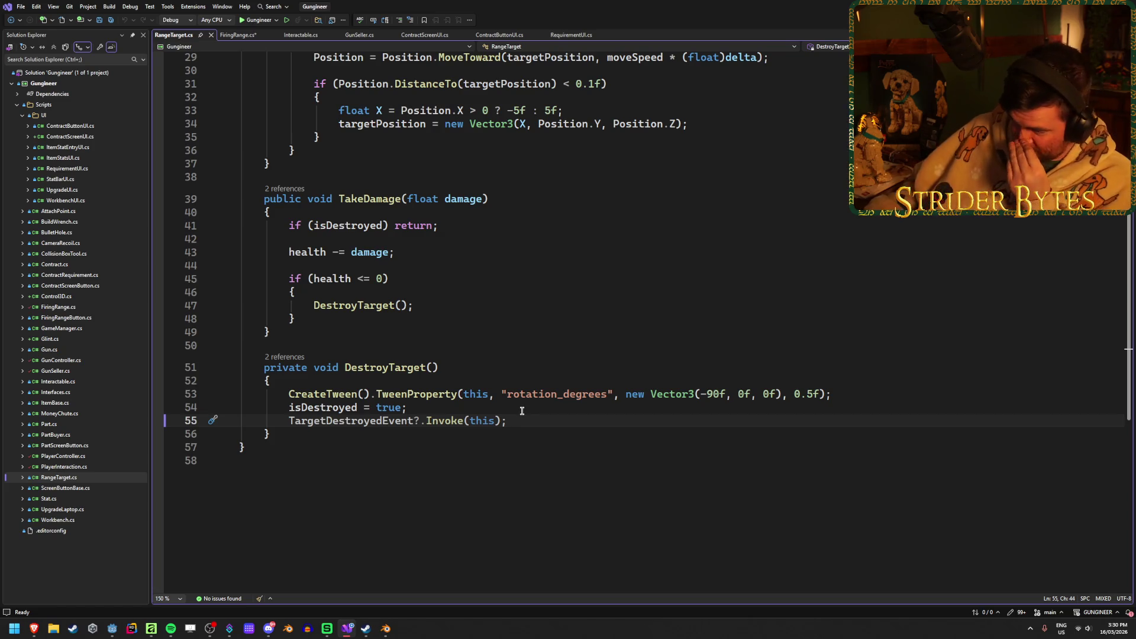
pyautogui.click(397, 422)
pyautogui.click(575, 420)
# Return to the FiringRange.cs script
pyautogui.scroll(9, 576, 420)
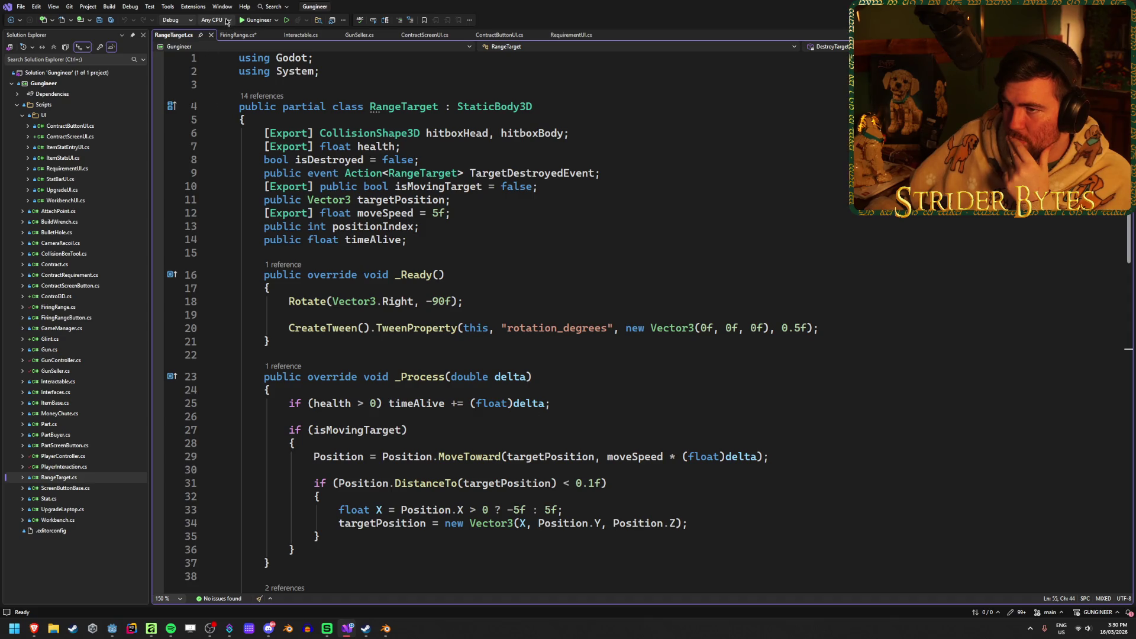
pyautogui.hotkey('ctrl', 'Tab')
pyautogui.scroll(-19, 460, 447)
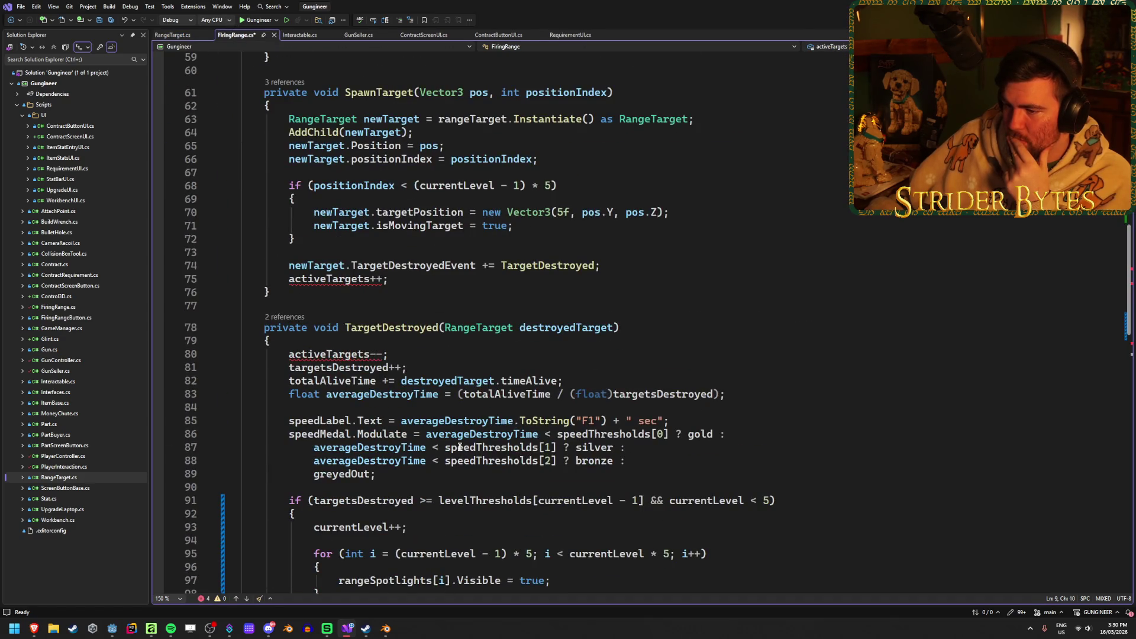
# Declare activeTargets as List<RangeTarget> initialised with new List<RangeTarget>() and save
pyautogui.scroll(-9, 460, 446)
pyautogui.scroll(8, 460, 447)
pyautogui.scroll(20, 460, 446)
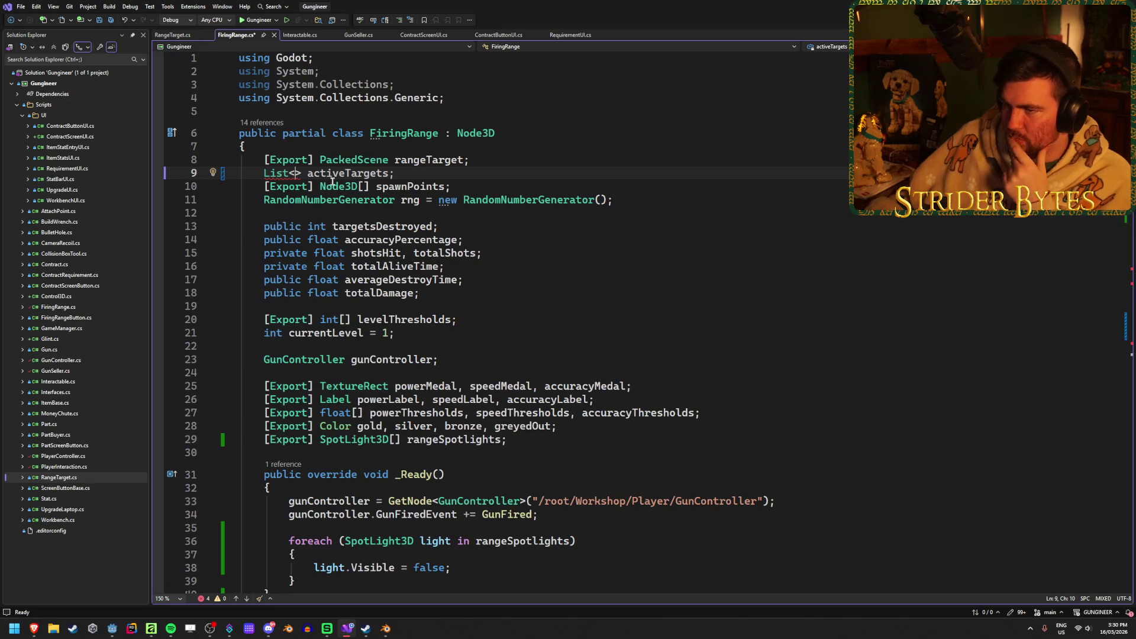
pyautogui.write('RangeTa')
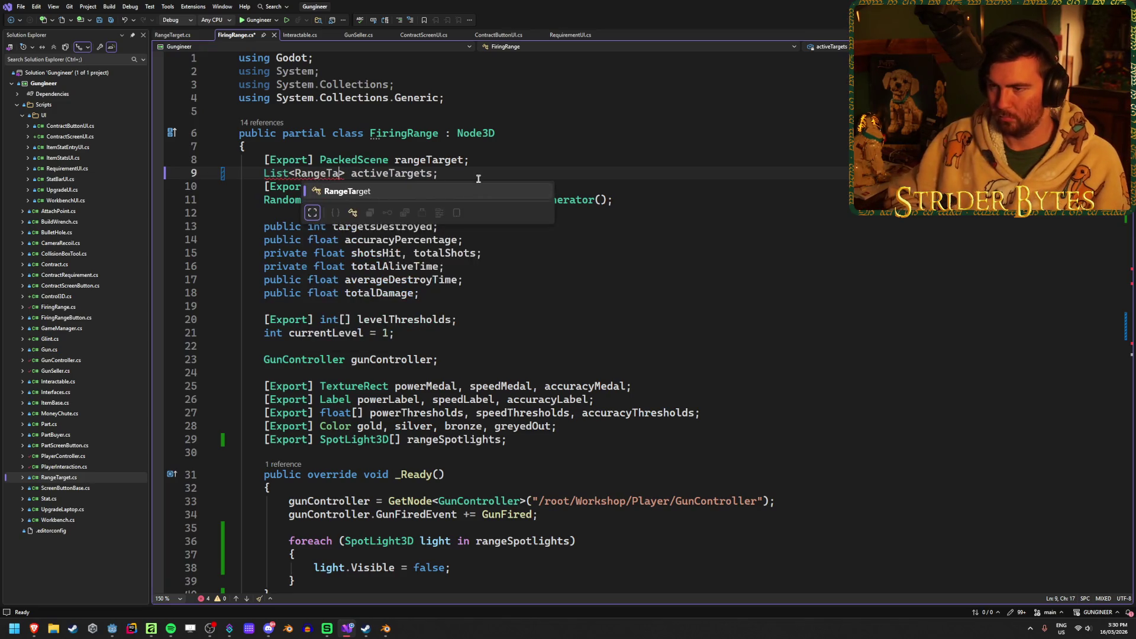
pyautogui.press('Tab')
pyautogui.hotkey('ctrl', 's')
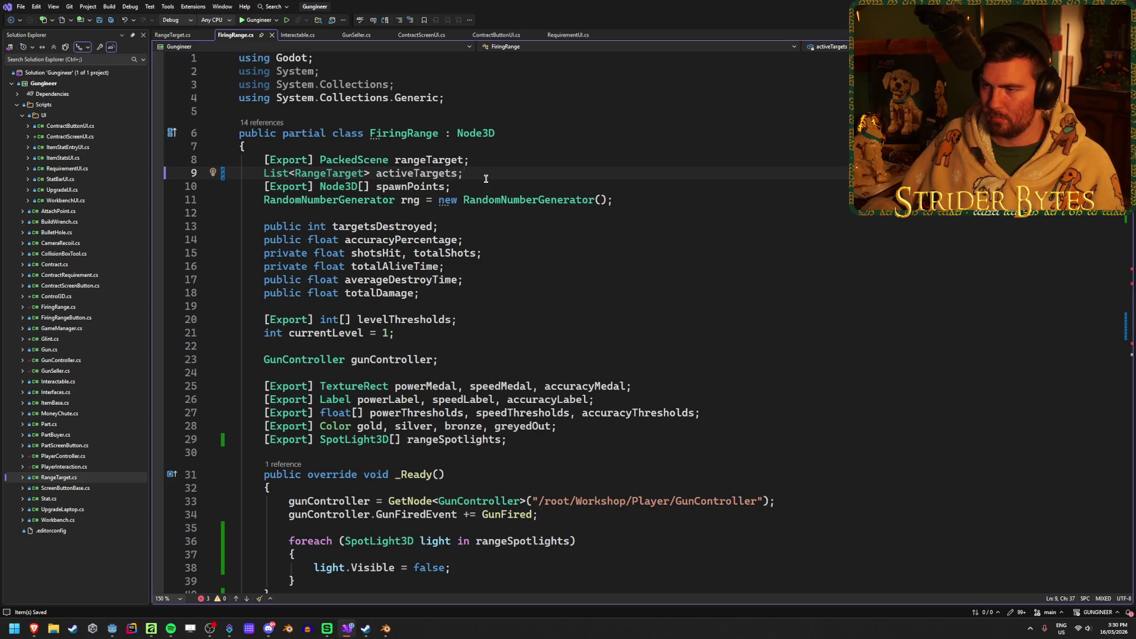
pyautogui.press('Left')
pyautogui.write('= new ')
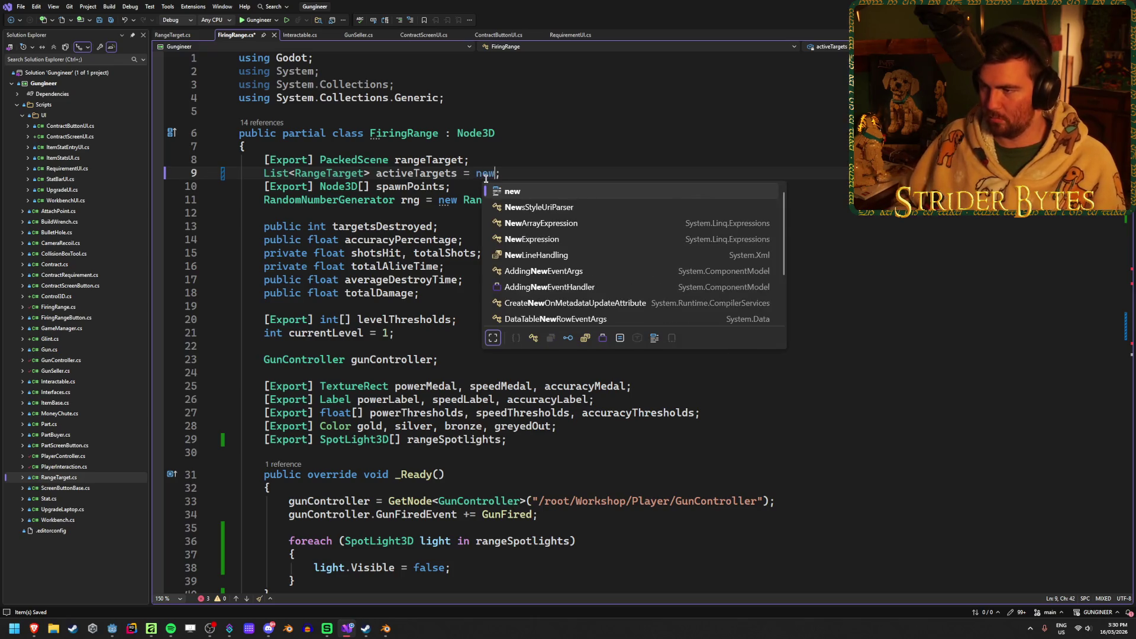
pyautogui.write('Lis')
pyautogui.press('Tab')
pyautogui.write('()')
pyautogui.hotkey('ctrl', 's')
pyautogui.click(689, 187)
# Replace the activeTargets++ increment with activeTargets.Add(newTarget) and save
pyautogui.scroll(-17, 689, 187)
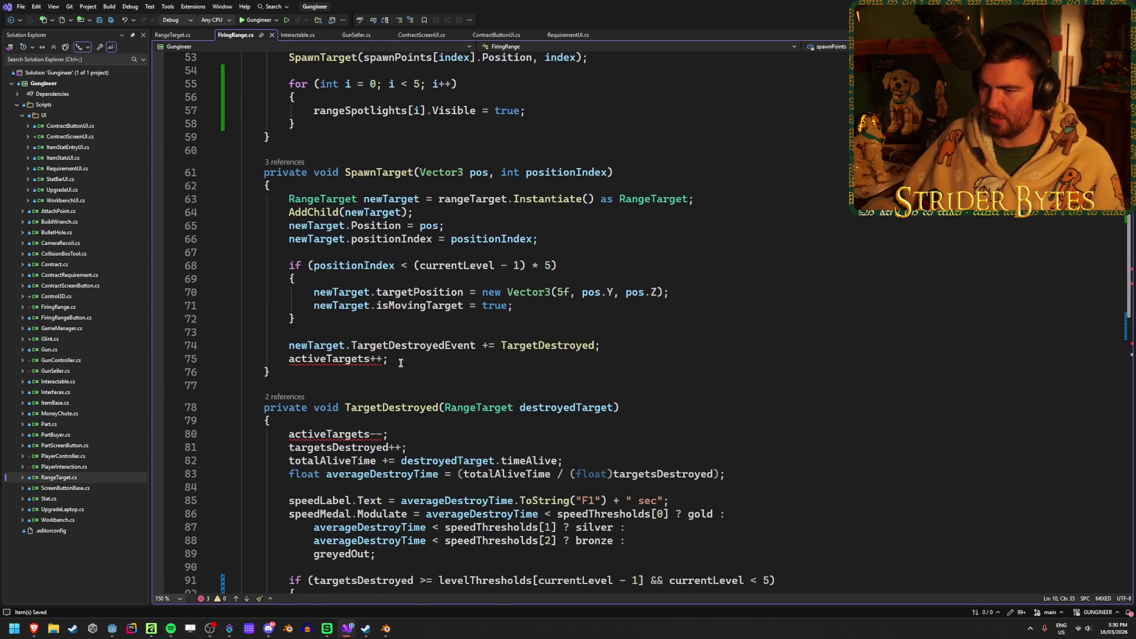
pyautogui.moveTo(407, 359); pyautogui.dragTo(288, 360)
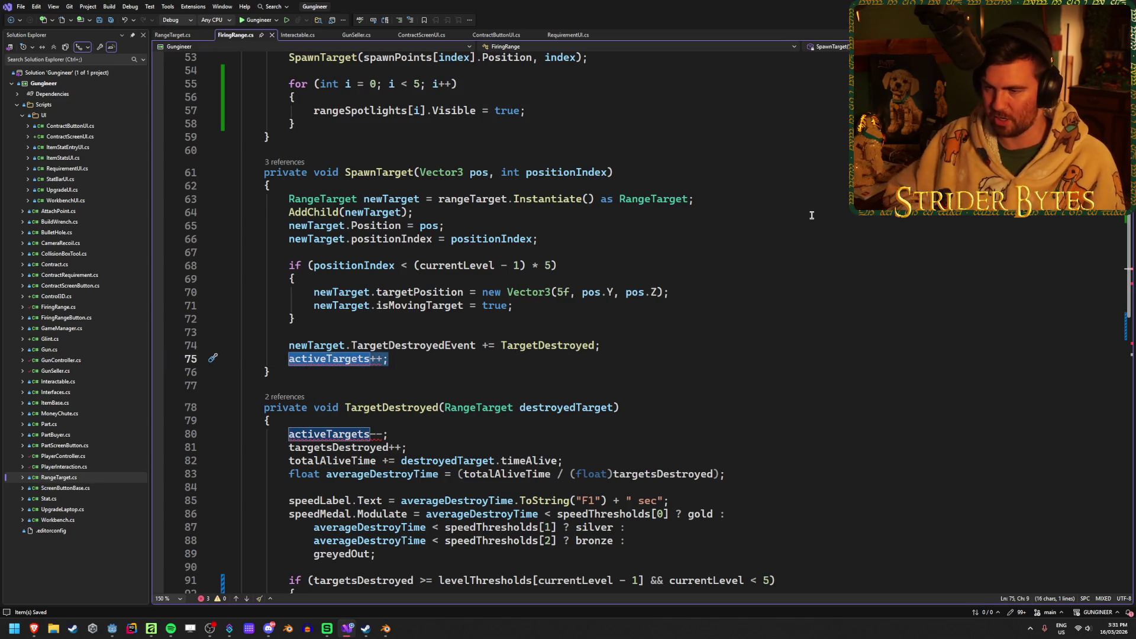
pyautogui.write('activeTargets')
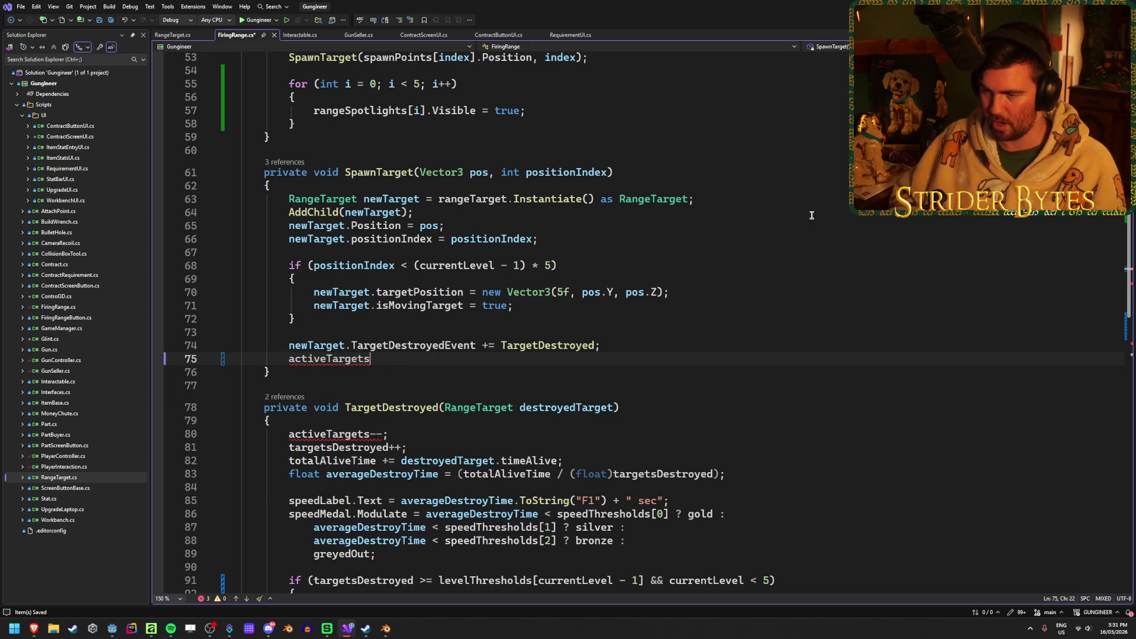
pyautogui.write('.Add(newTarget);')
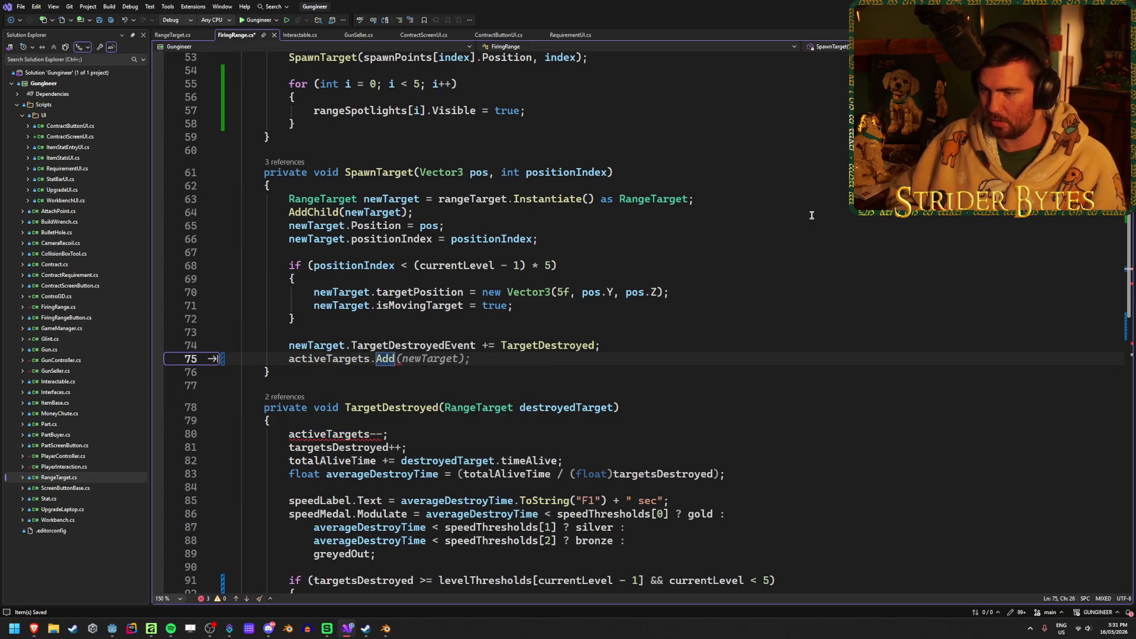
pyautogui.hotkey('ctrl', 's')
# Replace the activeTargets-- decrement with activeTargets.Remove(destroyedTarget) and save
pyautogui.scroll(-3, 395, 303)
pyautogui.click(410, 316)
pyautogui.press('BackSpace')
pyautogui.press('BackSpace')
pyautogui.press('BackSpace')
pyautogui.write('.Rem')
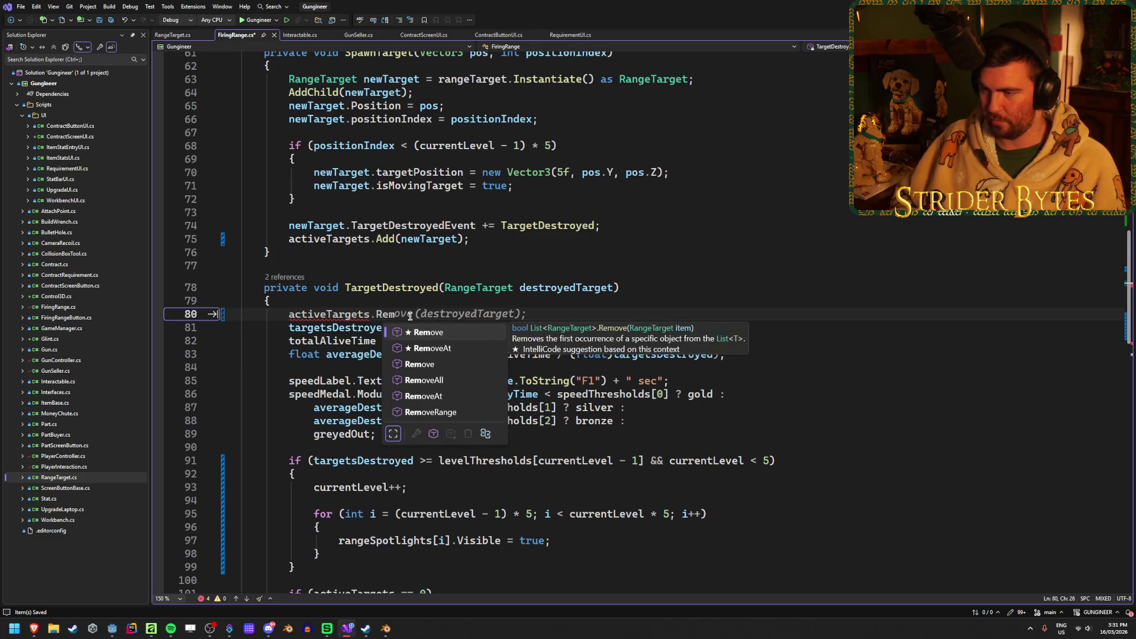
pyautogui.press('Tab')
pyautogui.press('Tab')
pyautogui.hotkey('ctrl', 's')
pyautogui.click(434, 330)
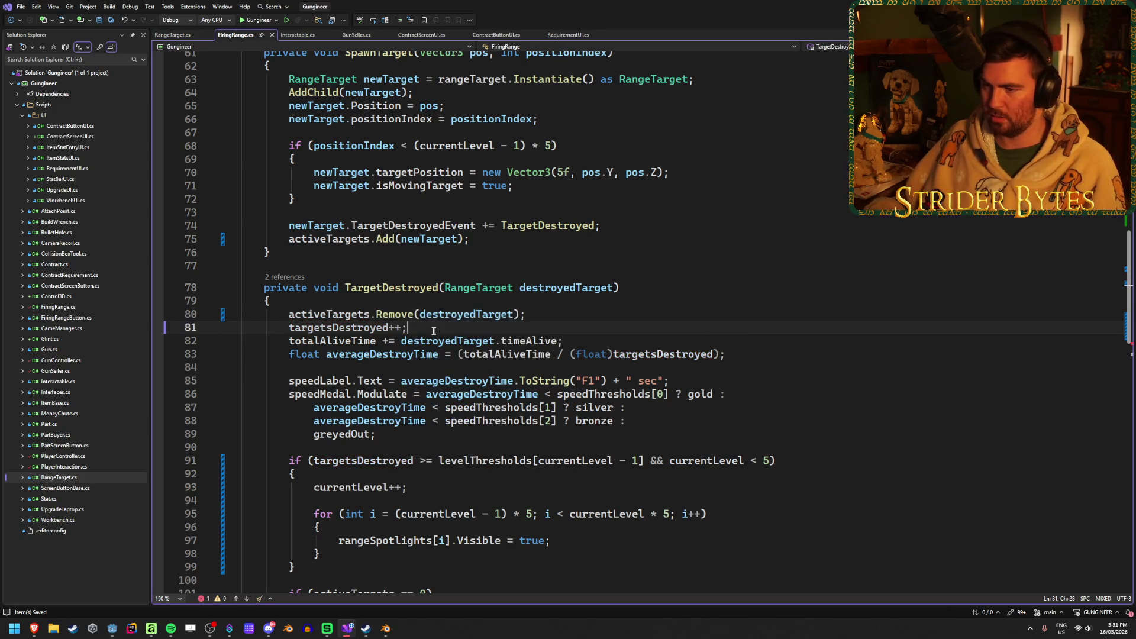
# Change the respawn check on line 101 to activeTargets.Count == 0
pyautogui.scroll(-5, 641, 340)
pyautogui.click(396, 394)
pyautogui.write('.Count')
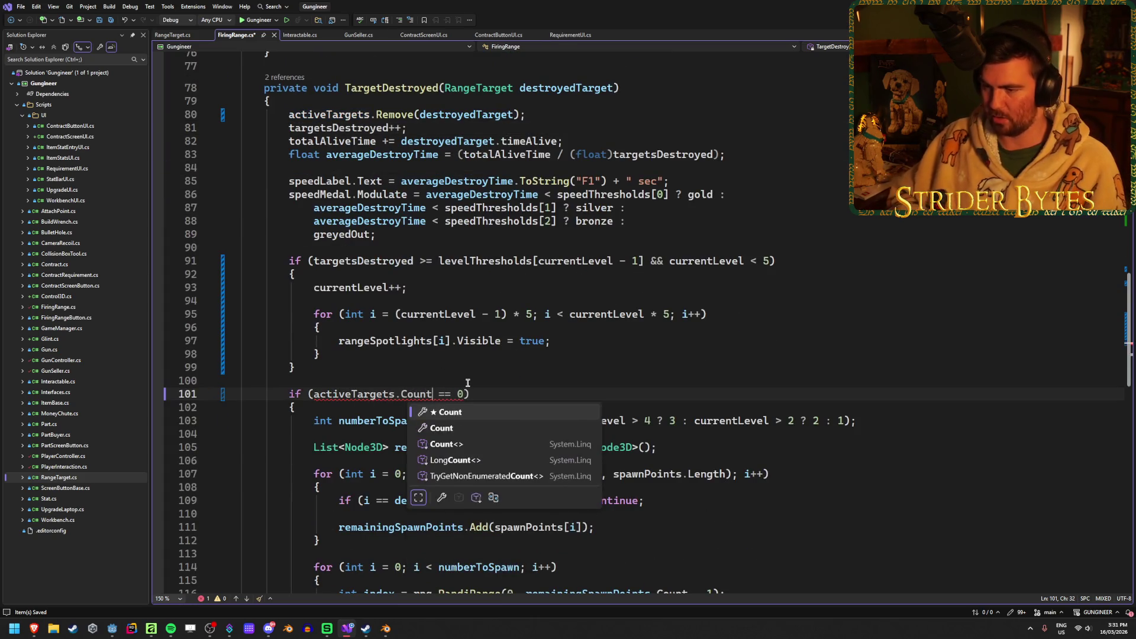
pyautogui.press('Tab')
pyautogui.scroll(-1, 481, 353)
pyautogui.scroll(-14, 481, 352)
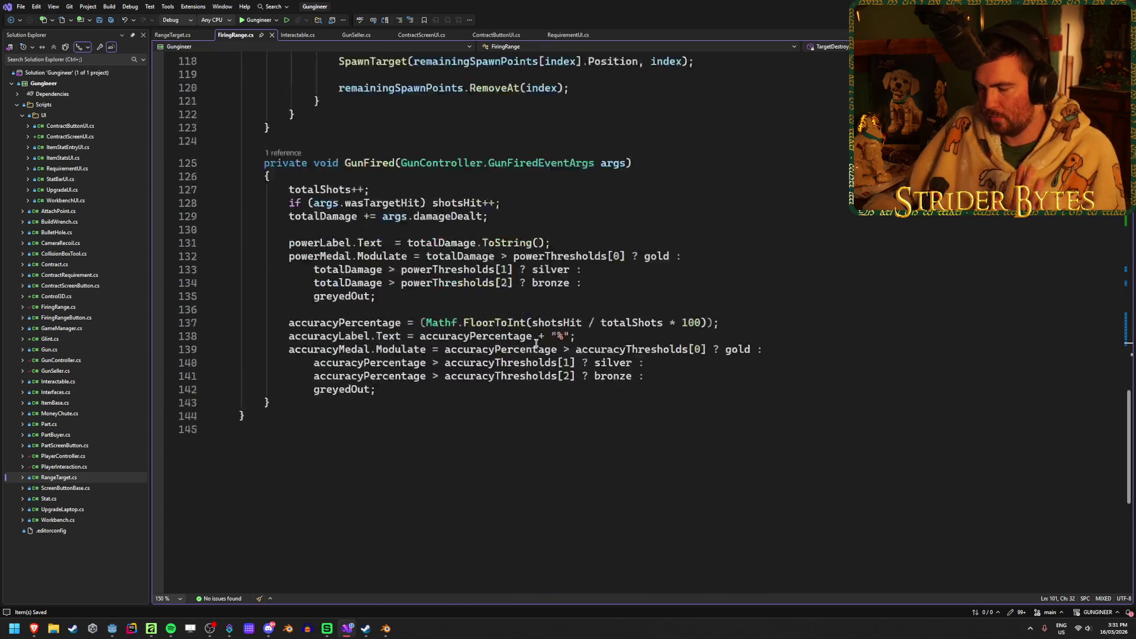
pyautogui.scroll(12, 529, 330)
pyautogui.scroll(3, 530, 331)
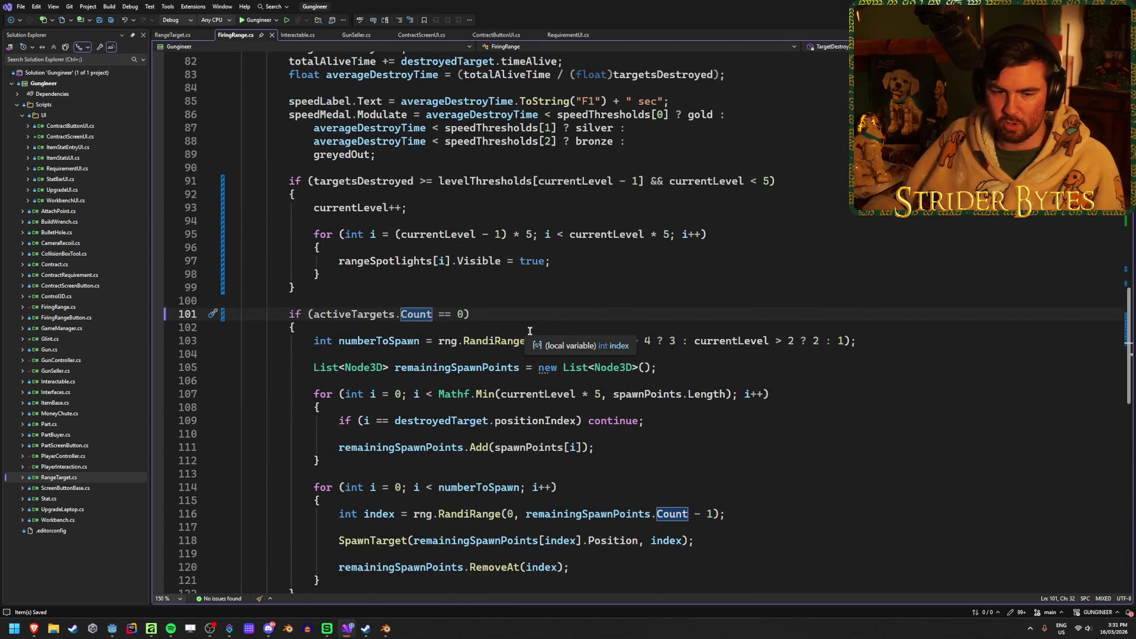
pyautogui.click(489, 394)
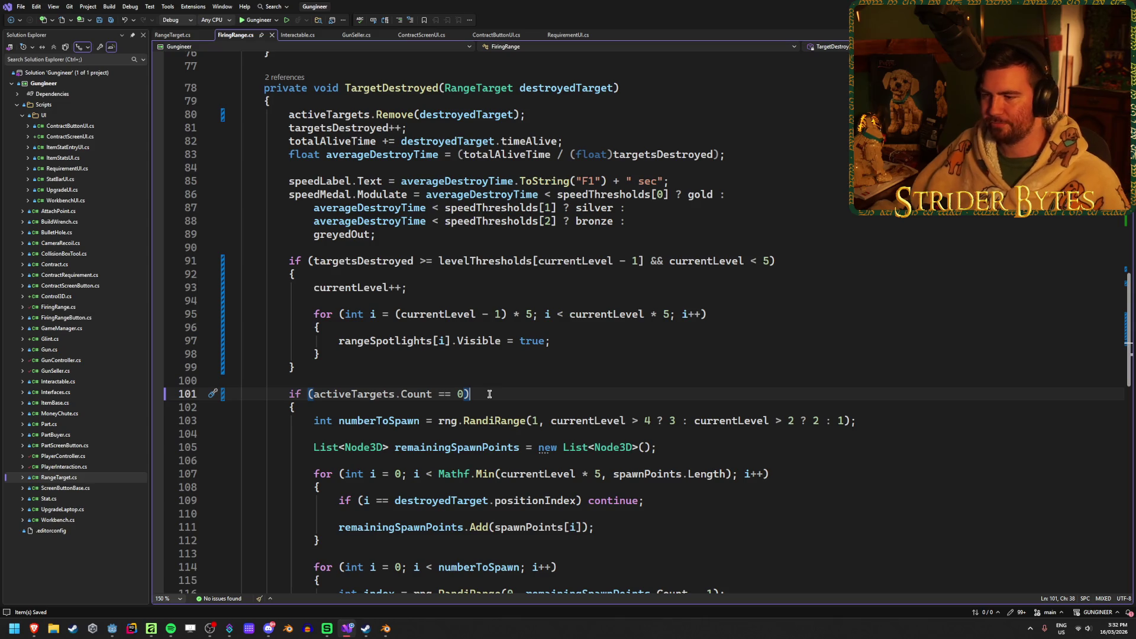
pyautogui.press('Up')
pyautogui.press('Up')
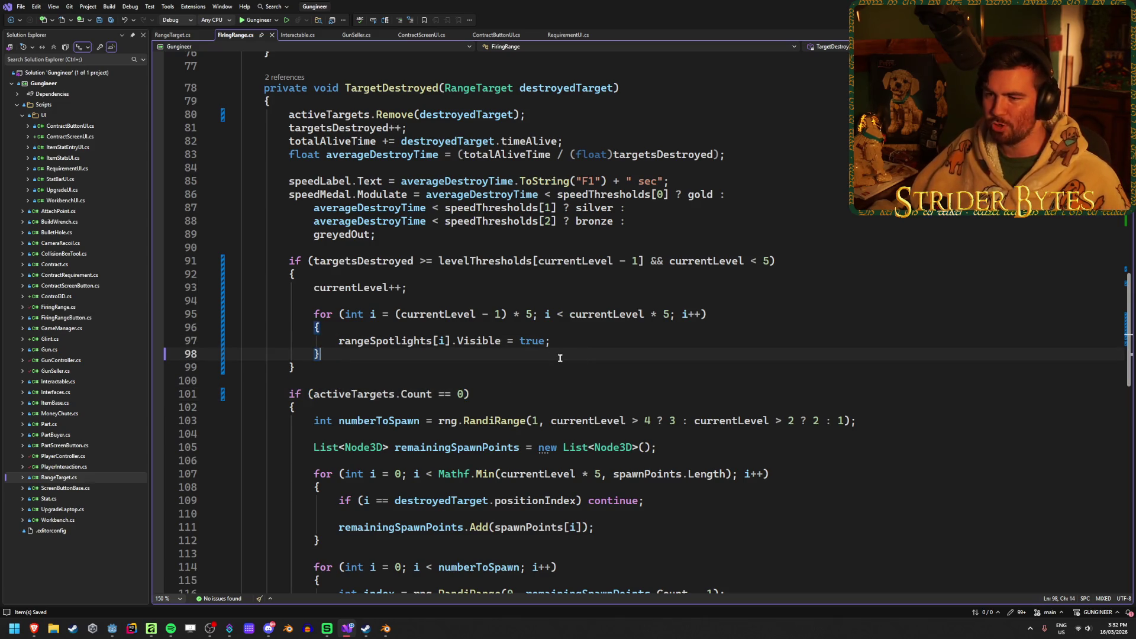
pyautogui.click(556, 355)
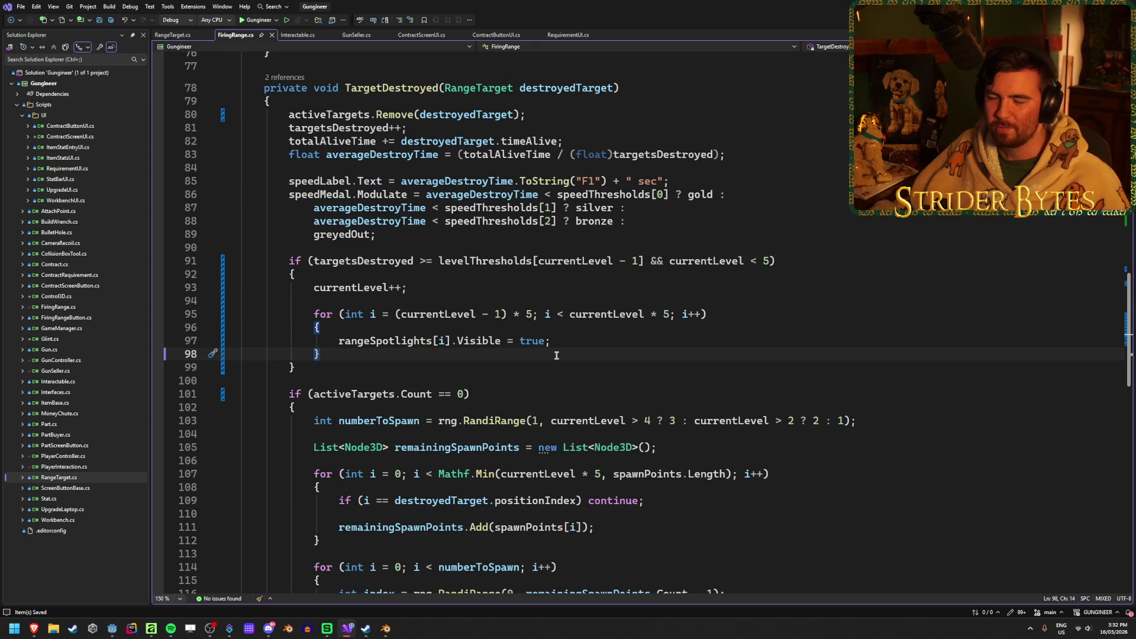
pyautogui.click(774, 312)
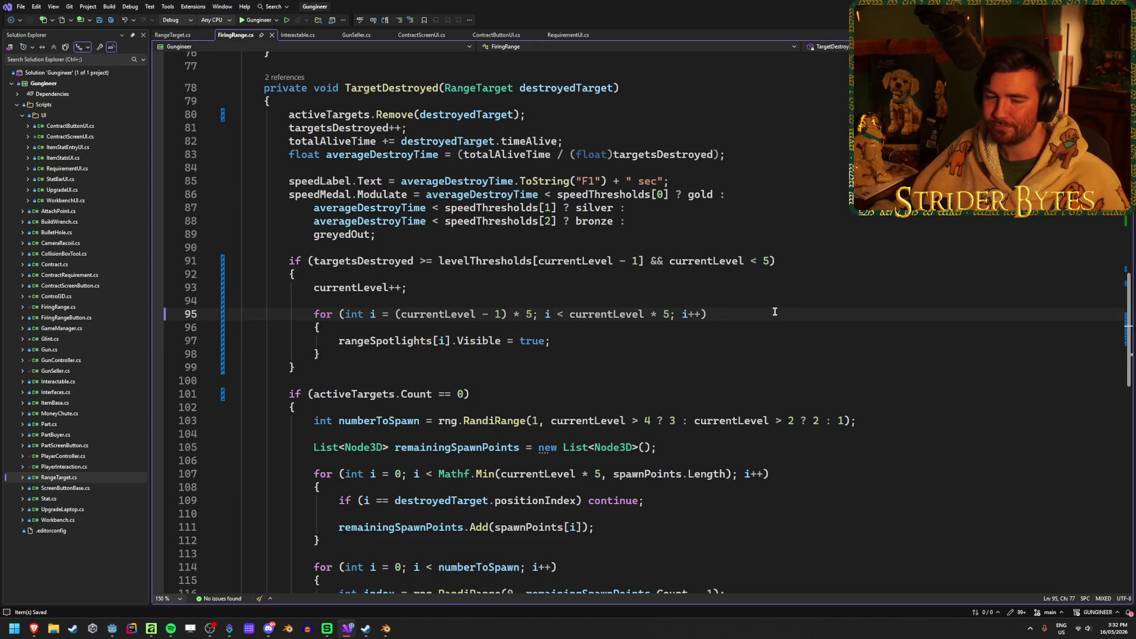
pyautogui.click(710, 341)
pyautogui.click(616, 354)
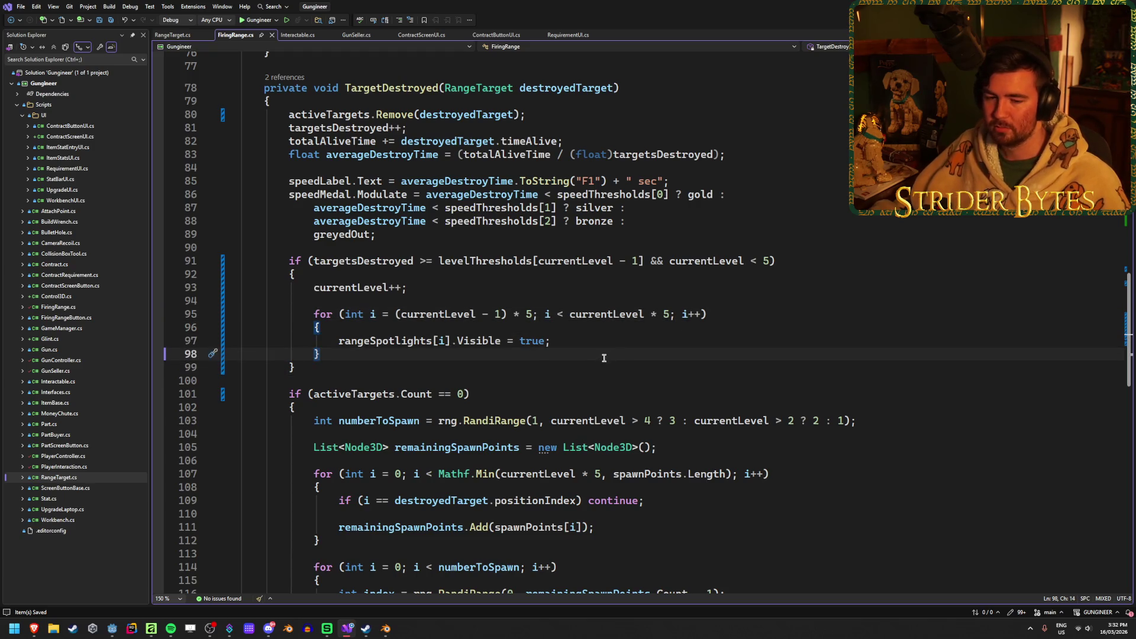
pyautogui.scroll(-3, 522, 474)
pyautogui.scroll(-7, 521, 473)
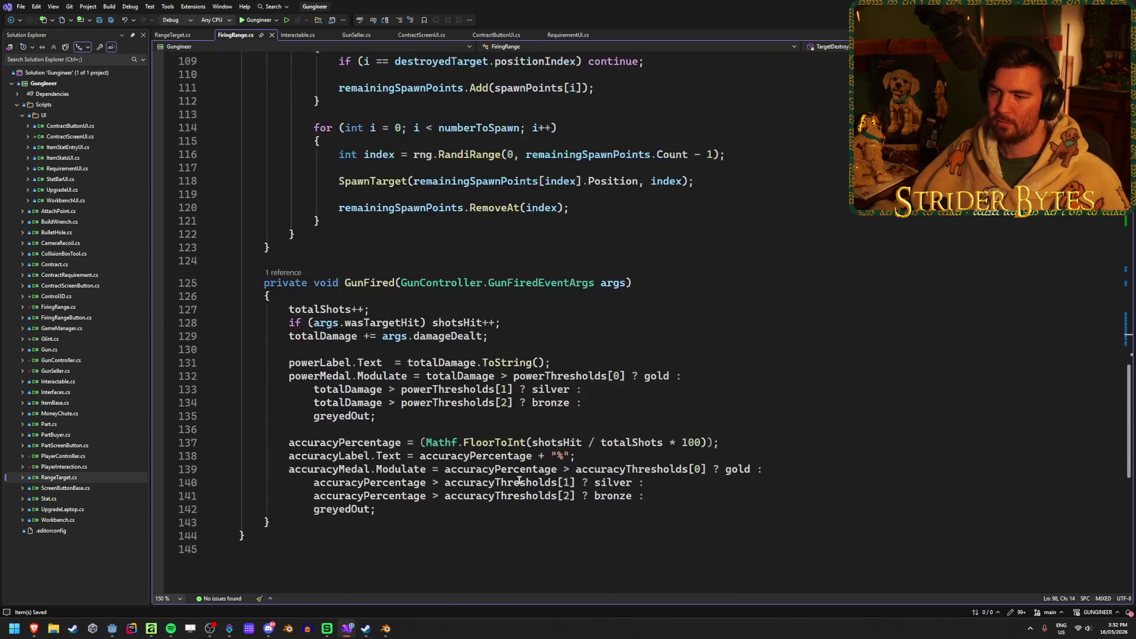
pyautogui.scroll(20, 519, 481)
pyautogui.scroll(-2, 519, 481)
pyautogui.scroll(3, 519, 480)
pyautogui.scroll(1, 519, 480)
pyautogui.click(700, 505)
pyautogui.click(700, 492)
pyautogui.scroll(6, 700, 493)
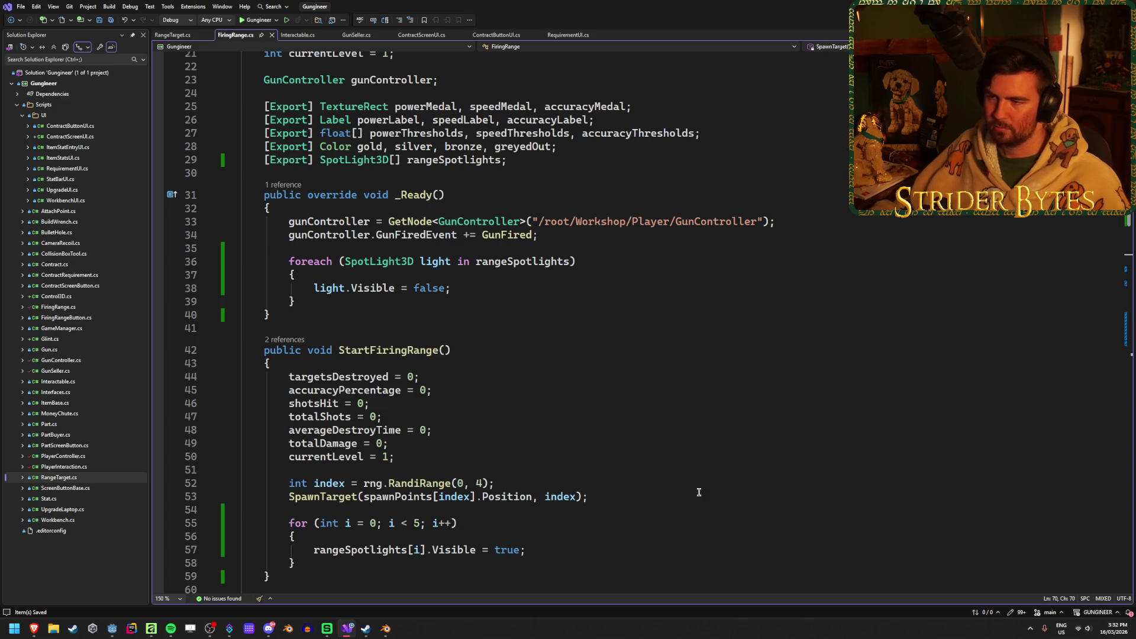
pyautogui.doubleClick(66, 318)
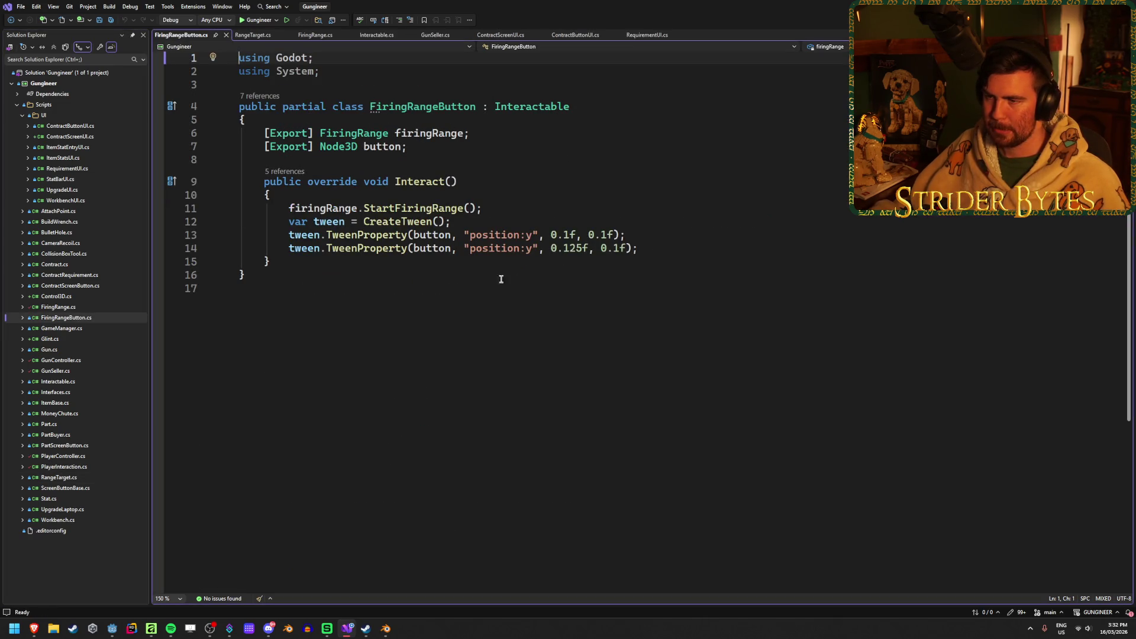
# From the button's StartFiringRange call, open FiringRange.cs and place the caret inside StartFiringRange
pyautogui.moveTo(559, 249)
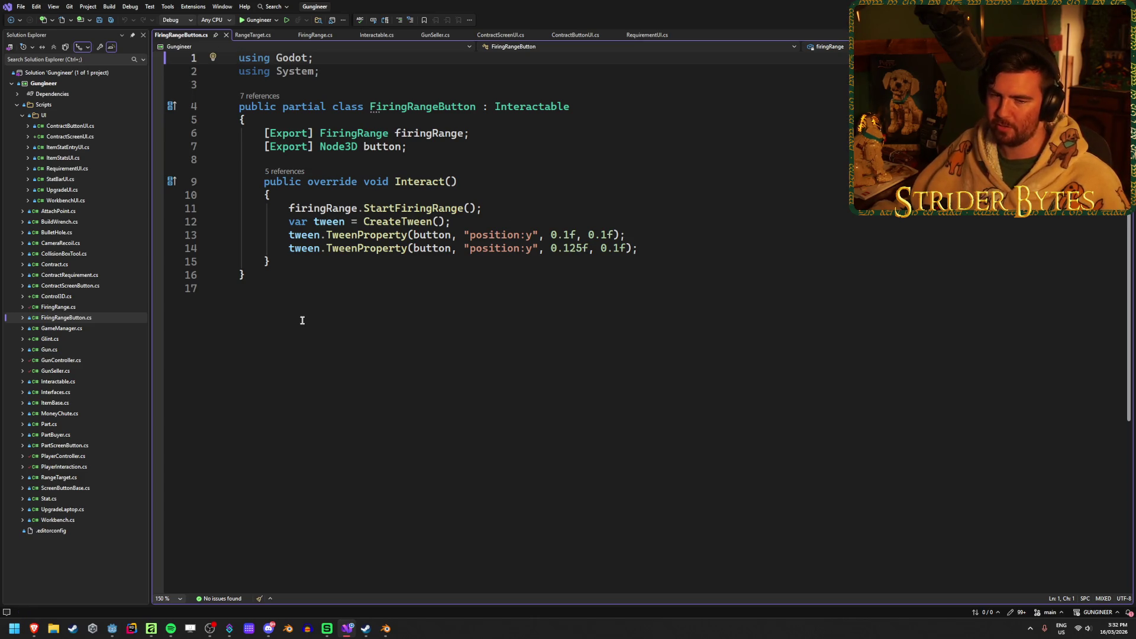
pyautogui.click(653, 235)
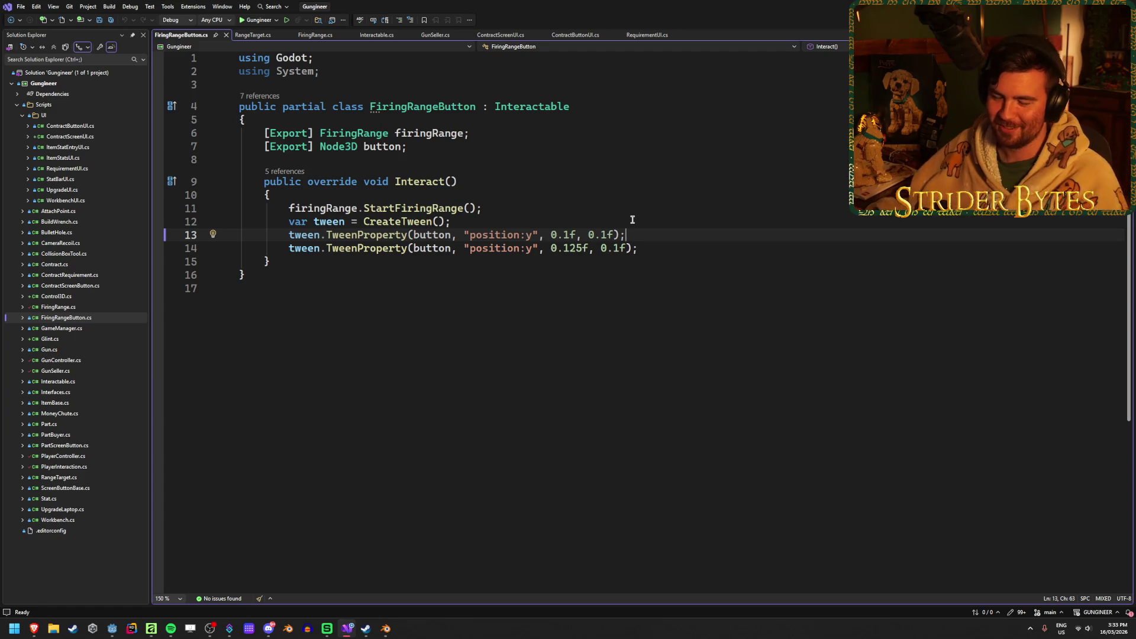
pyautogui.click(515, 205)
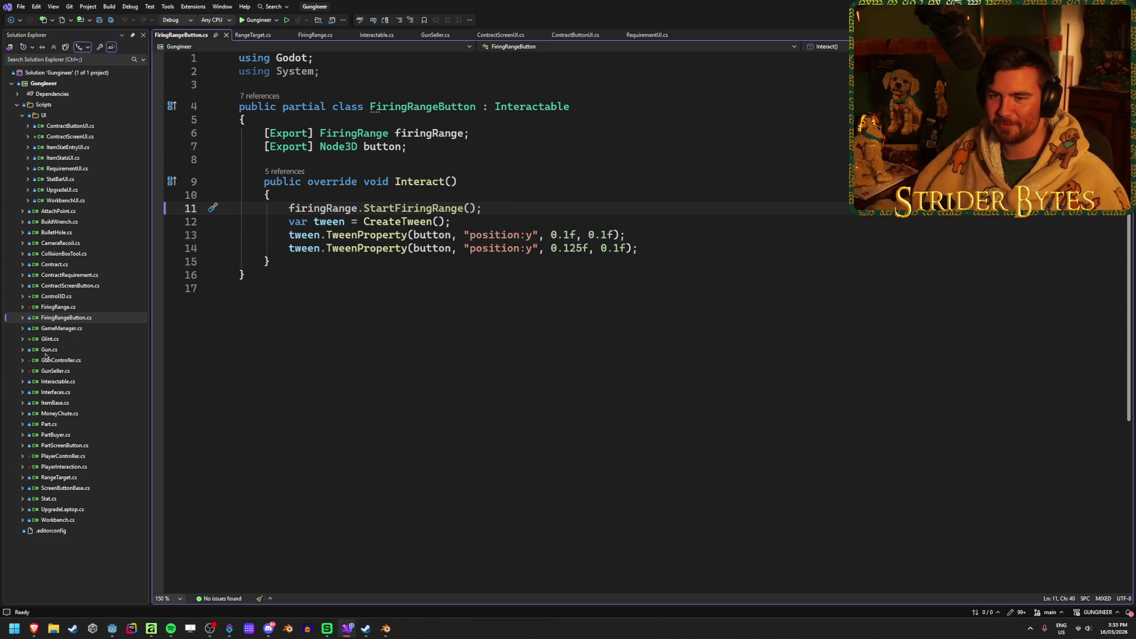
pyautogui.doubleClick(78, 311)
pyautogui.click(477, 352)
pyautogui.click(451, 378)
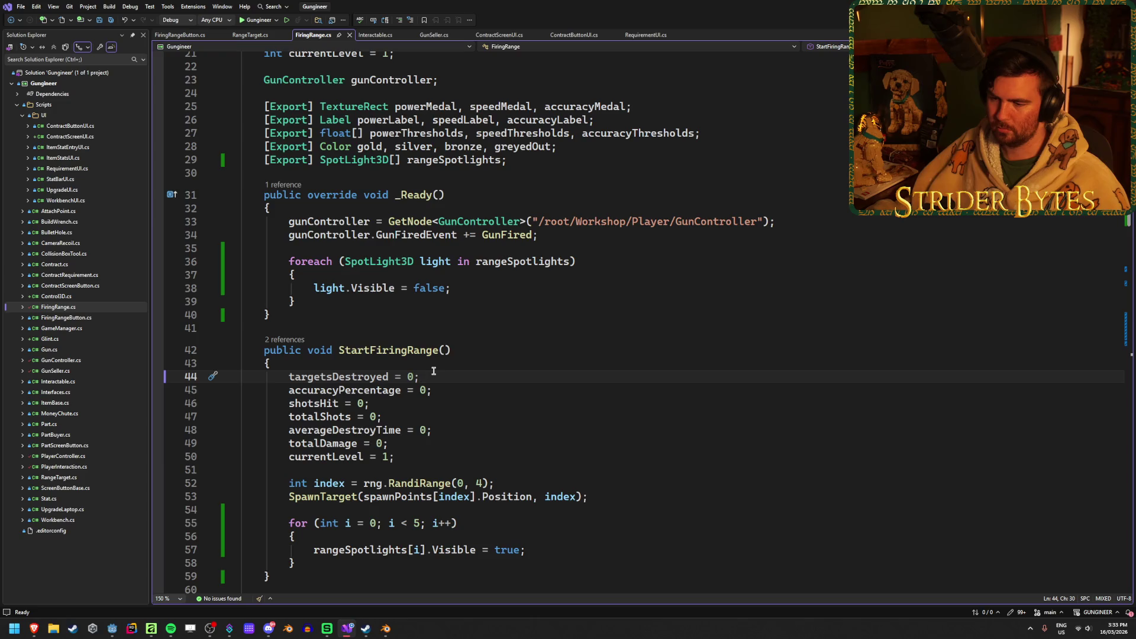
pyautogui.click(611, 496)
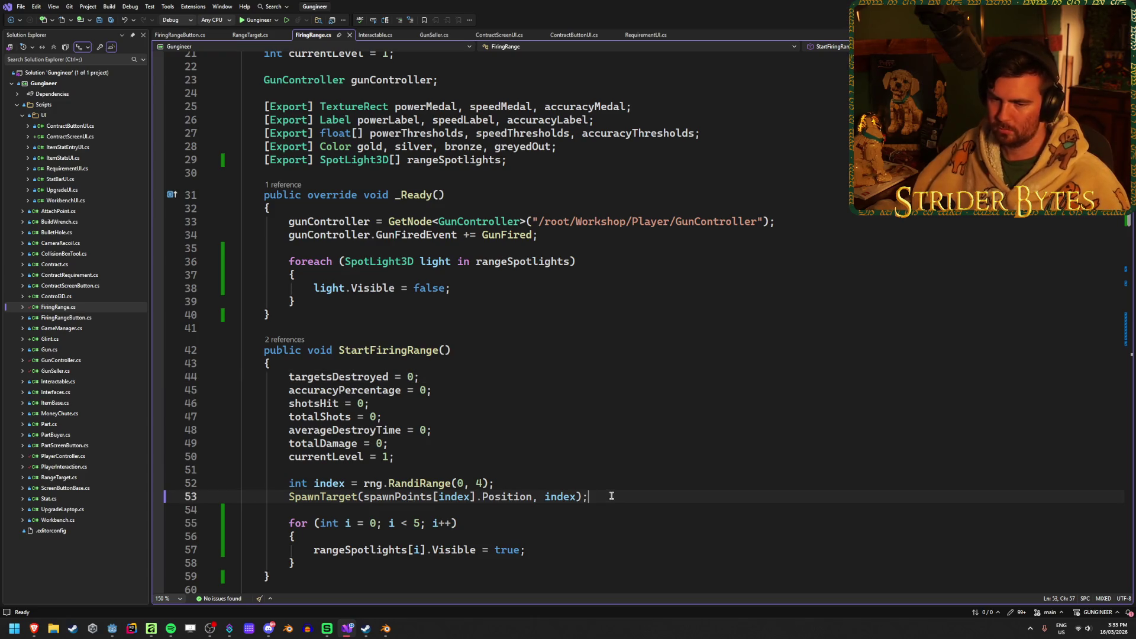
pyautogui.click(563, 458)
pyautogui.click(436, 443)
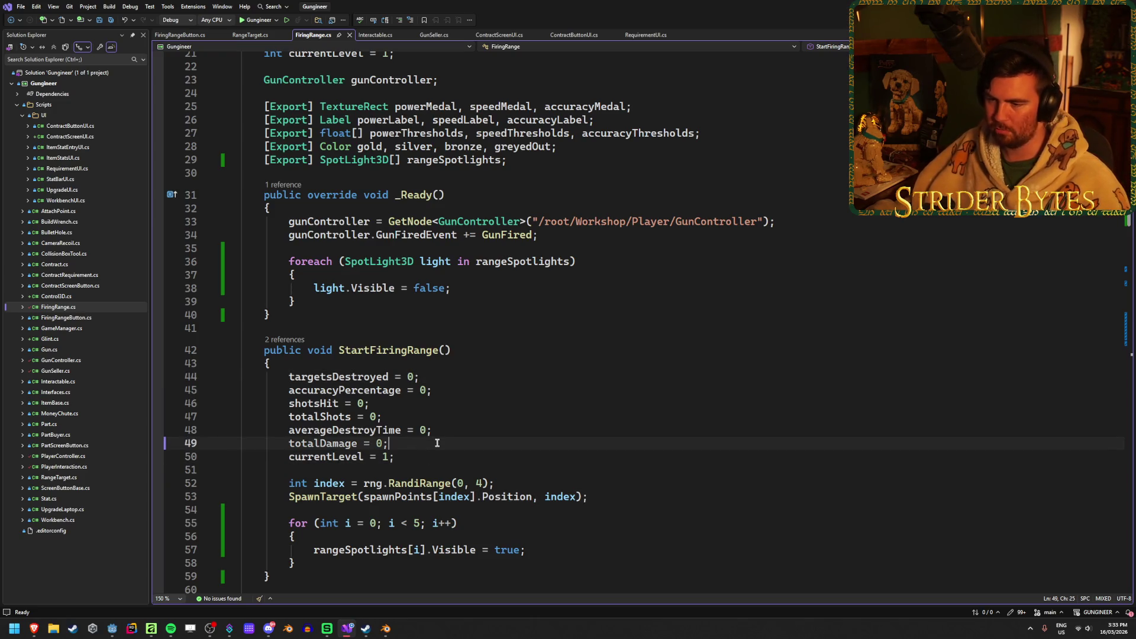
pyautogui.click(559, 457)
pyautogui.scroll(-3, 559, 416)
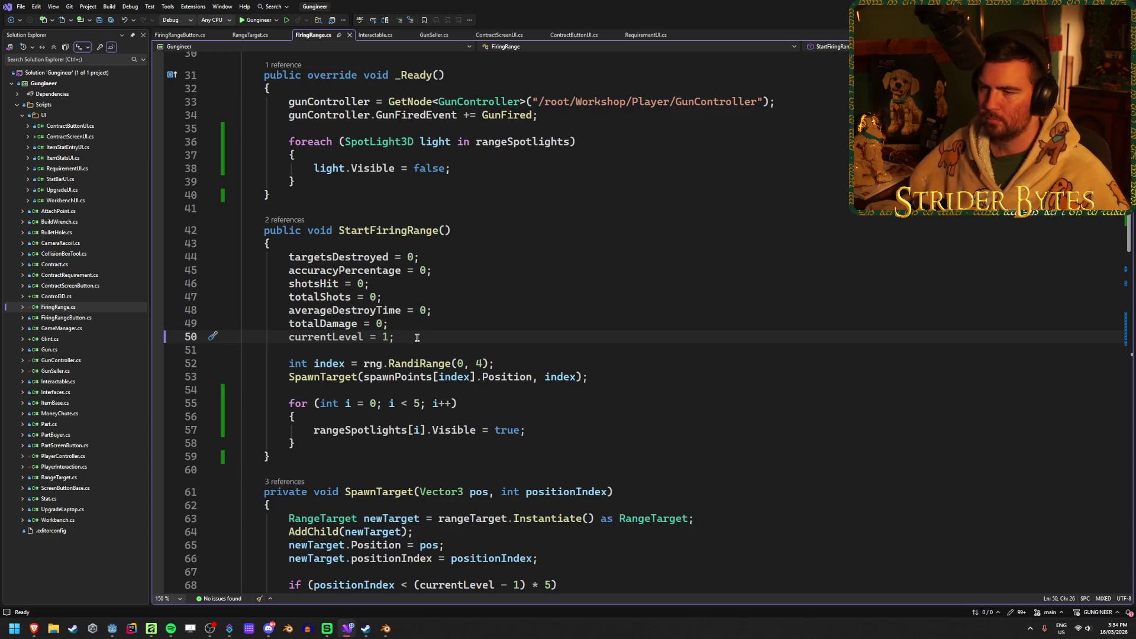
pyautogui.click(353, 243)
pyautogui.scroll(10, 592, 272)
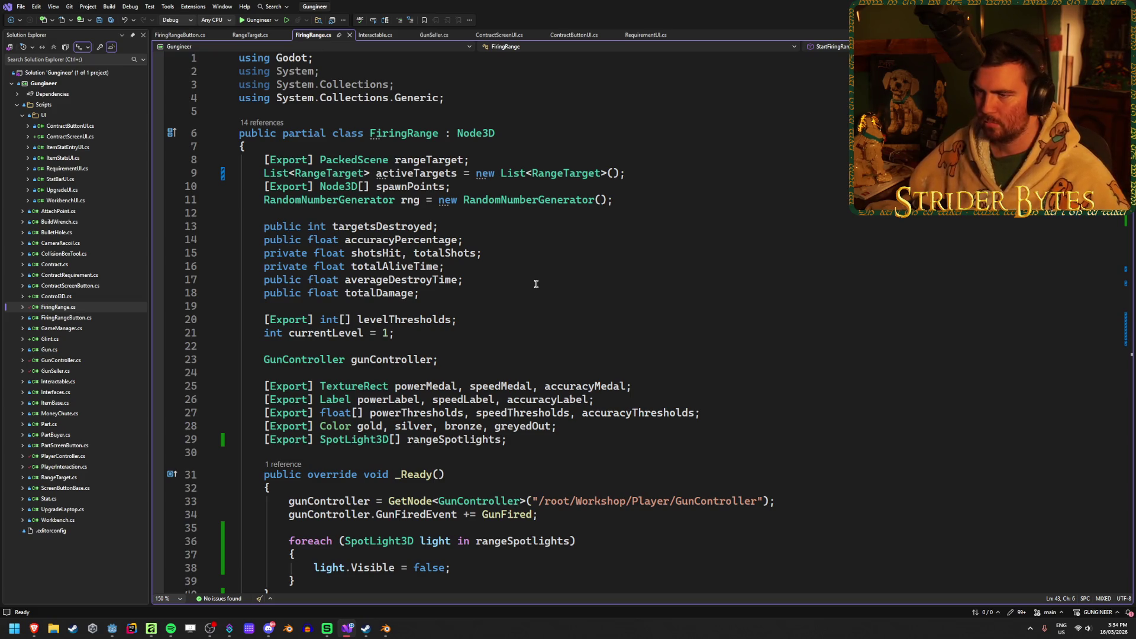
pyautogui.scroll(-11, 536, 284)
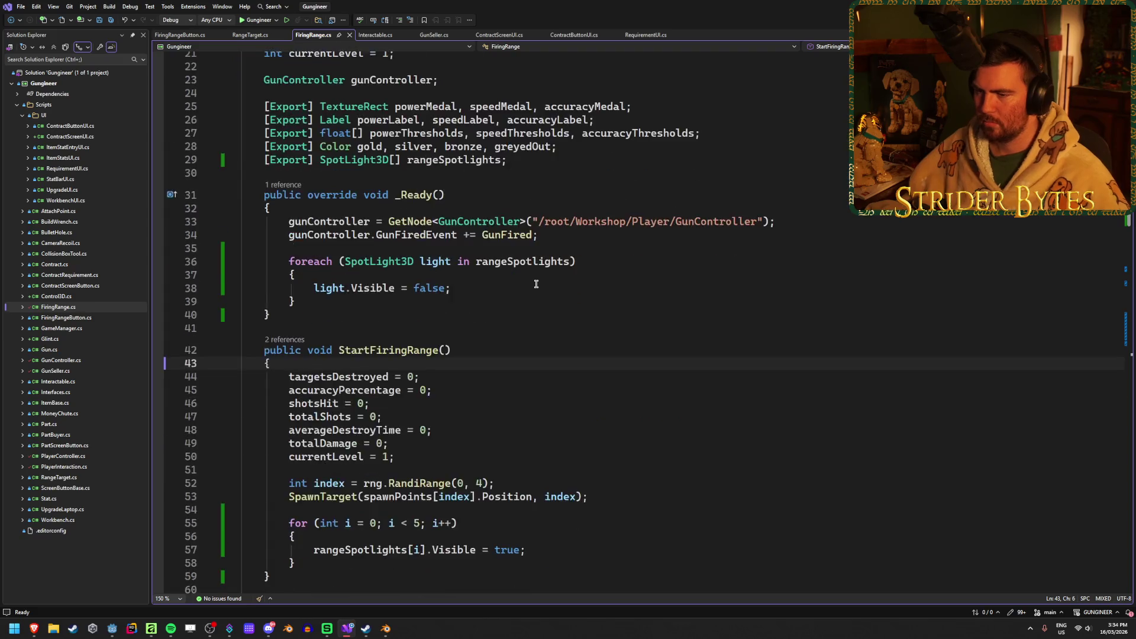
# Add an if (activeTargets.Count > 0) block at the top of StartFiringRange and save
pyautogui.press('Return')
pyautogui.press('Return')
pyautogui.press('Up')
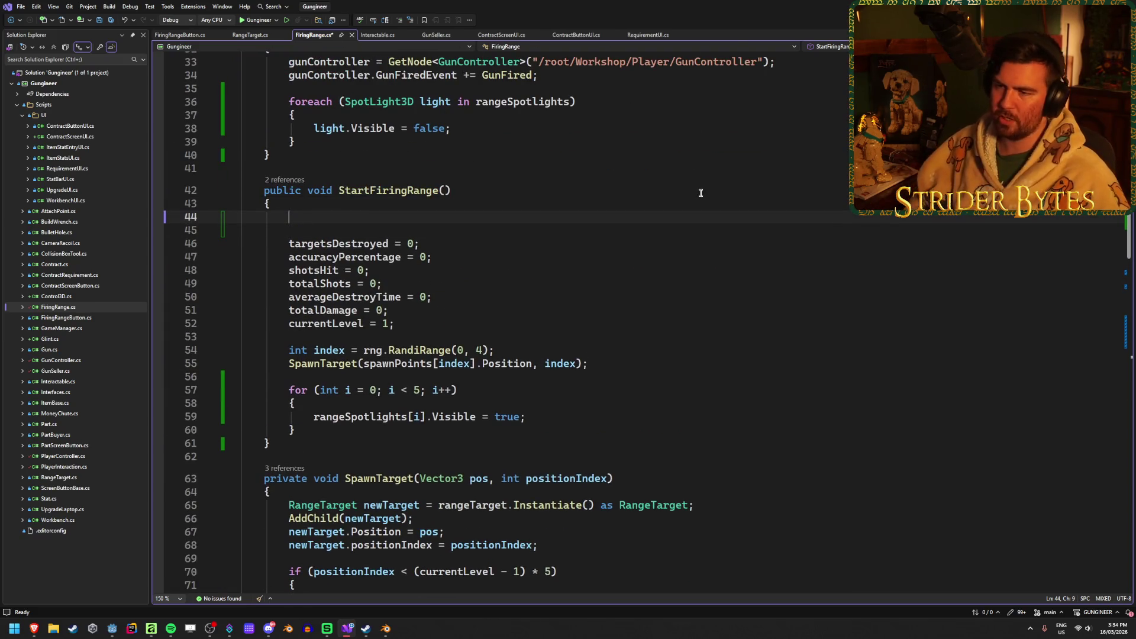
pyautogui.write('if (a')
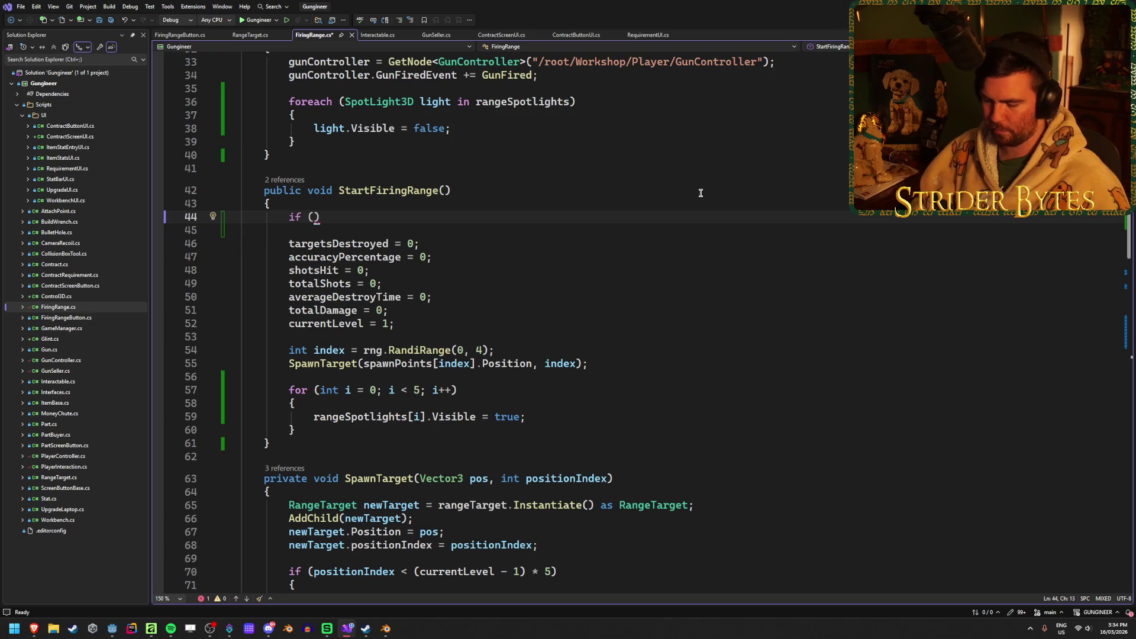
pyautogui.write('cti')
pyautogui.press('Tab')
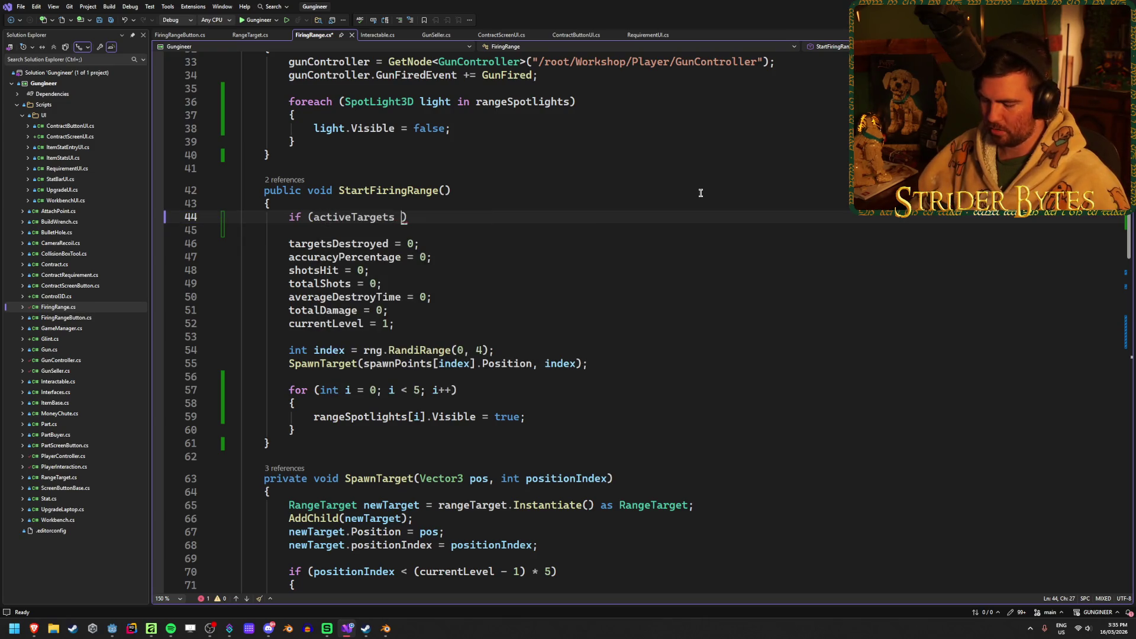
pyautogui.write(')')
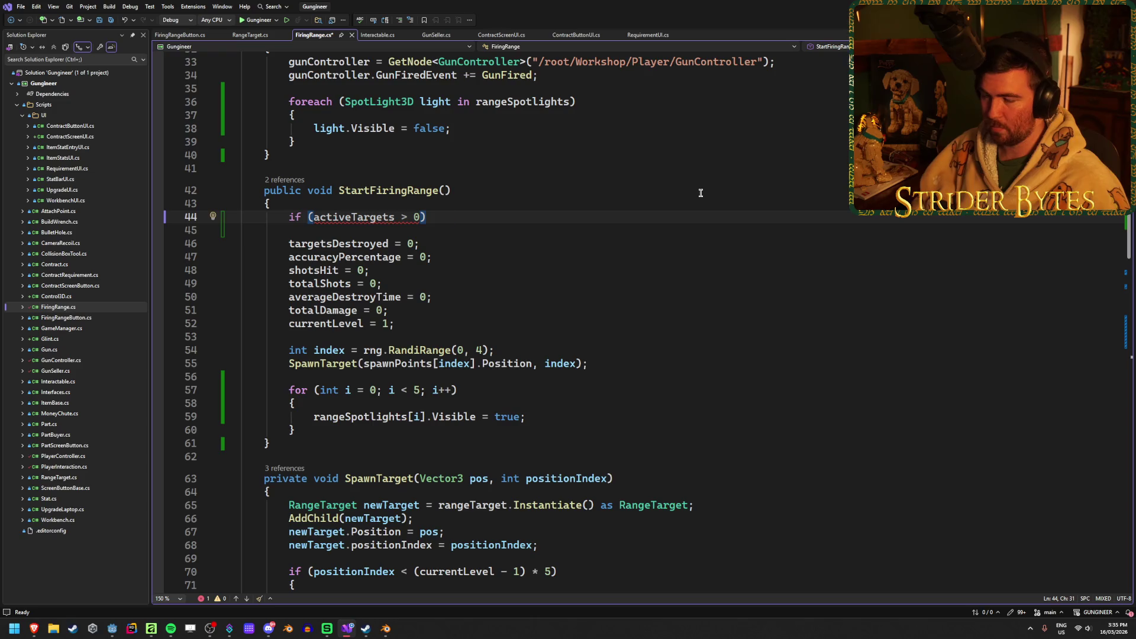
pyautogui.press('Return')
pyautogui.write('{')
pyautogui.press('Return')
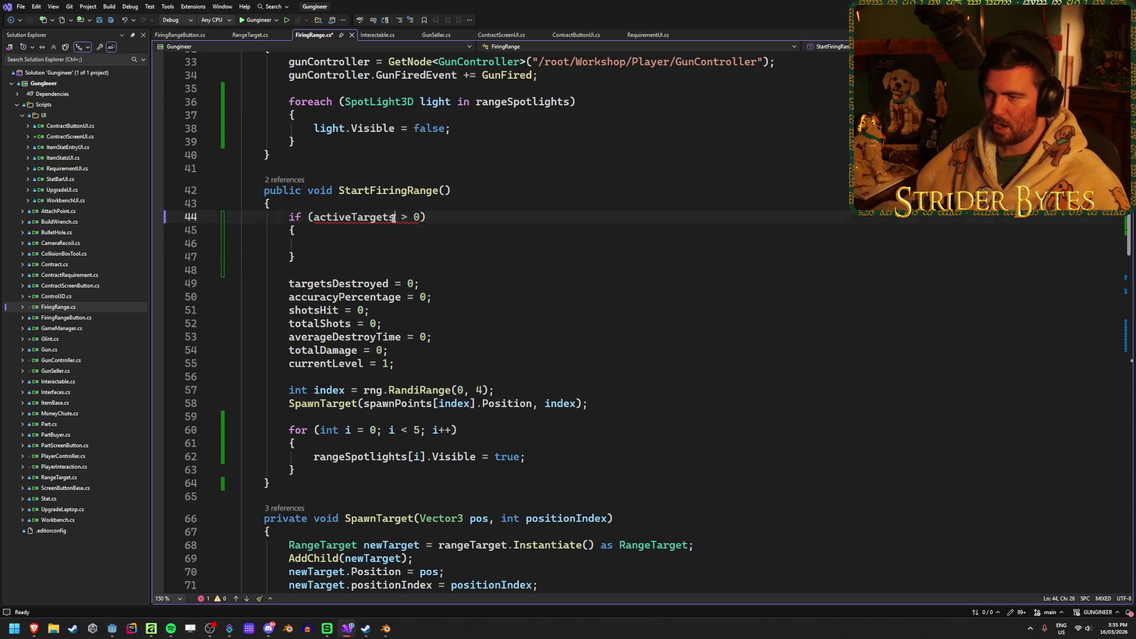
pyautogui.click(393, 218)
pyautogui.write('.Cou')
pyautogui.press('Tab')
pyautogui.hotkey('ctrl', 's')
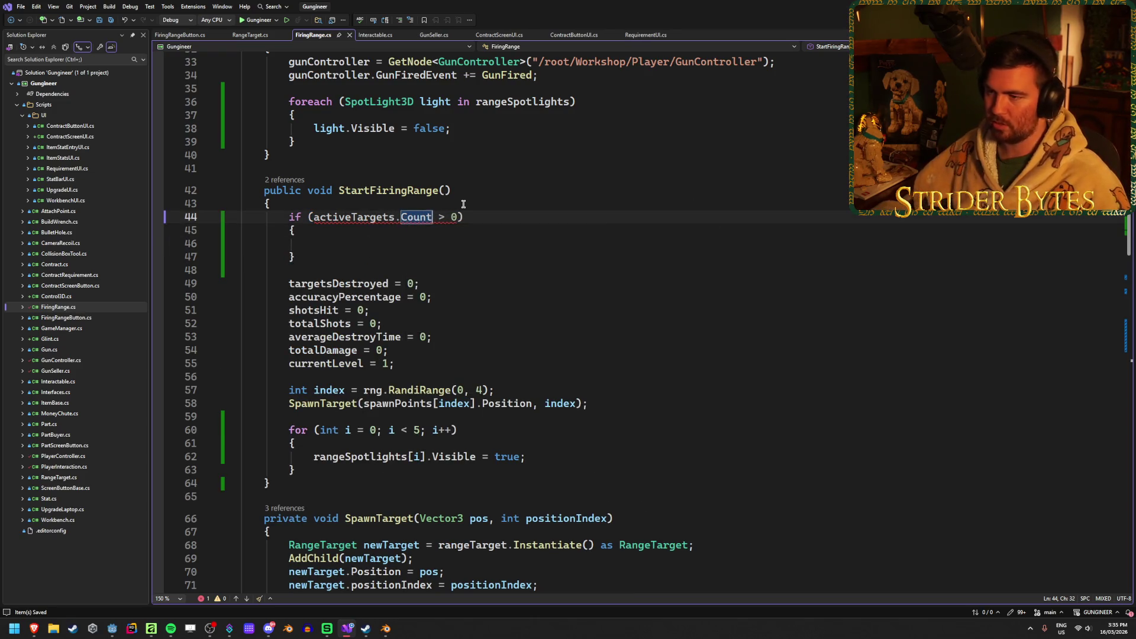
# Inside it, add a foreach (RangeTarget target in activeTargets) loop
pyautogui.press('Down')
pyautogui.press('Down')
pyautogui.write('fore')
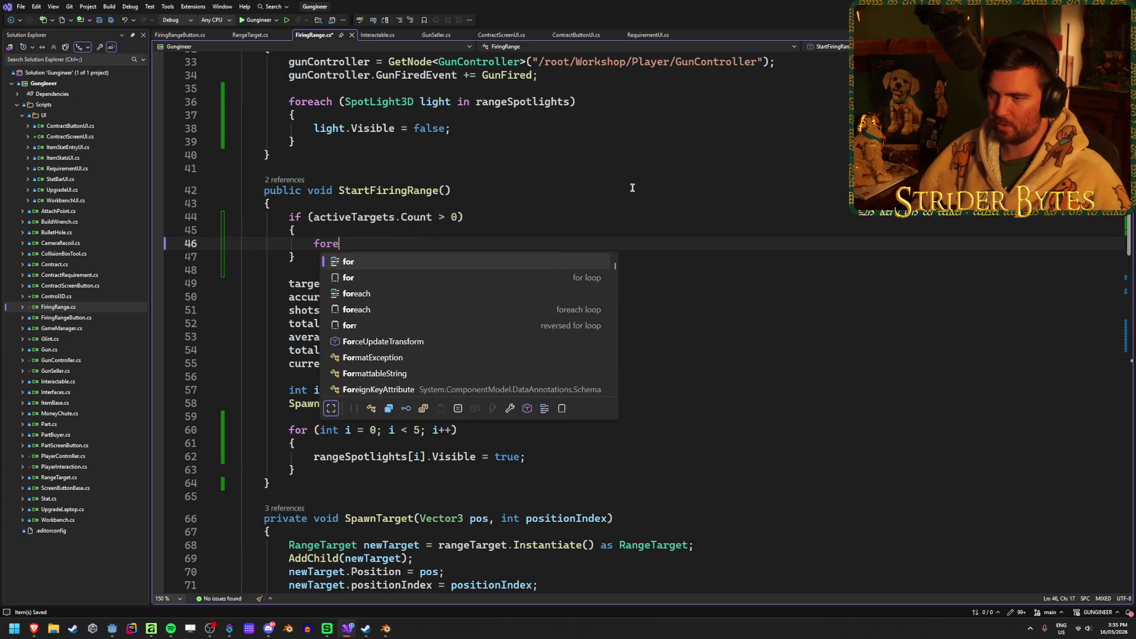
pyautogui.press('Tab')
pyautogui.write('(Ran')
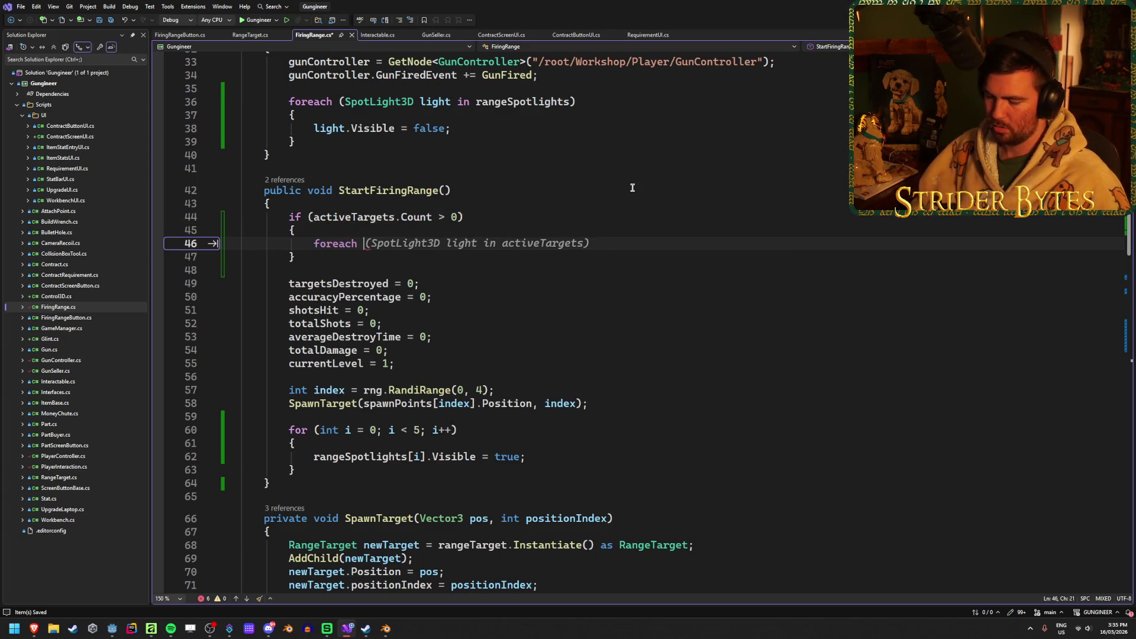
pyautogui.write('ge')
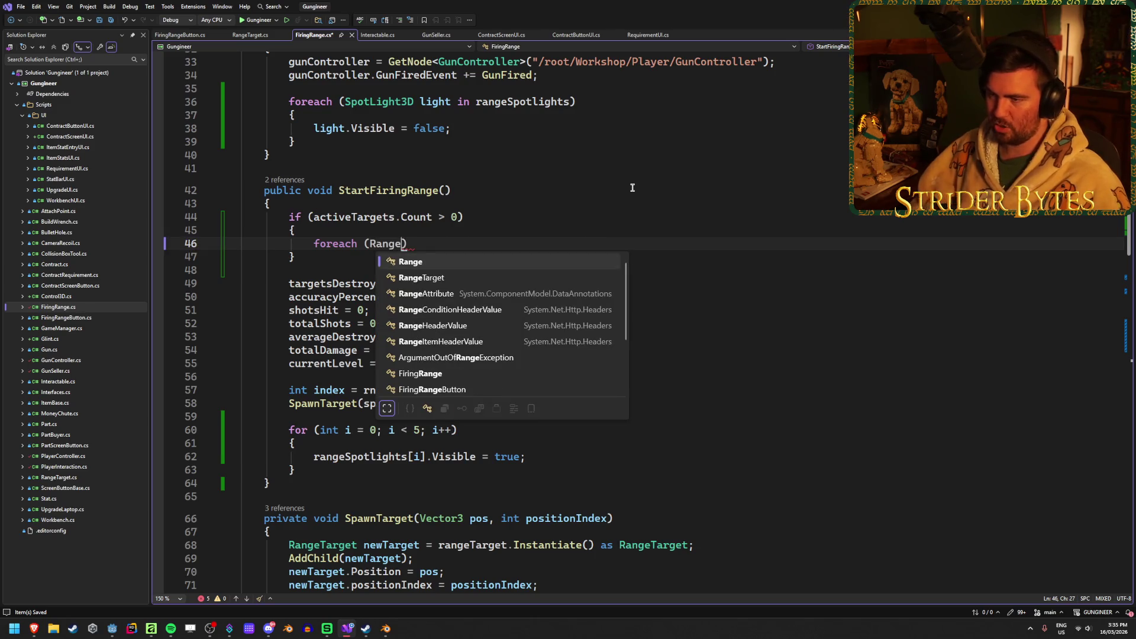
pyautogui.press('Tab')
pyautogui.write('ta')
pyautogui.press('Tab')
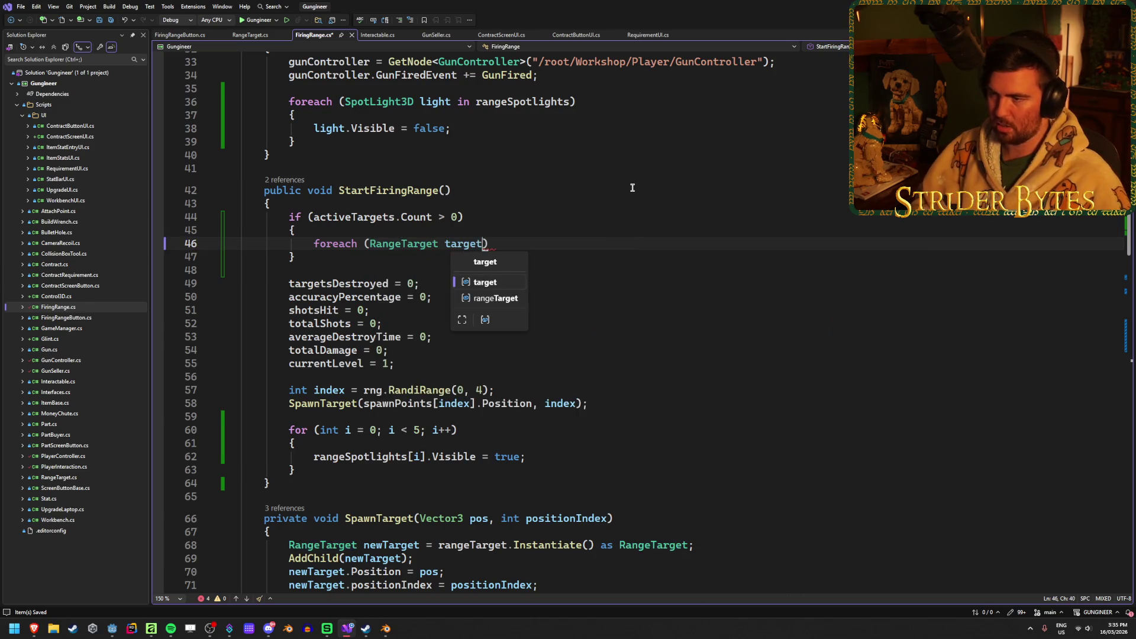
pyautogui.write('in a')
pyautogui.press('Tab')
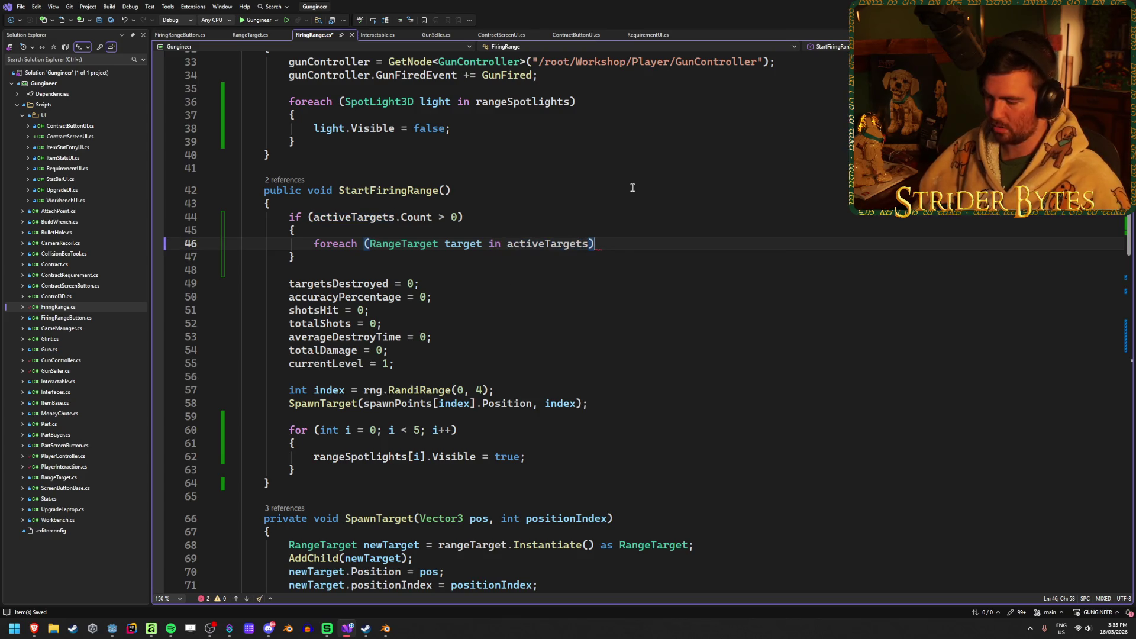
pyautogui.press('Return')
pyautogui.write('{')
pyautogui.press('Return')
# Begin a target. call in the loop body, then go to RangeTarget.cs
pyautogui.write('target')
pyautogui.write('.Des')
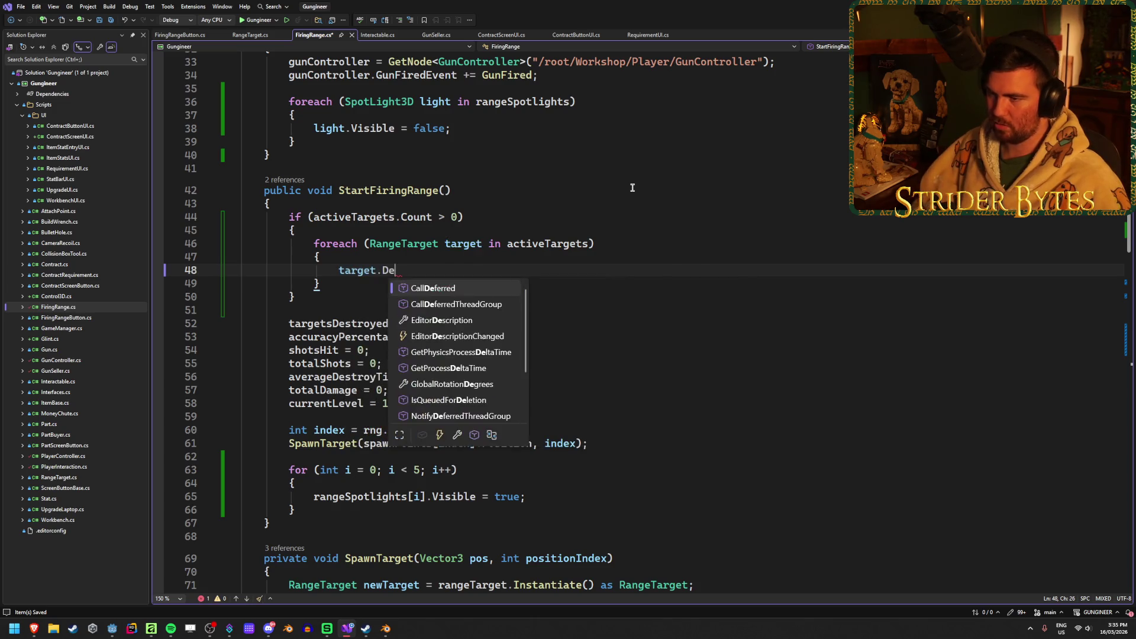
pyautogui.press('BackSpace')
pyautogui.press('BackSpace')
pyautogui.press('BackSpace')
pyautogui.press('Escape')
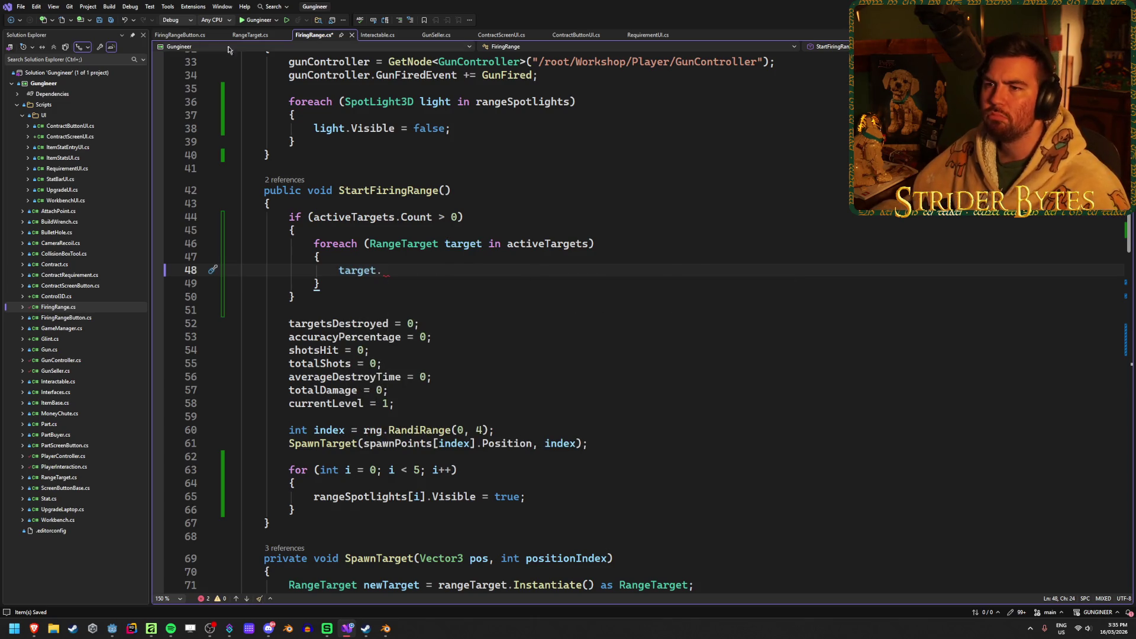
pyautogui.click(250, 34)
pyautogui.scroll(-10, 310, 367)
# Change DestroyTarget in RangeTarget.cs from private to public and save
pyautogui.doubleClick(283, 327)
pyautogui.write('public void DestroyTarget(')
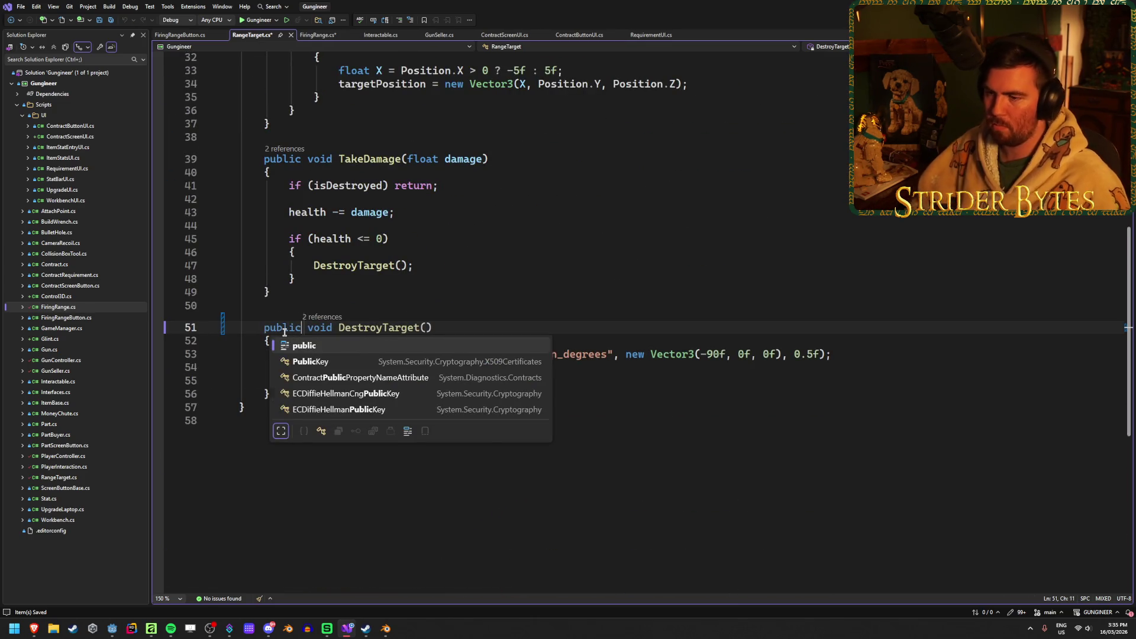
pyautogui.press('Escape')
pyautogui.hotkey('ctrl', 's')
# Complete target.DestroyTarget() in FiringRange.cs's foreach loop and save
pyautogui.click(315, 34)
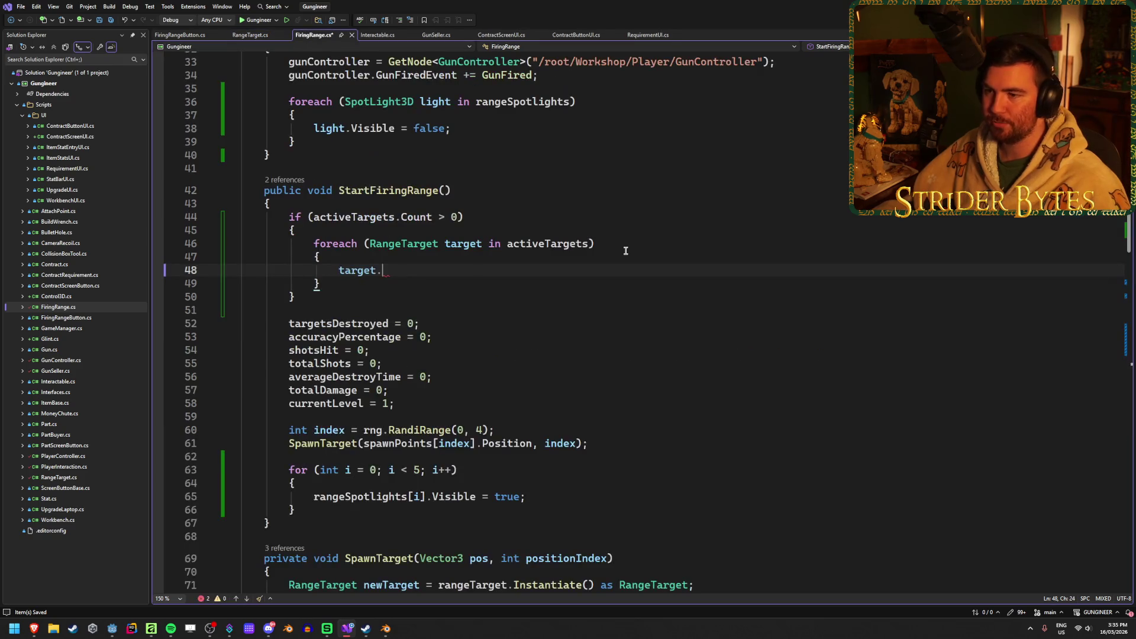
pyautogui.write('Des')
pyautogui.press('Tab')
pyautogui.press('Tab')
pyautogui.hotkey('ctrl', 's')
# Review the stat reset lines 52 to 58 following the loop
pyautogui.scroll(-6, 681, 378)
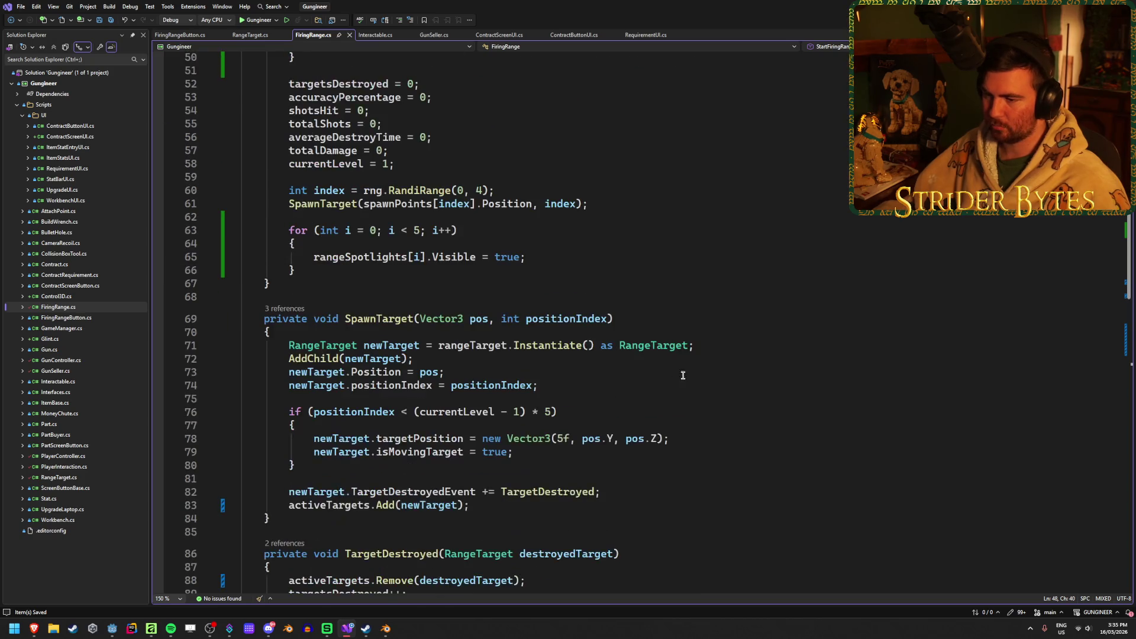
pyautogui.scroll(-7, 680, 378)
pyautogui.scroll(-3, 720, 368)
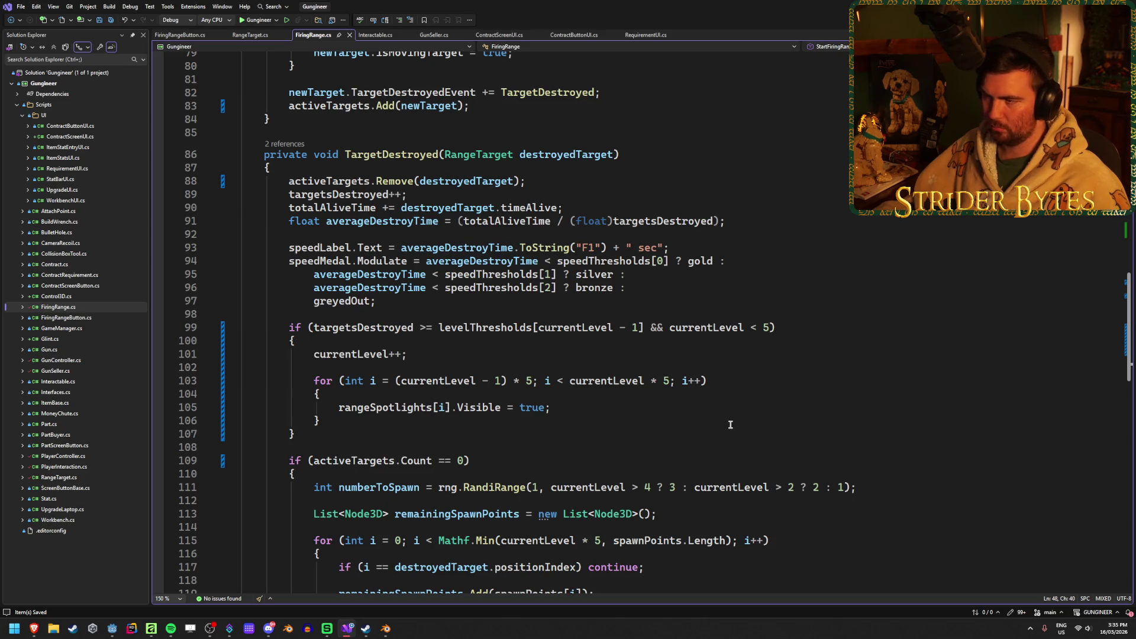
pyautogui.scroll(14, 730, 425)
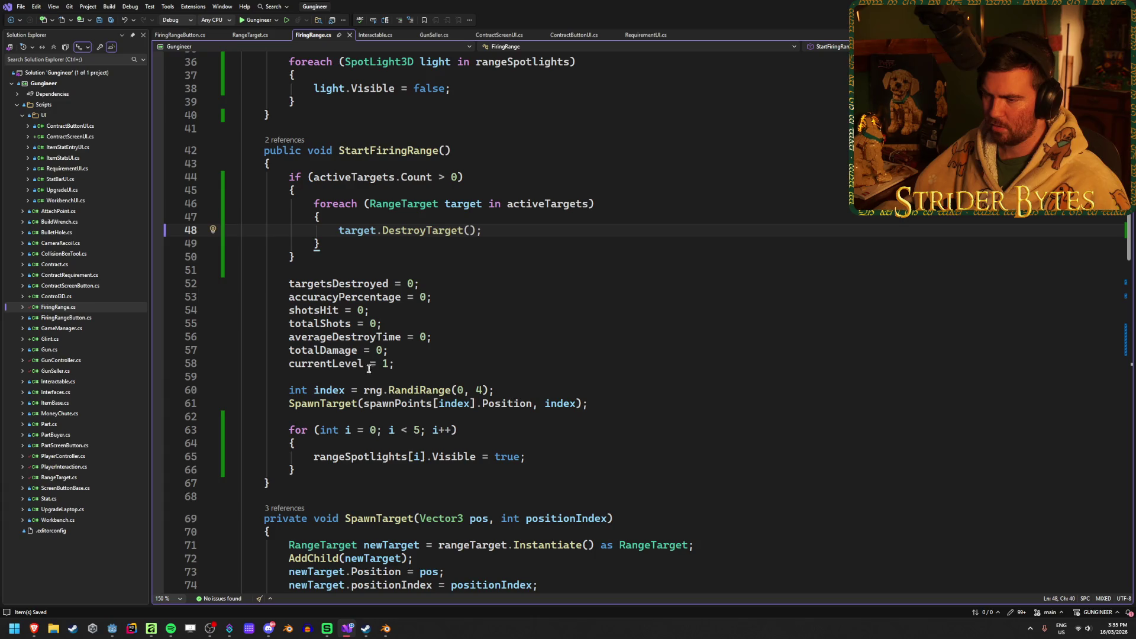
pyautogui.moveTo(394, 364)
pyautogui.mouseDown()
pyautogui.moveTo(127, 310)
pyautogui.moveTo(130, 285)
pyautogui.moveTo(397, 367)
pyautogui.mouseUp()
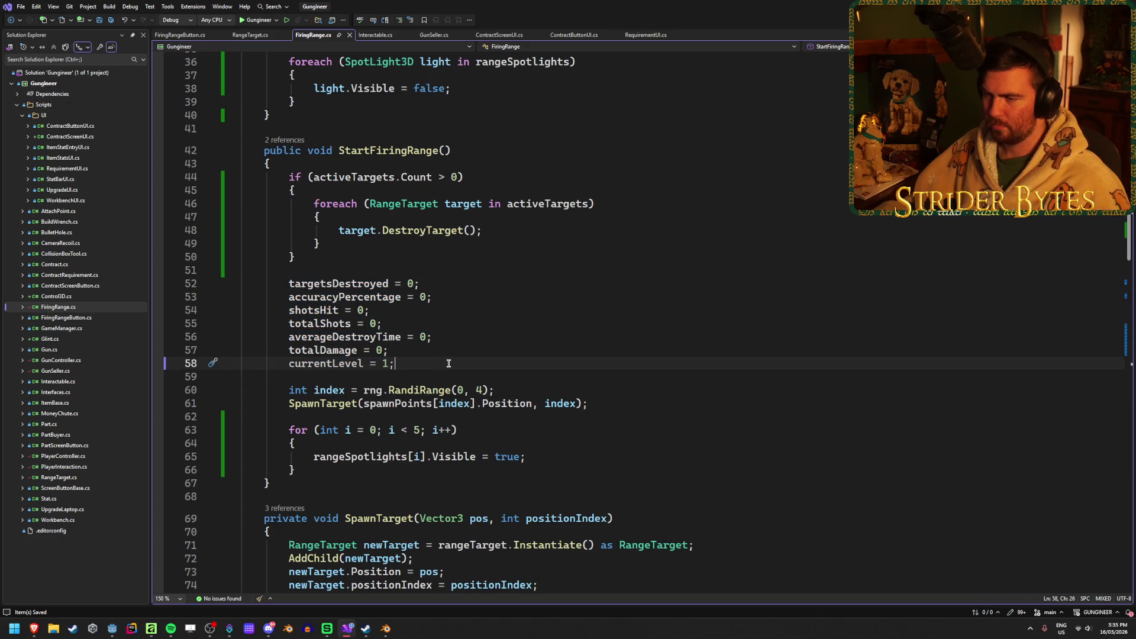
pyautogui.scroll(1, 449, 363)
pyautogui.scroll(-1, 448, 363)
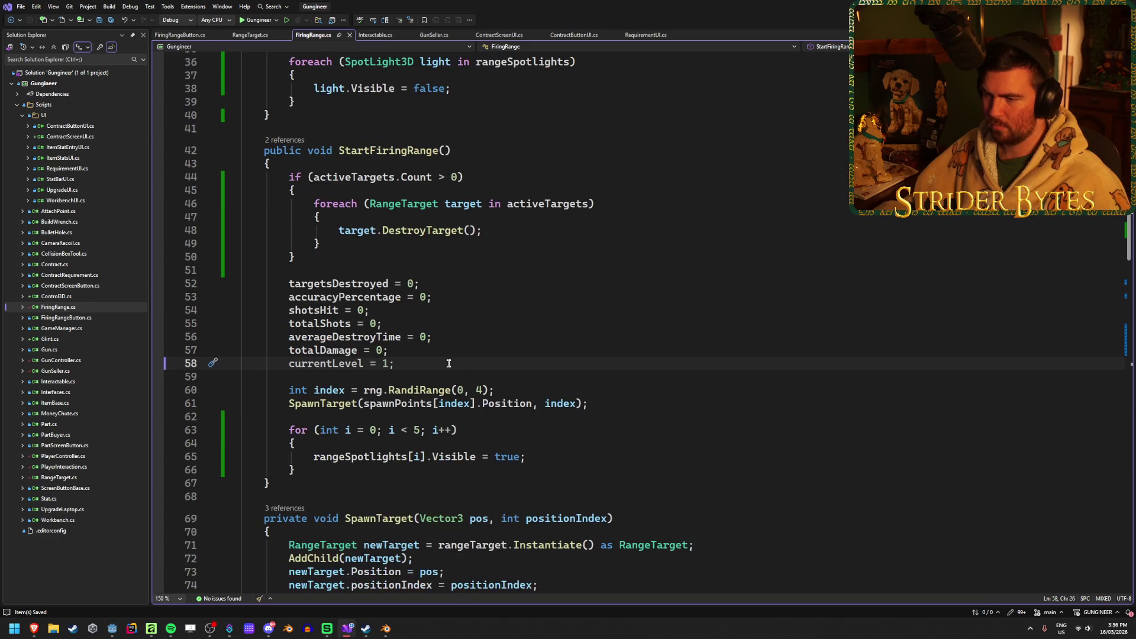
# Add activeTargets.Clear() after the foreach loop and save
pyautogui.click(490, 230)
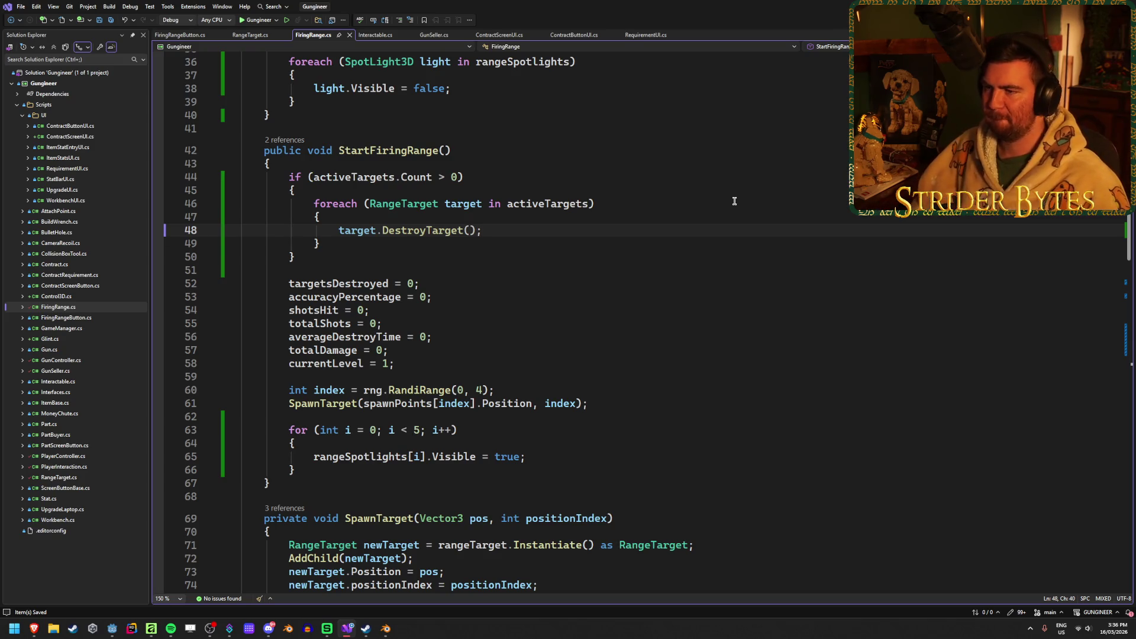
pyautogui.press('Return')
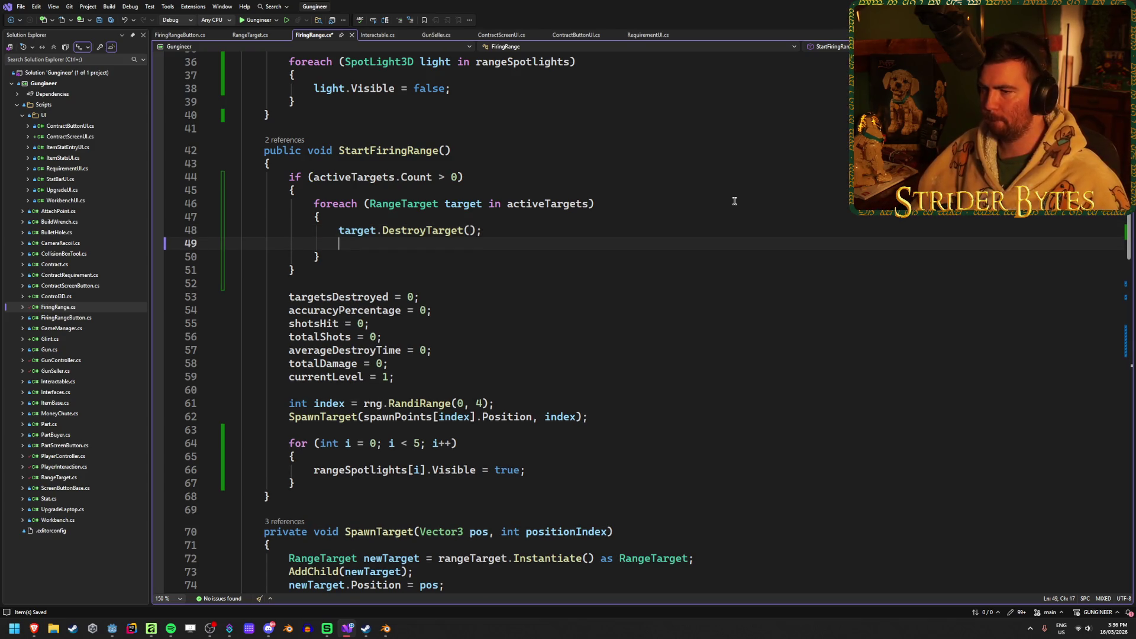
pyautogui.hotkey('ctrl', 'z')
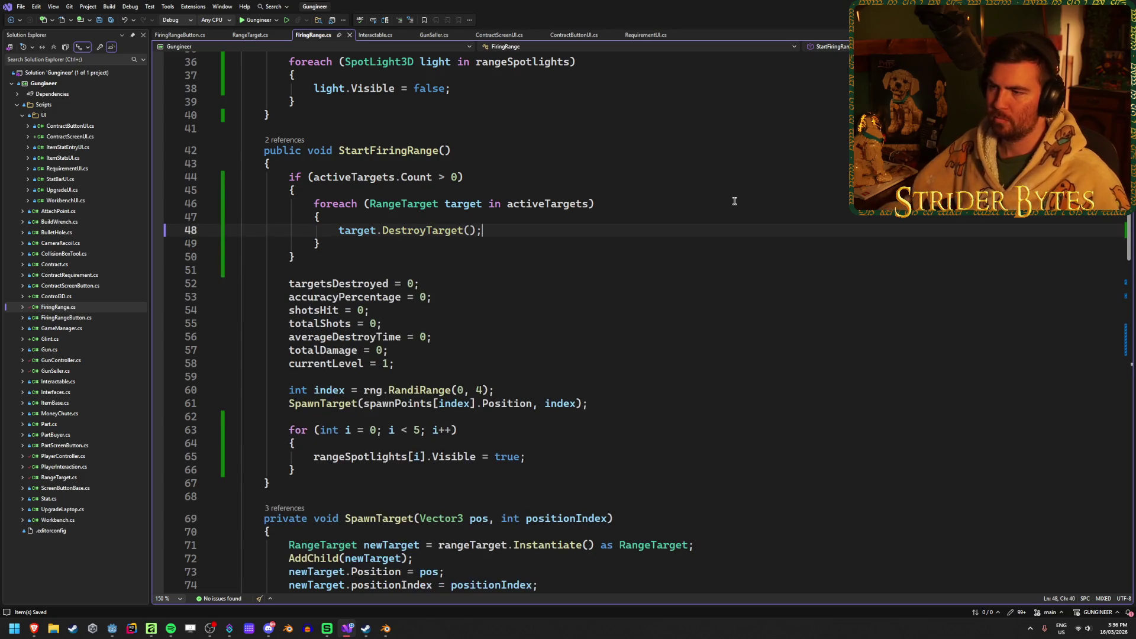
pyautogui.click(343, 247)
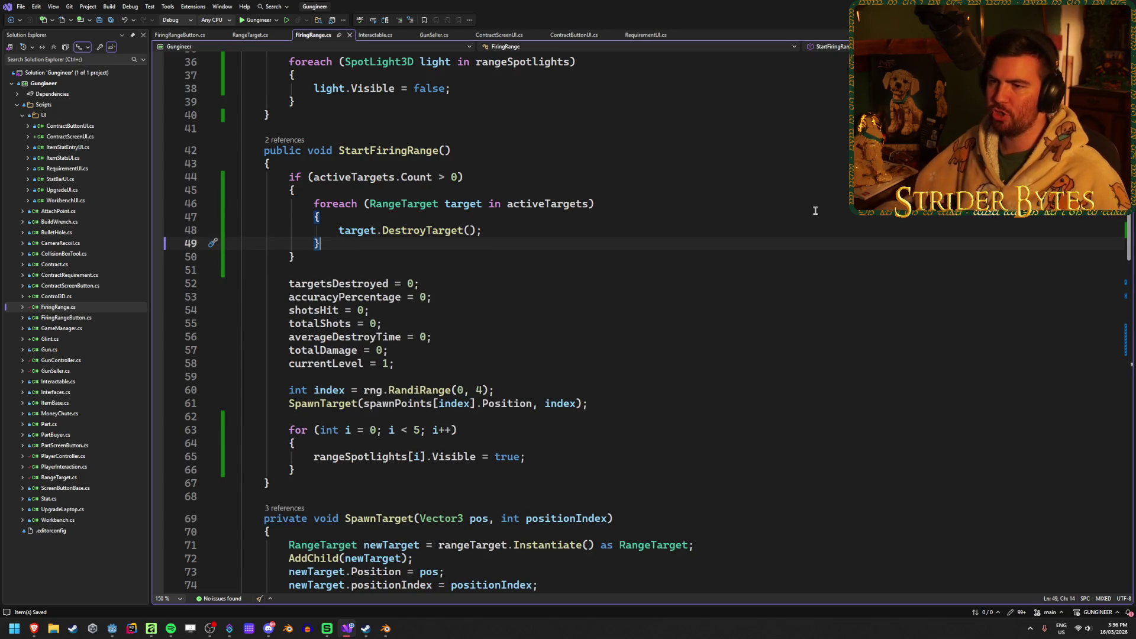
pyautogui.press('Return')
pyautogui.press('Return')
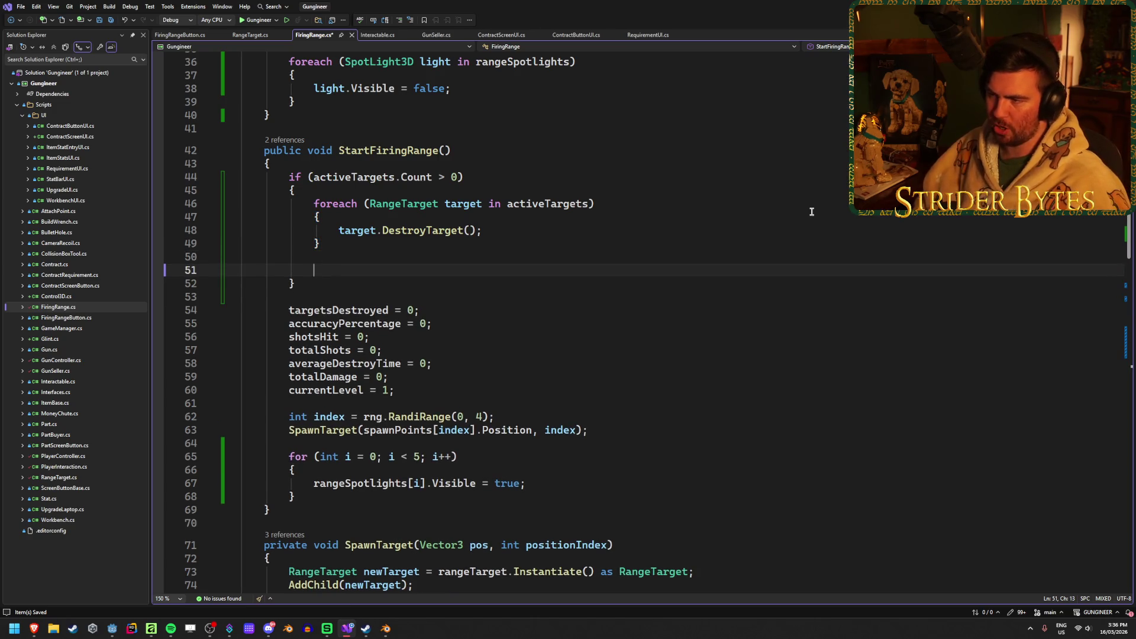
pyautogui.write('activ')
pyautogui.press('Tab')
pyautogui.write('.Cl')
pyautogui.press('Tab')
pyautogui.press('Tab')
pyautogui.hotkey('ctrl', 's')
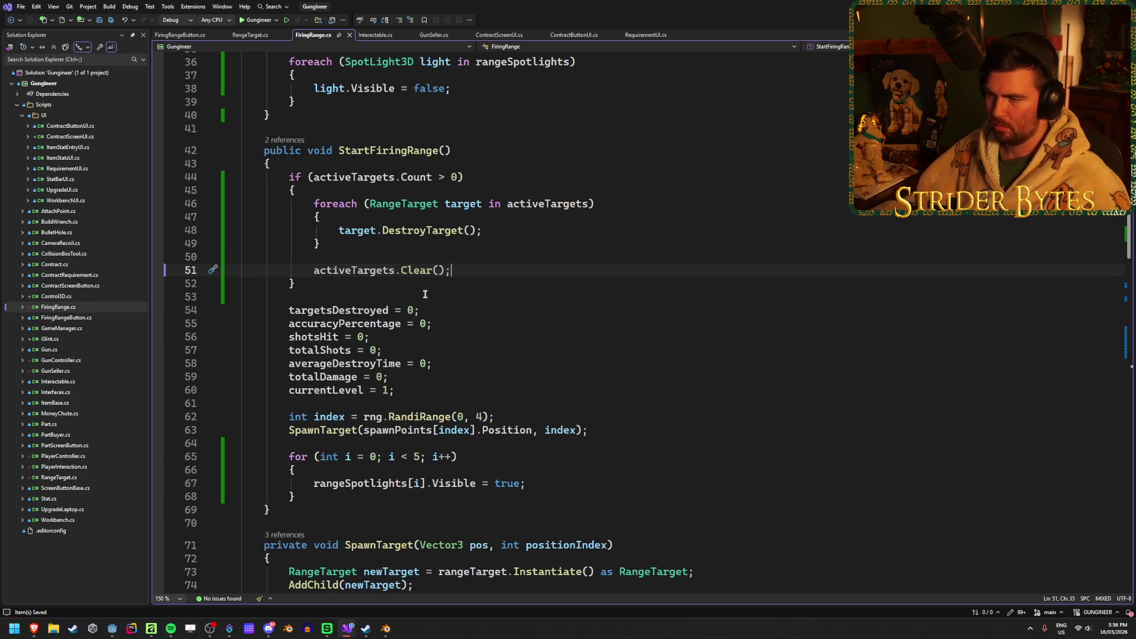
# Add return; below the Clear call, then switch to the Godot editor
pyautogui.press('Return')
pyautogui.write('return;')
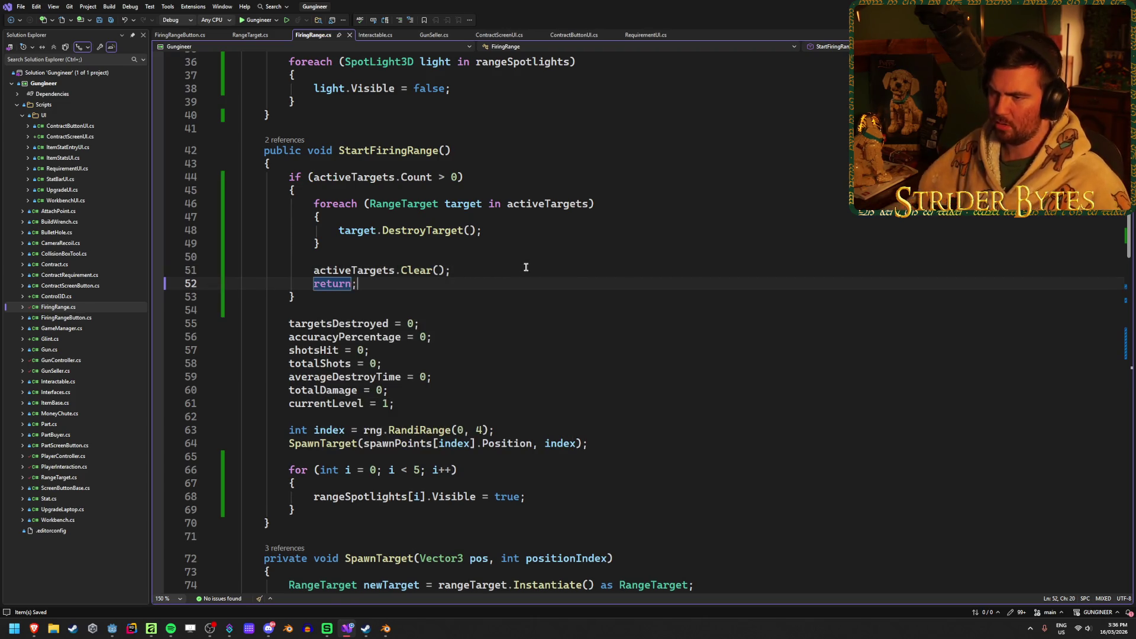
pyautogui.click(112, 629)
pyautogui.moveTo(215, 631)
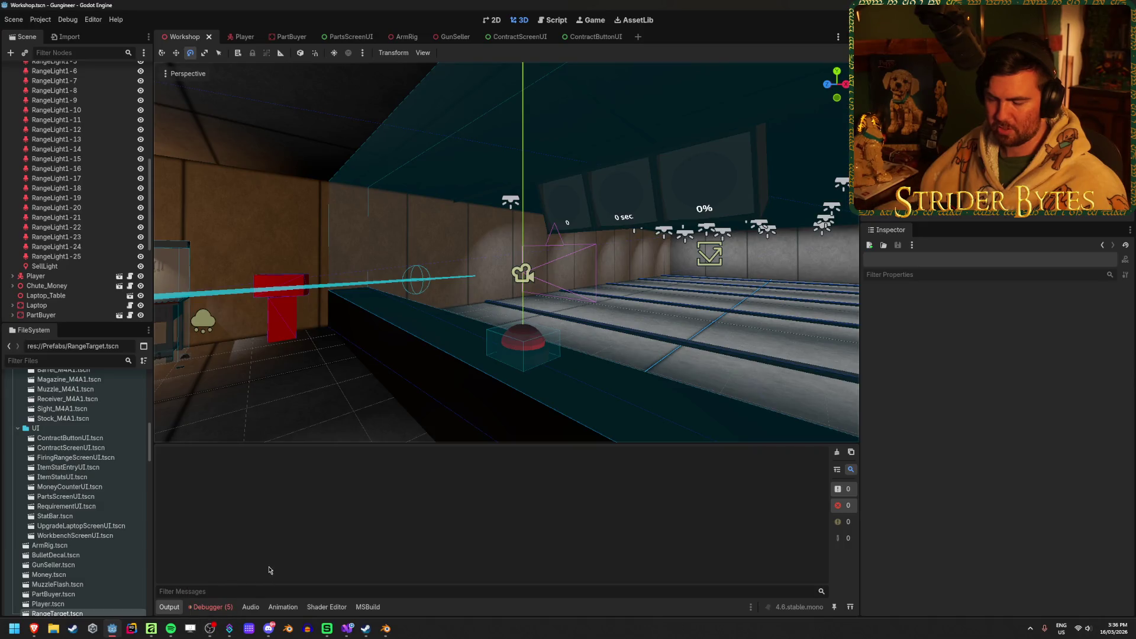
# Build and run the game, walk to the workbench and pick up the receiver
pyautogui.click(347, 629)
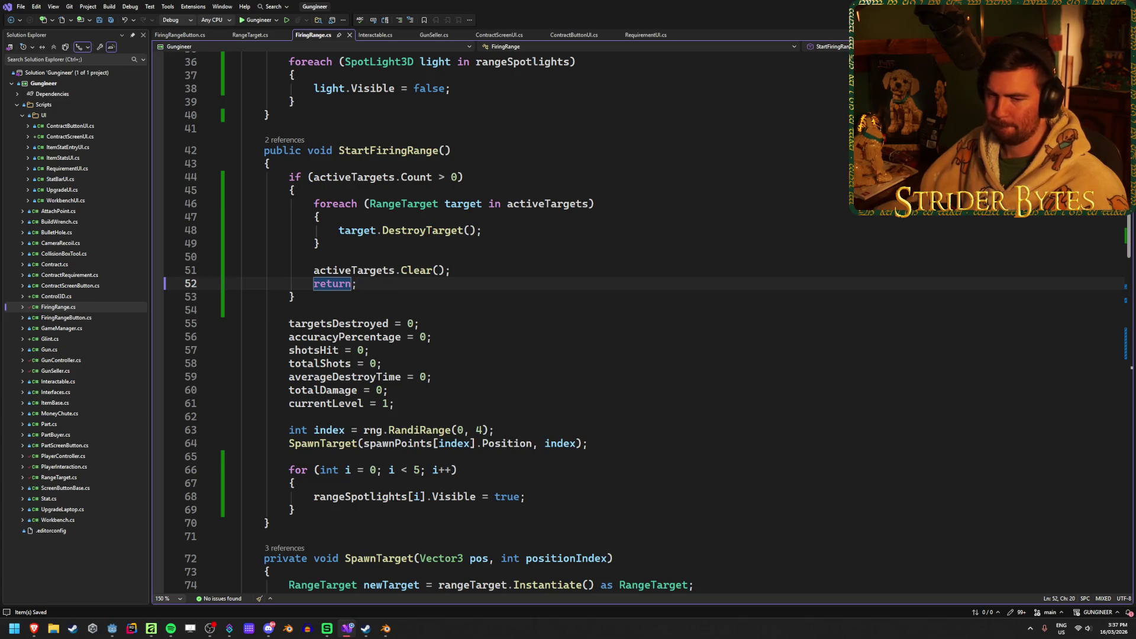
pyautogui.hotkey('alt', 'Tab')
pyautogui.press('F5')
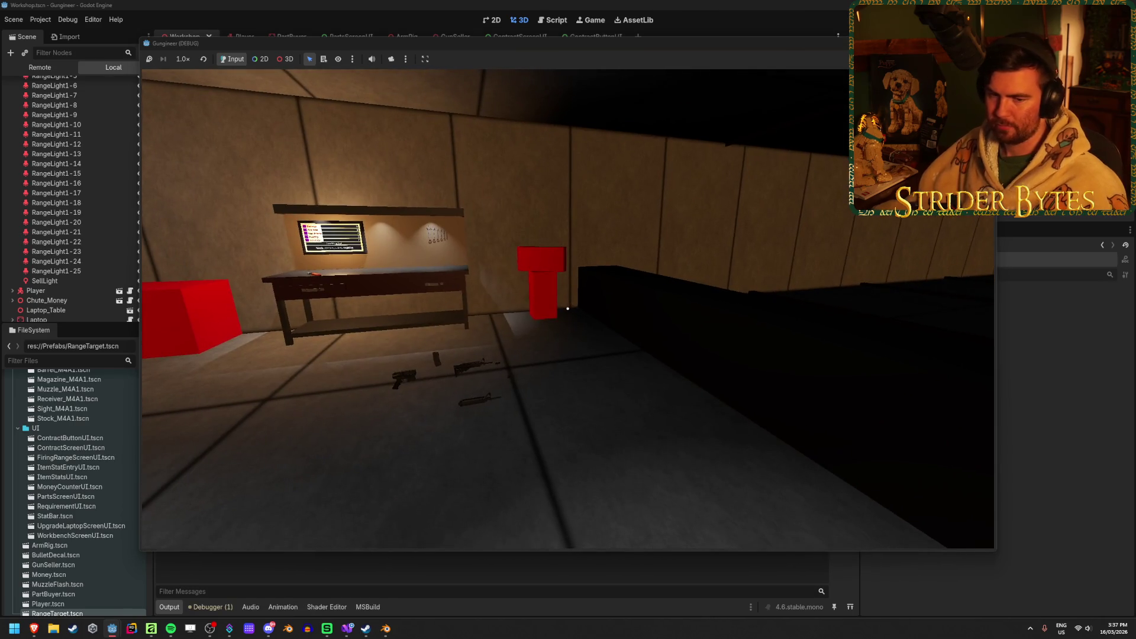
pyautogui.press('w')
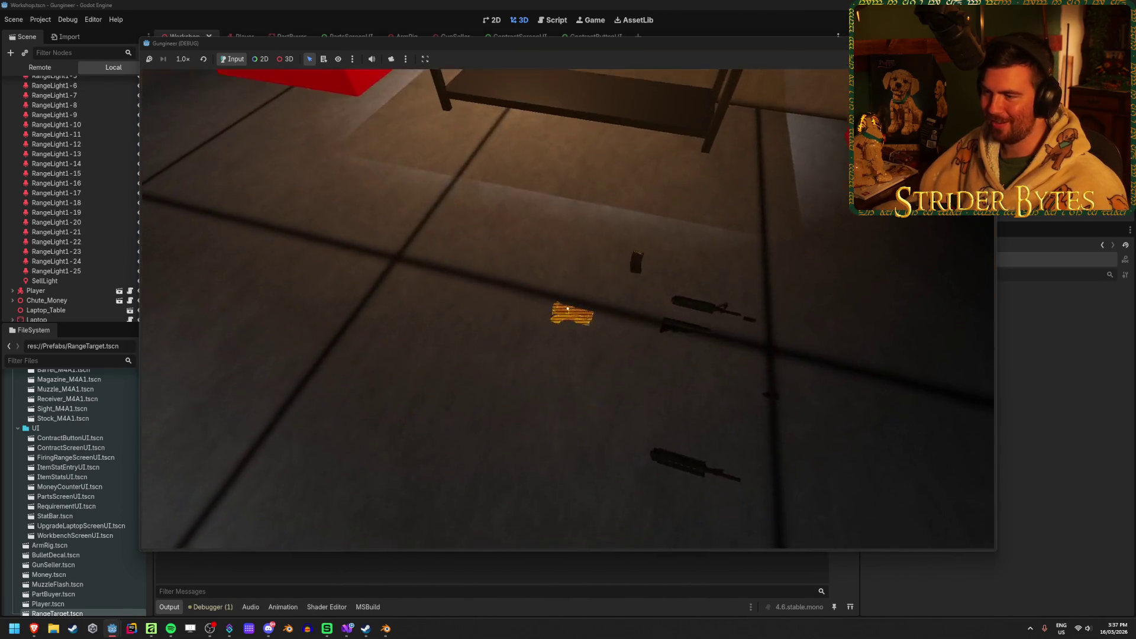
pyautogui.press('e')
pyautogui.press('s')
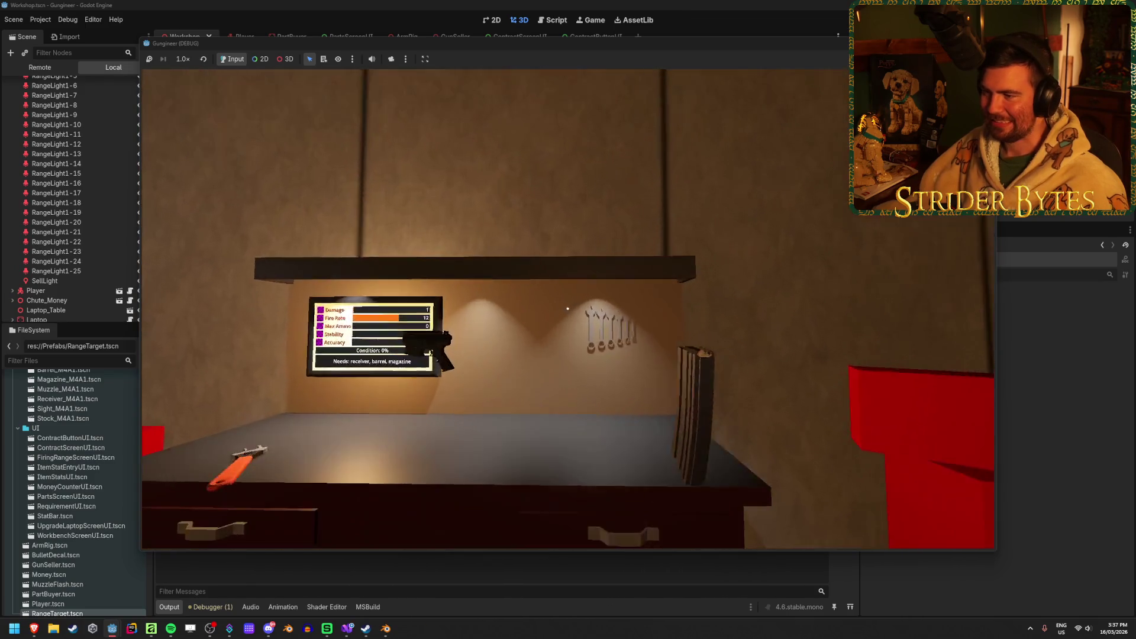
pyautogui.press('w')
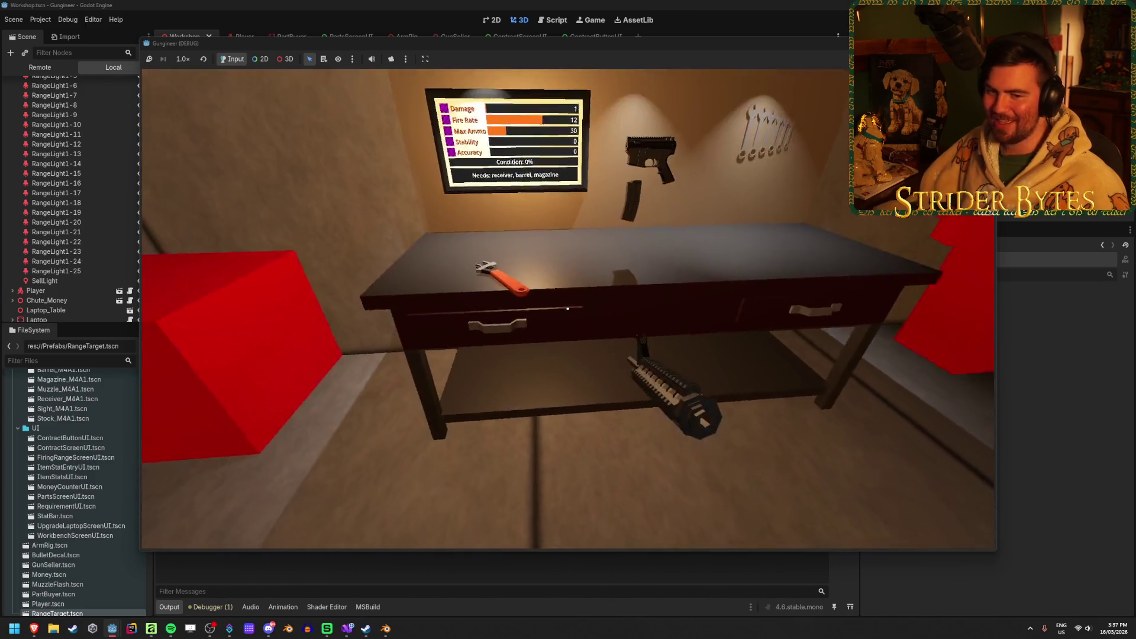
pyautogui.press('e')
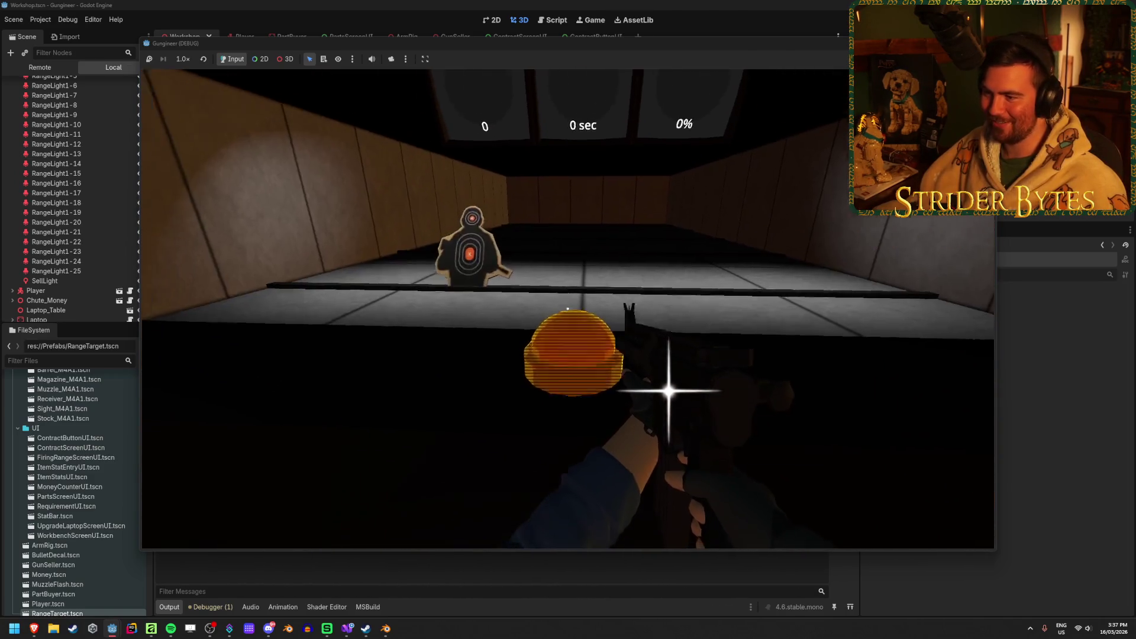
# Shoot the range targets, scoring 15, 0.4 sec and 100%, then stop the game
pyautogui.click(567, 308)
pyautogui.click(568, 309)
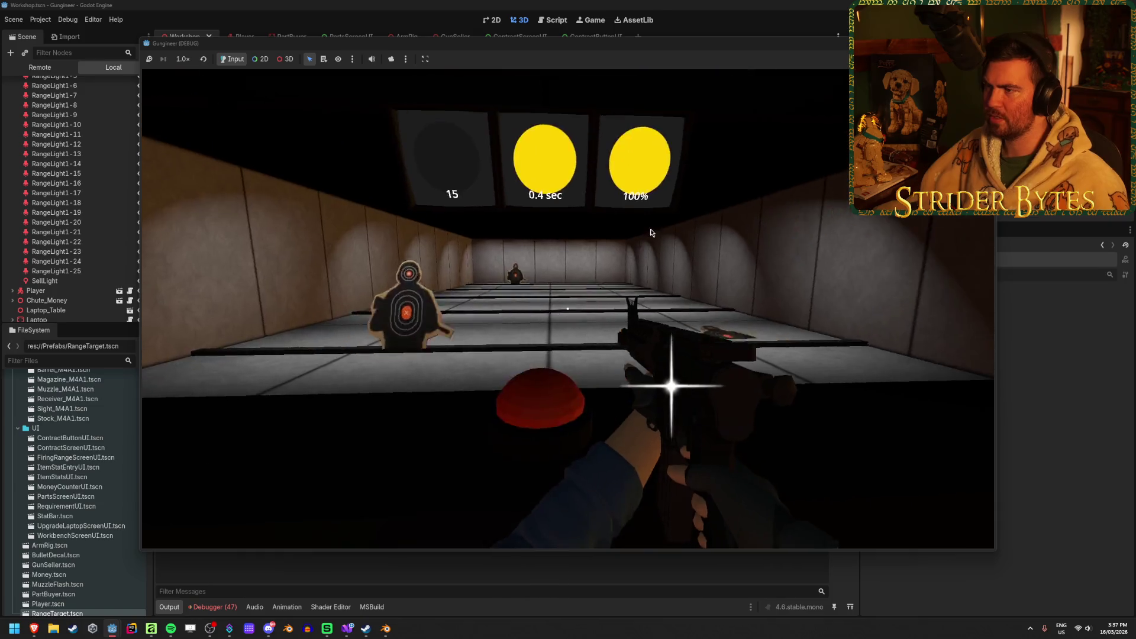
pyautogui.moveTo(567, 309)
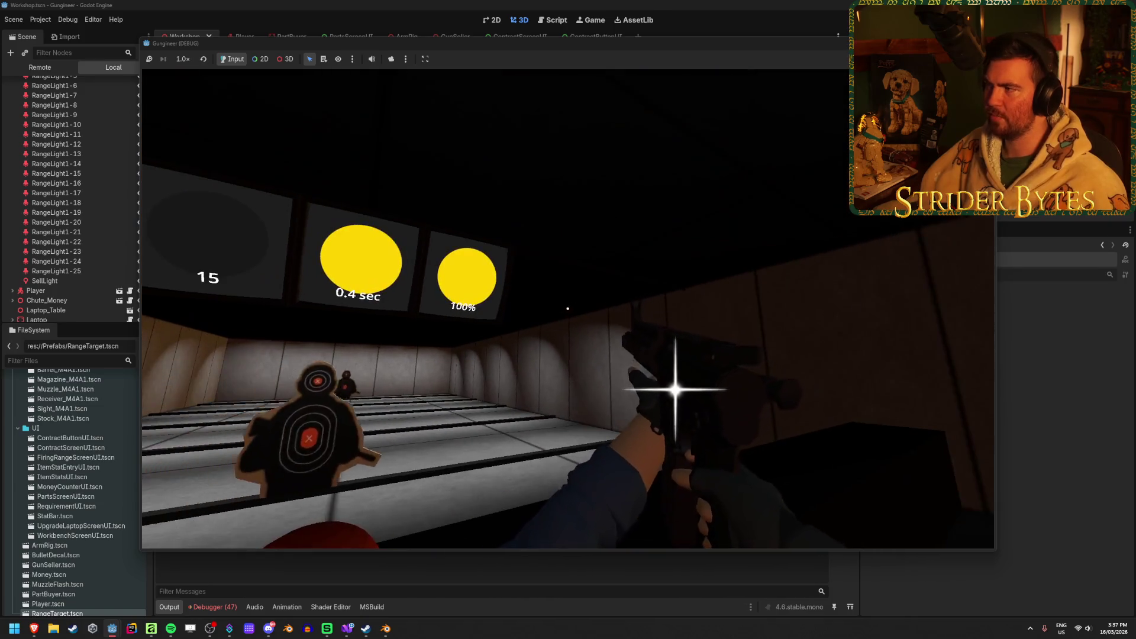
pyautogui.press('F8')
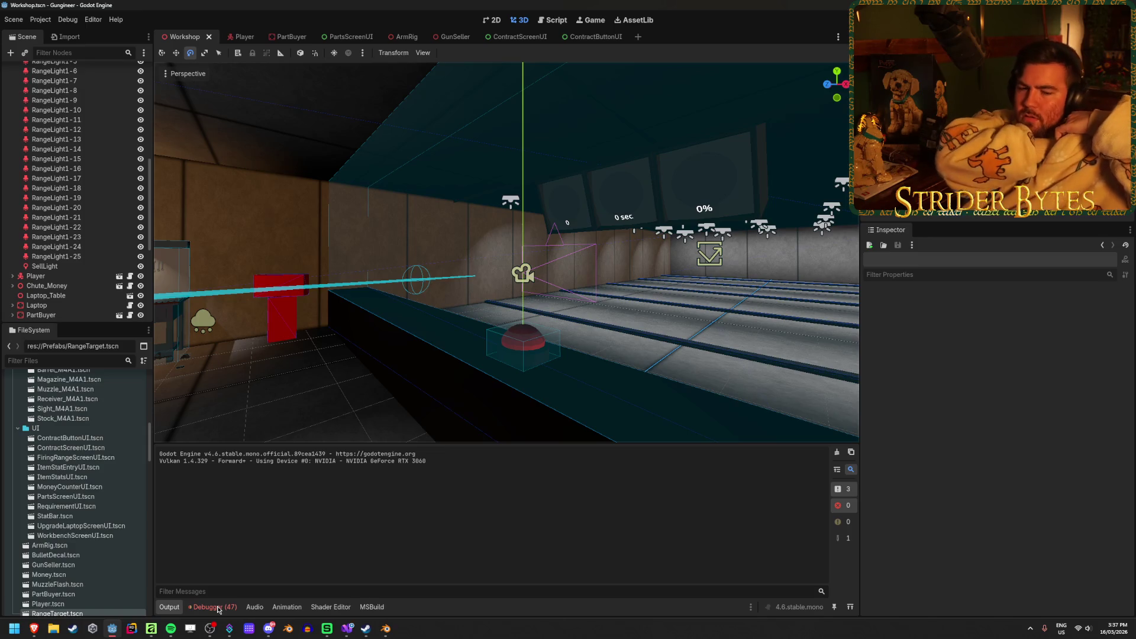
# Save the scene and expand the 'Collection was modified' error's trace to FiringRange.cs line 46
pyautogui.click(217, 607)
pyautogui.hotkey('ctrl', 's')
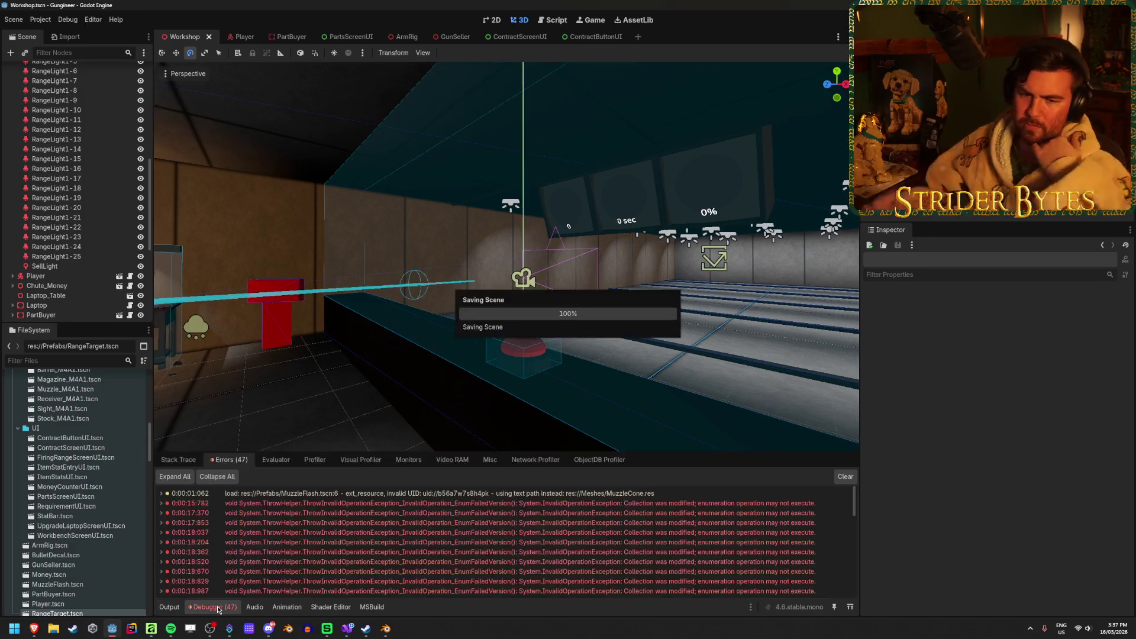
pyautogui.scroll(-1, 450, 531)
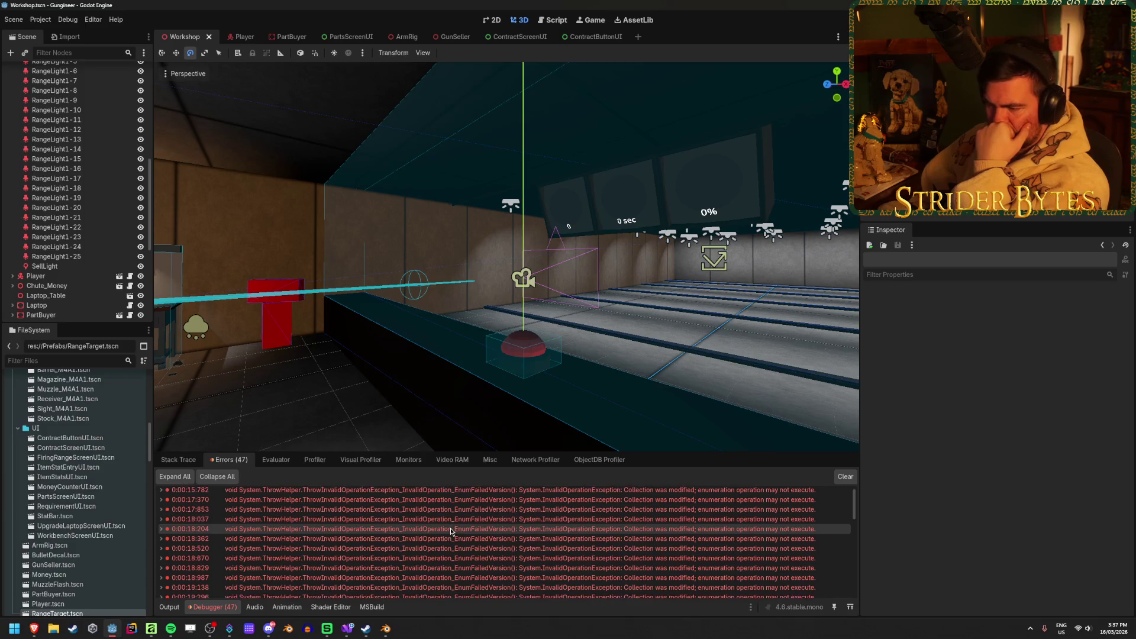
pyautogui.scroll(1, 451, 530)
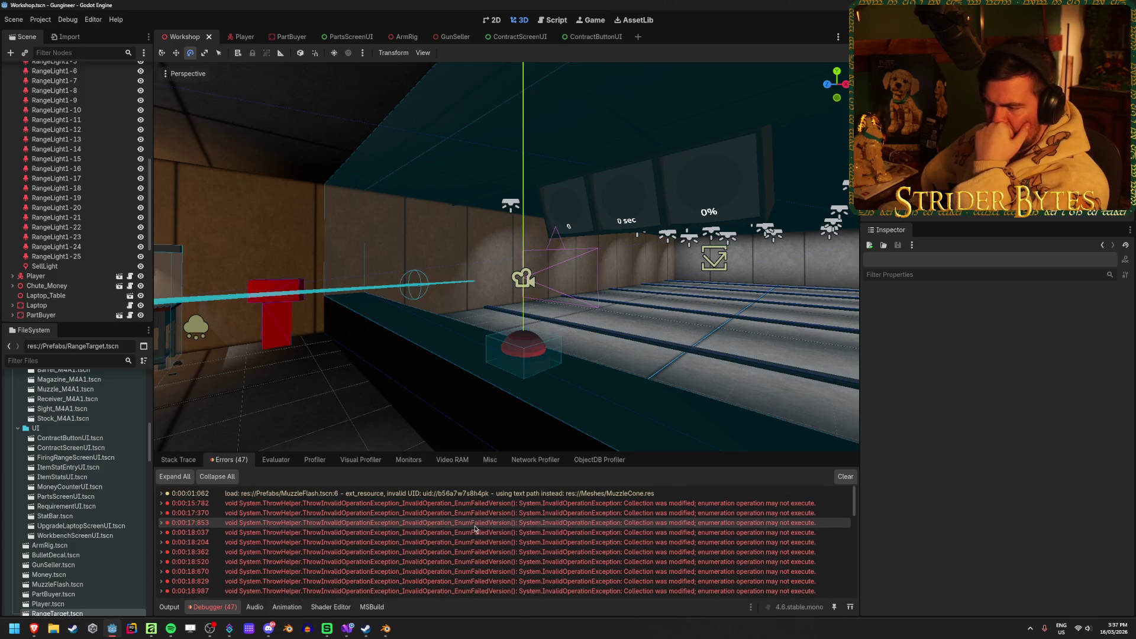
pyautogui.scroll(-10, 473, 529)
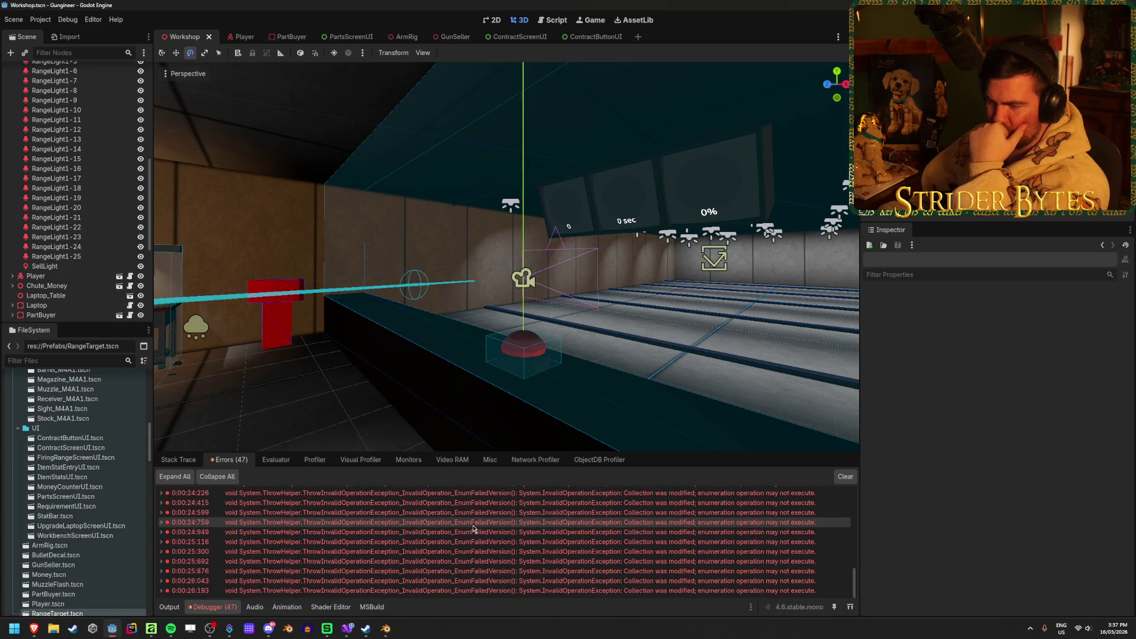
pyautogui.rightClick(472, 528)
pyautogui.scroll(10, 381, 538)
pyautogui.click(161, 504)
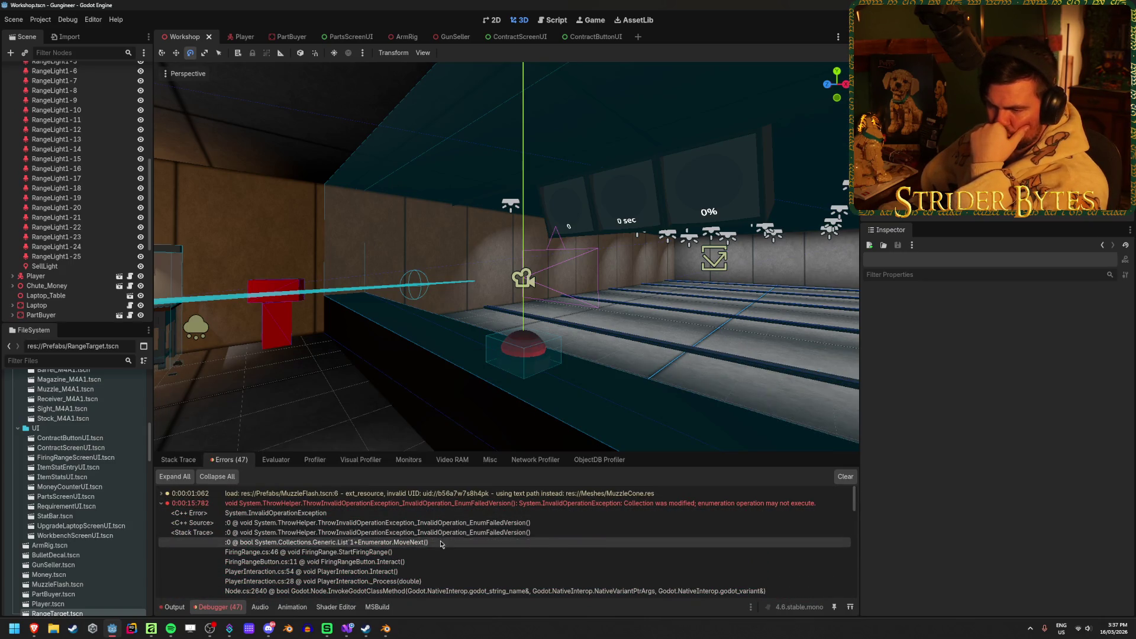
pyautogui.click(348, 628)
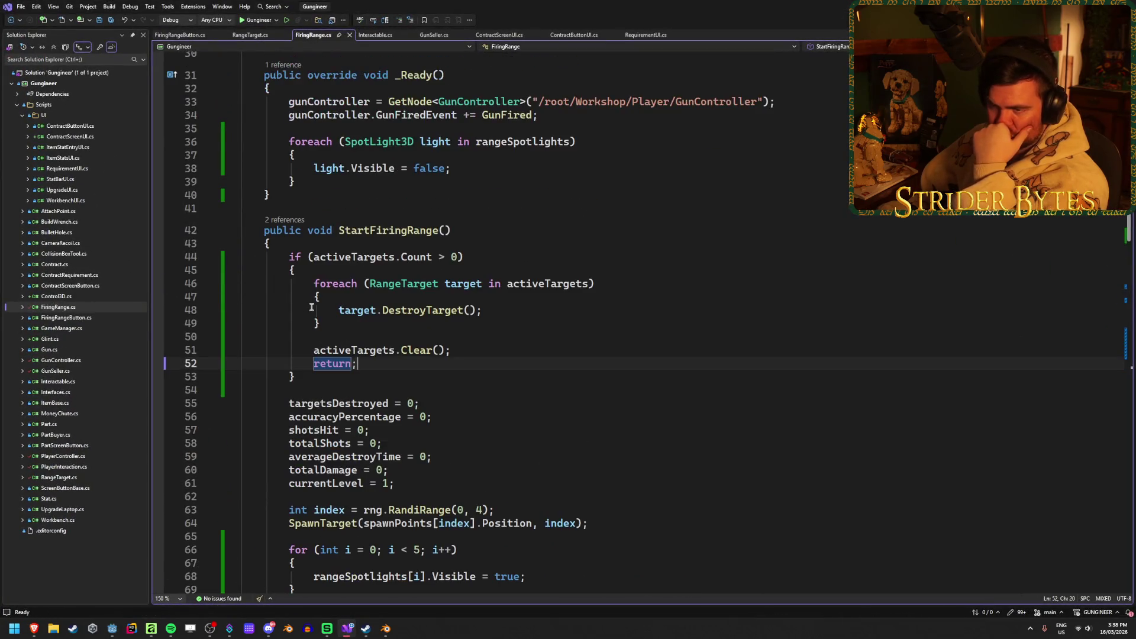
pyautogui.click(345, 286)
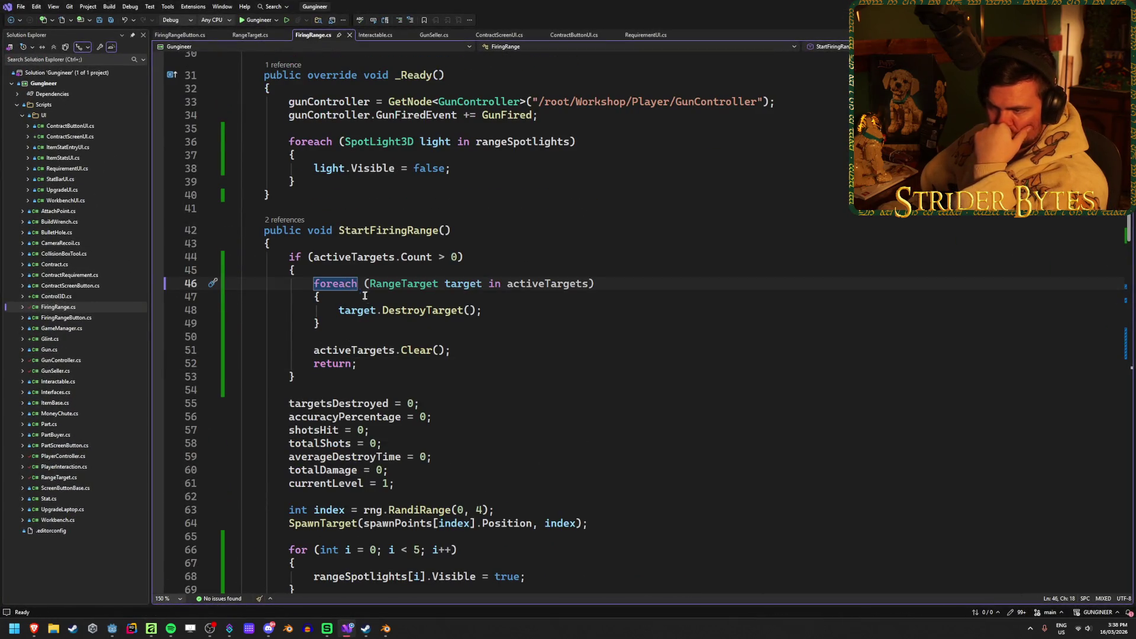
pyautogui.click(501, 313)
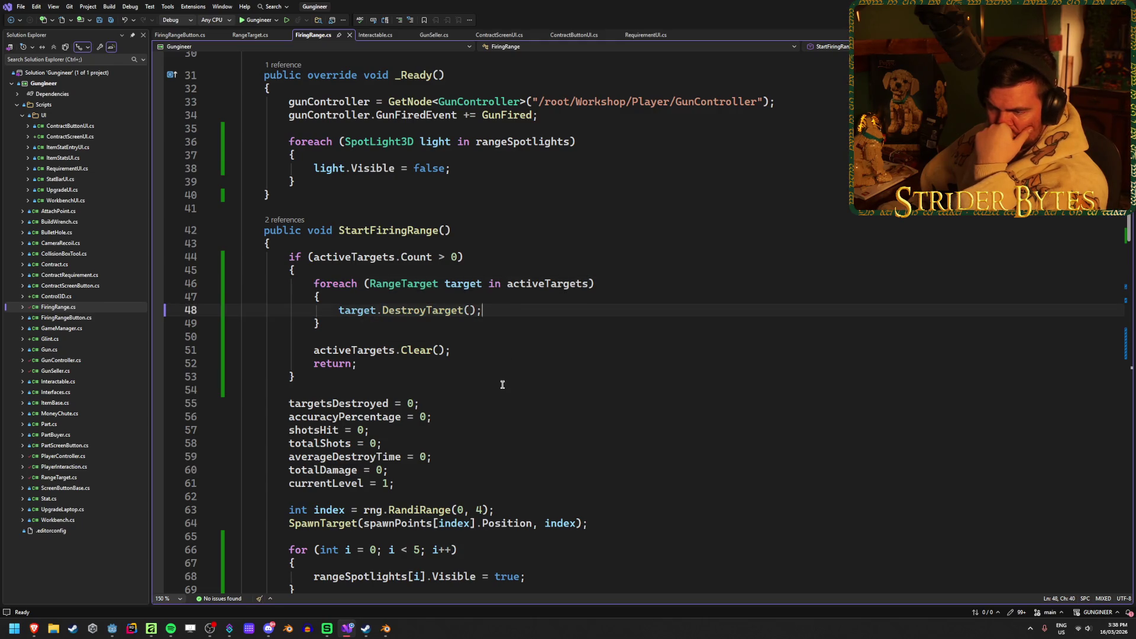
pyautogui.scroll(-15, 501, 320)
pyautogui.scroll(-6, 502, 385)
pyautogui.scroll(20, 502, 385)
pyautogui.scroll(-11, 502, 384)
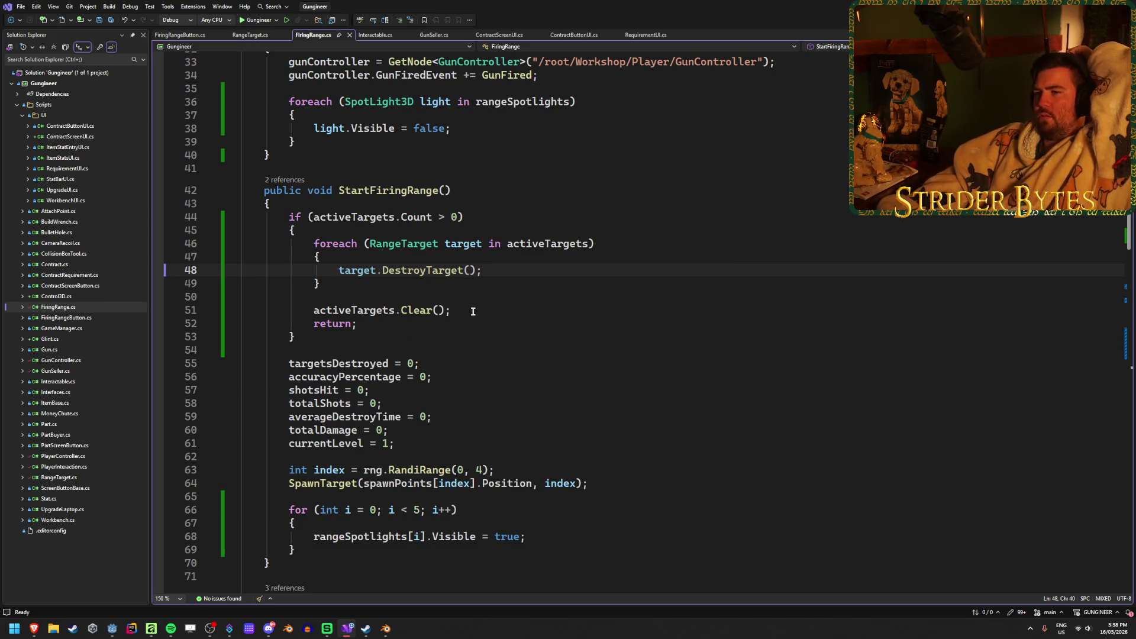
pyautogui.scroll(-4, 473, 311)
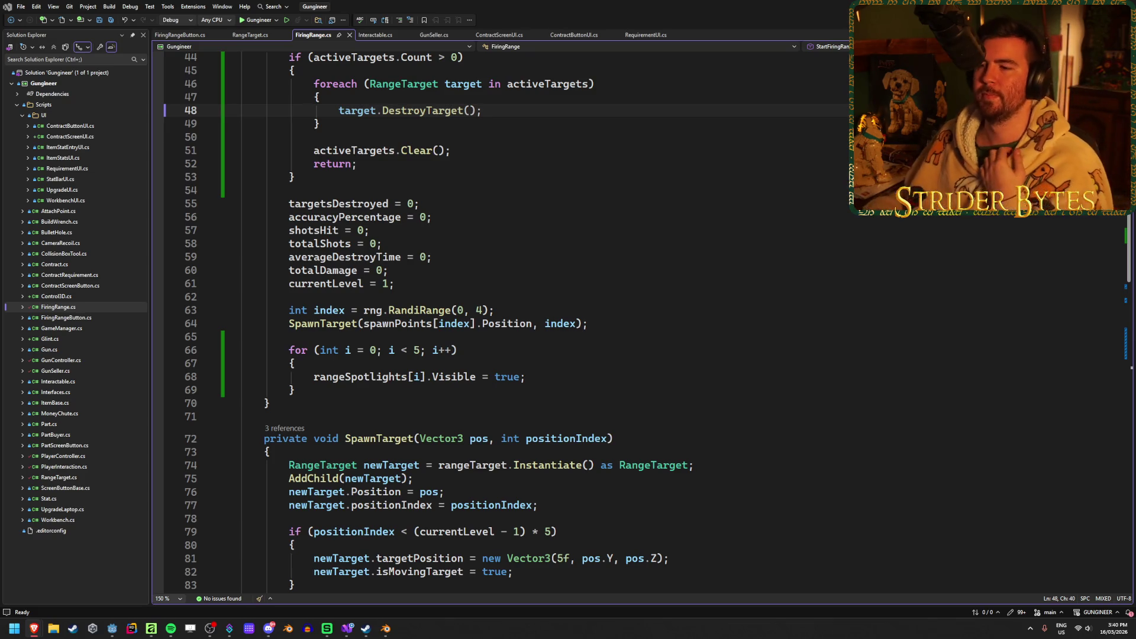
pyautogui.click(482, 147)
pyautogui.scroll(4, 482, 148)
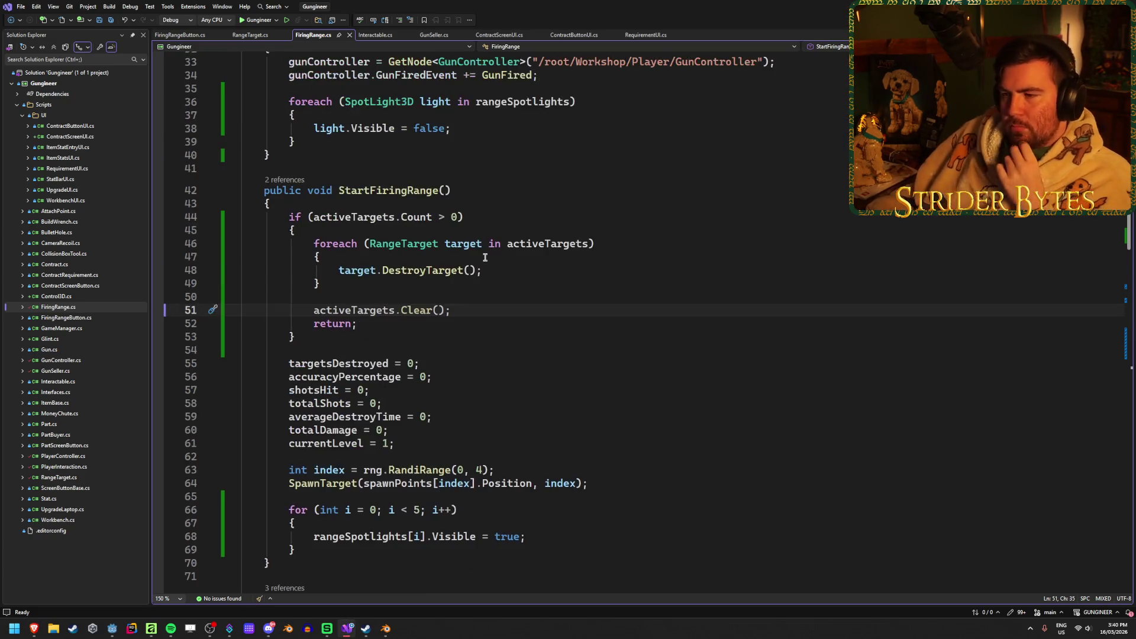
pyautogui.click(503, 266)
pyautogui.scroll(-2, 508, 288)
pyautogui.scroll(-8, 508, 289)
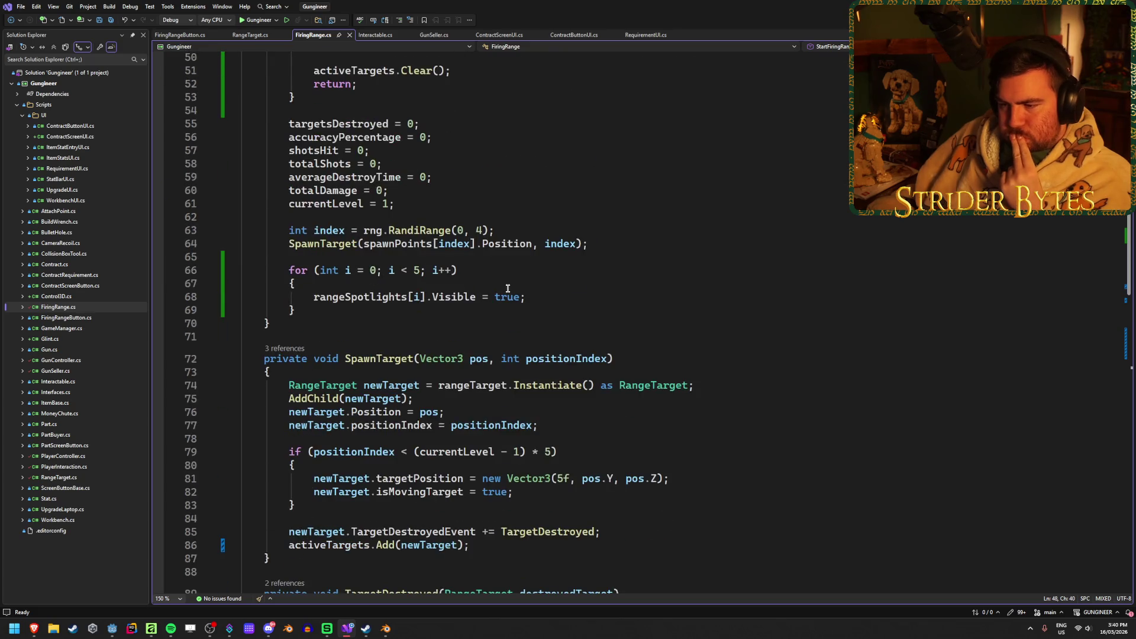
pyautogui.click(651, 333)
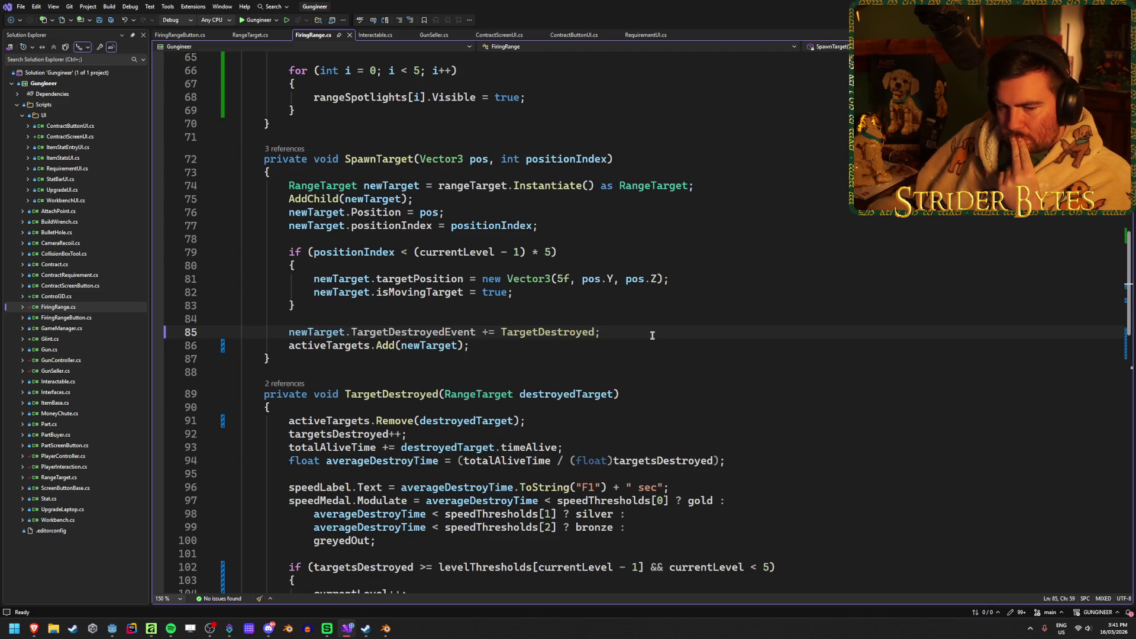
pyautogui.scroll(5, 652, 336)
pyautogui.hotkey('alt', 'Tab')
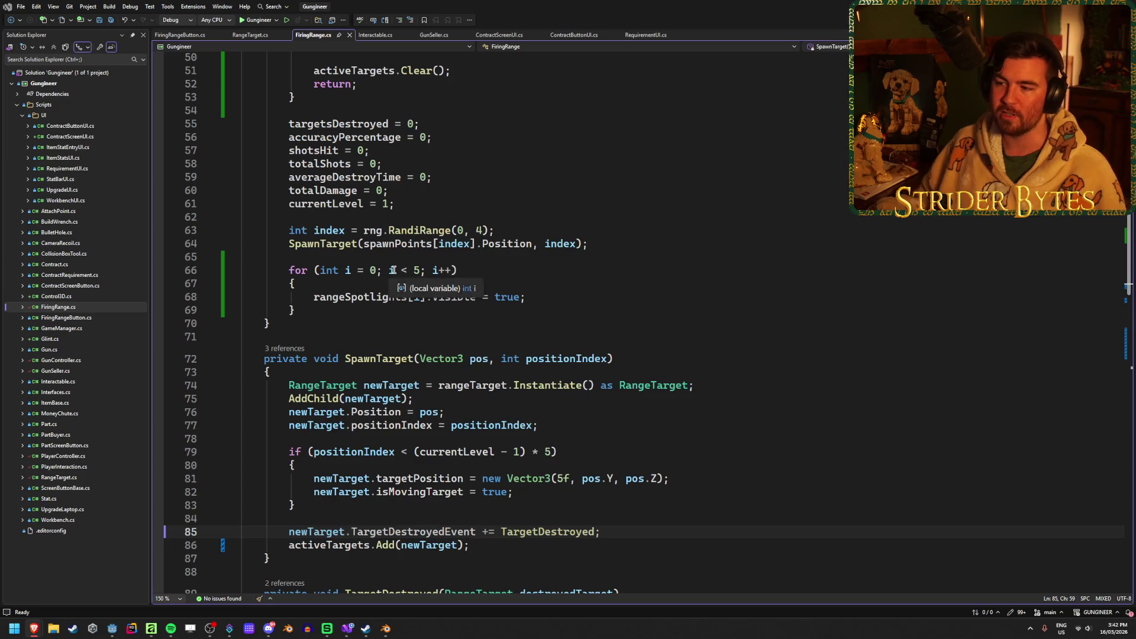
pyautogui.click(710, 386)
pyautogui.press('Down')
pyautogui.press('Down')
pyautogui.press('Down')
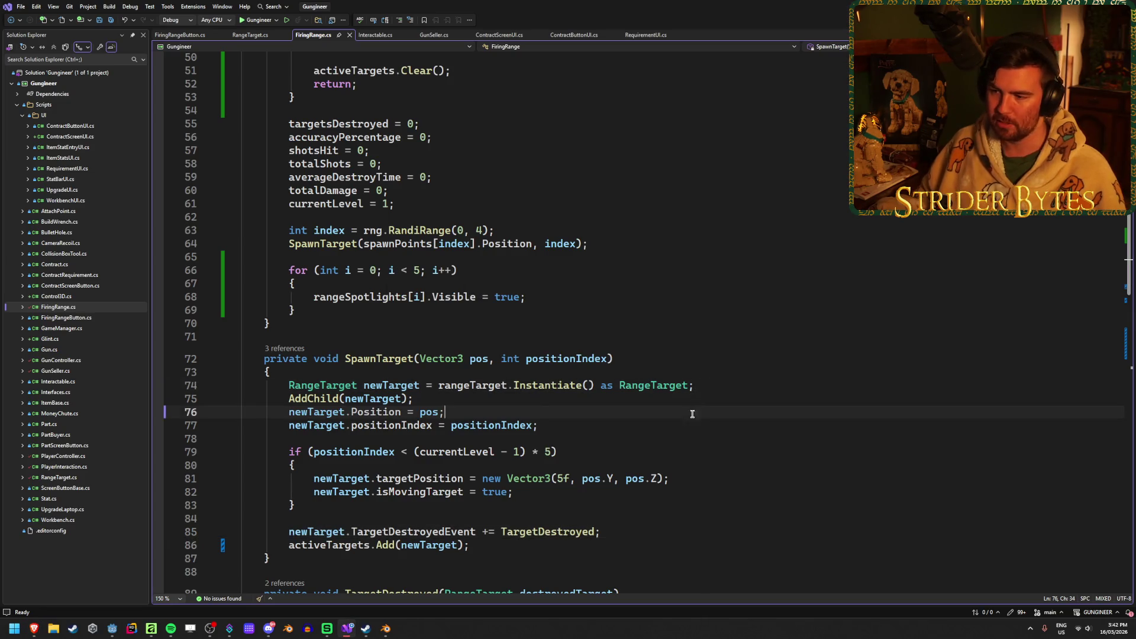
pyautogui.click(690, 420)
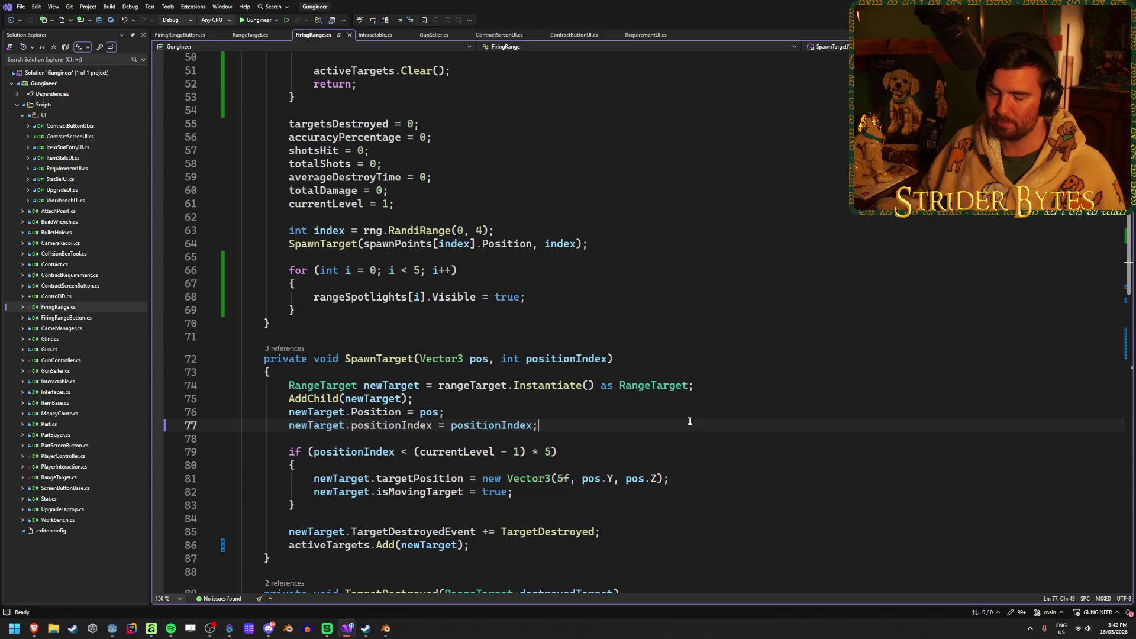
pyautogui.scroll(-2, 690, 420)
pyautogui.click(698, 402)
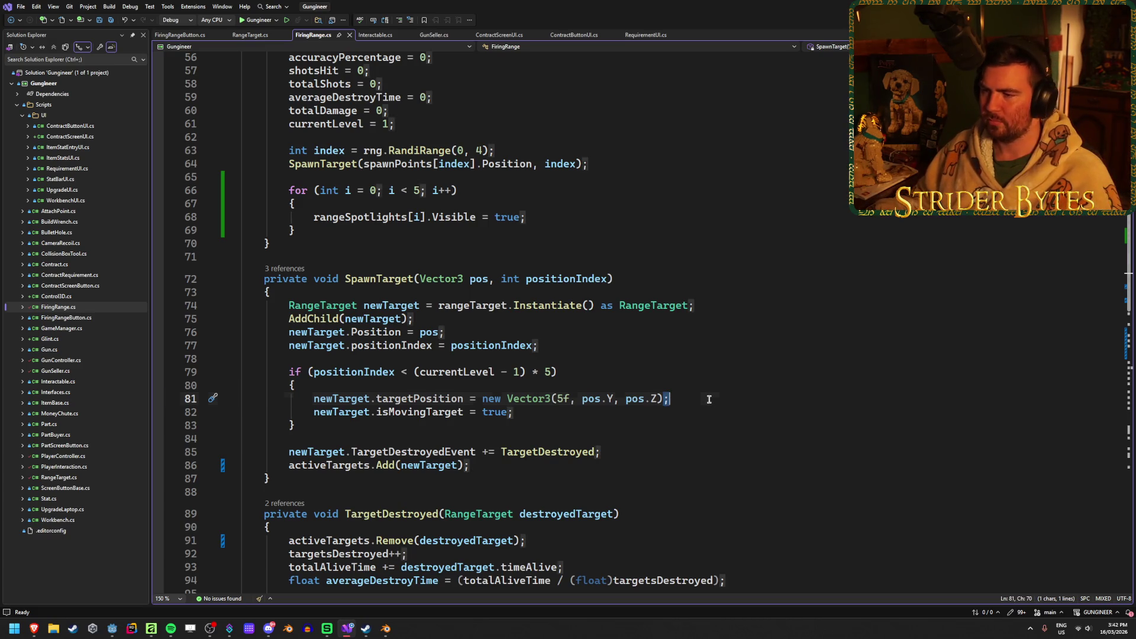
pyautogui.click(667, 374)
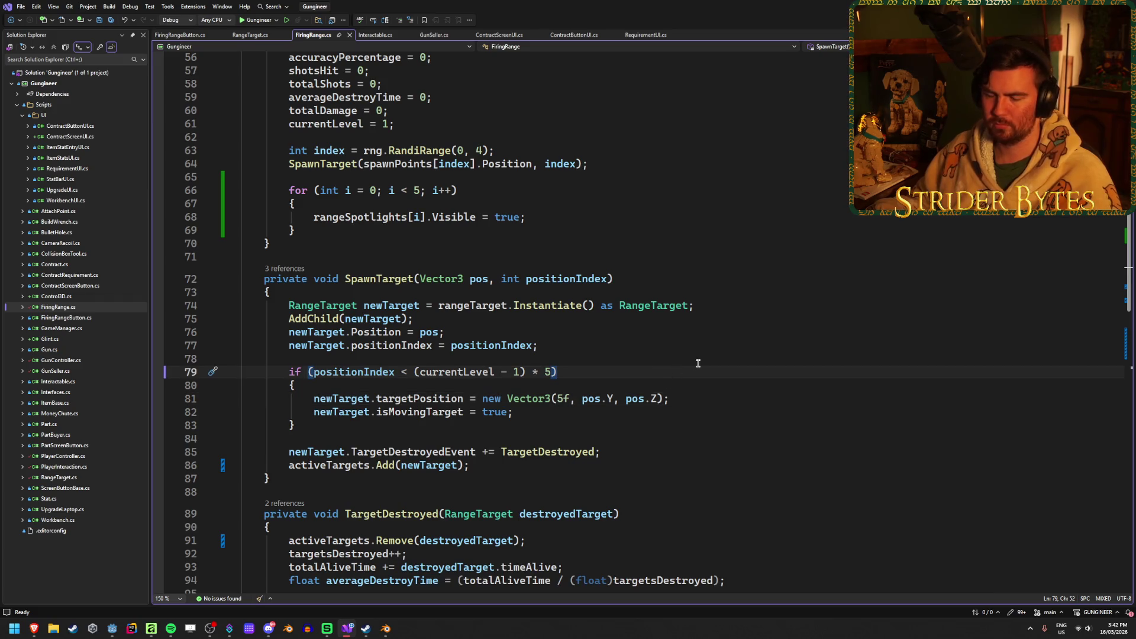
pyautogui.scroll(-2, 698, 364)
pyautogui.click(691, 368)
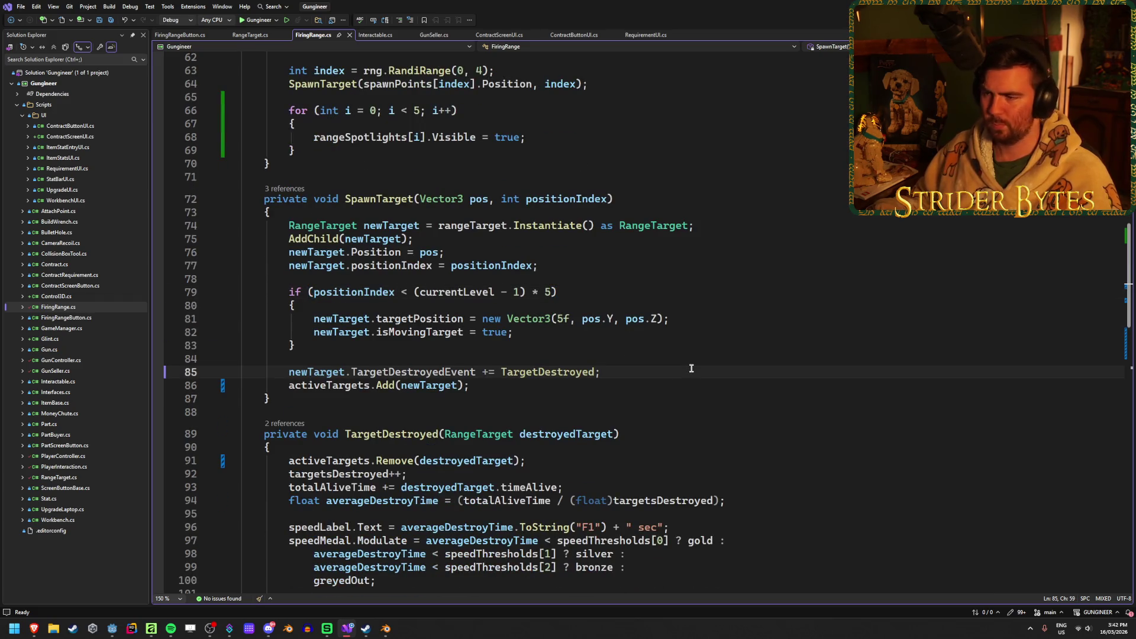
pyautogui.scroll(12, 691, 367)
pyautogui.click(484, 351)
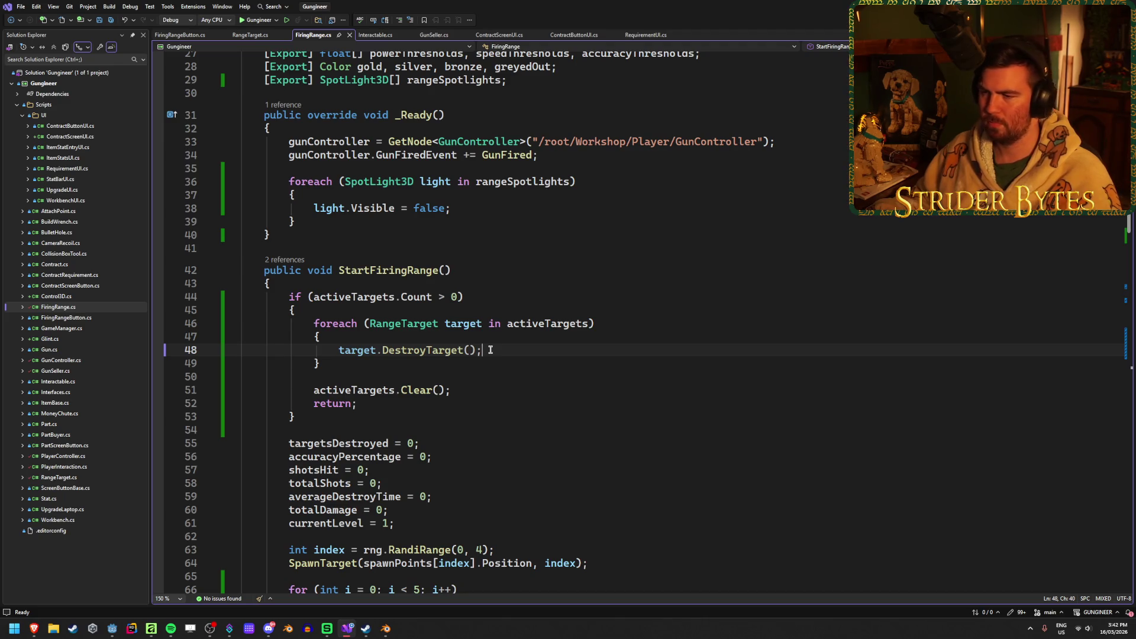
pyautogui.scroll(-5, 491, 350)
pyautogui.scroll(5, 490, 350)
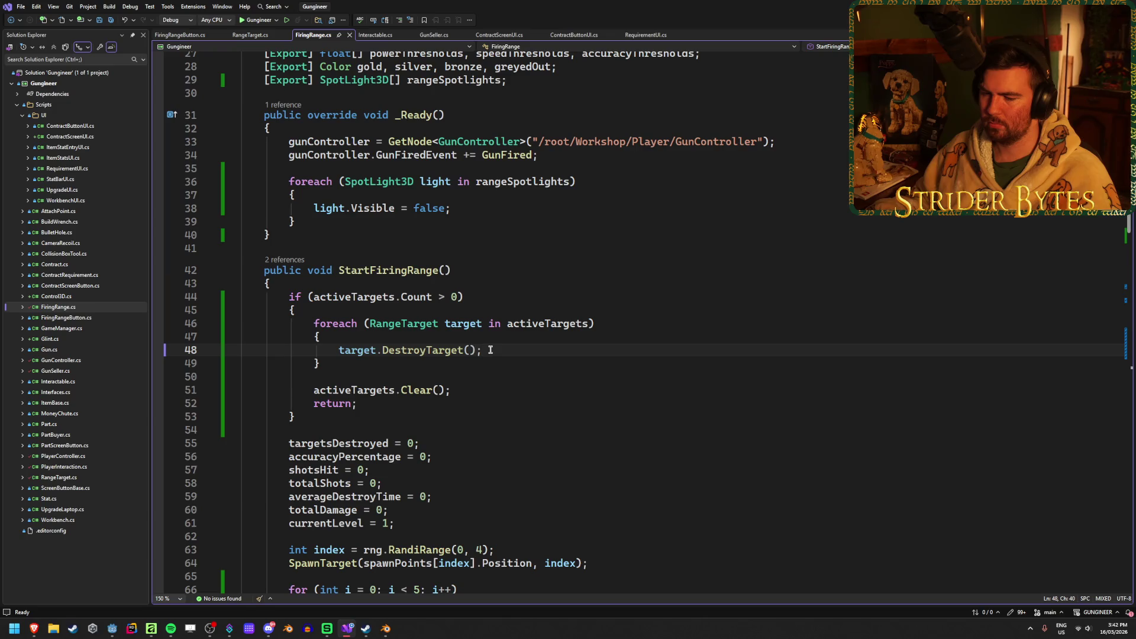
pyautogui.scroll(-13, 490, 350)
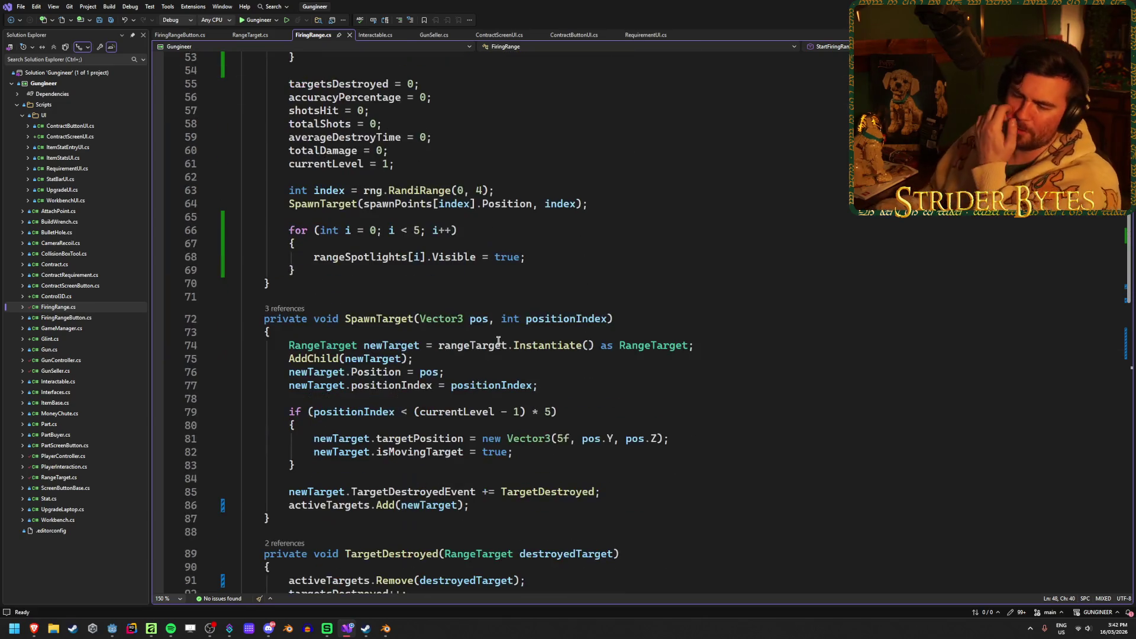
pyautogui.scroll(-5, 503, 311)
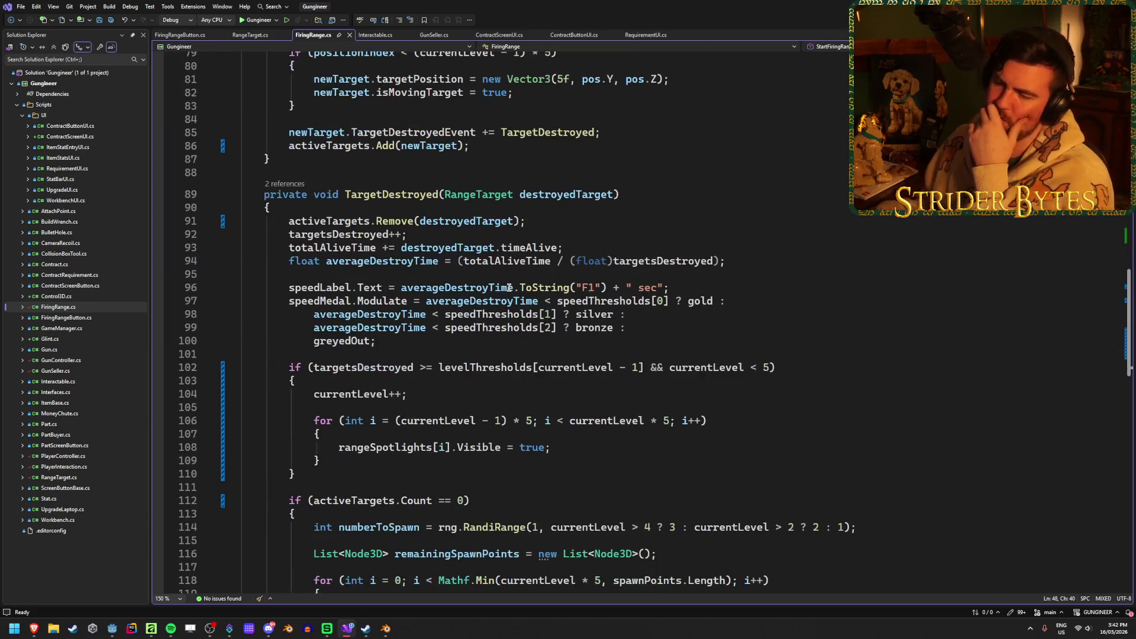
pyautogui.scroll(15, 583, 338)
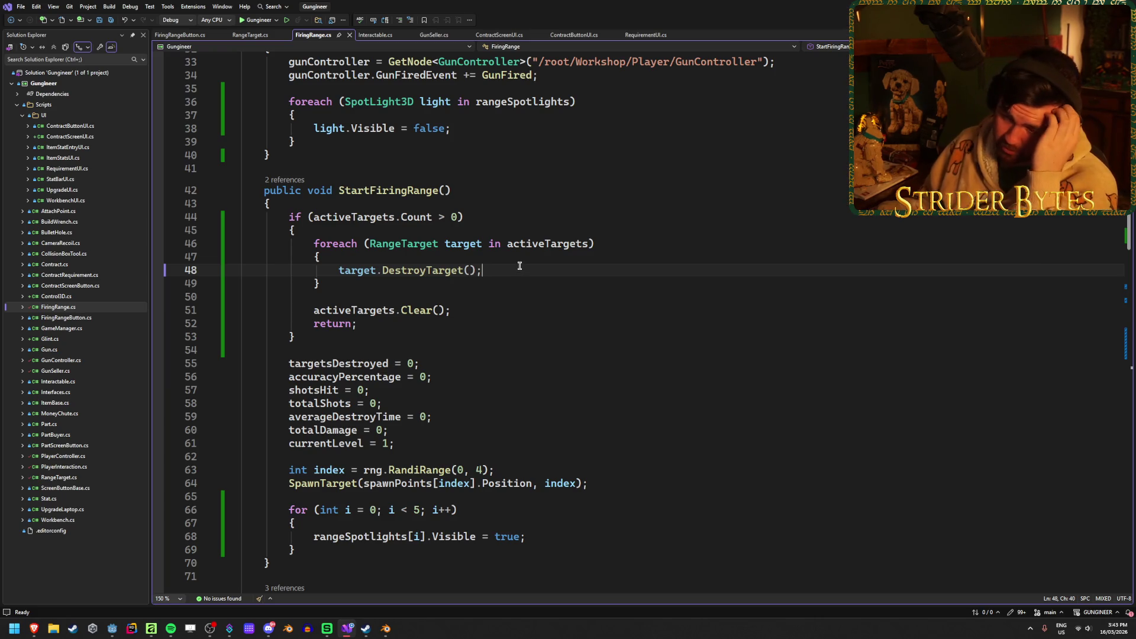
pyautogui.click(251, 35)
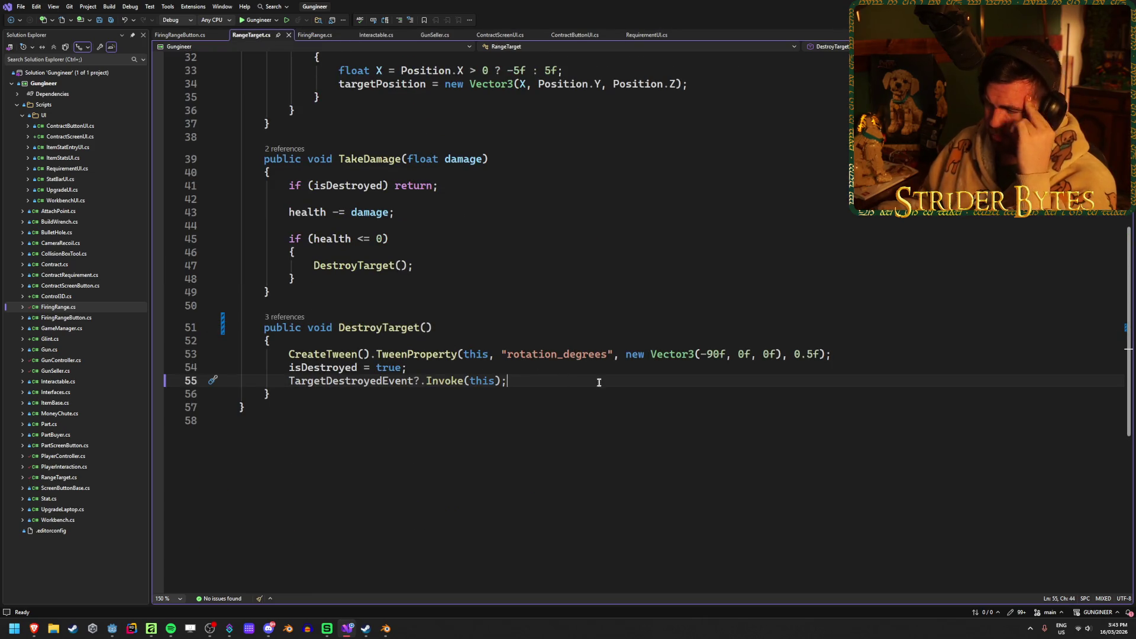
pyautogui.click(314, 36)
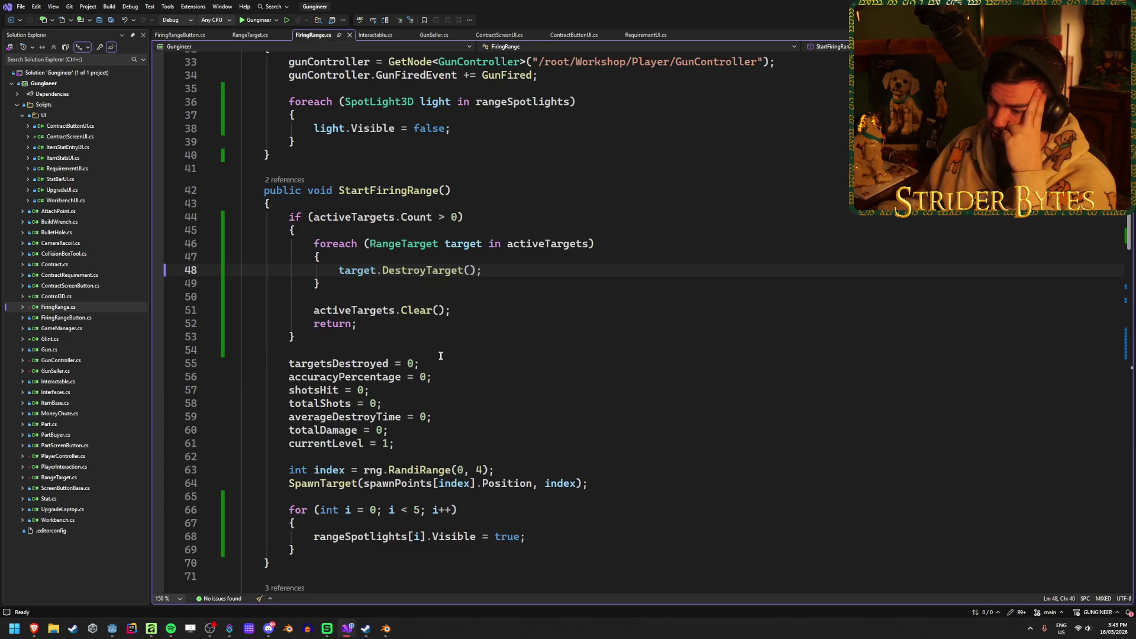
pyautogui.scroll(-9, 440, 355)
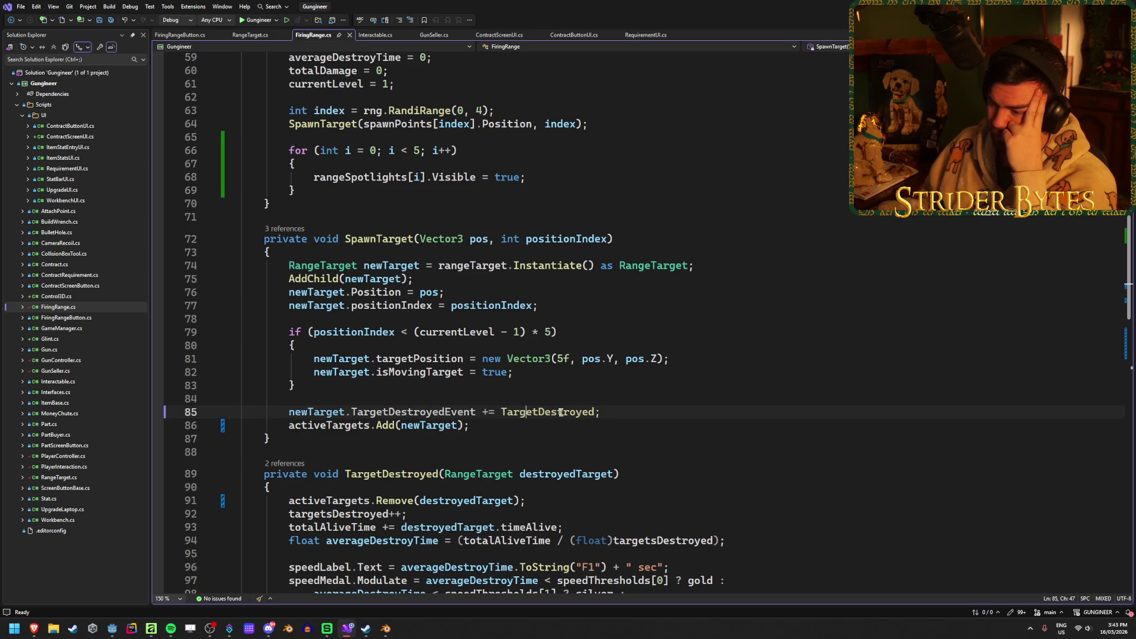
pyautogui.scroll(-6, 558, 412)
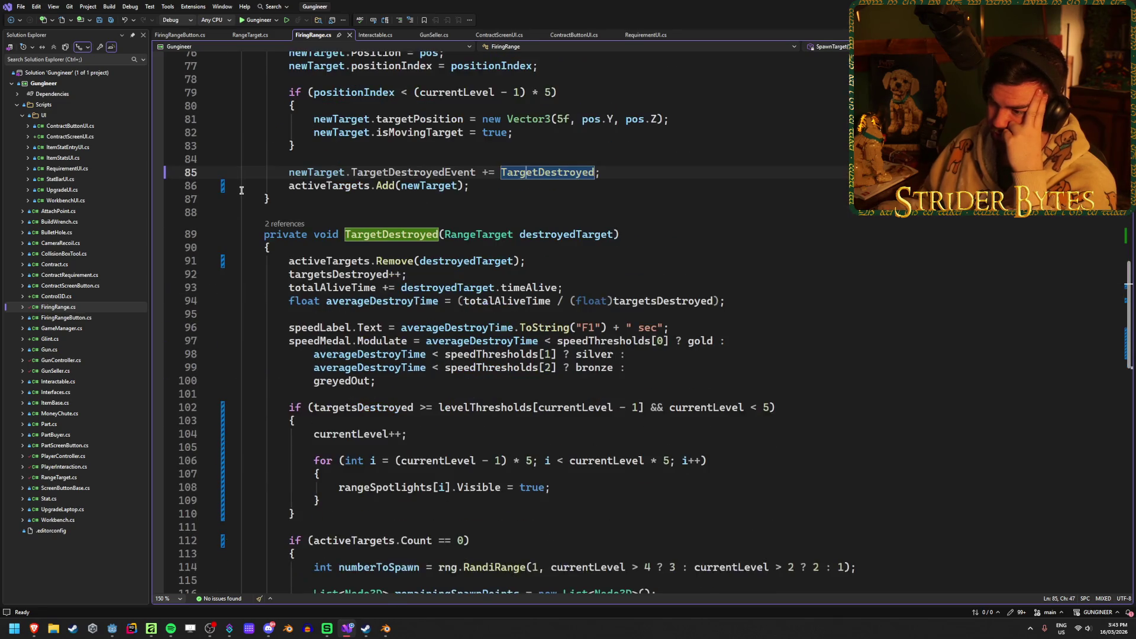
pyautogui.scroll(-3, 242, 191)
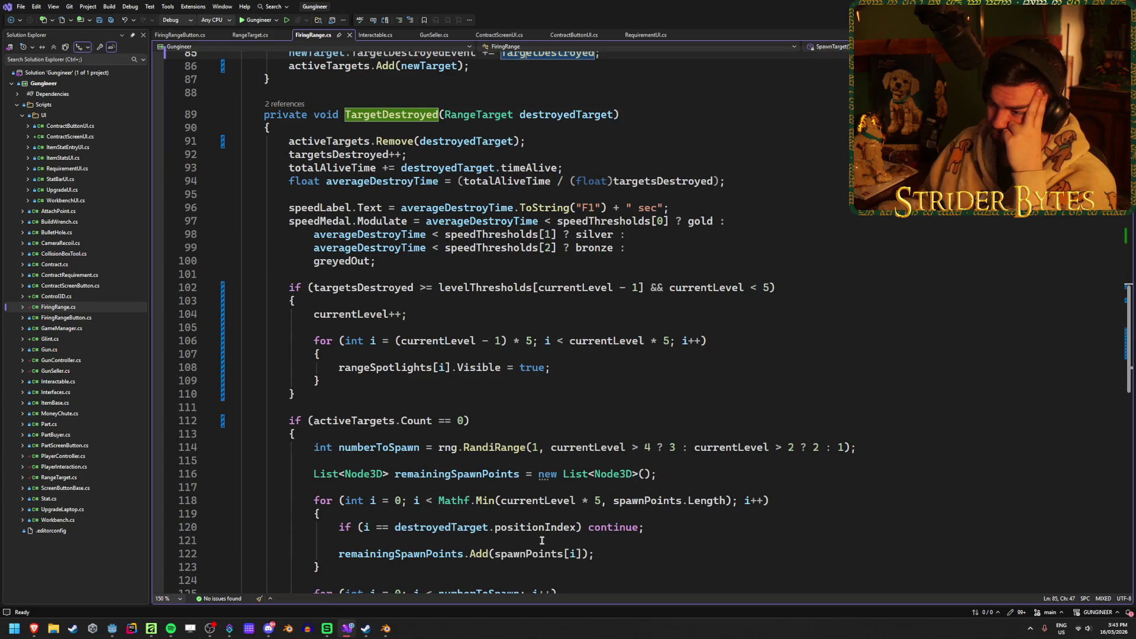
pyautogui.scroll(-5, 542, 540)
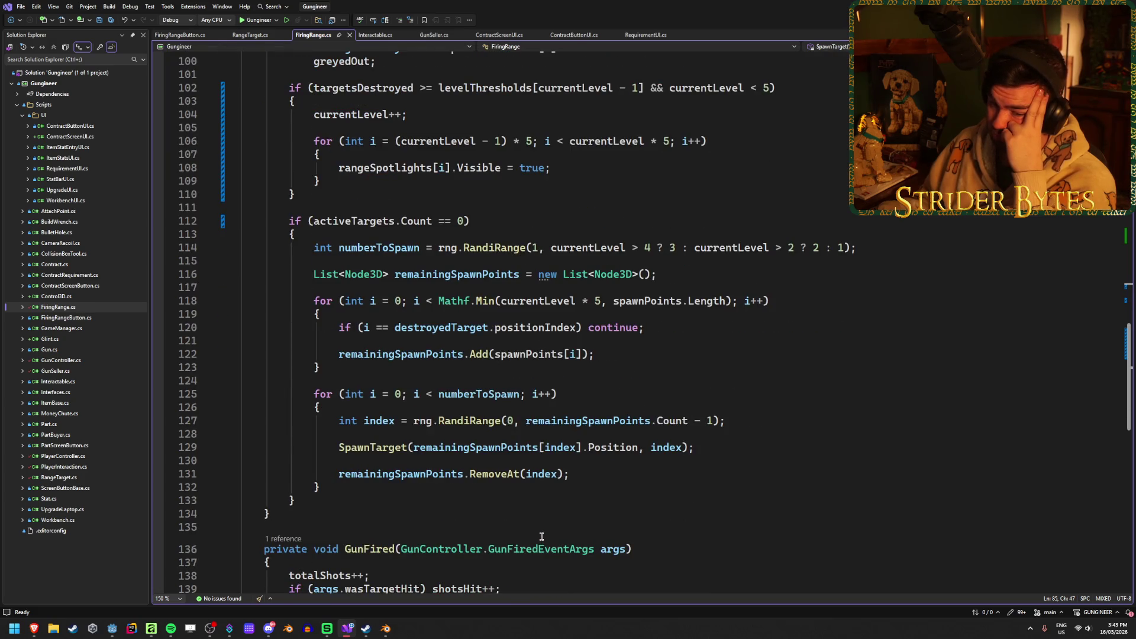
pyautogui.scroll(2, 541, 536)
pyautogui.scroll(8, 541, 535)
pyautogui.click(549, 328)
pyautogui.click(649, 313)
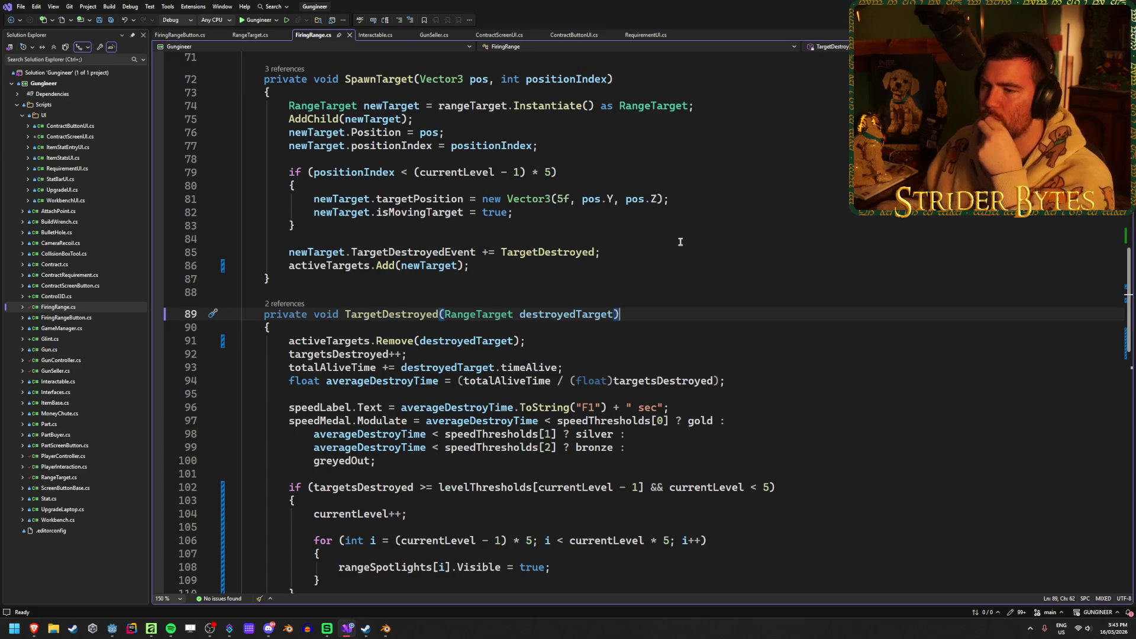
pyautogui.scroll(2, 530, 261)
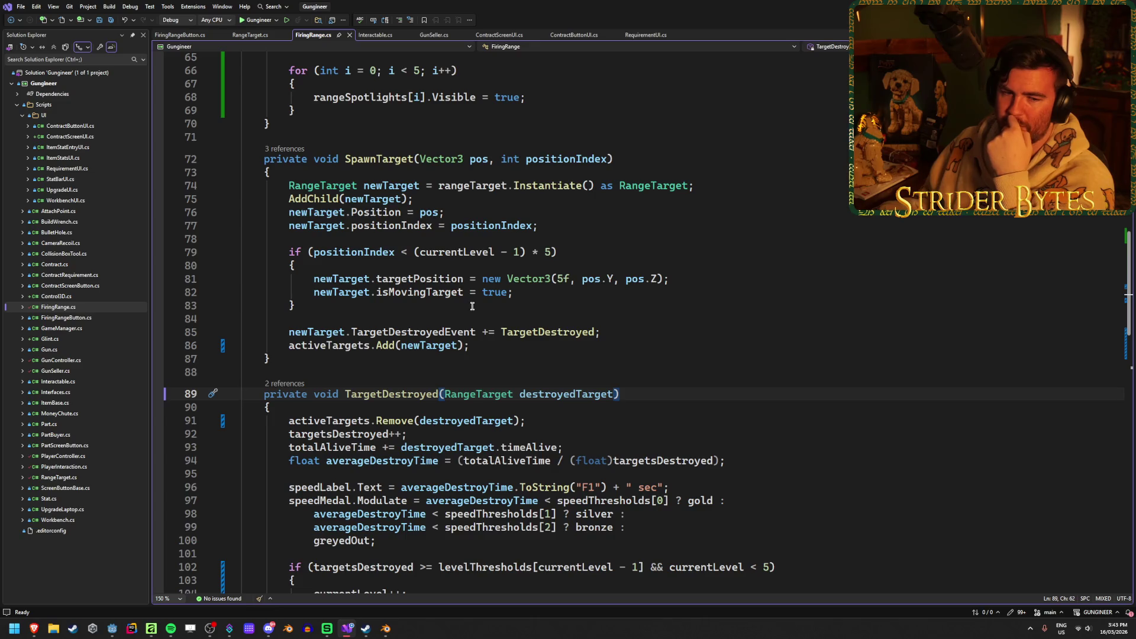
pyautogui.click(253, 37)
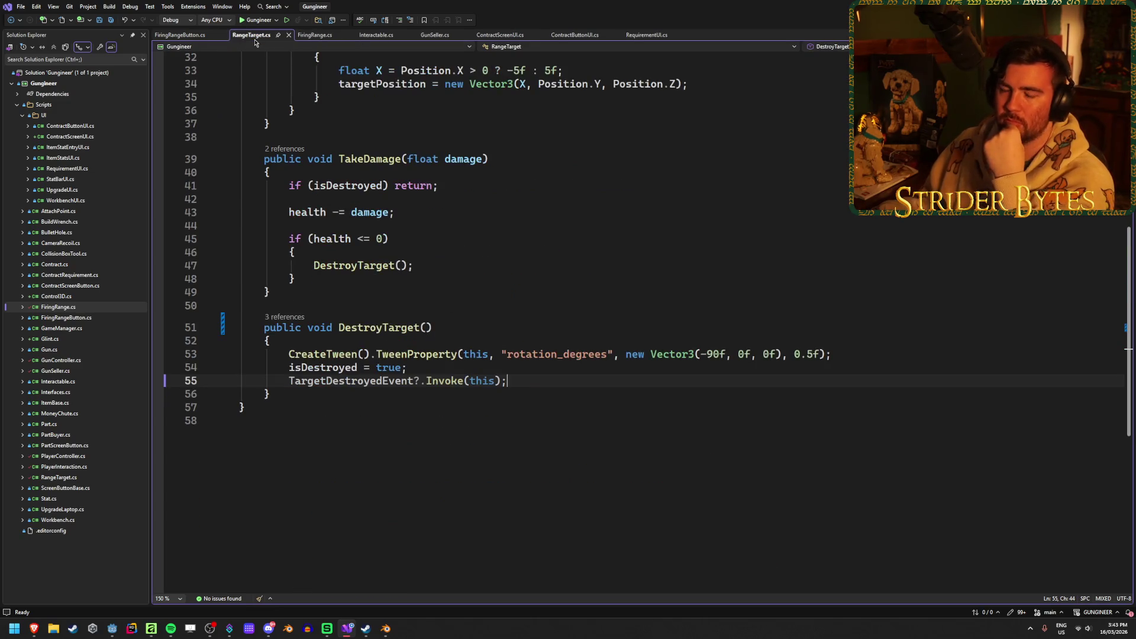
pyautogui.click(517, 390)
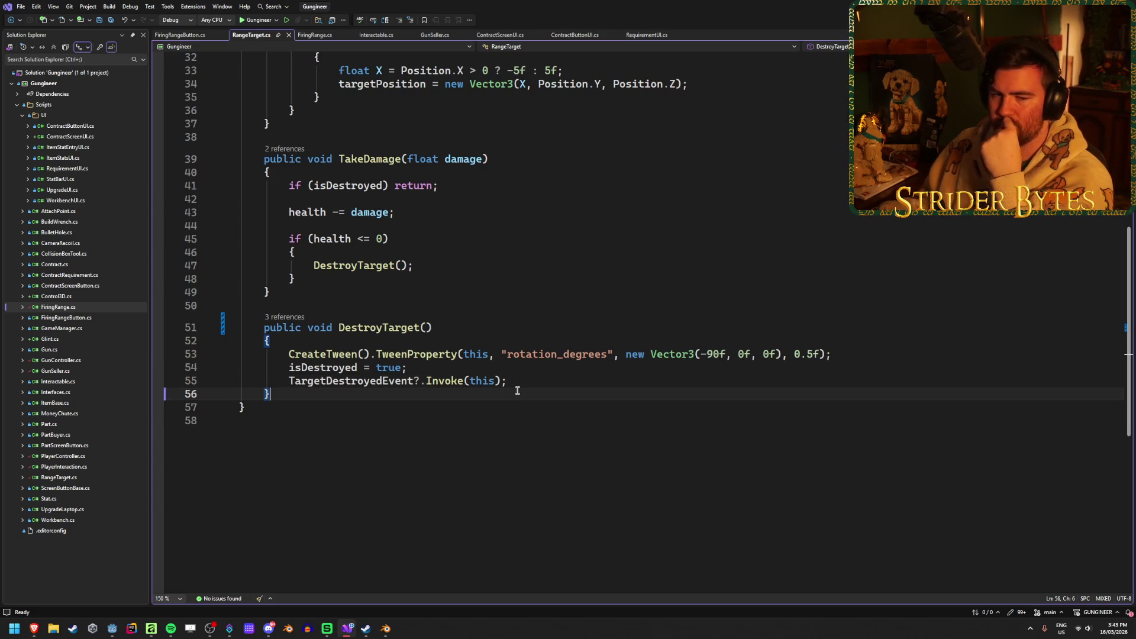
pyautogui.click(523, 379)
pyautogui.click(517, 391)
pyautogui.click(518, 382)
pyautogui.click(502, 395)
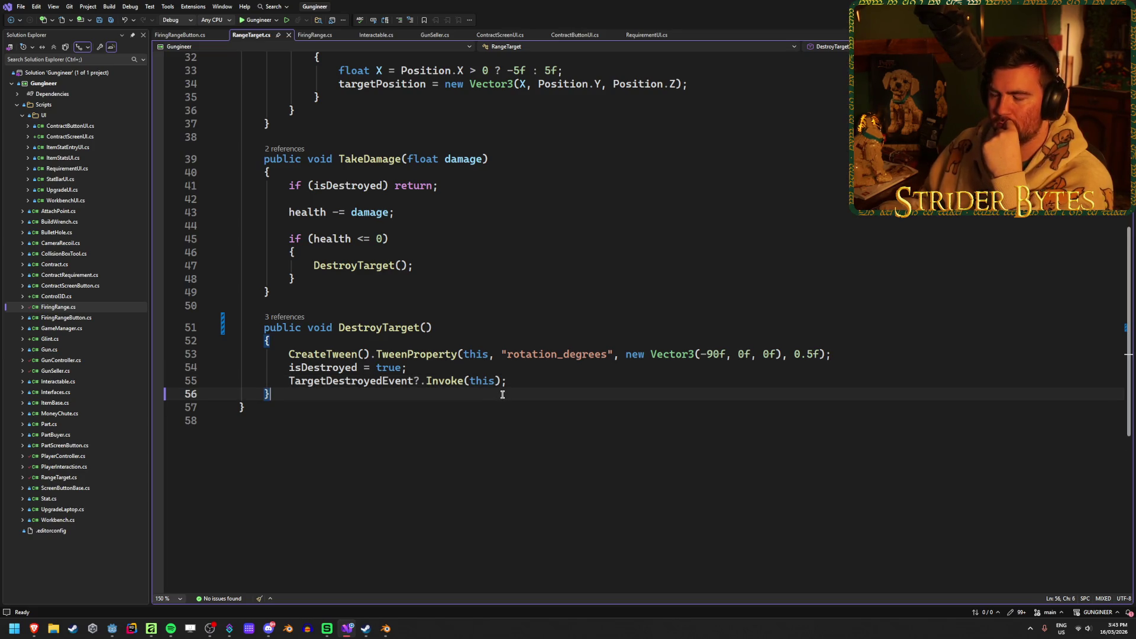
pyautogui.click(441, 328)
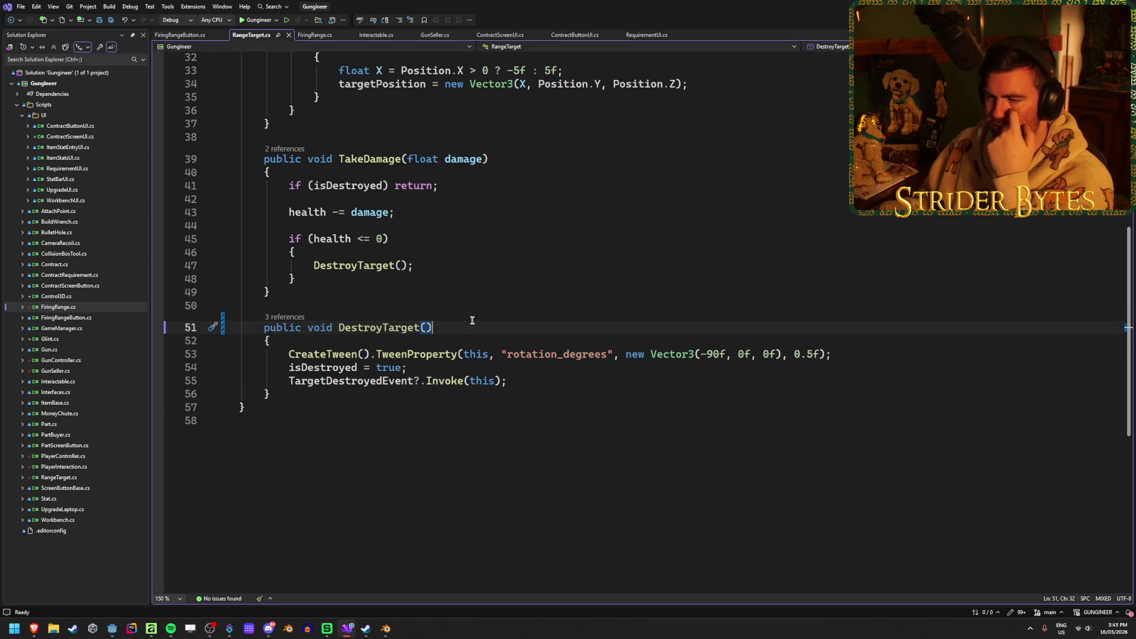
pyautogui.click(478, 391)
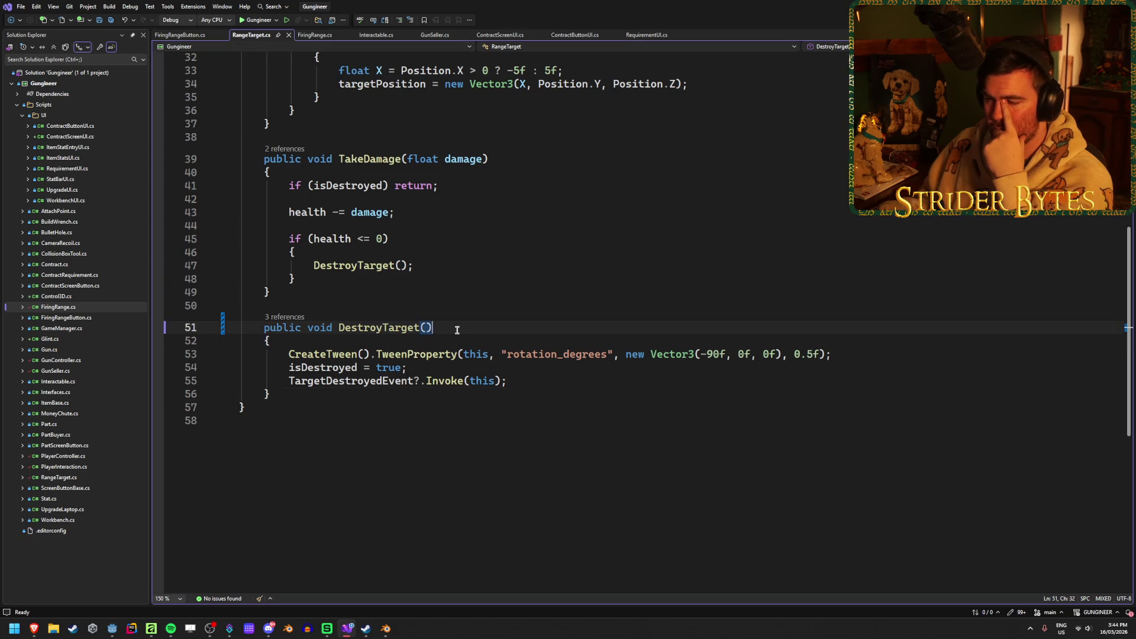
pyautogui.moveTo(539, 381); pyautogui.dragTo(286, 381)
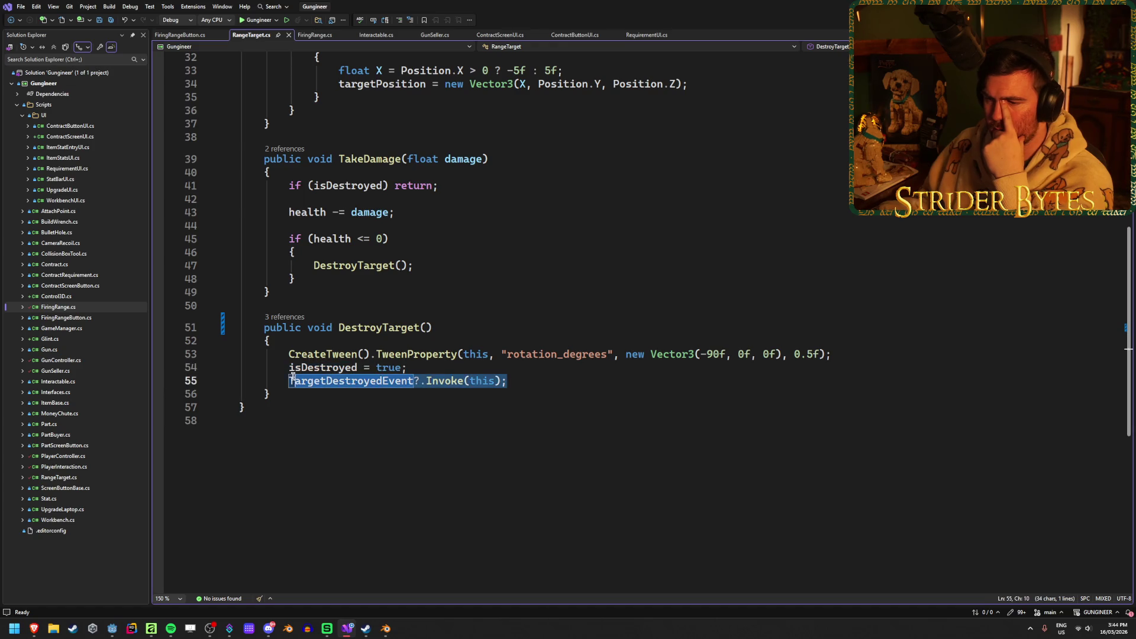
pyautogui.press('End')
pyautogui.hotkey('shift', 'Home')
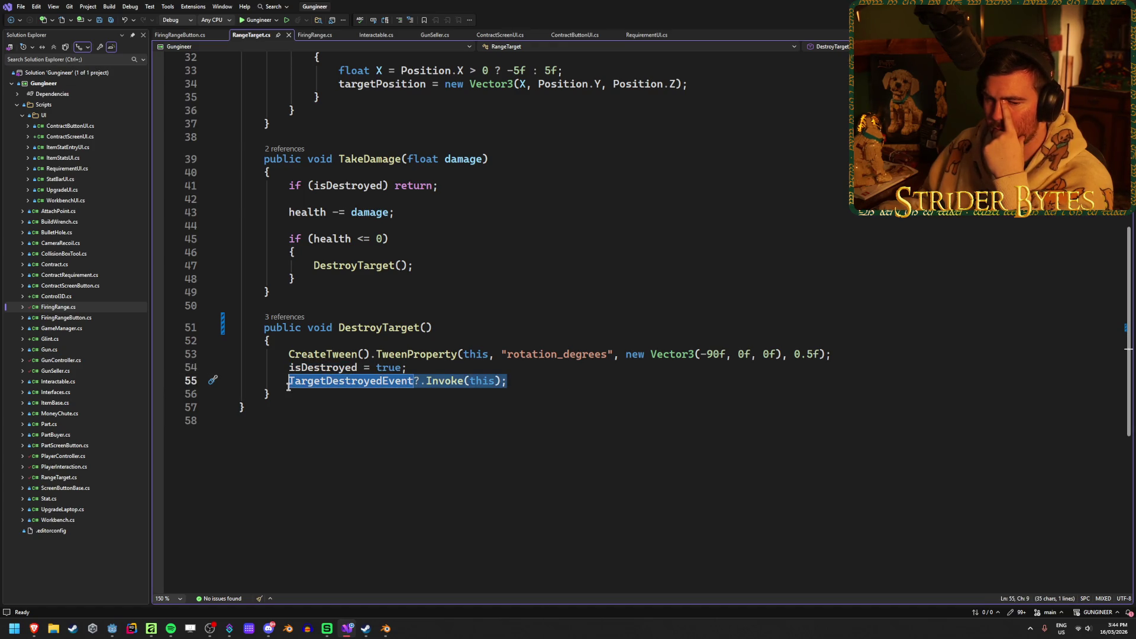
pyautogui.press('Down')
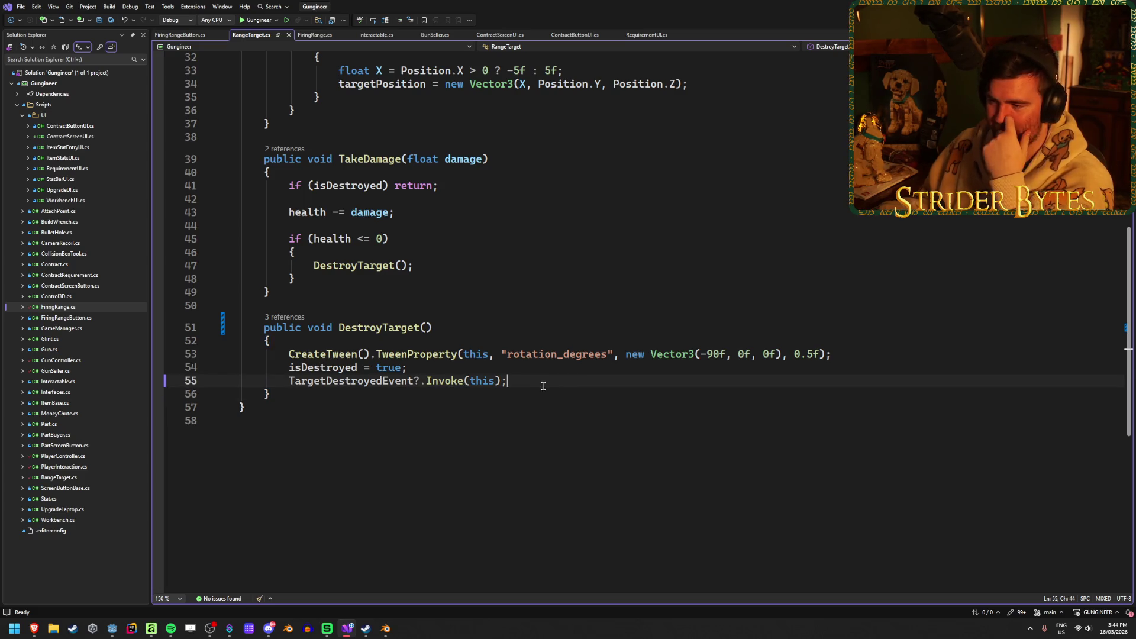
pyautogui.click(519, 381)
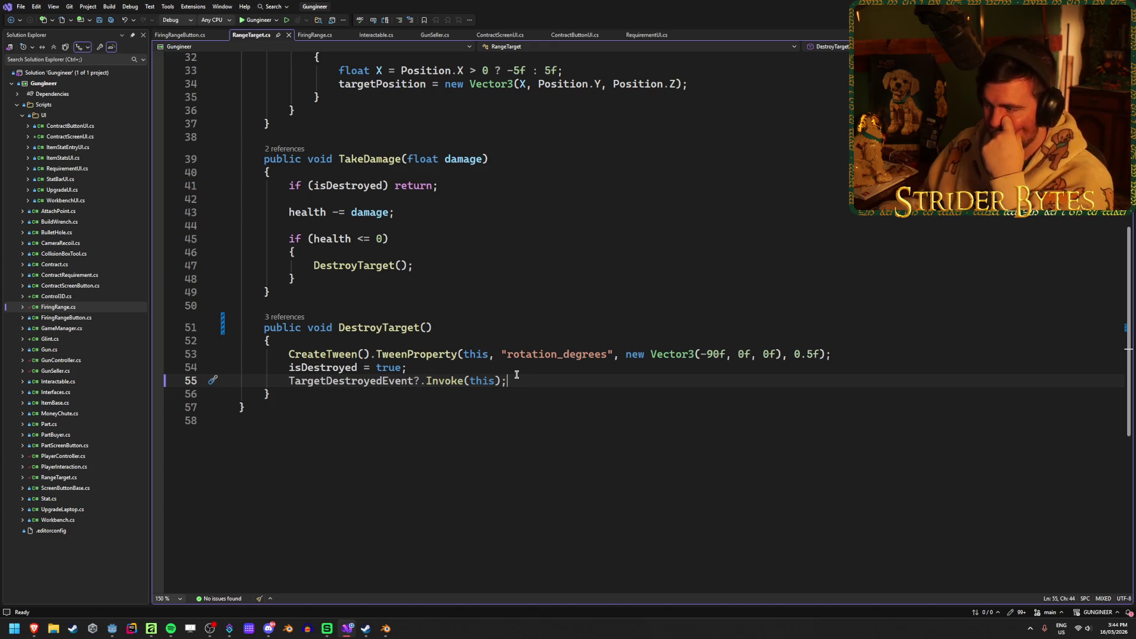
pyautogui.click(312, 35)
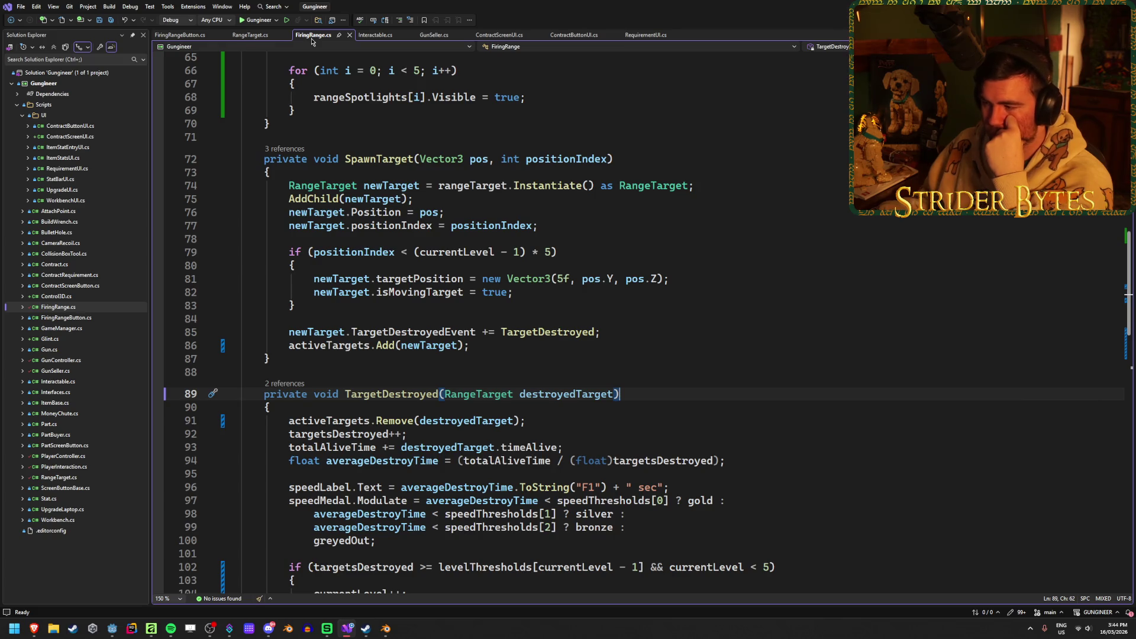
pyautogui.scroll(-5, 640, 393)
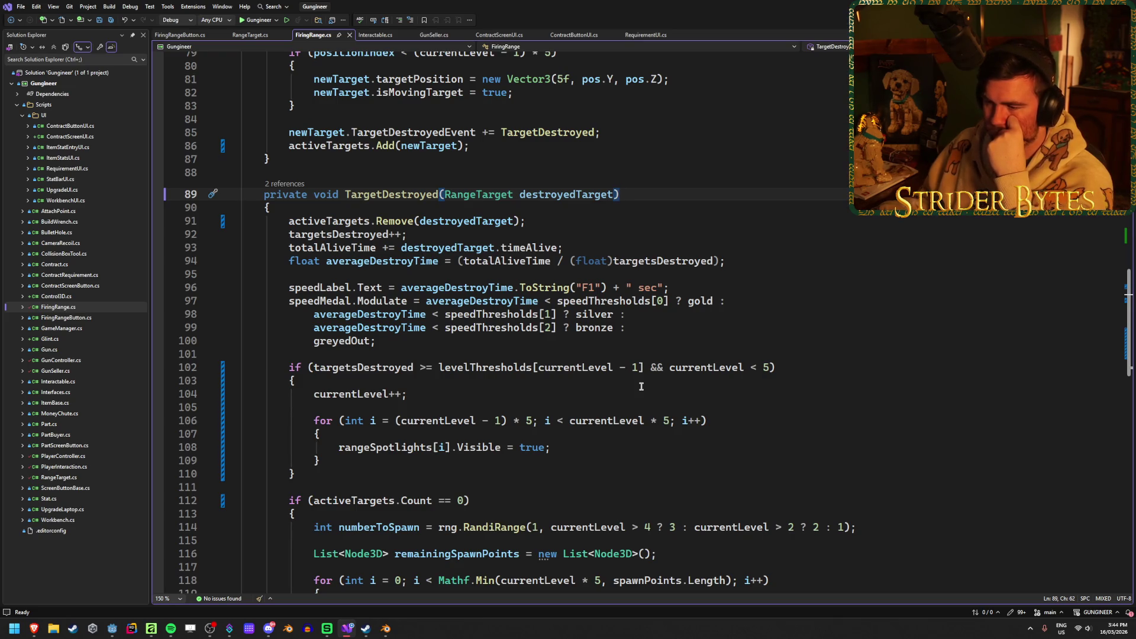
pyautogui.scroll(-6, 641, 386)
pyautogui.scroll(6, 641, 386)
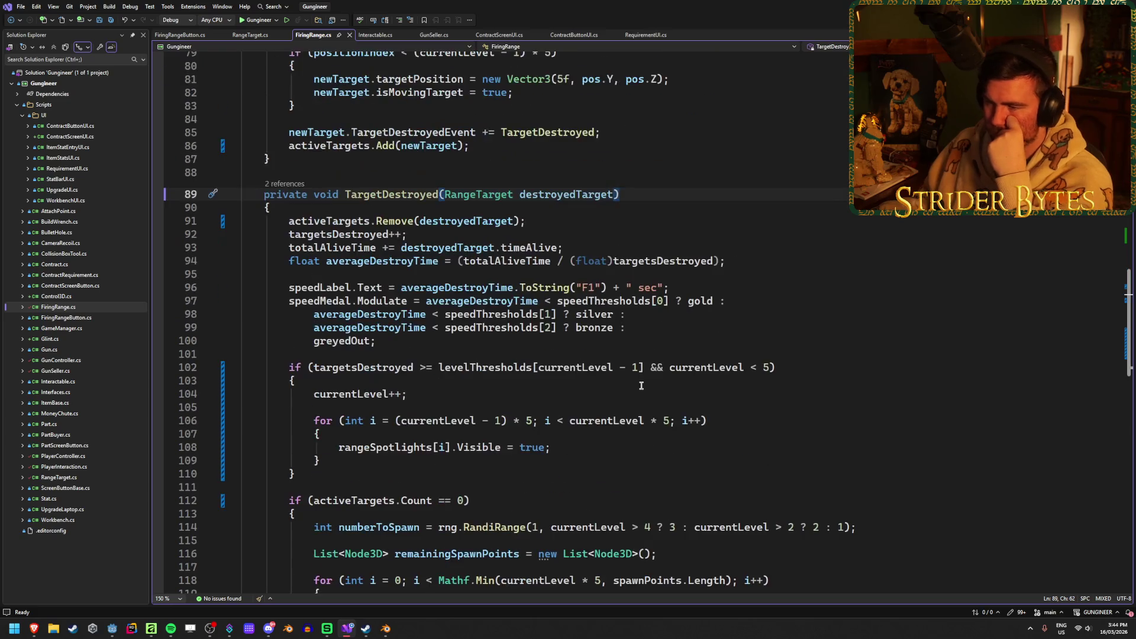
pyautogui.scroll(5, 641, 386)
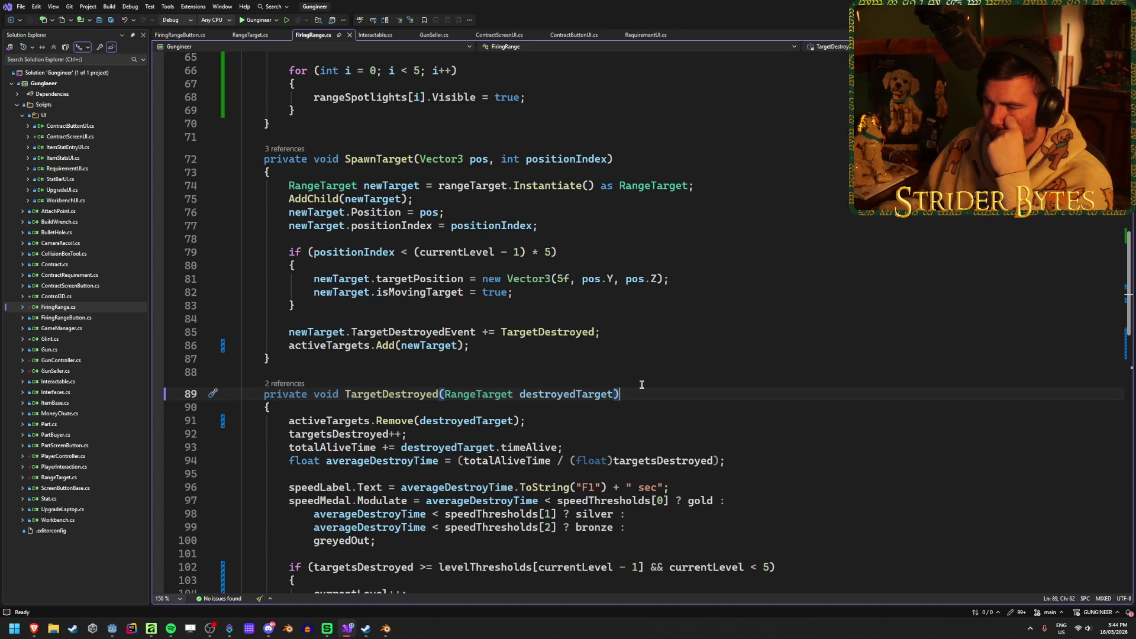
pyautogui.scroll(5, 641, 384)
pyautogui.scroll(6, 642, 385)
pyautogui.scroll(-8, 641, 383)
pyautogui.scroll(6, 641, 385)
pyautogui.click(380, 215)
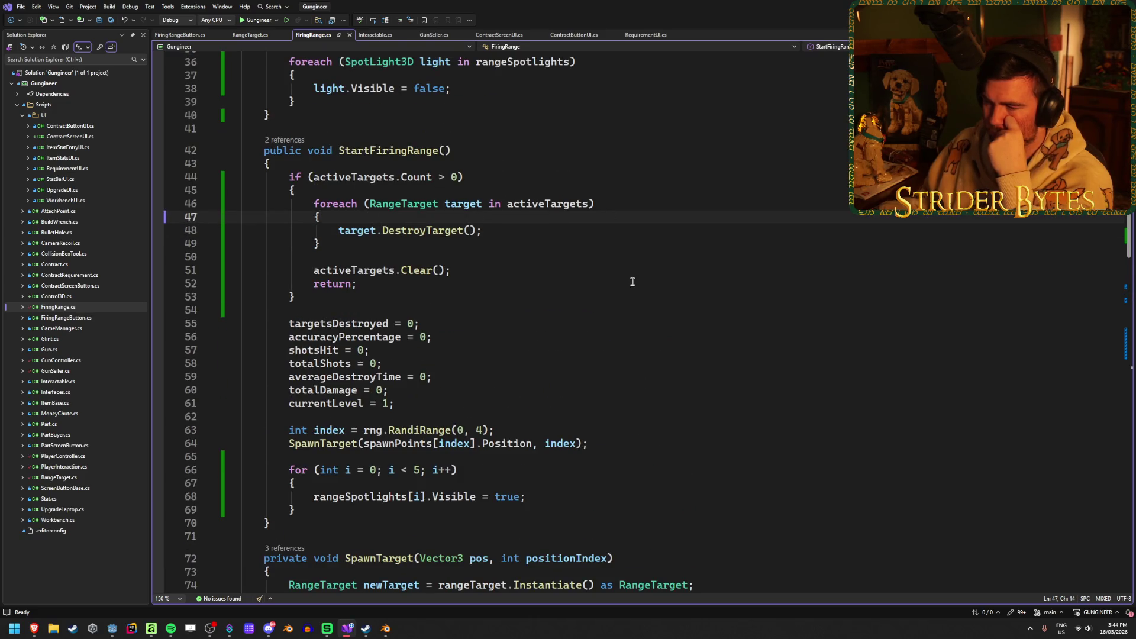
pyautogui.scroll(-9, 632, 279)
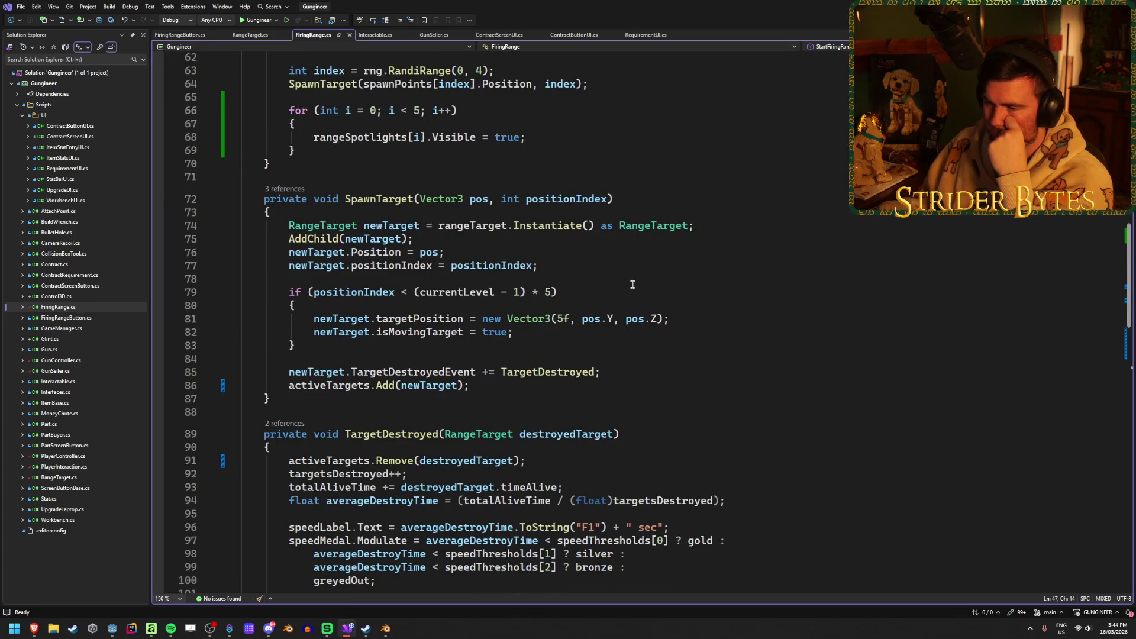
pyautogui.scroll(6, 632, 284)
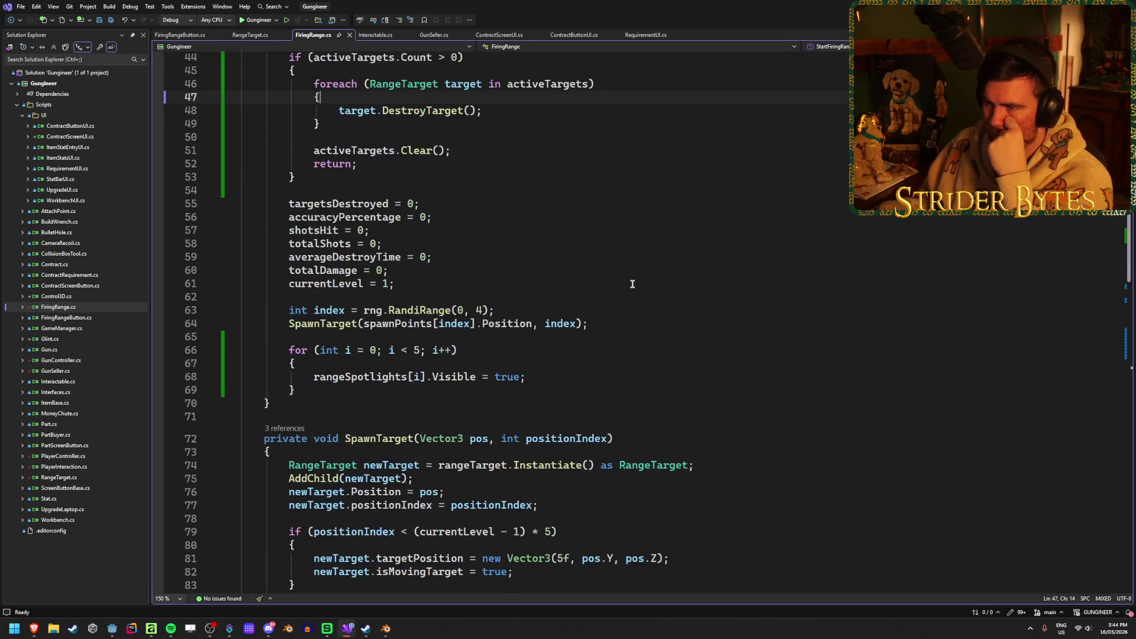
pyautogui.scroll(-6, 632, 283)
pyautogui.scroll(8, 632, 283)
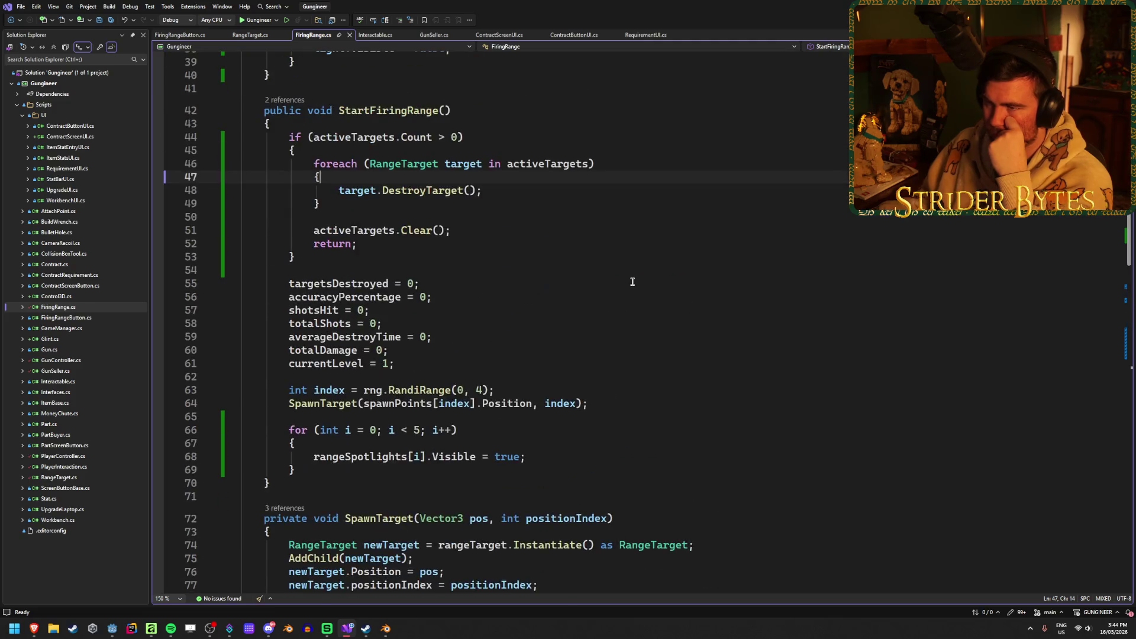
pyautogui.press('Return')
# Insert 'target.TargetDestroyedEvent -= TargetDestroyed;' before DestroyTarget() and save FiringRange.cs
pyautogui.write('targ')
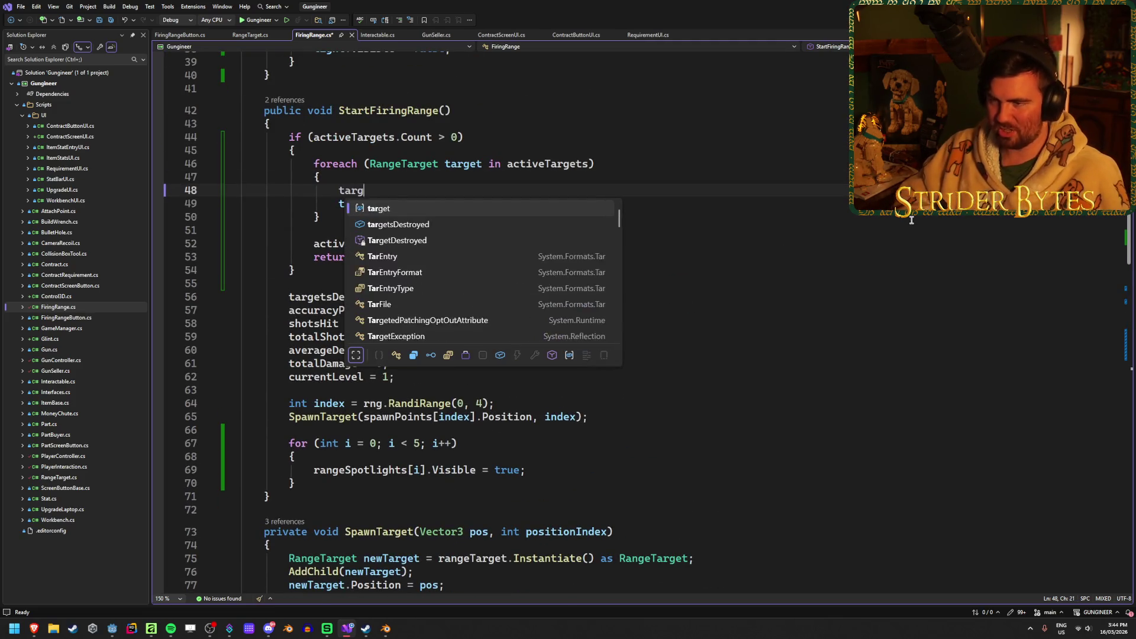
pyautogui.write('et.even')
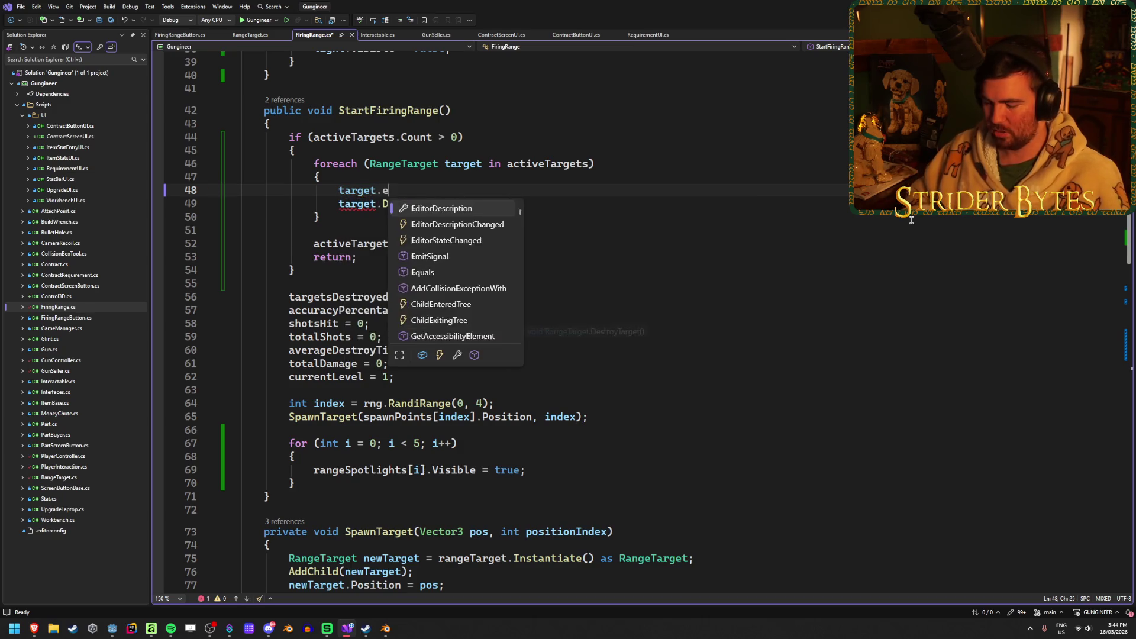
pyautogui.press('Down')
pyautogui.press('Tab')
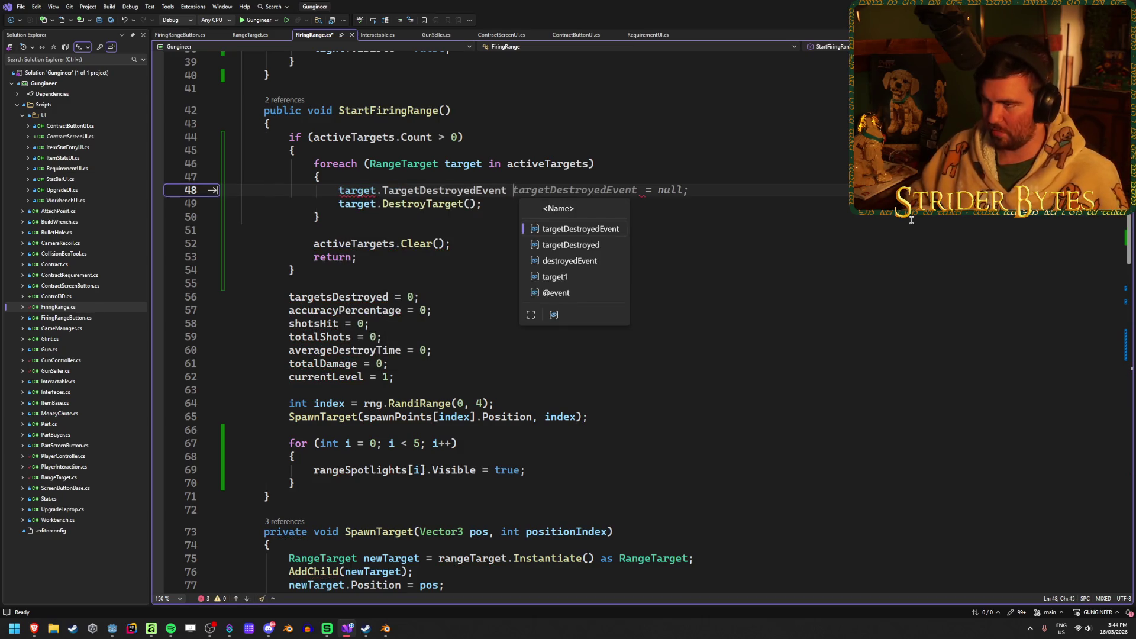
pyautogui.write('-= TargetDestroyed;')
pyautogui.hotkey('ctrl', 's')
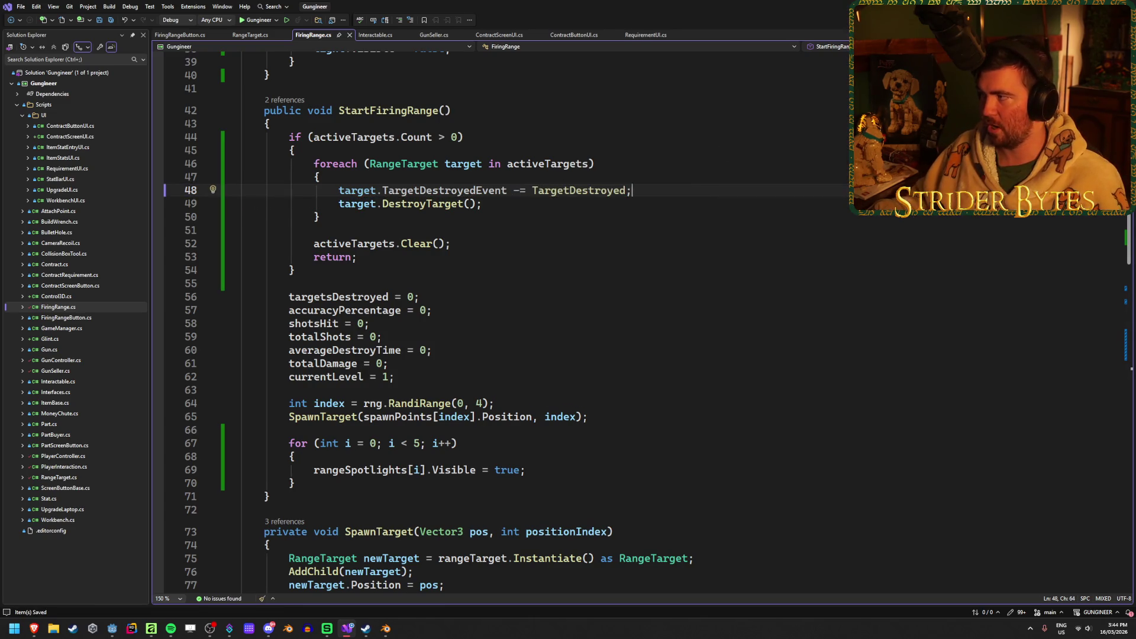
pyautogui.hotkey('alt', 'Tab')
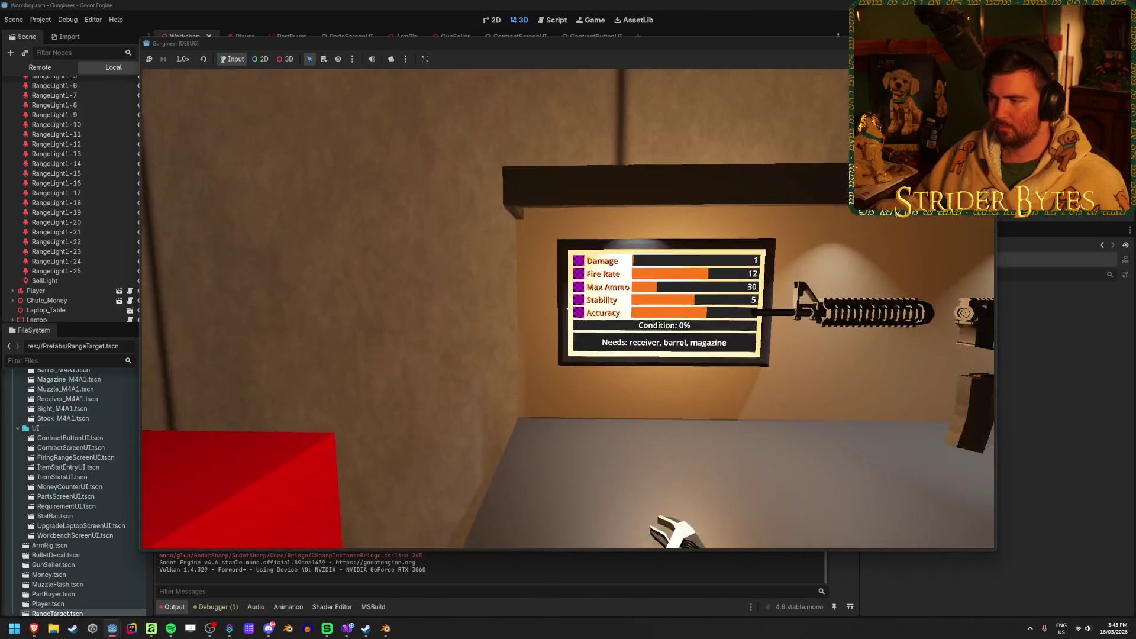
# Pick up the rifle, start a round and shoot targets (5, 1.1 sec, 83%), then stop
pyautogui.press('e')
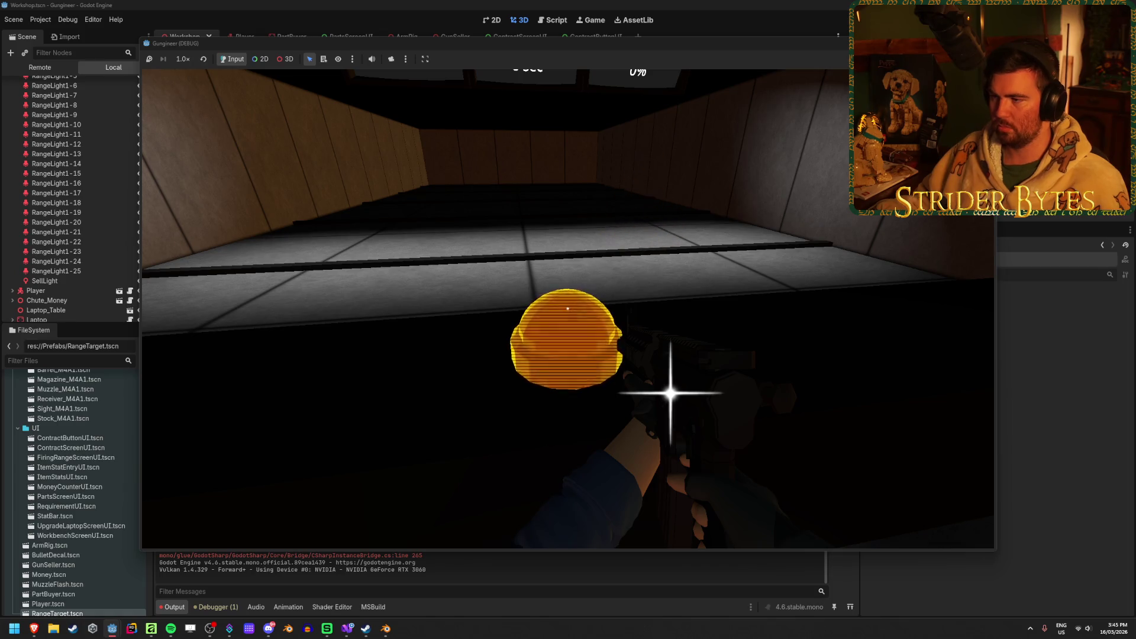
pyautogui.press('e')
pyautogui.click(568, 308)
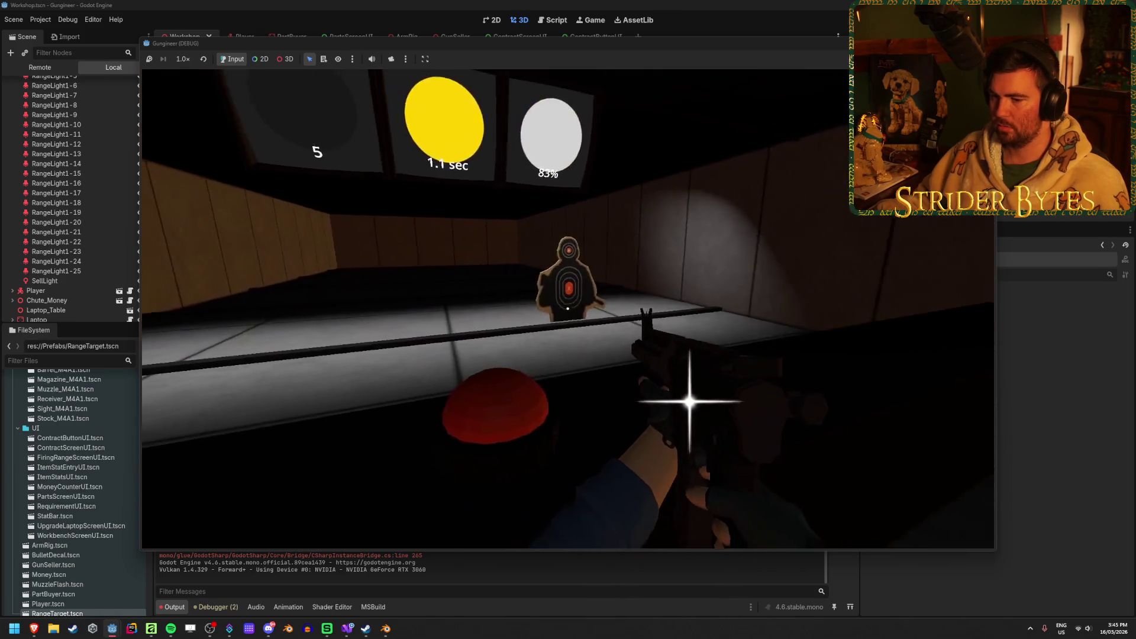
pyautogui.click(568, 308)
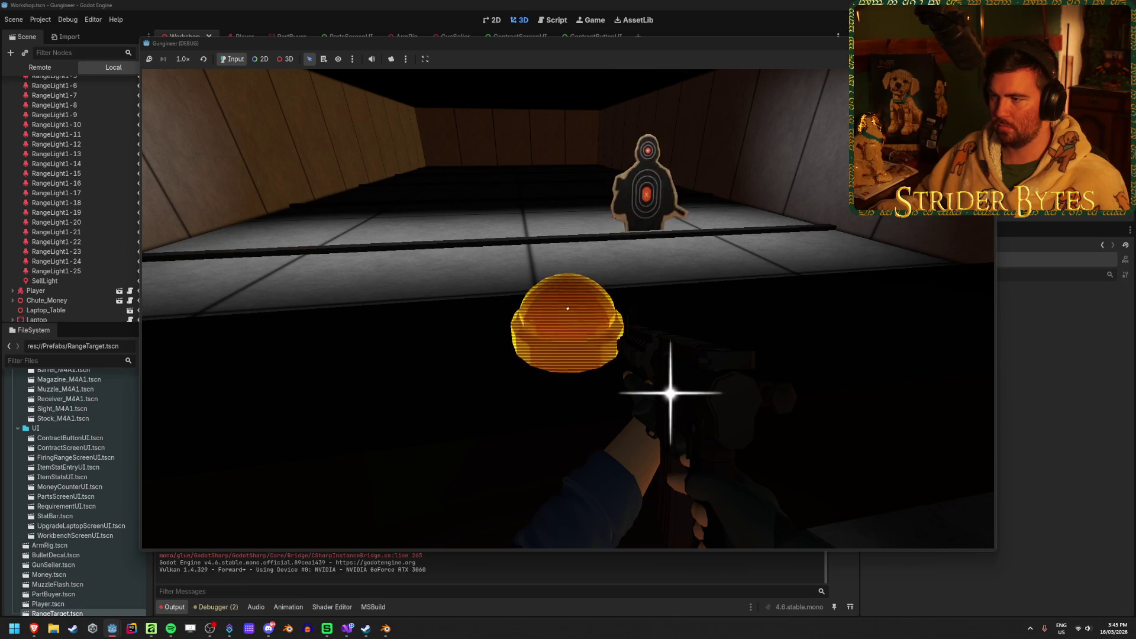
pyautogui.press('F8')
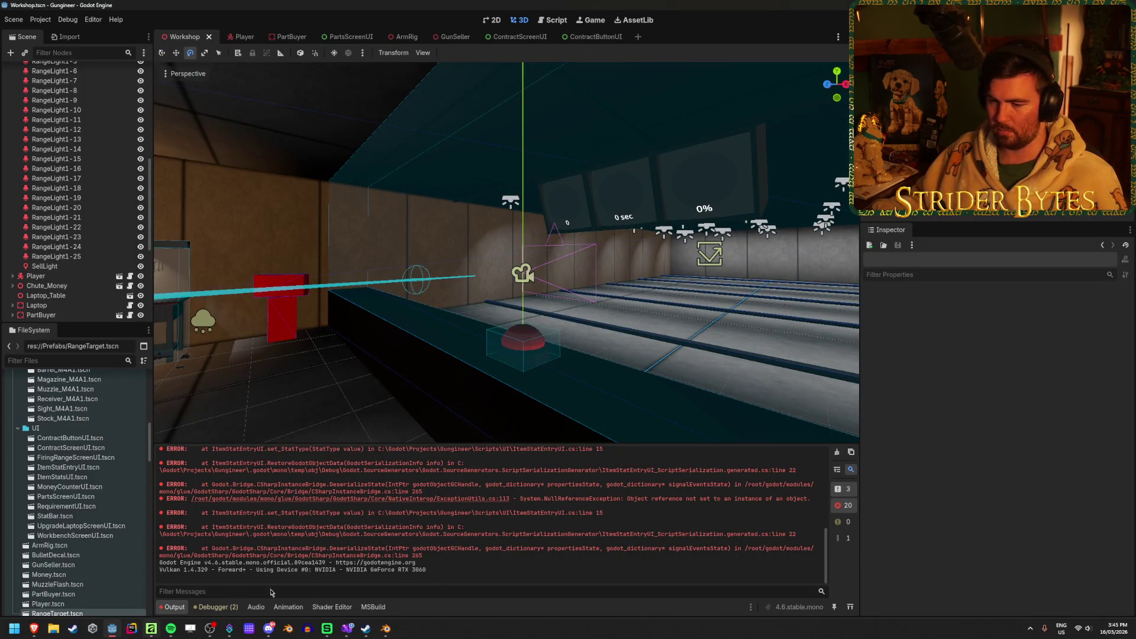
# Save the Workshop scene and start a new line after activeTargets.Clear() in FiringRange.cs
pyautogui.hotkey('ctrl', 's')
pyautogui.moveTo(350, 631)
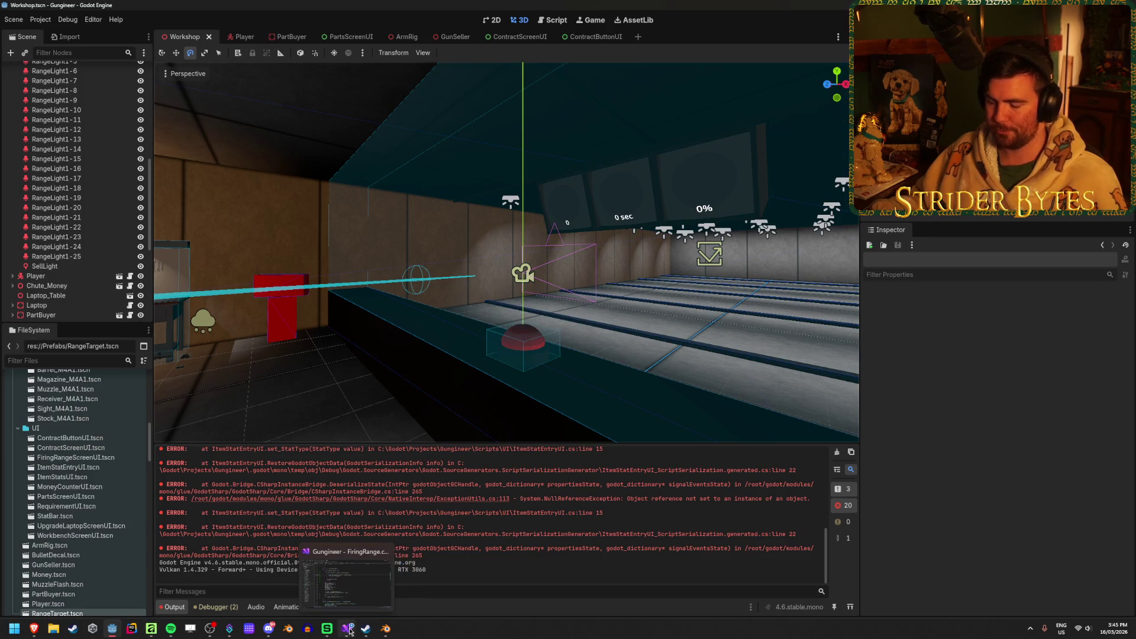
pyautogui.click(349, 630)
pyautogui.click(477, 324)
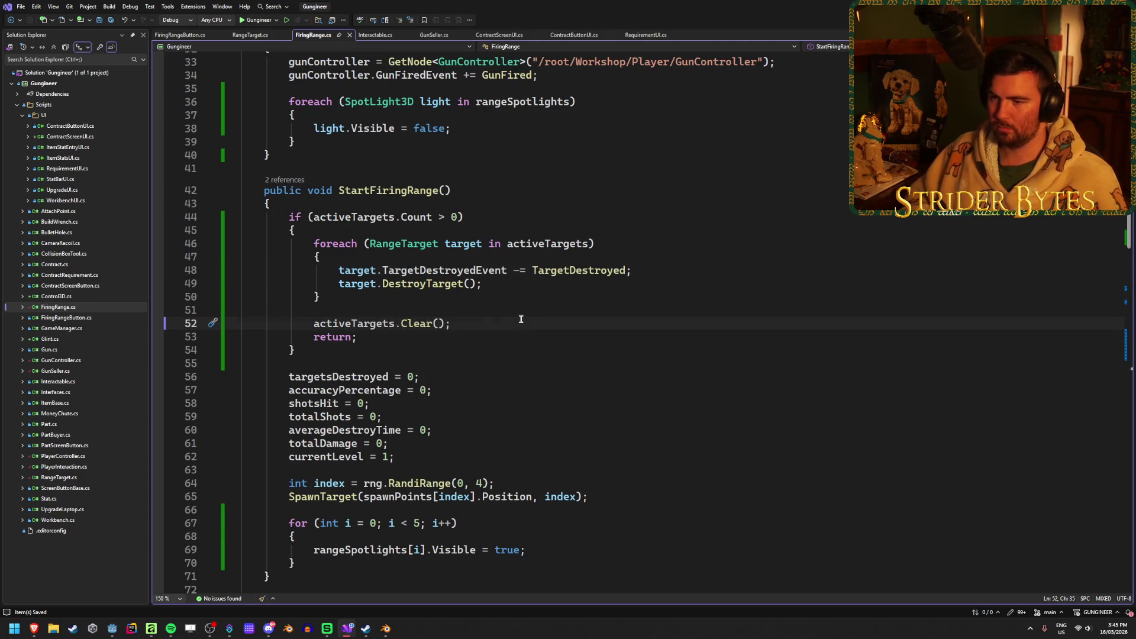
pyautogui.press('Return')
pyautogui.press('Return')
# Add a foreach over rangeSpotlights setting each SpotLight3D's Visible to false
pyautogui.write('fore')
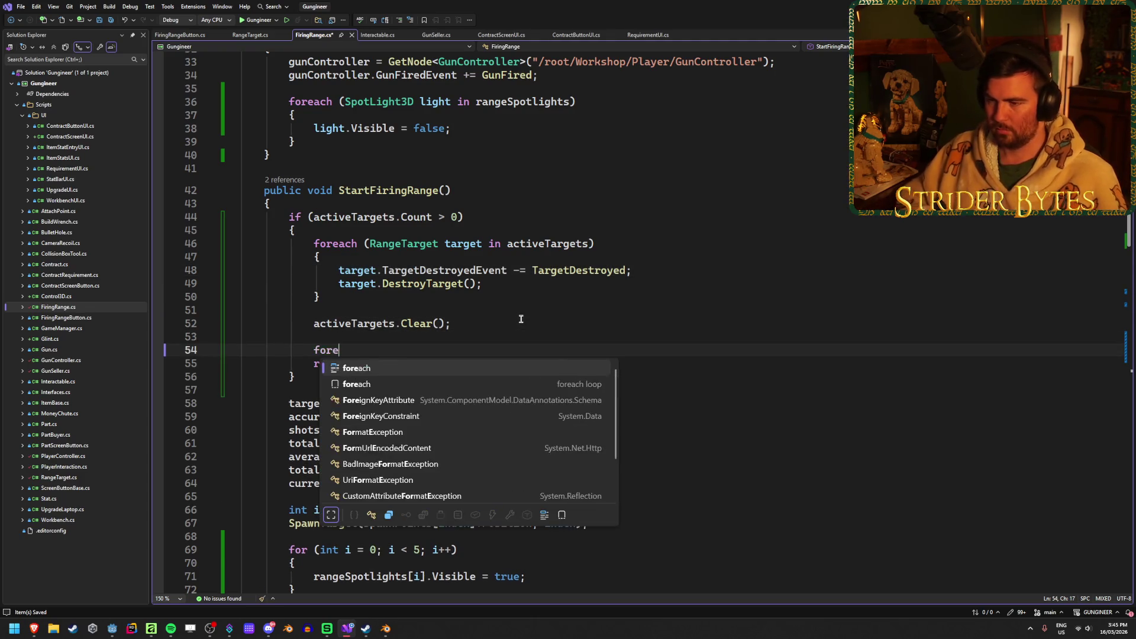
pyautogui.write('ach (Spot')
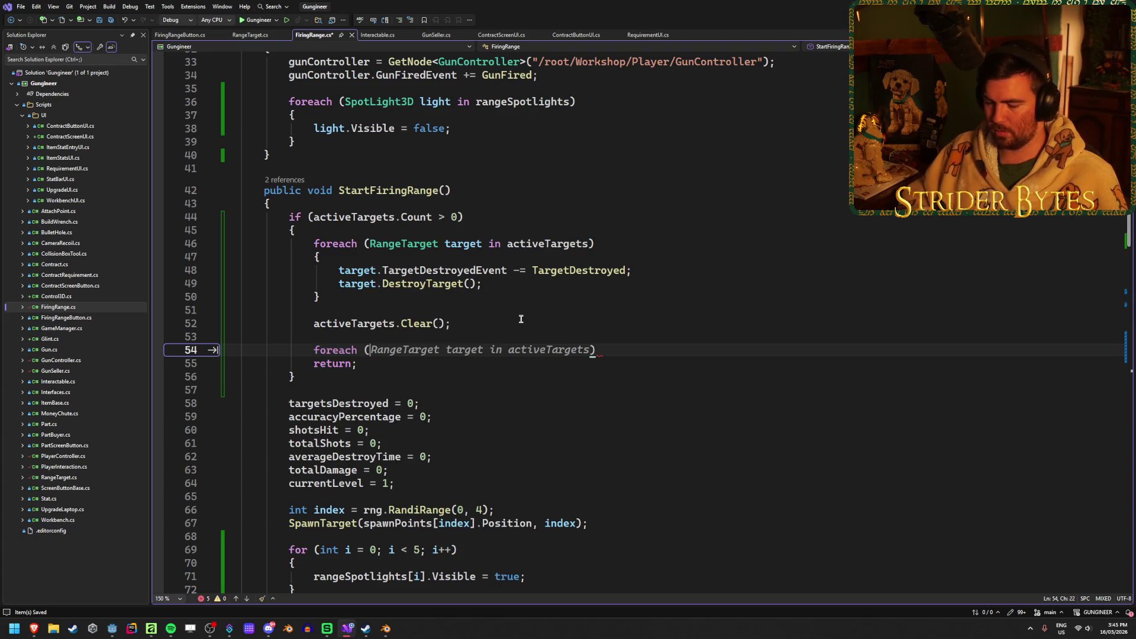
pyautogui.press('Tab')
pyautogui.write('light in ')
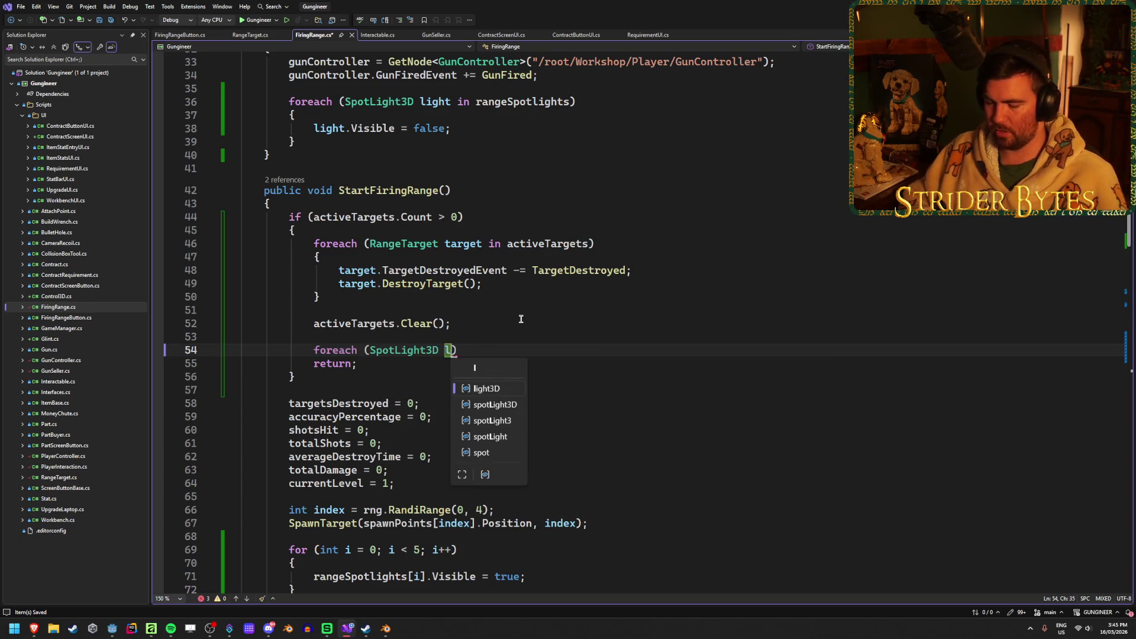
pyautogui.write('ran')
pyautogui.press('Tab')
pyautogui.write(') {')
pyautogui.press('Return')
pyautogui.write('light.vis')
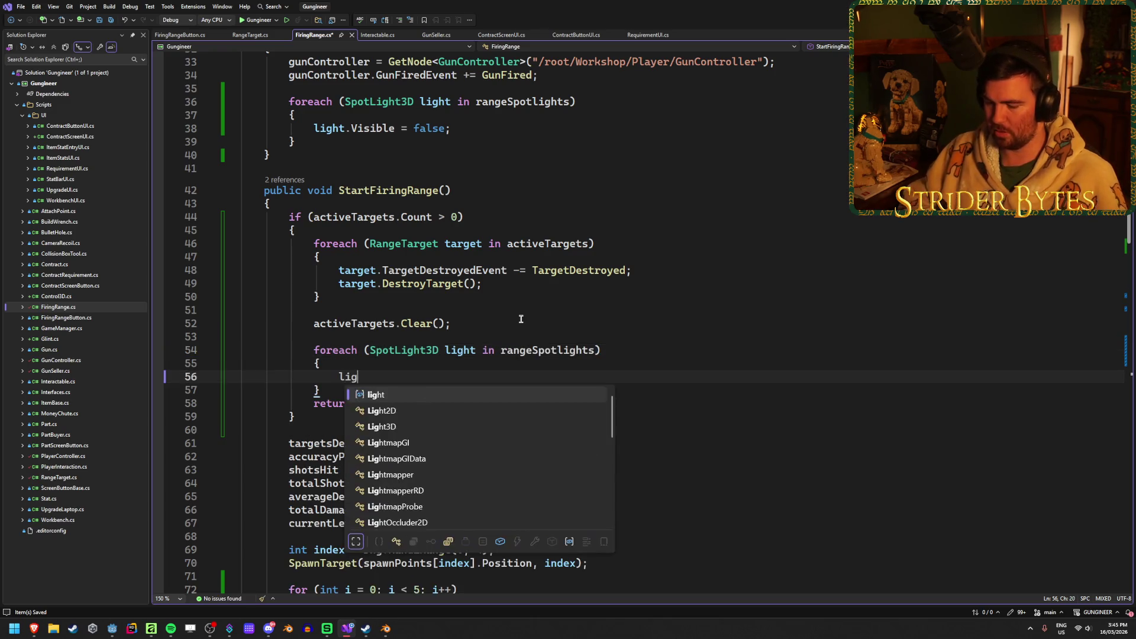
pyautogui.press('Down')
pyautogui.press('Down')
pyautogui.press('Tab')
pyautogui.write('= false')
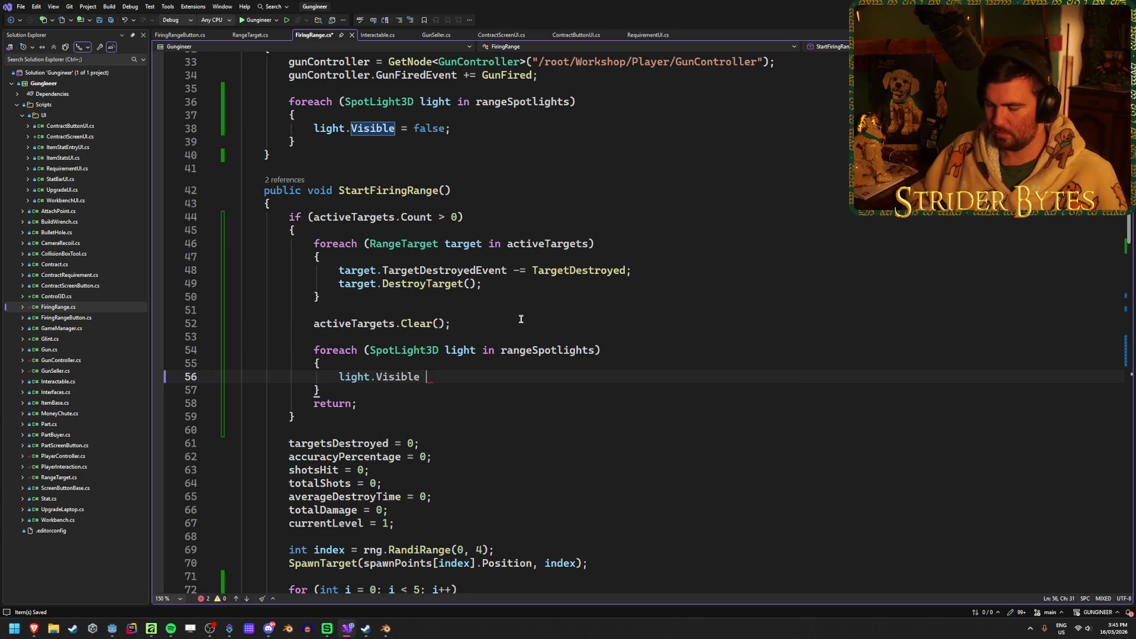
pyautogui.write(';')
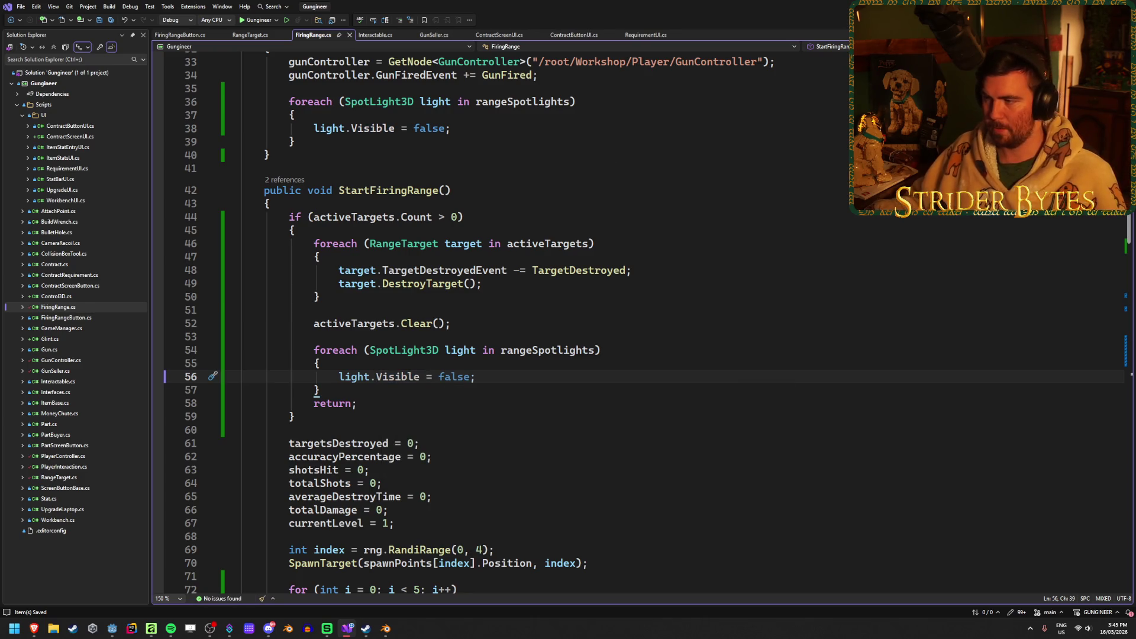
pyautogui.hotkey('alt', 'Tab')
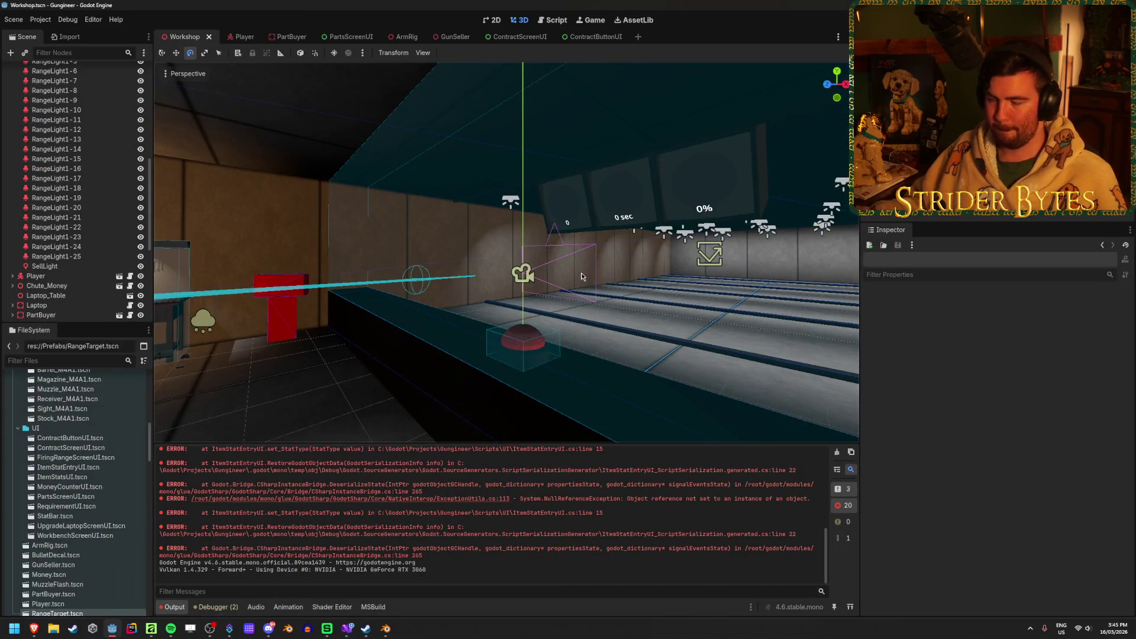
# Clear the Output log, rebuild and run with F5, then clear the log again
pyautogui.click(837, 452)
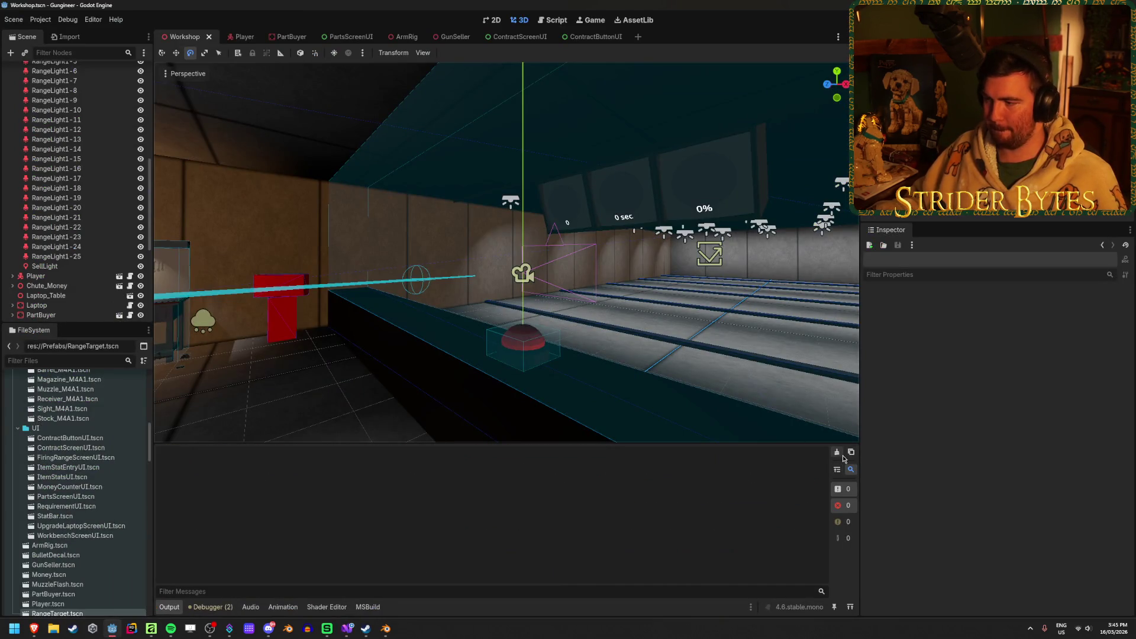
pyautogui.press('F5')
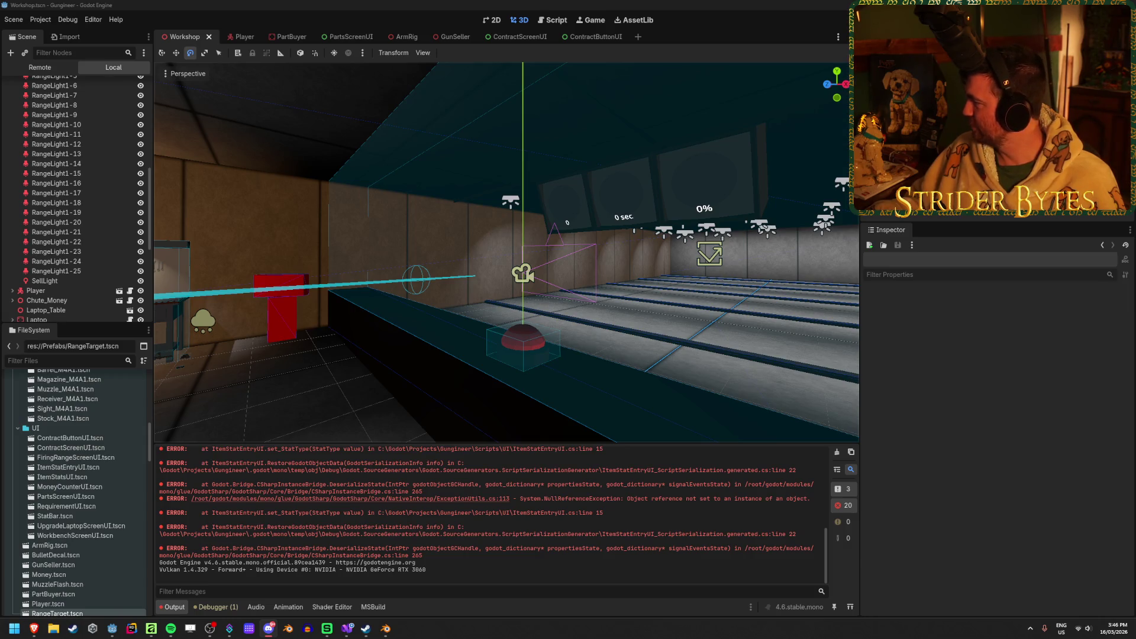
pyautogui.click(293, 4)
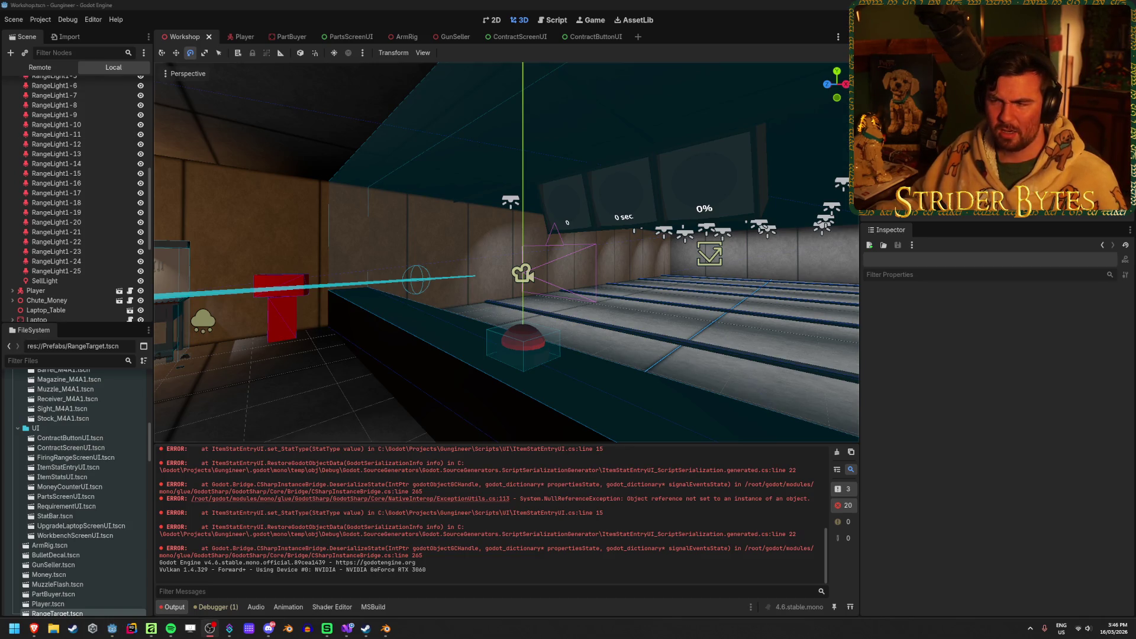
pyautogui.click(836, 452)
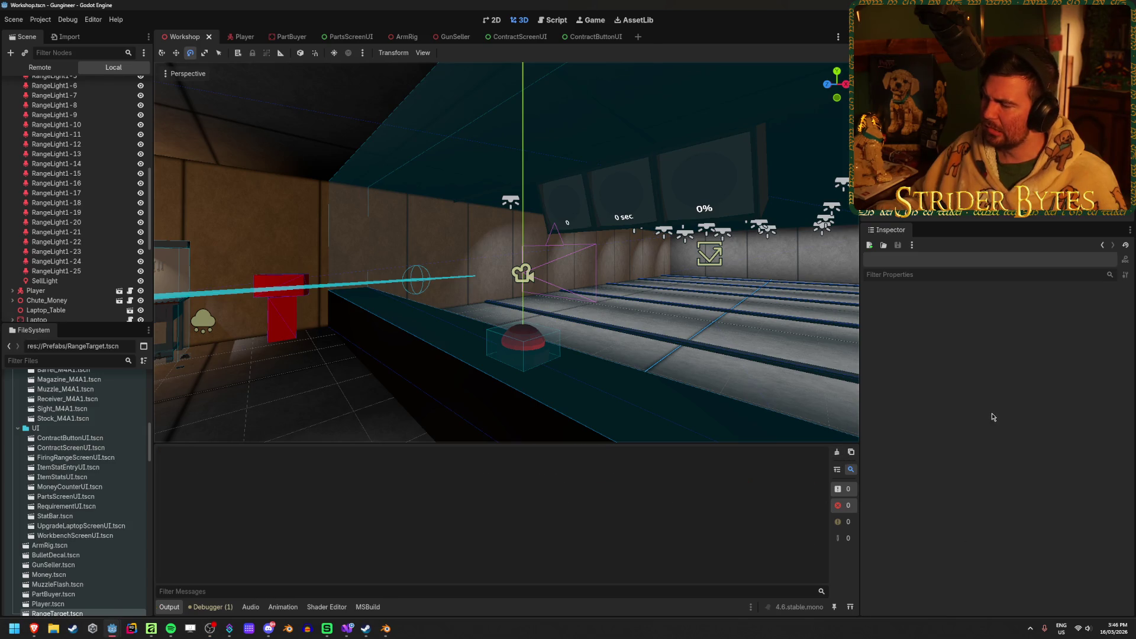
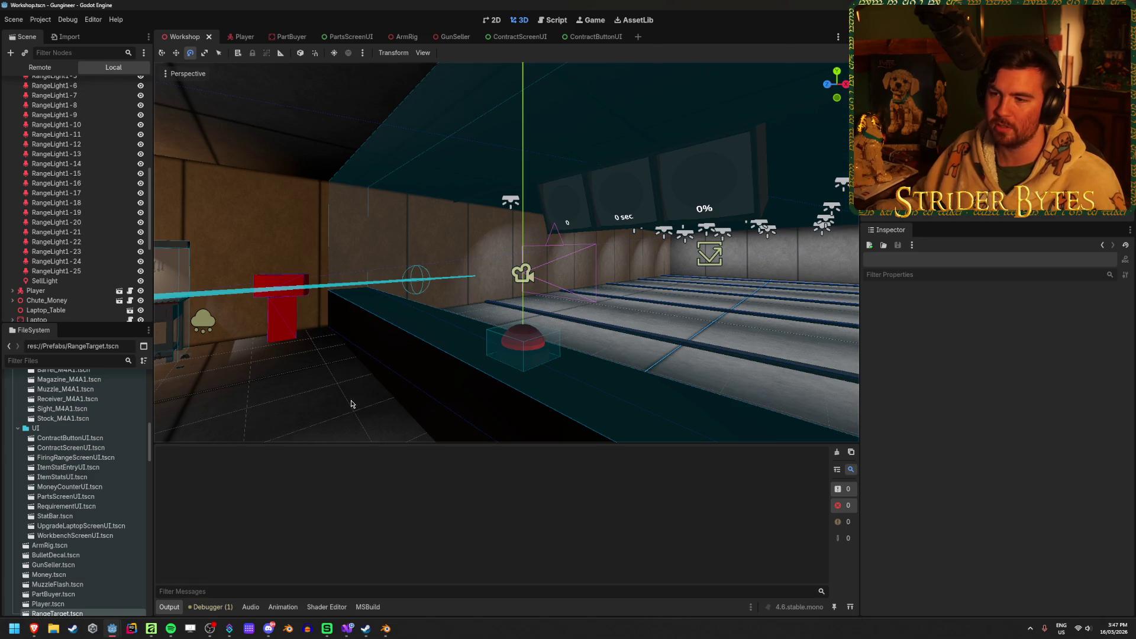
# Orbit and zoom the Workshop viewport from the range lanes through the room toward the workbench
pyautogui.moveTo(363, 398)
pyautogui.mouseDown()
pyautogui.moveTo(414, 385)
pyautogui.moveTo(351, 362)
pyautogui.moveTo(426, 346)
pyautogui.moveTo(481, 438)
pyautogui.mouseUp()
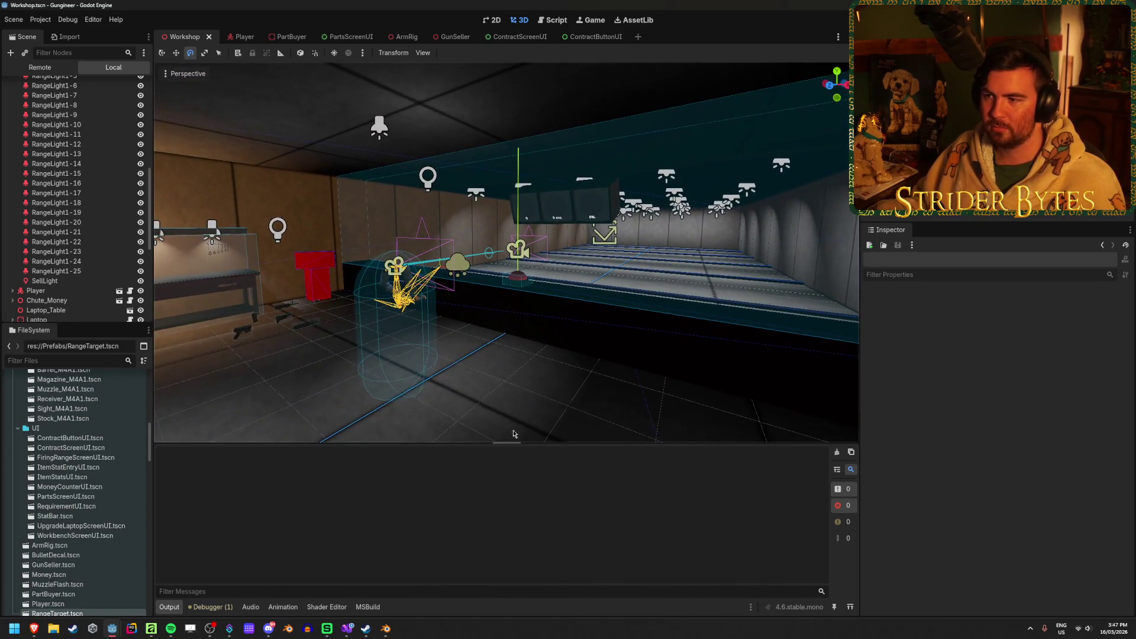
pyautogui.moveTo(585, 418)
pyautogui.mouseDown()
pyautogui.moveTo(819, 210)
pyautogui.moveTo(574, 414)
pyautogui.mouseUp()
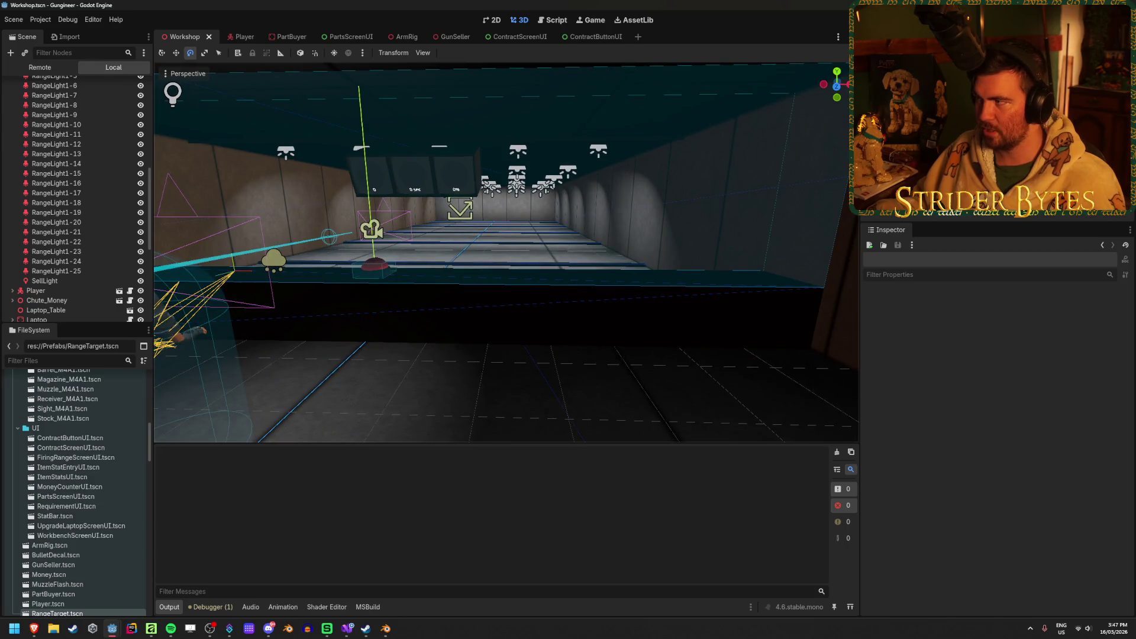
pyautogui.scroll(-1, 77, 192)
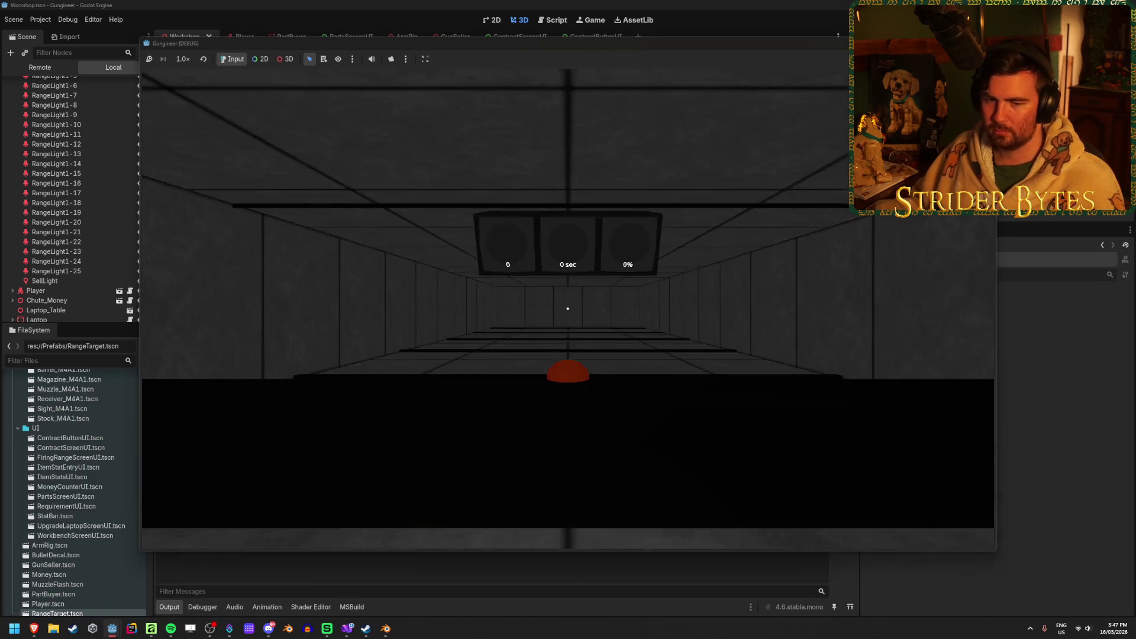
# Walk to the firing range button, toggle the round, and pick up a gun from the floor
pyautogui.press('w')
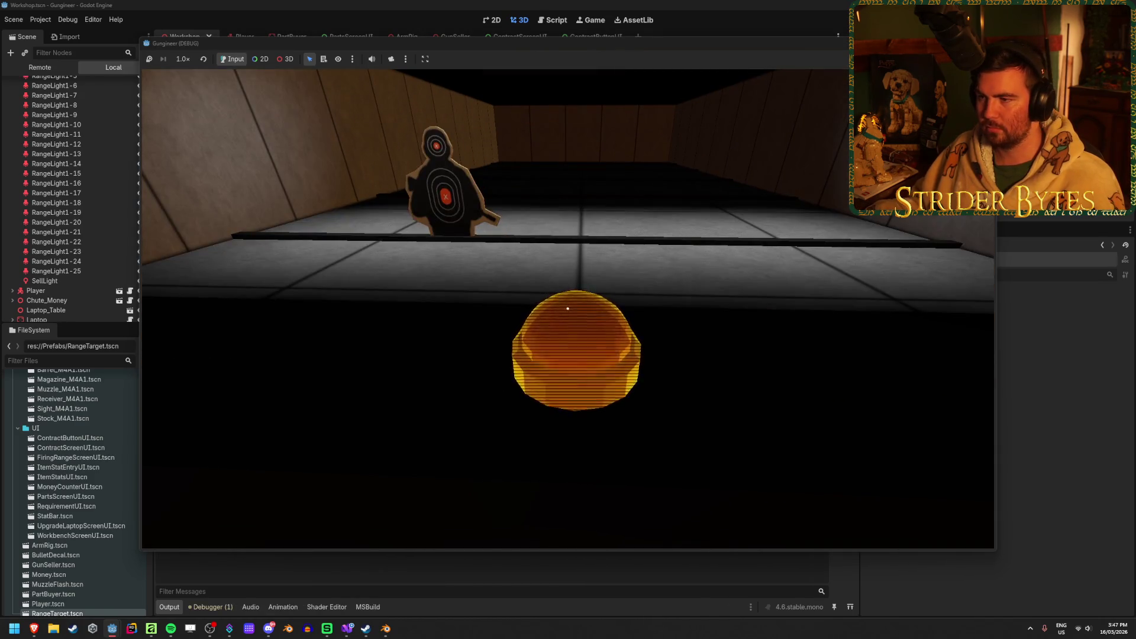
pyautogui.press('e')
pyautogui.press('s')
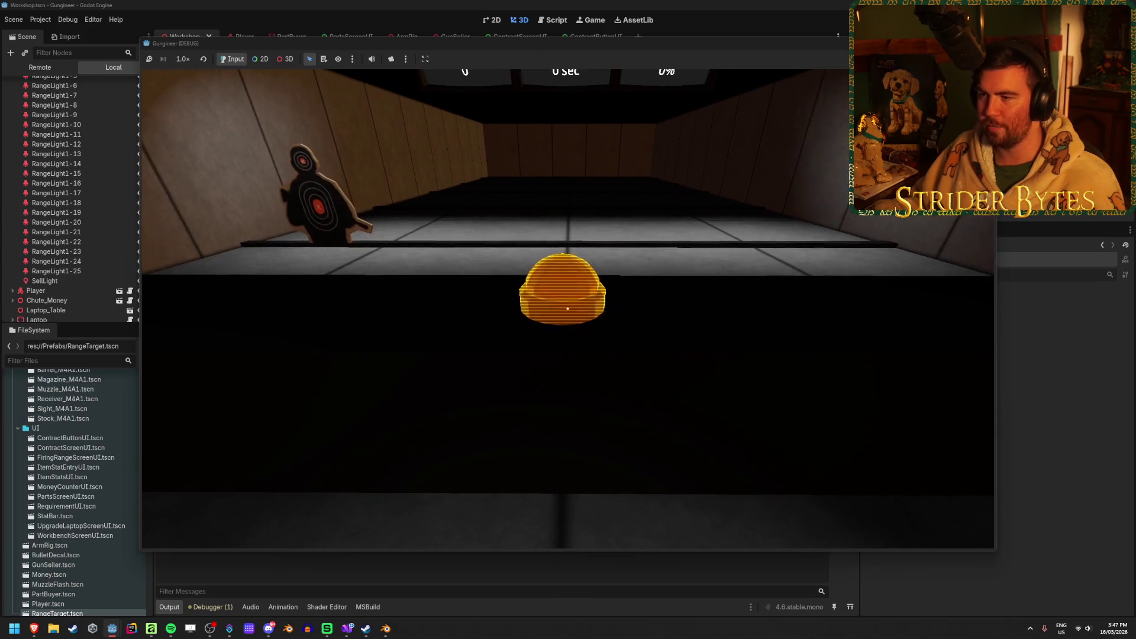
pyautogui.press('e')
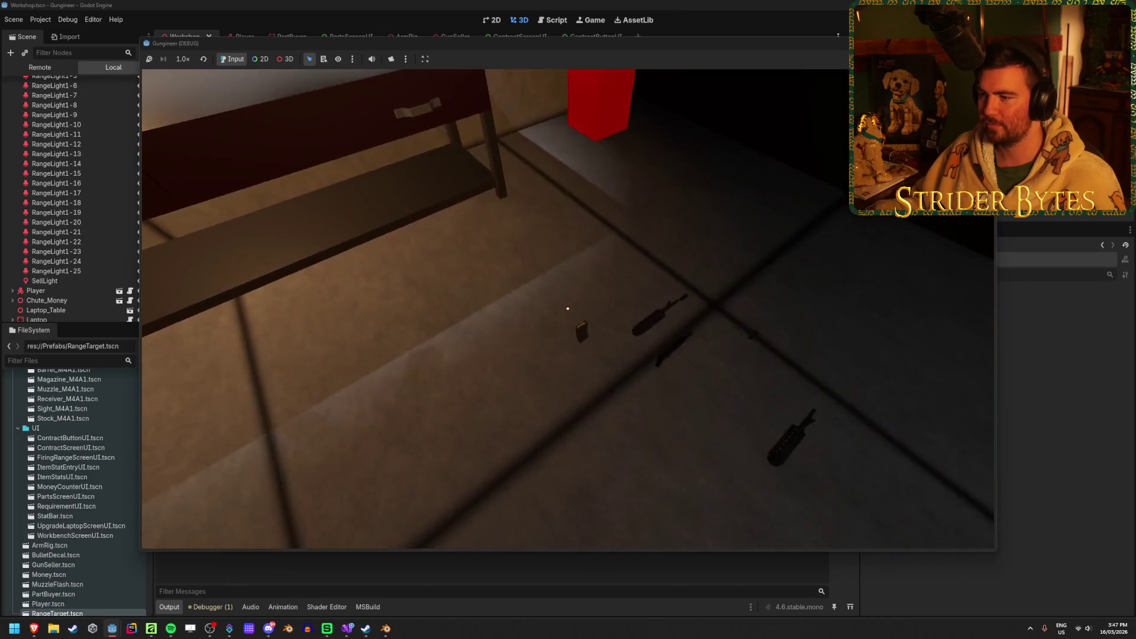
pyautogui.press('e')
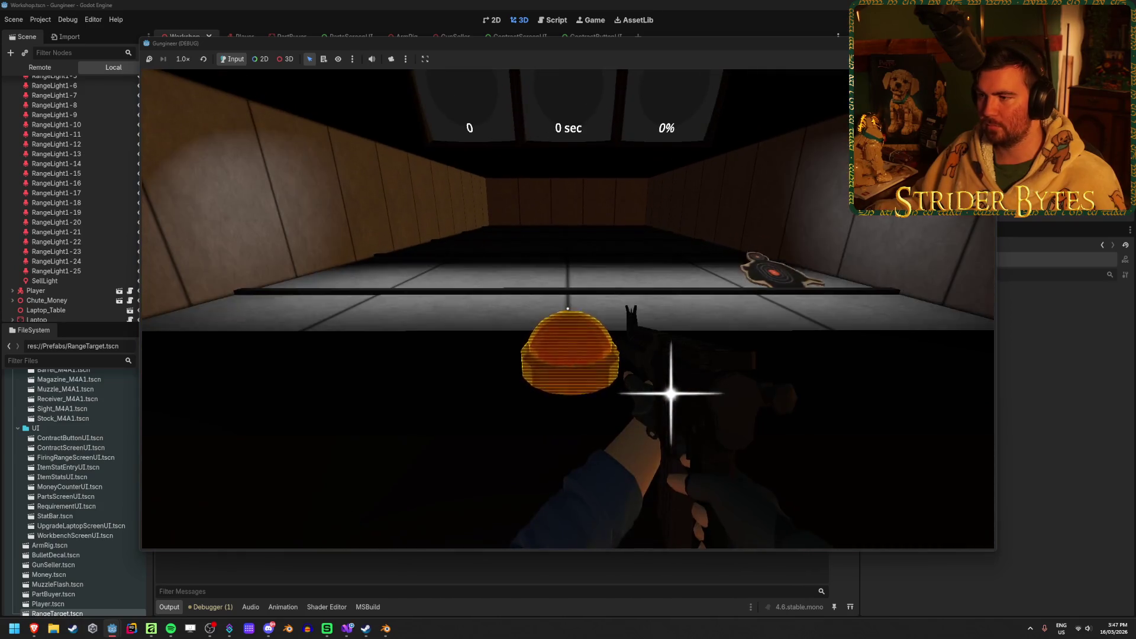
# Start the range and shoot the lit targets, aiming down sights, then stop the game with F8
pyautogui.press('e')
pyautogui.moveTo(568, 309); pyautogui.dragTo(567, 309)
pyautogui.click(602, 303)
pyautogui.rightClick(567, 309)
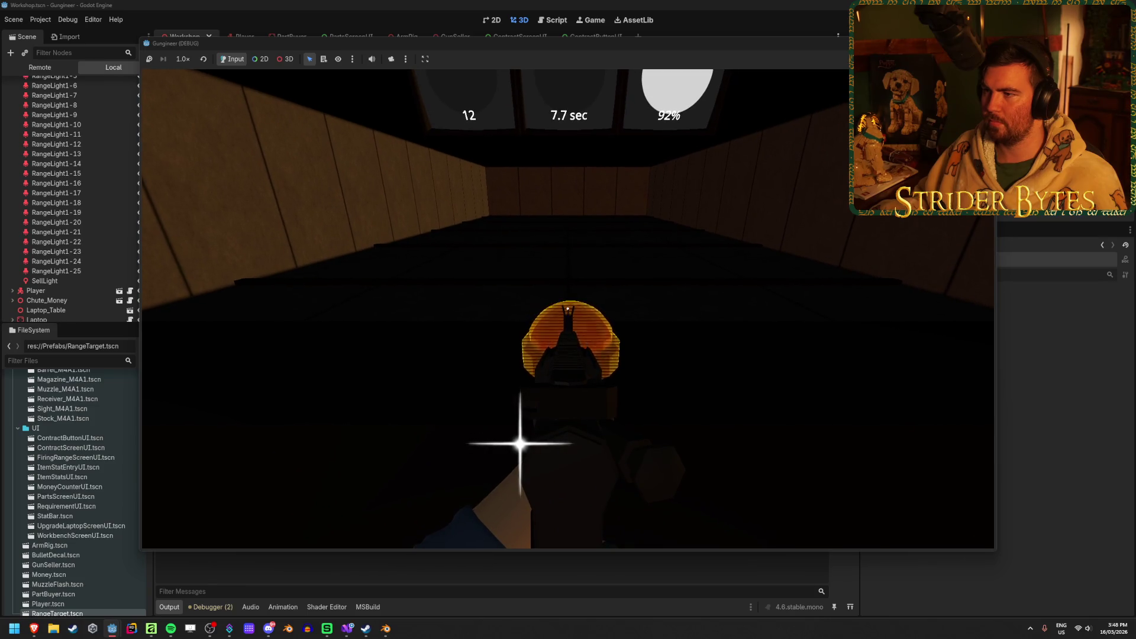
pyautogui.moveTo(568, 308); pyautogui.dragTo(568, 311)
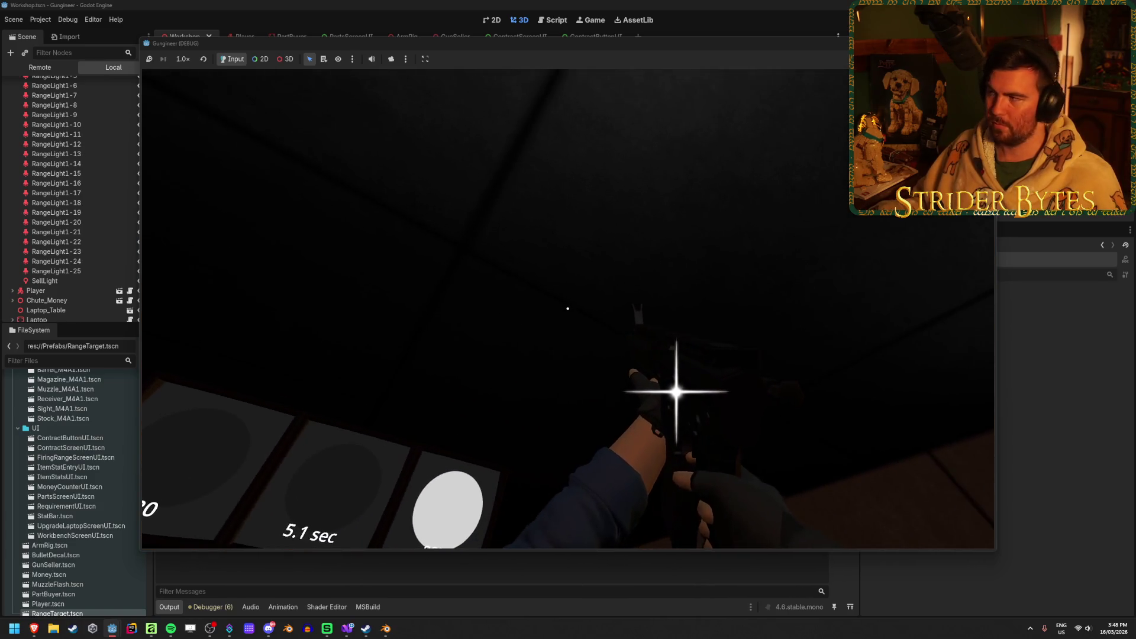
pyautogui.press('F8')
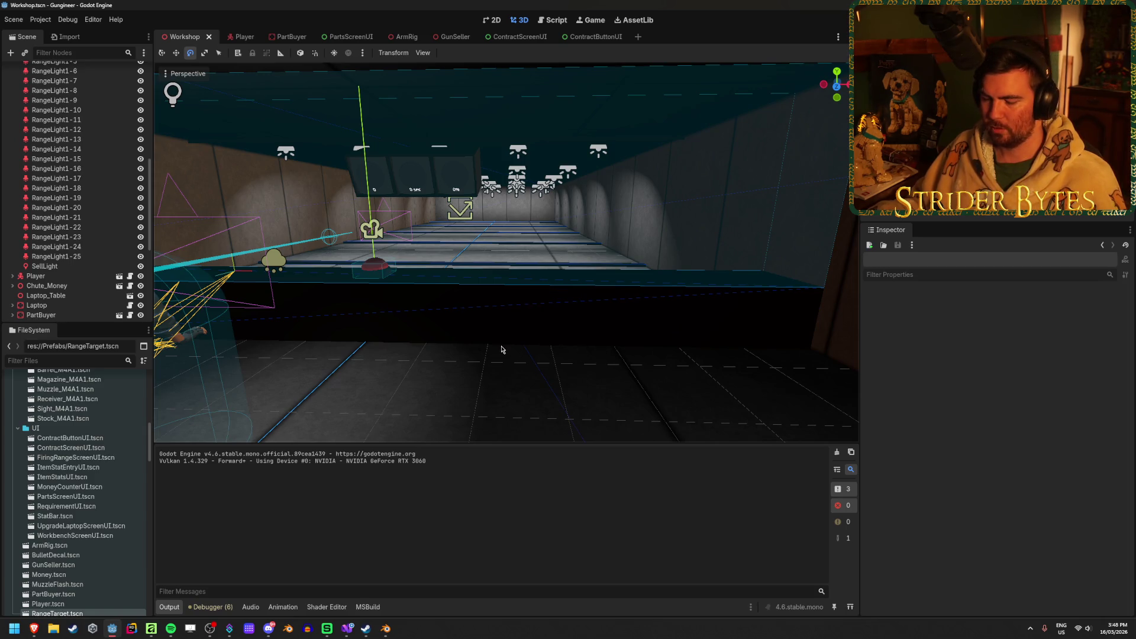
# Orbit down the firing range, collapse the Lighting node, and bring up FiringRange.cs in Visual Studio
pyautogui.moveTo(500, 350); pyautogui.dragTo(299, 365)
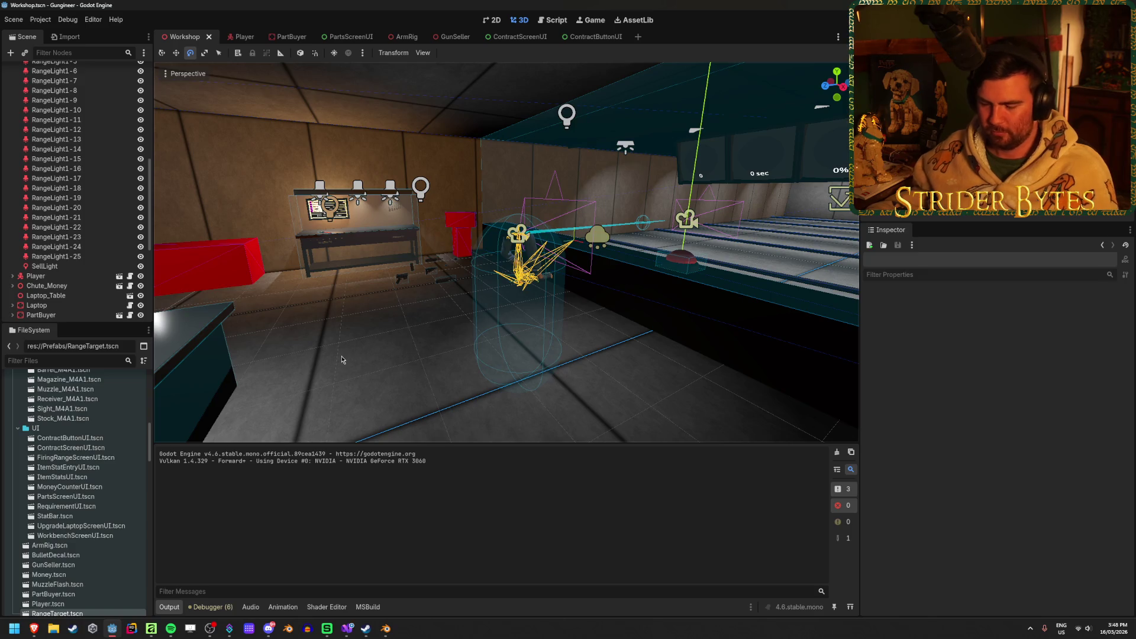
pyautogui.moveTo(352, 333); pyautogui.dragTo(352, 333)
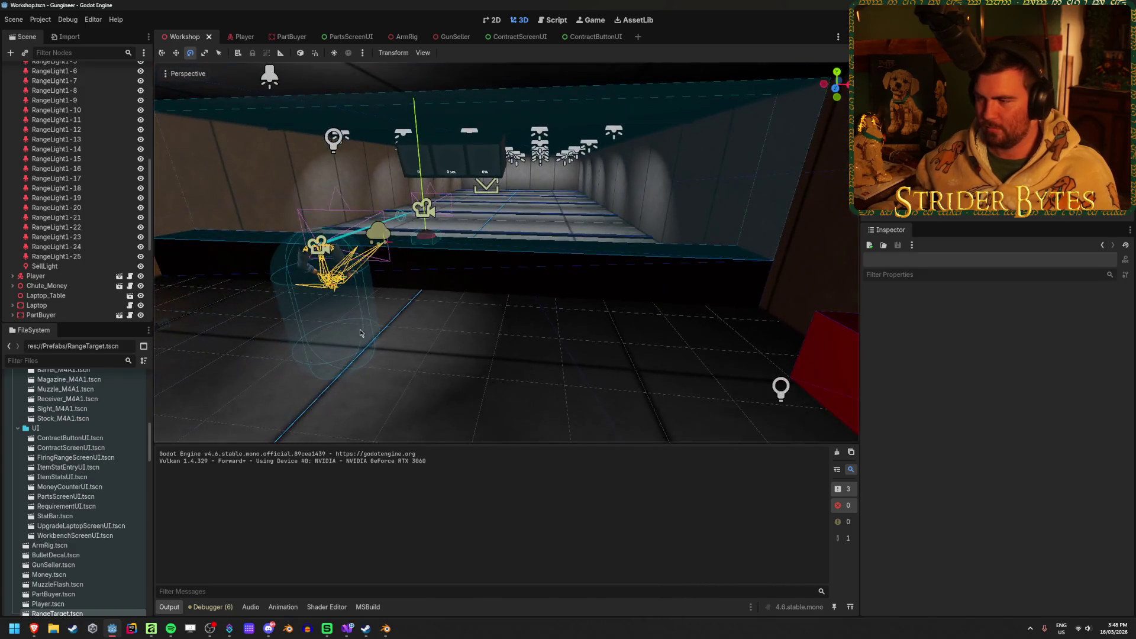
pyautogui.moveTo(450, 334); pyautogui.dragTo(450, 334)
pyautogui.scroll(10, 36, 217)
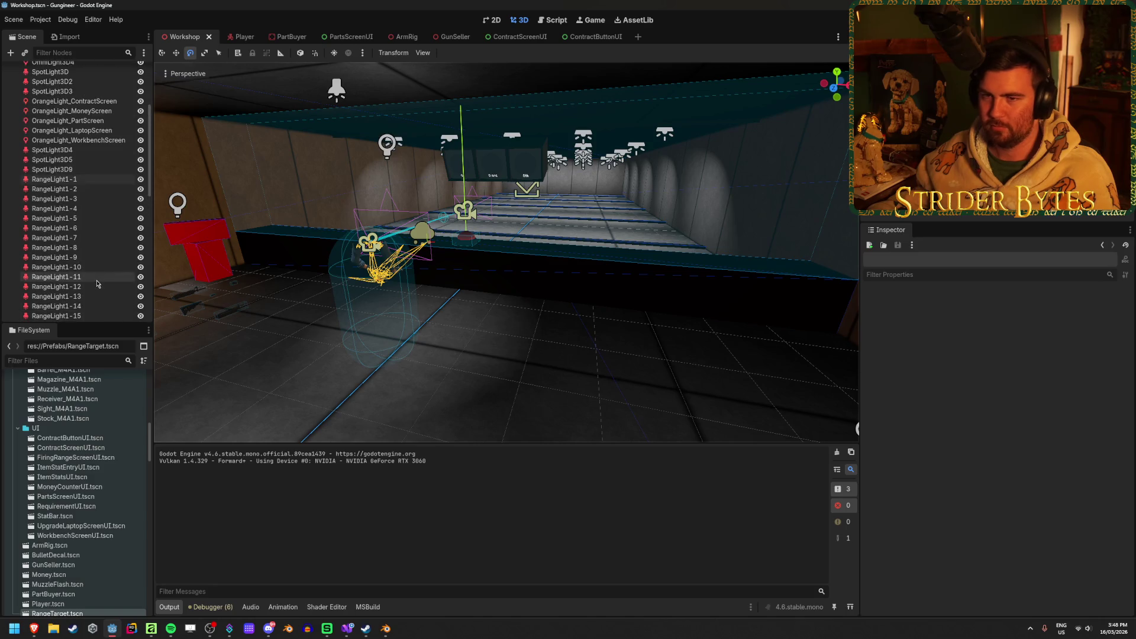
pyautogui.click(13, 120)
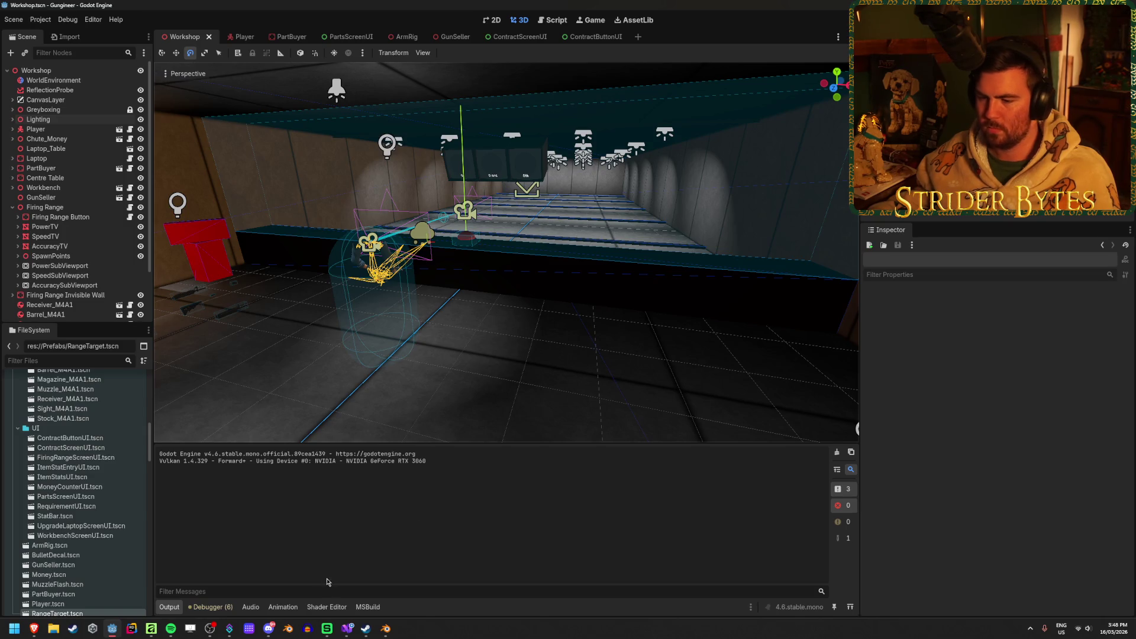
pyautogui.click(347, 630)
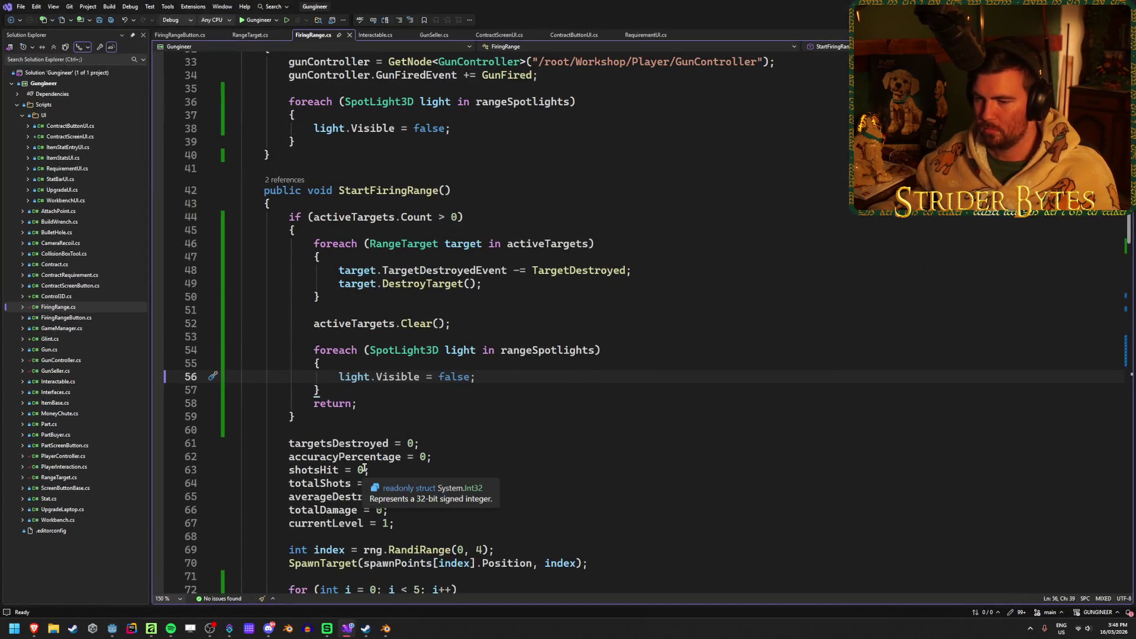
pyautogui.scroll(11, 469, 456)
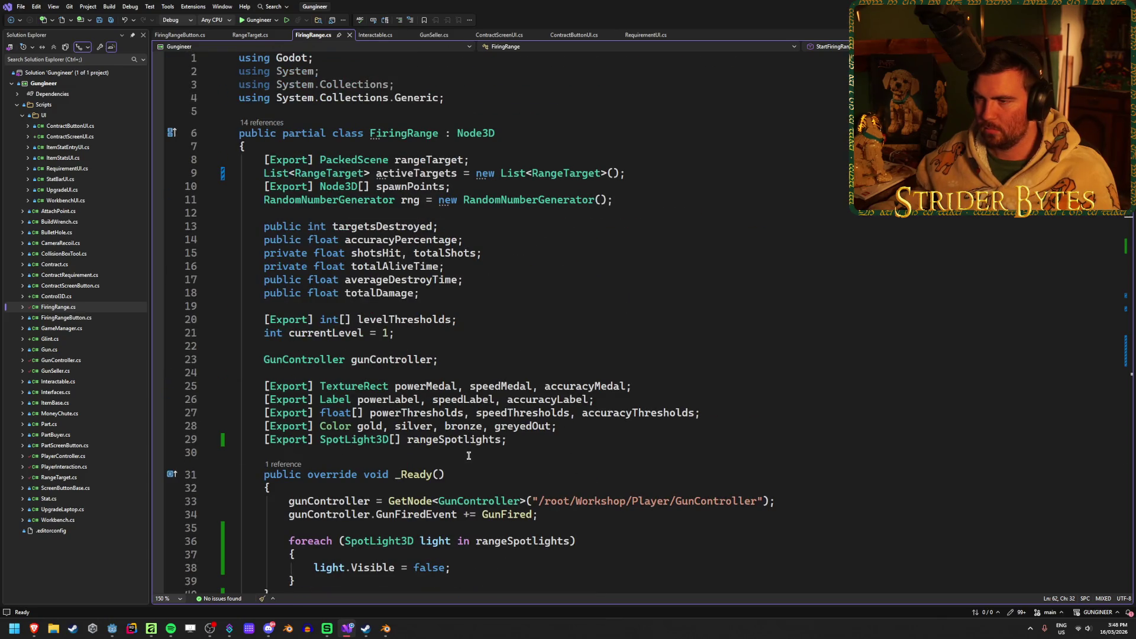
pyautogui.click(485, 253)
pyautogui.click(451, 267)
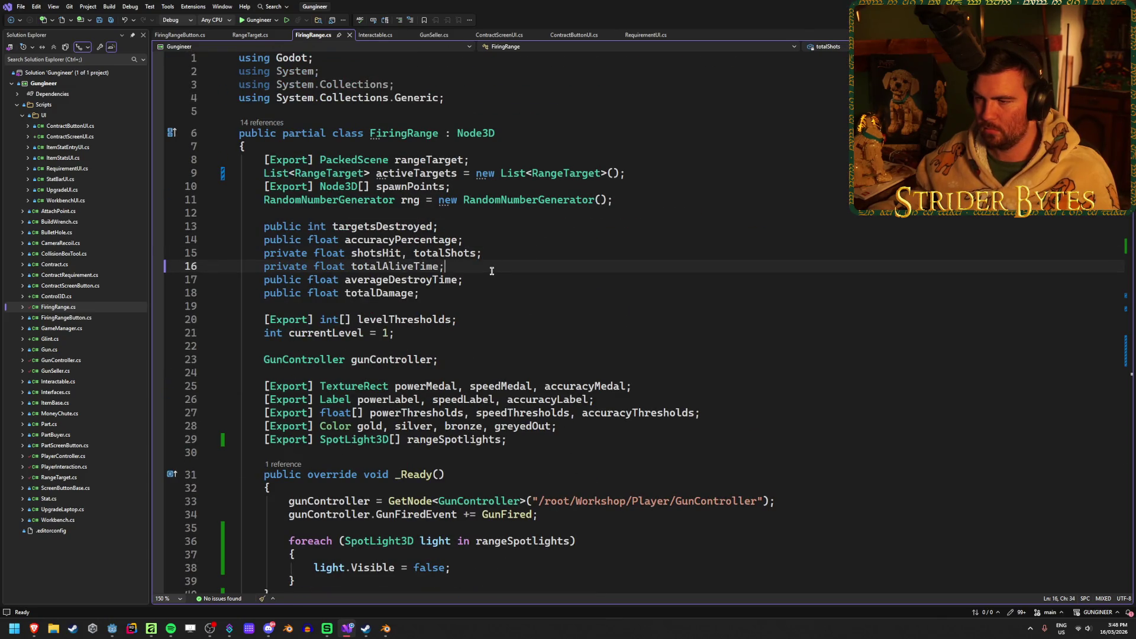
pyautogui.click(401, 267)
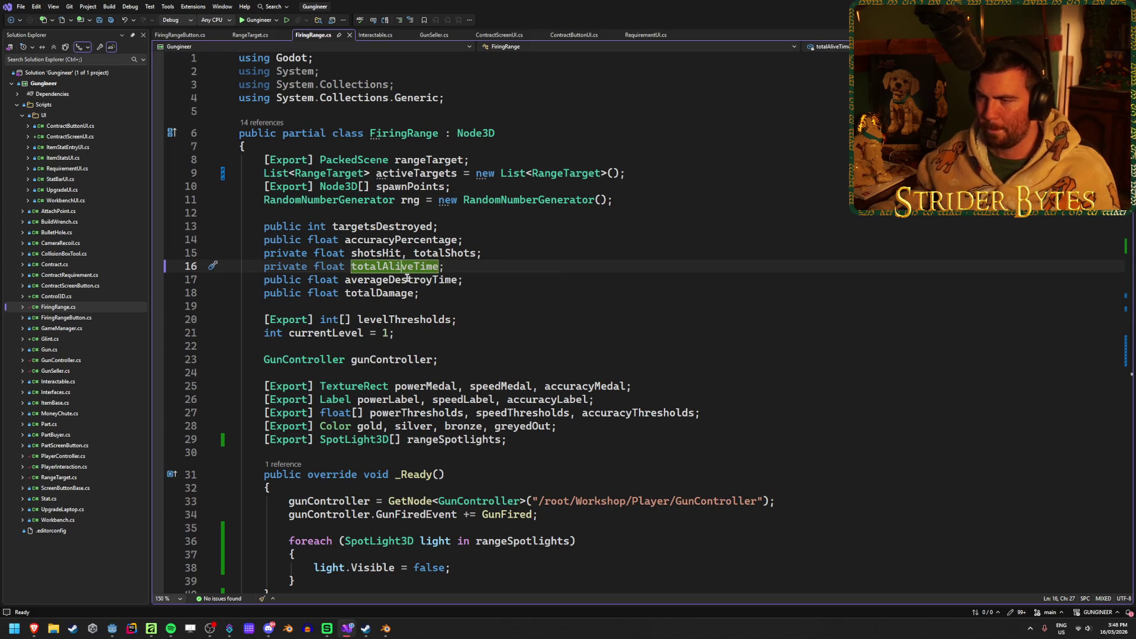
pyautogui.click(409, 280)
pyautogui.scroll(-11, 635, 292)
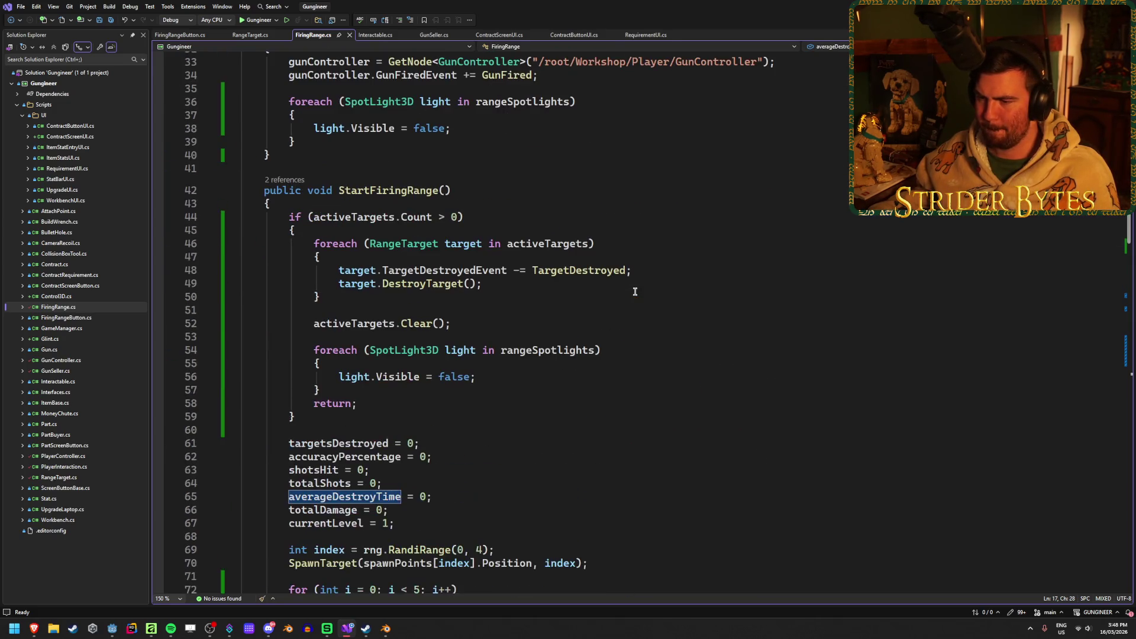
pyautogui.scroll(-3, 635, 292)
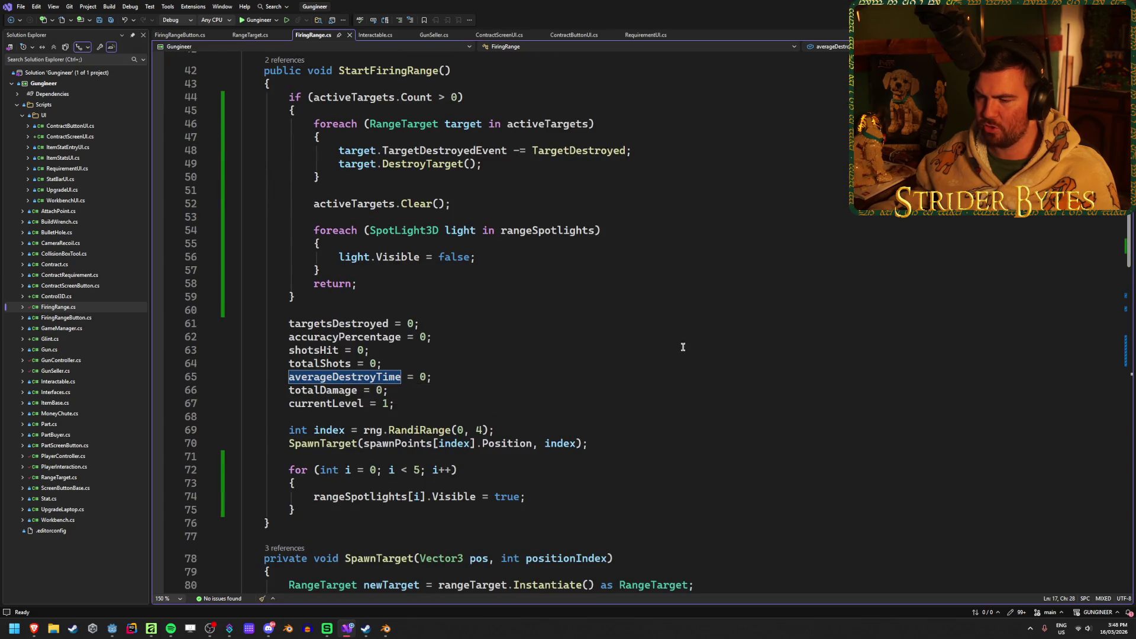
pyautogui.scroll(-6, 680, 342)
pyautogui.scroll(-16, 680, 340)
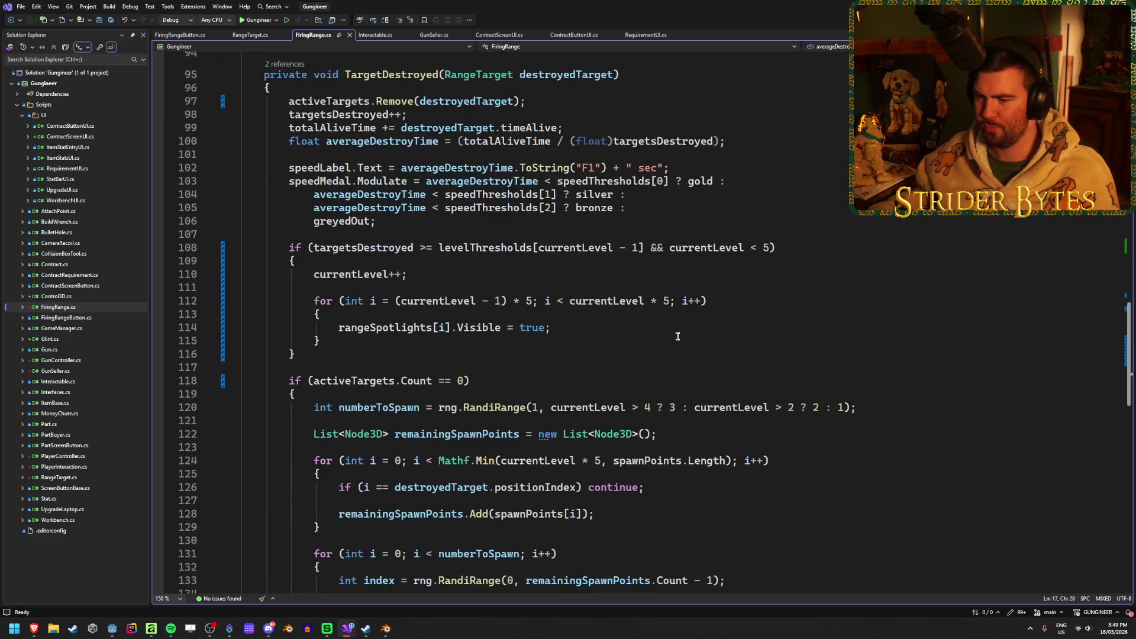
pyautogui.scroll(-6, 676, 335)
pyautogui.scroll(11, 676, 334)
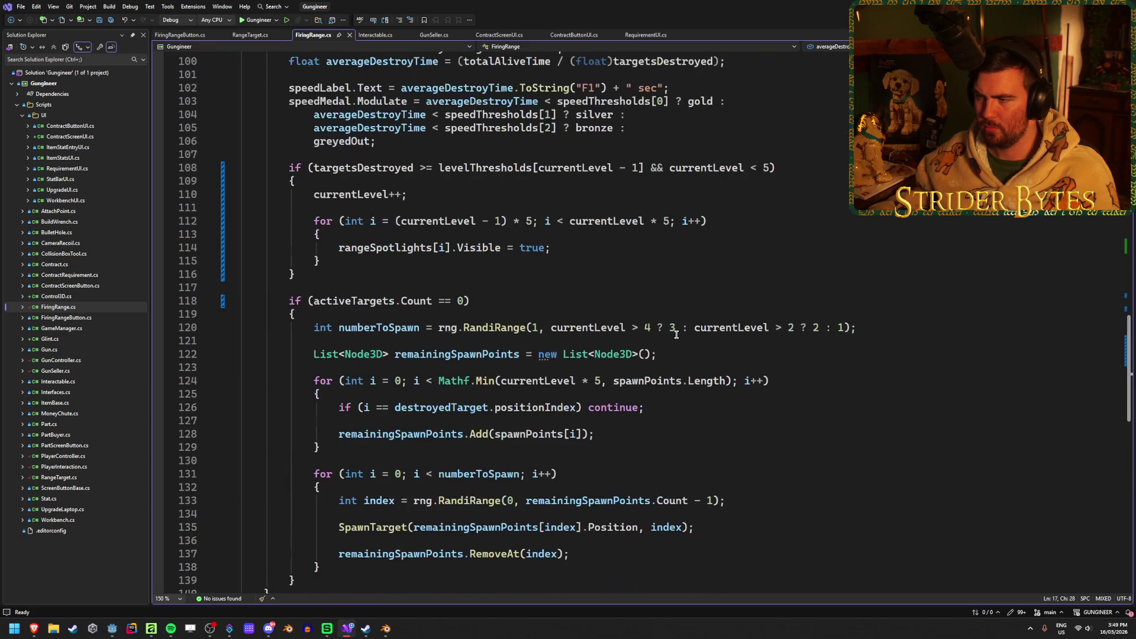
pyautogui.scroll(3, 676, 334)
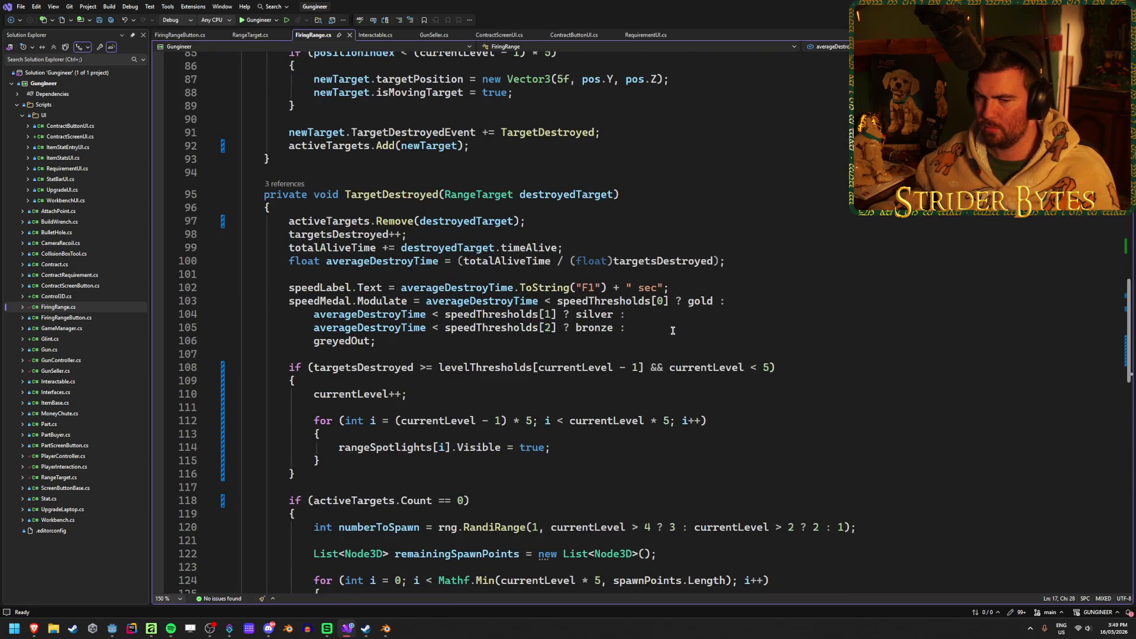
pyautogui.scroll(2, 673, 330)
pyautogui.scroll(-2, 672, 329)
pyautogui.scroll(2, 669, 326)
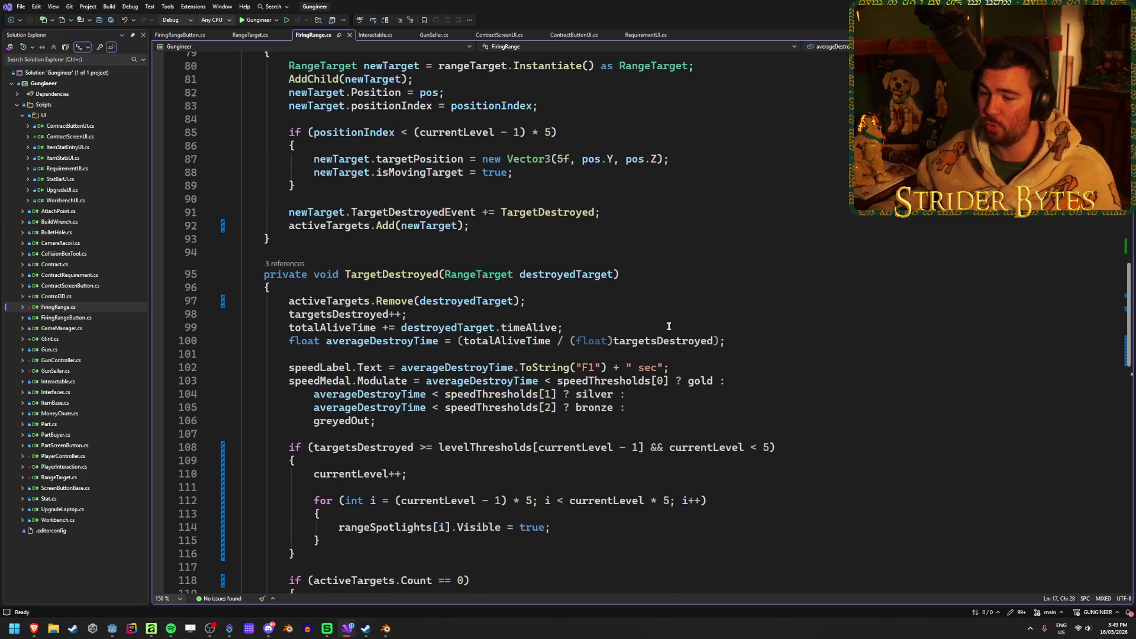
pyautogui.scroll(3, 667, 324)
pyautogui.scroll(-1, 664, 322)
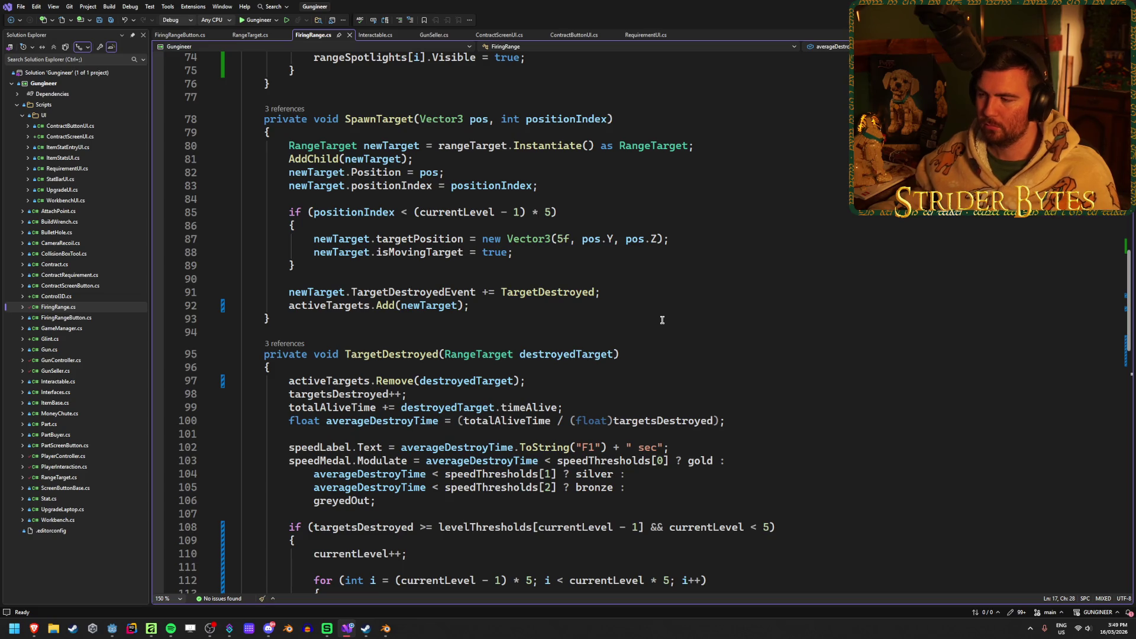
pyautogui.click(662, 352)
pyautogui.click(653, 293)
pyautogui.click(699, 239)
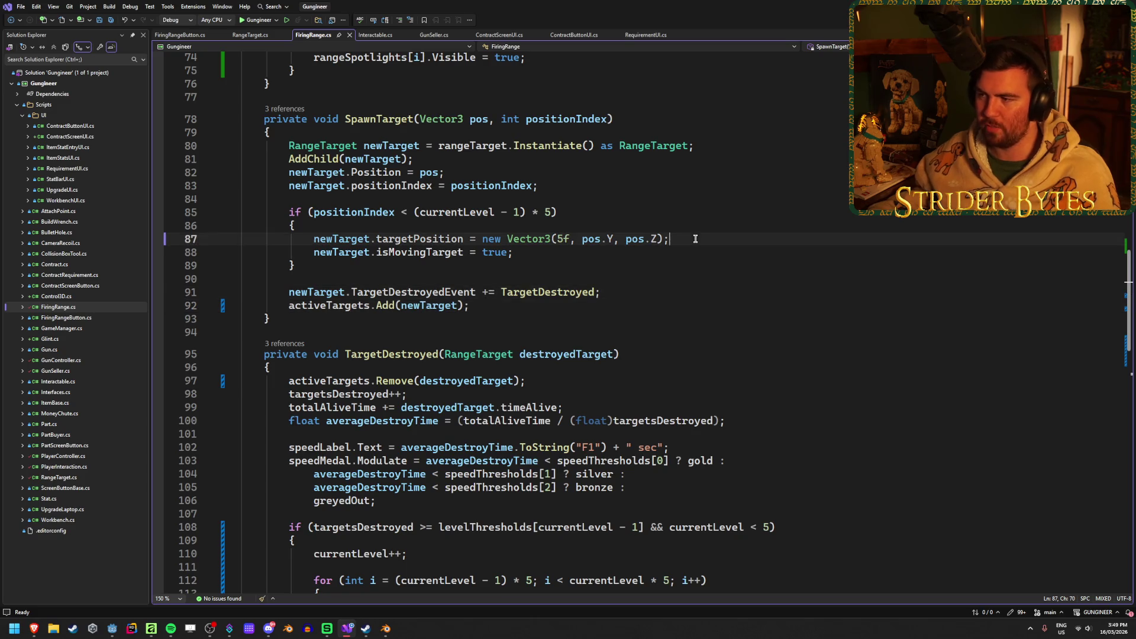
pyautogui.scroll(4, 699, 239)
pyautogui.click(710, 306)
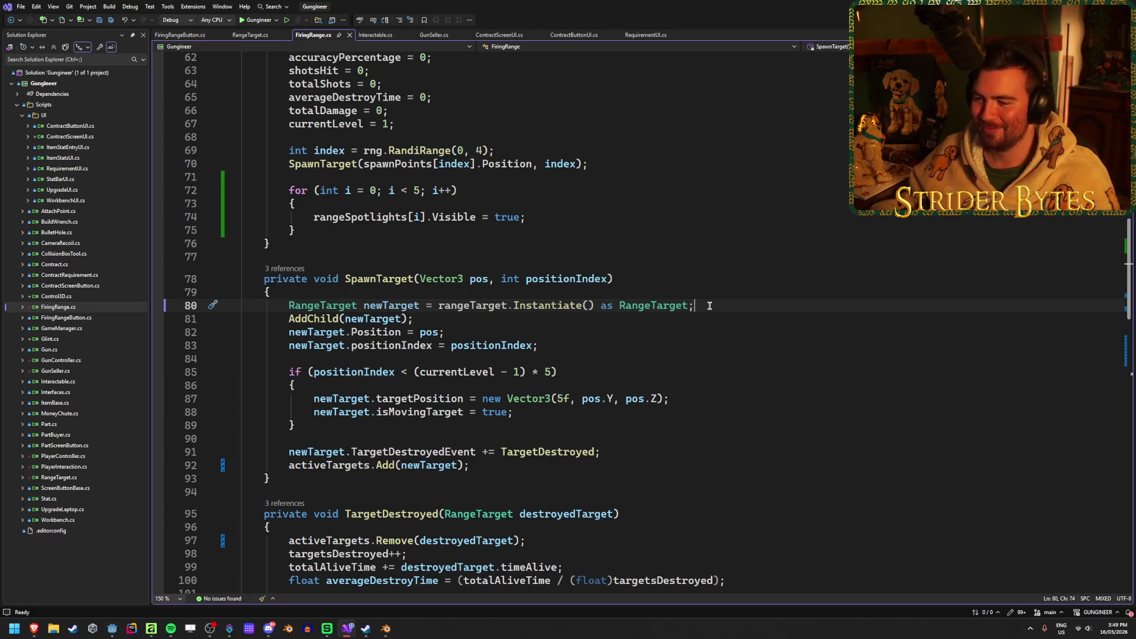
pyautogui.scroll(4, 681, 285)
pyautogui.click(590, 323)
pyautogui.click(563, 380)
pyautogui.click(602, 324)
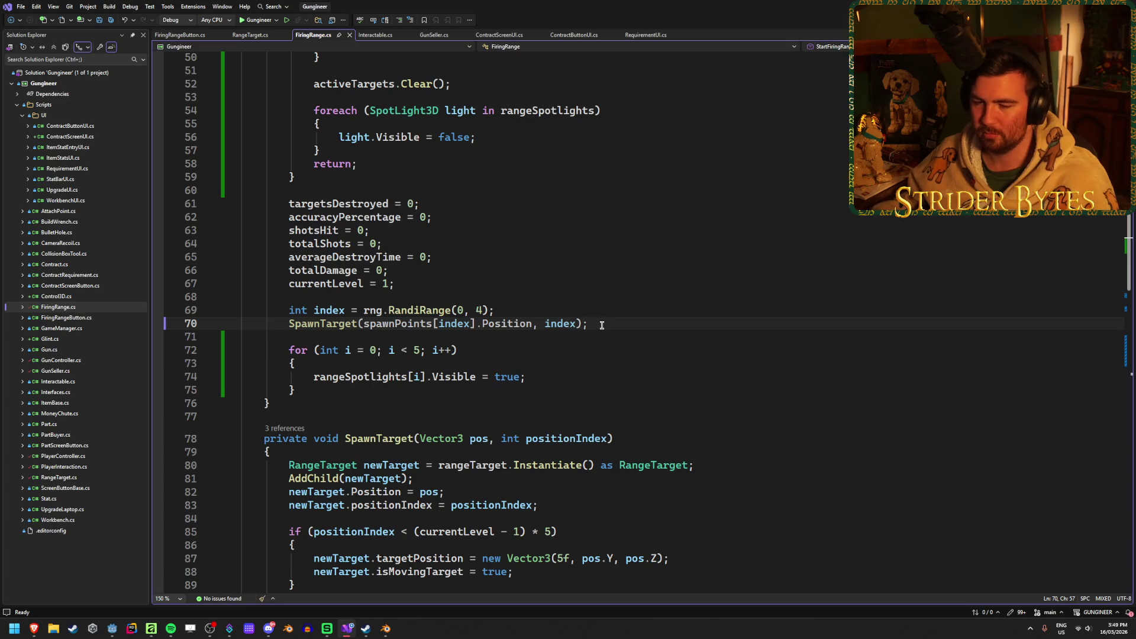
pyautogui.scroll(2, 602, 325)
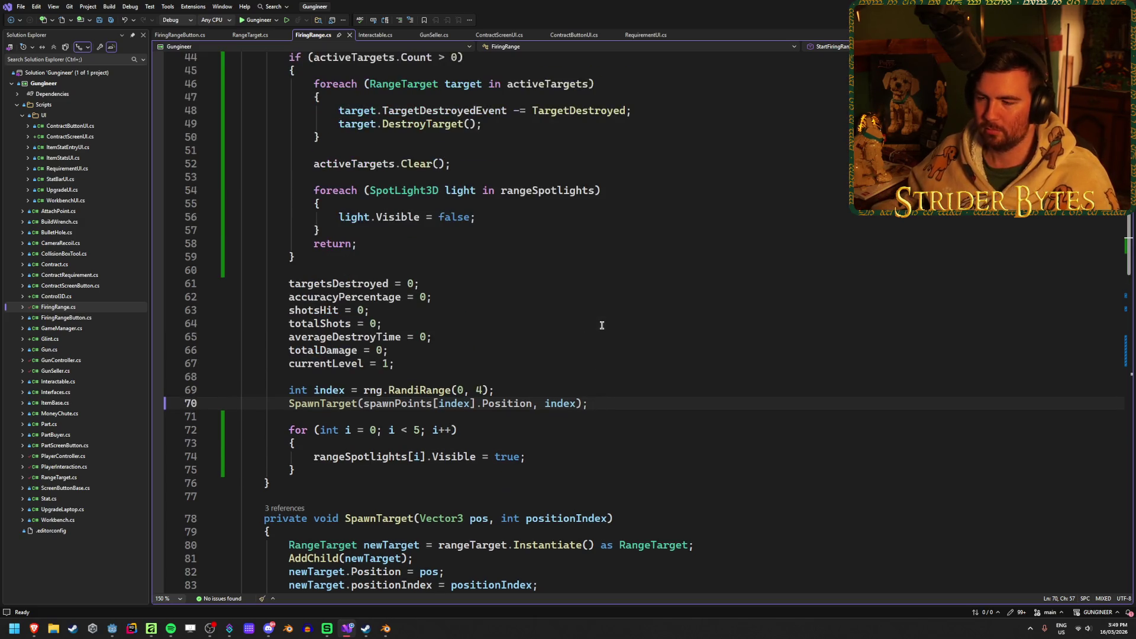
pyautogui.scroll(2, 601, 325)
pyautogui.scroll(1, 602, 325)
pyautogui.scroll(-1, 615, 356)
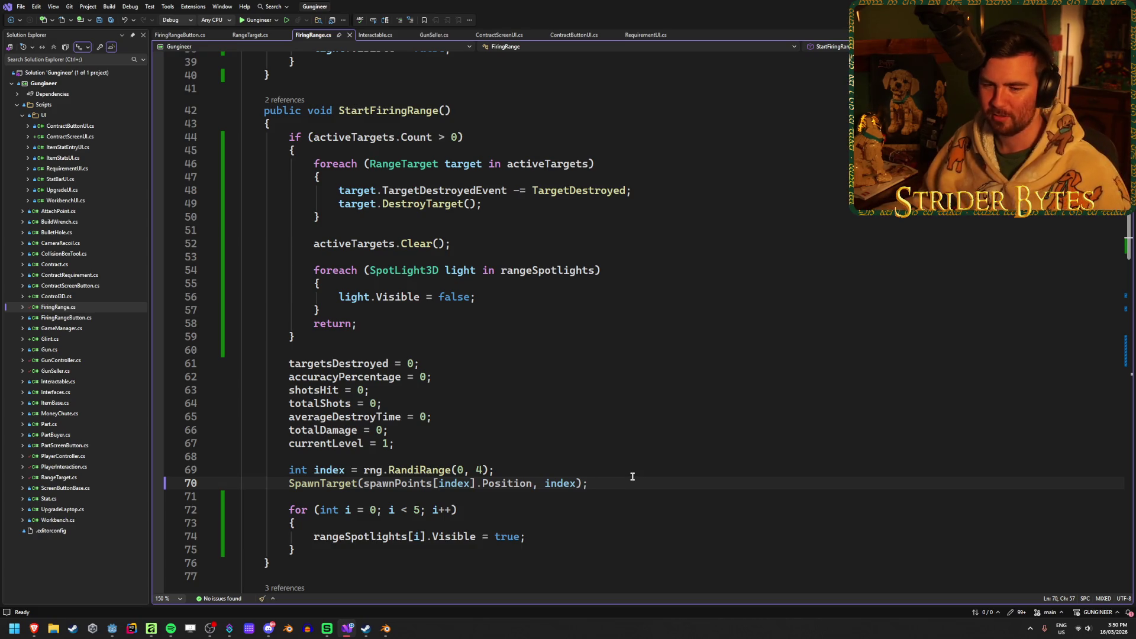
# Inspect the averageDestroyTime reset and jump to its definition near the totalAliveTime declaration
pyautogui.click(632, 475)
pyautogui.click(635, 483)
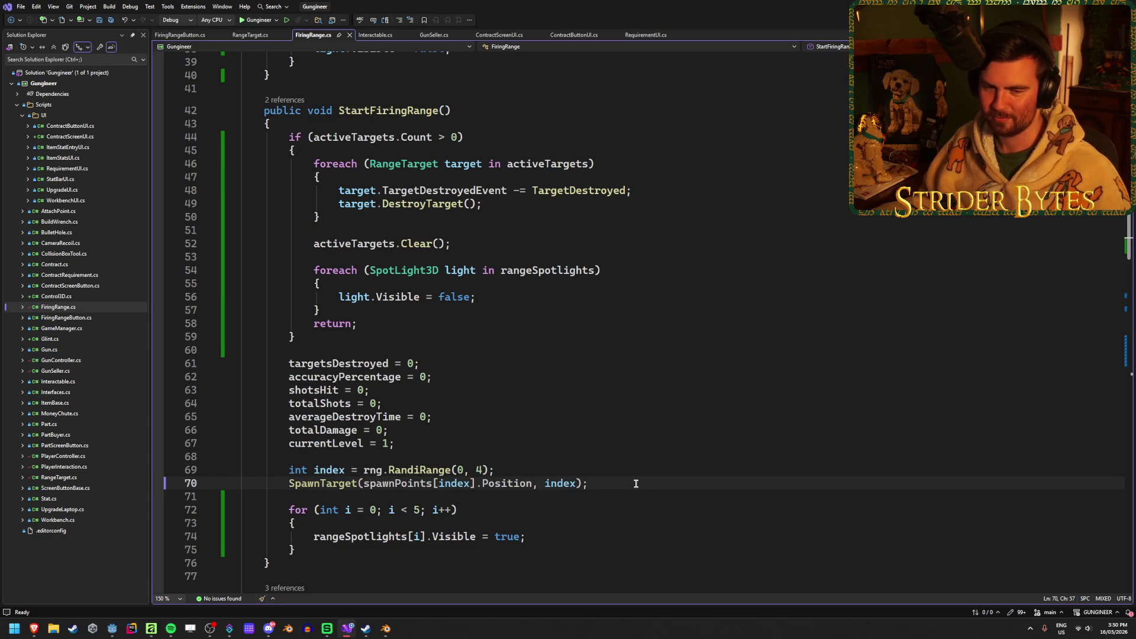
pyautogui.click(462, 415)
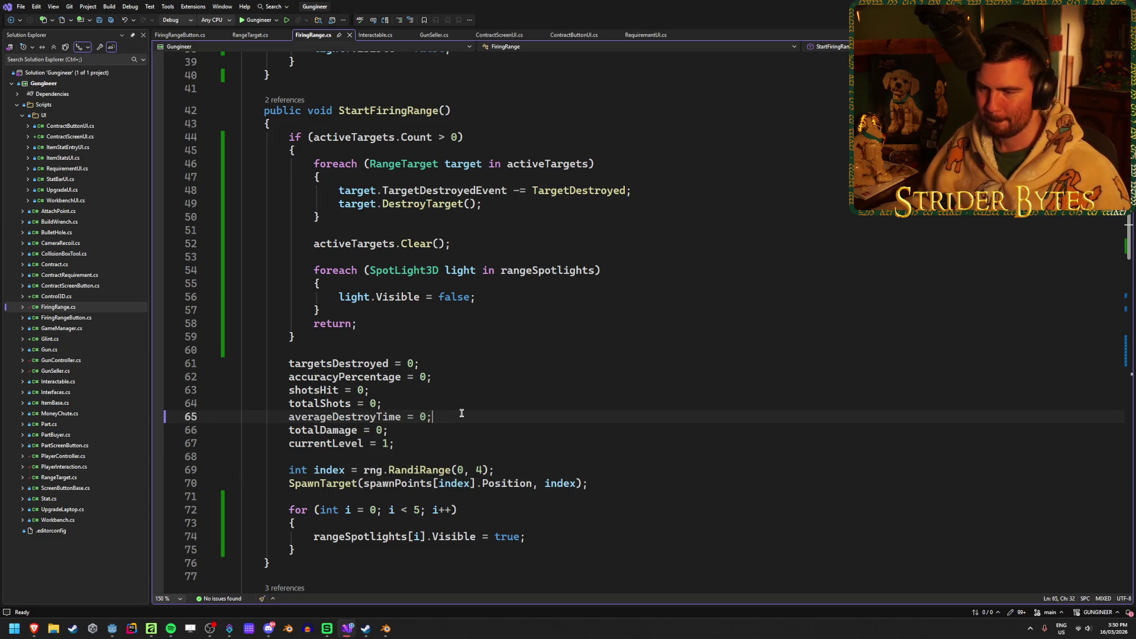
pyautogui.click(327, 417)
pyautogui.press('F12')
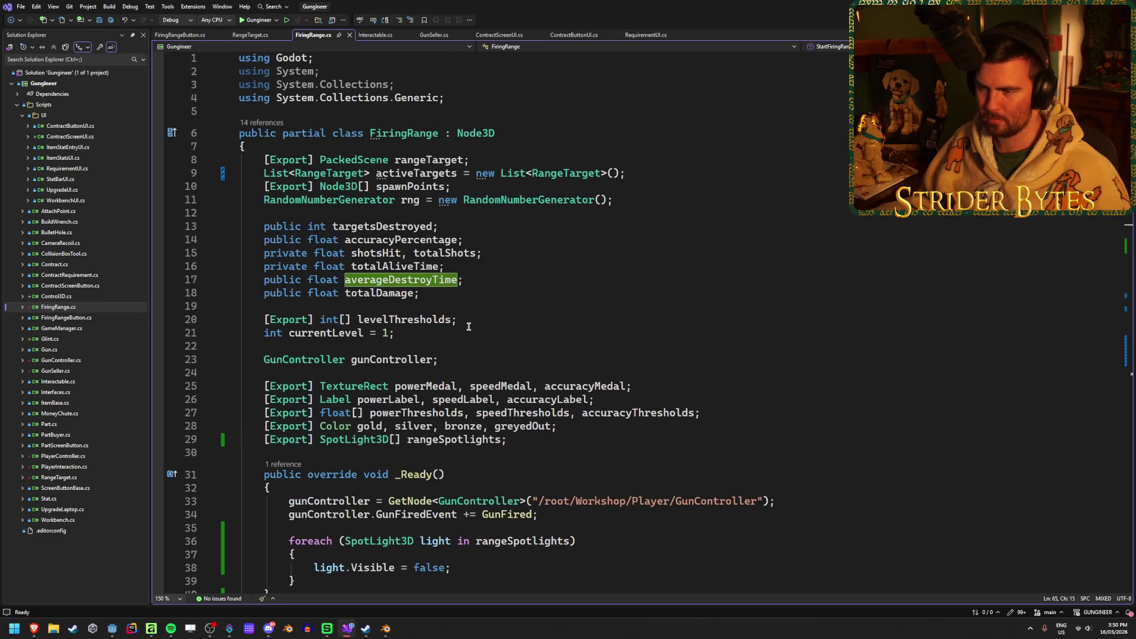
pyautogui.click(388, 267)
pyautogui.scroll(-10, 614, 408)
pyautogui.scroll(-14, 614, 408)
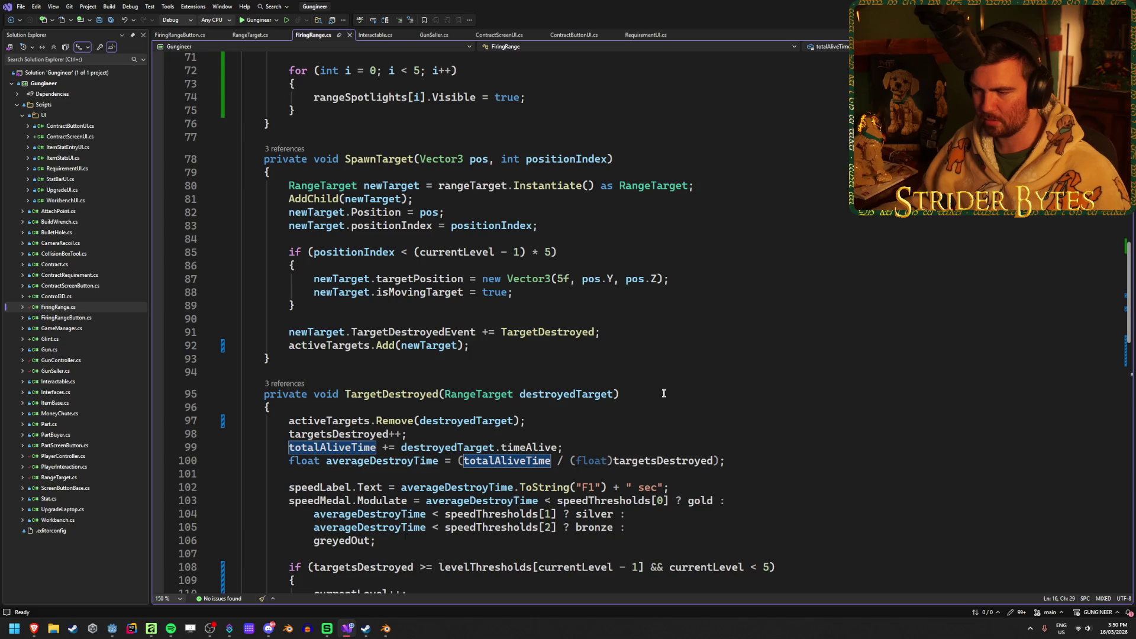
pyautogui.scroll(10, 664, 394)
# Add 'totalAliveTime = 0;' below the totalShots reset, save FiringRange.cs, and switch to Godot
pyautogui.click(431, 363)
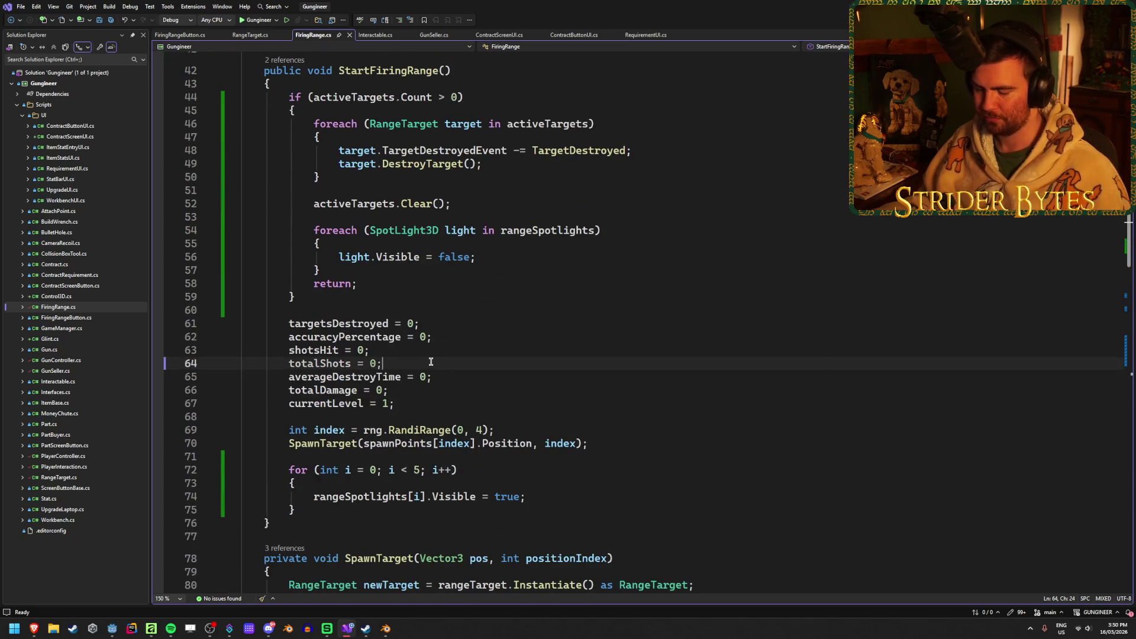
pyautogui.press('Return')
pyautogui.write('totalAliveTime = 0;')
pyautogui.hotkey('ctrl', 's')
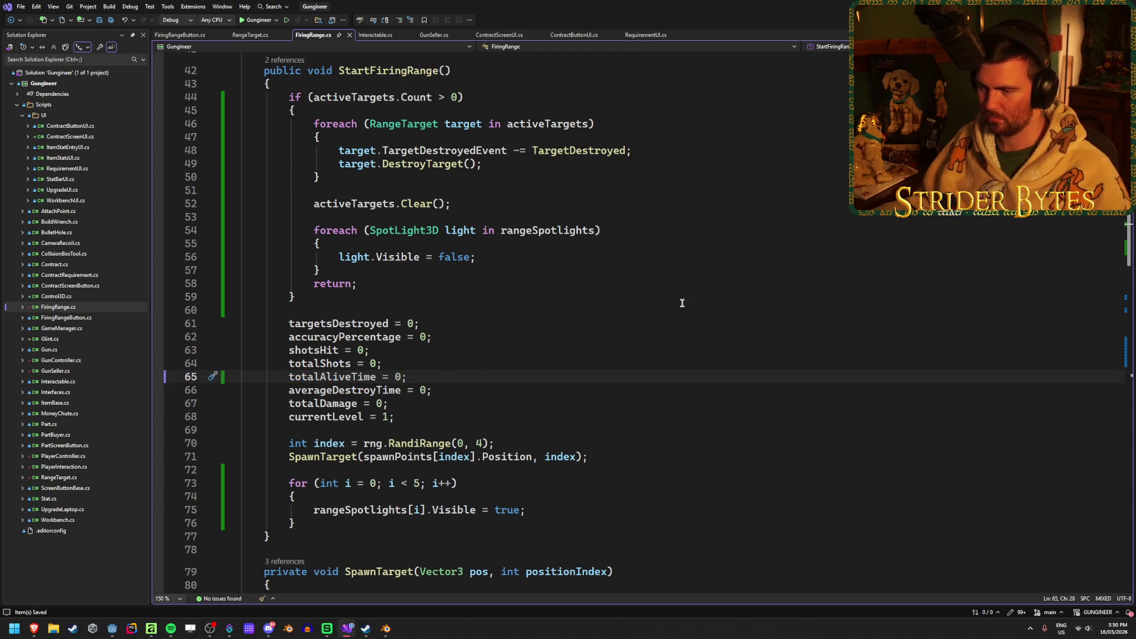
pyautogui.scroll(14, 645, 374)
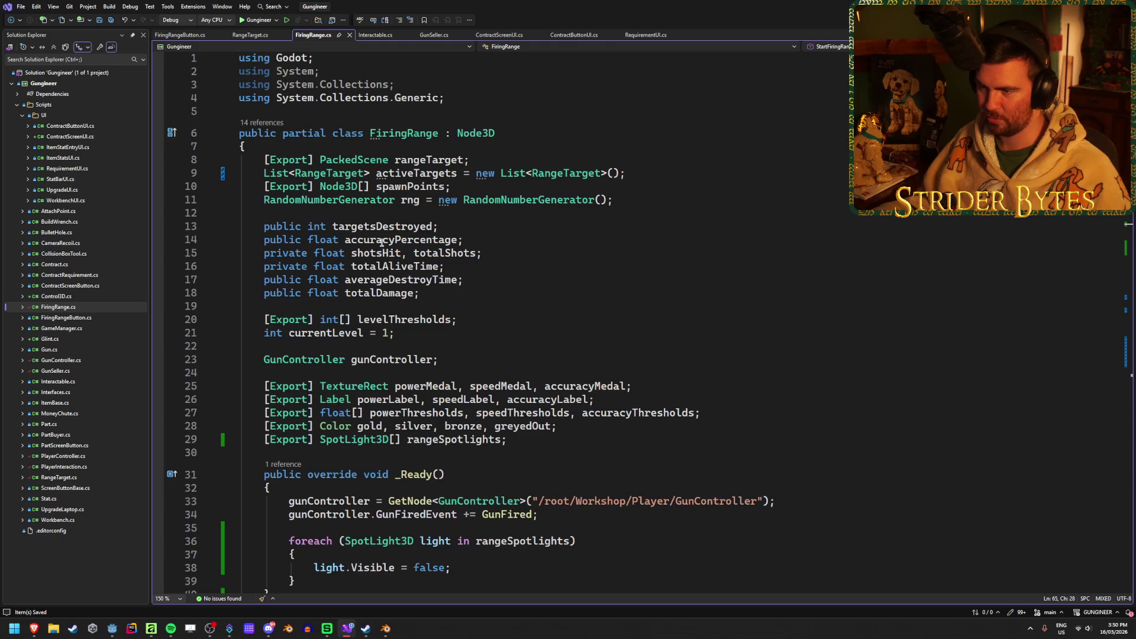
pyautogui.scroll(-13, 602, 341)
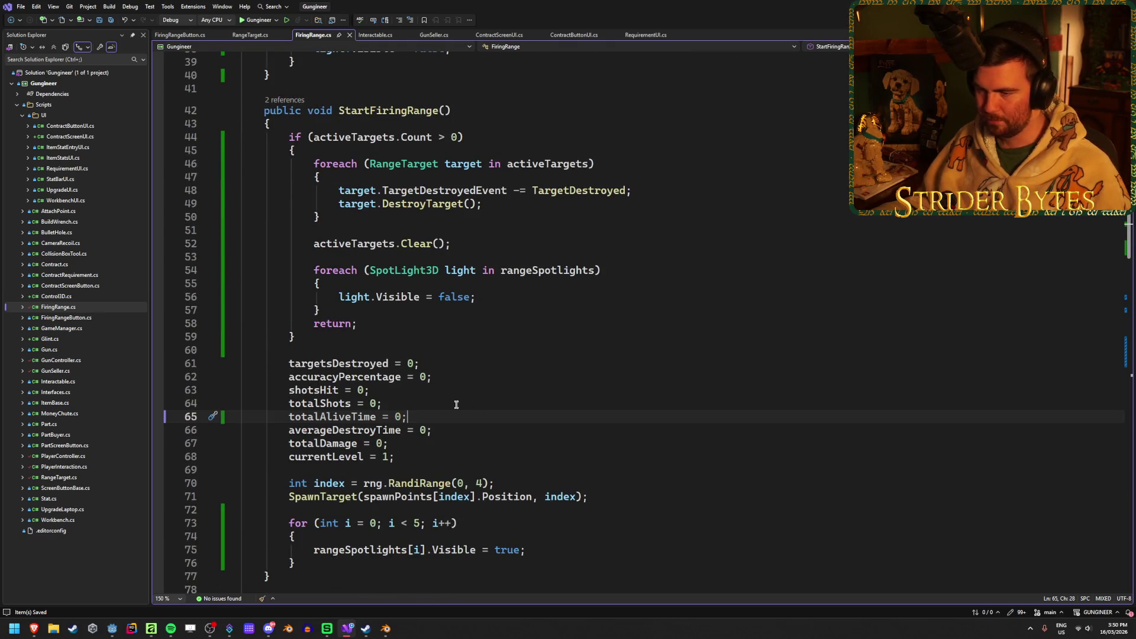
pyautogui.scroll(12, 517, 401)
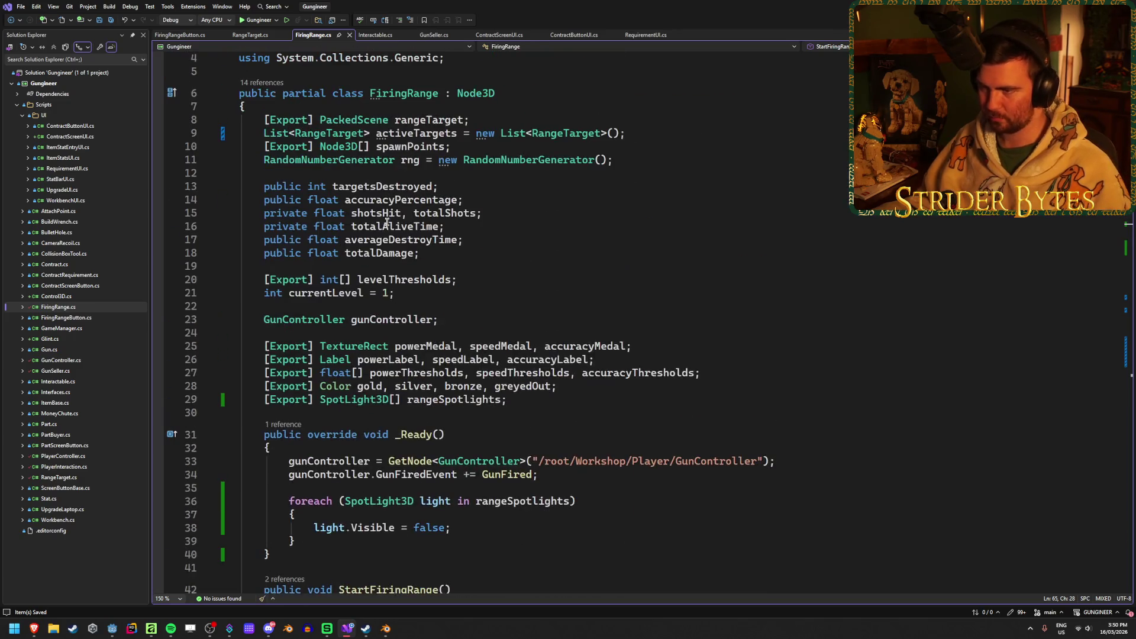
pyautogui.scroll(-13, 513, 377)
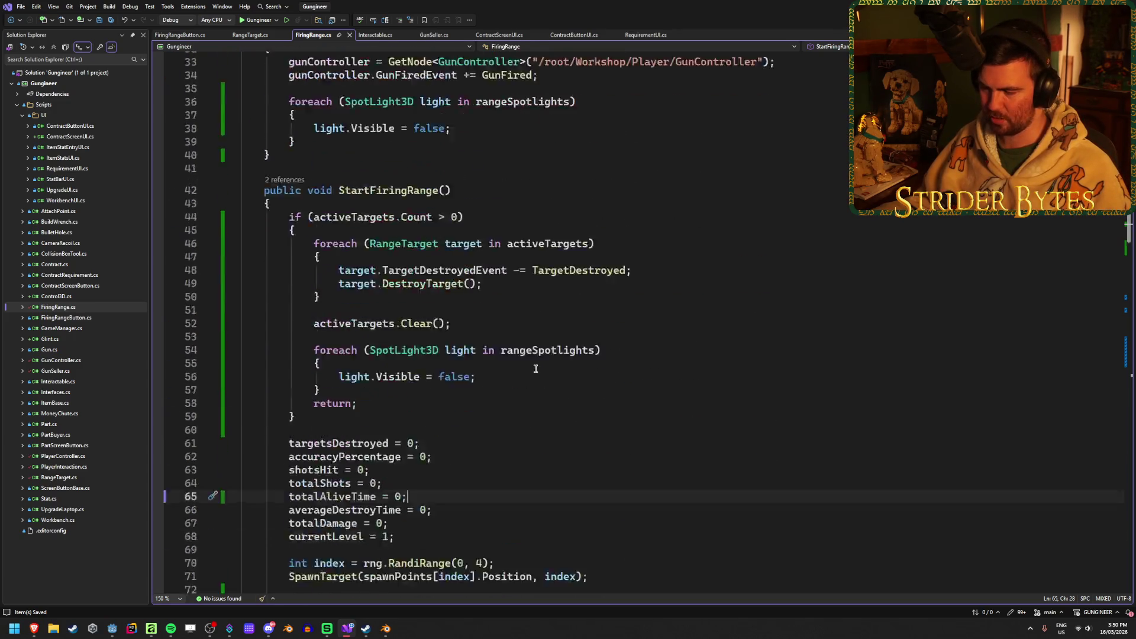
pyautogui.hotkey('alt', 'Tab')
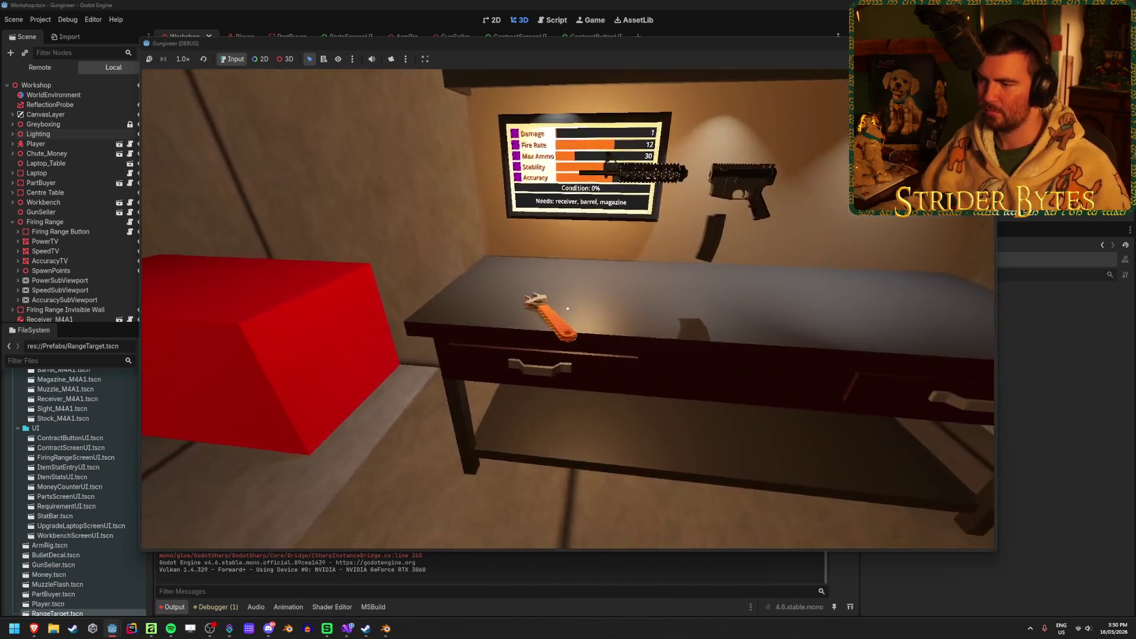
# Fire the rifle at the range targets, toggling the red-dot sight, then stop the game with F8
pyautogui.click(568, 309)
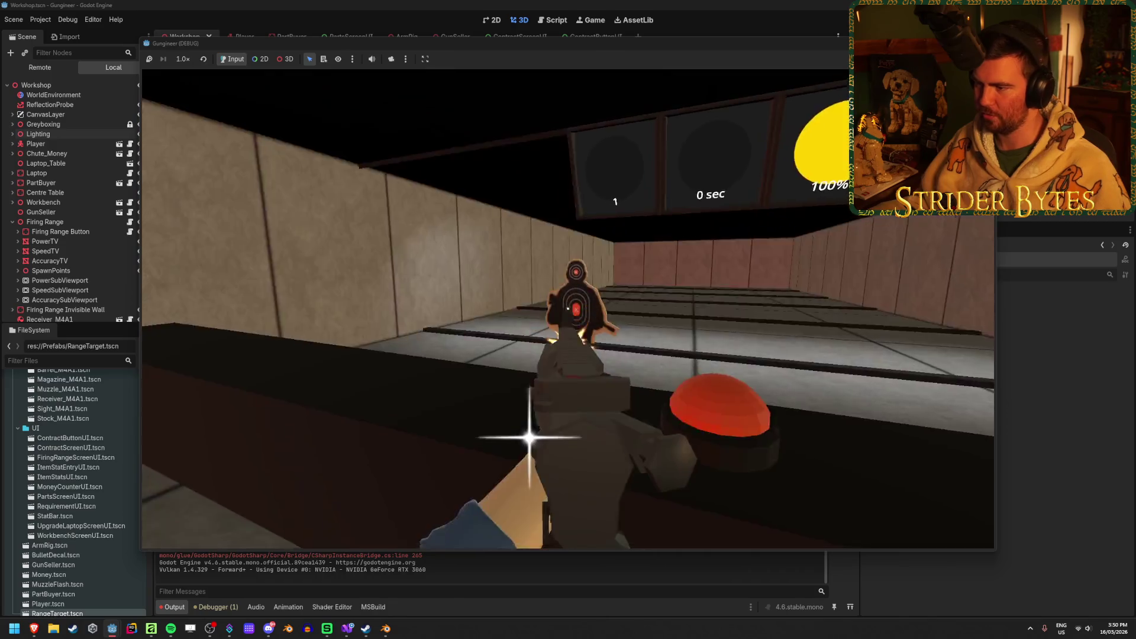
pyautogui.click(568, 308)
pyautogui.click(568, 309)
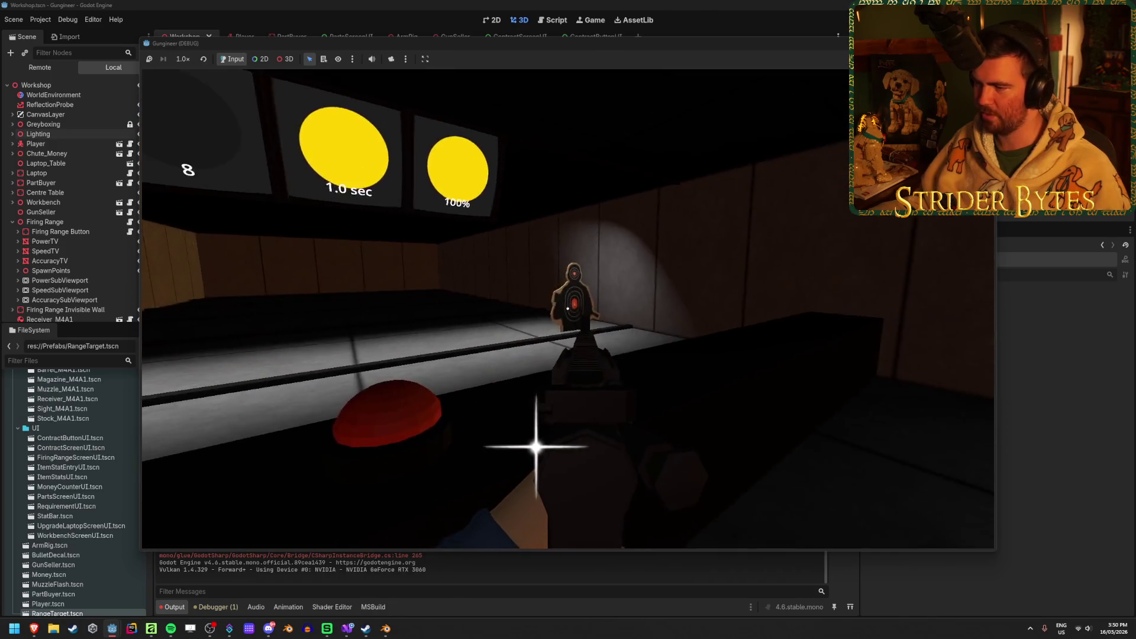
pyautogui.rightClick(567, 308)
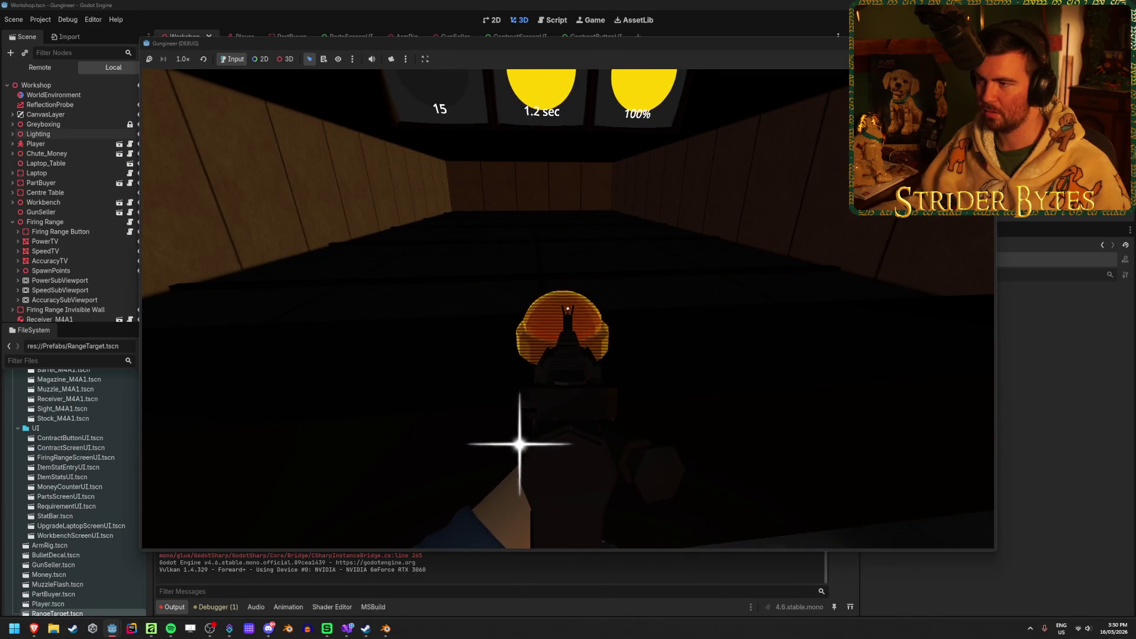
pyautogui.rightClick(567, 308)
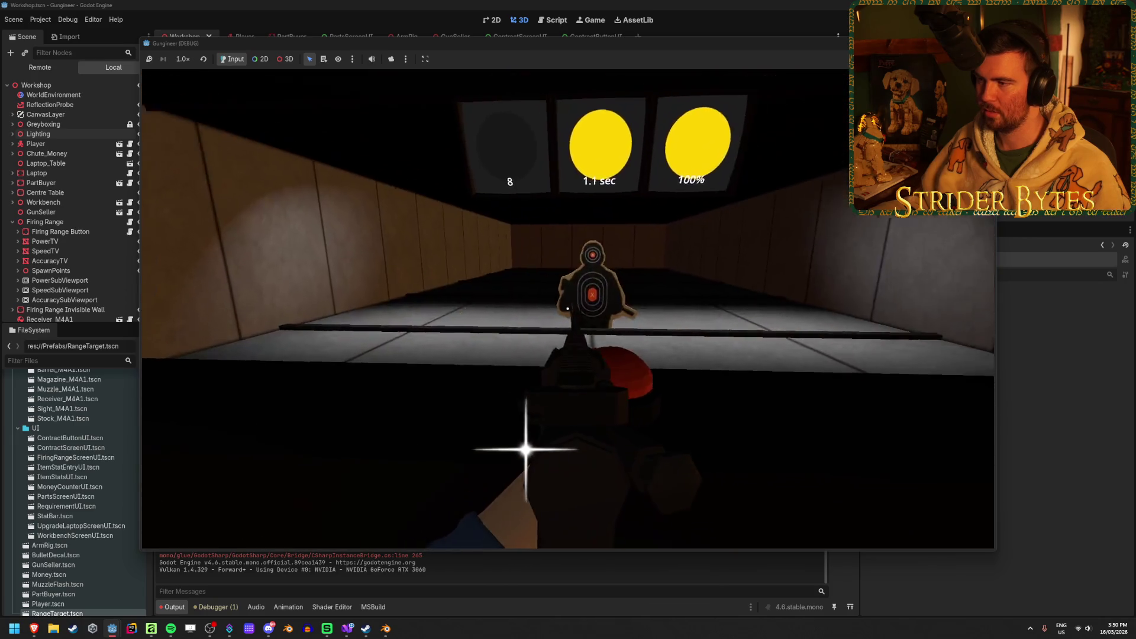
pyautogui.click(567, 308)
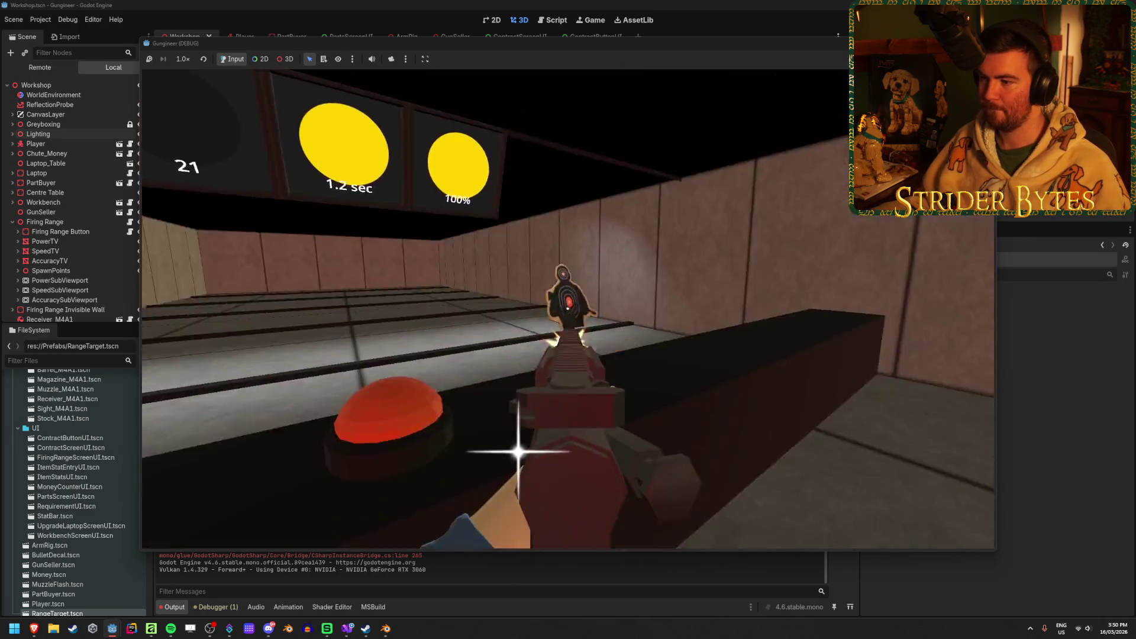
pyautogui.rightClick(568, 308)
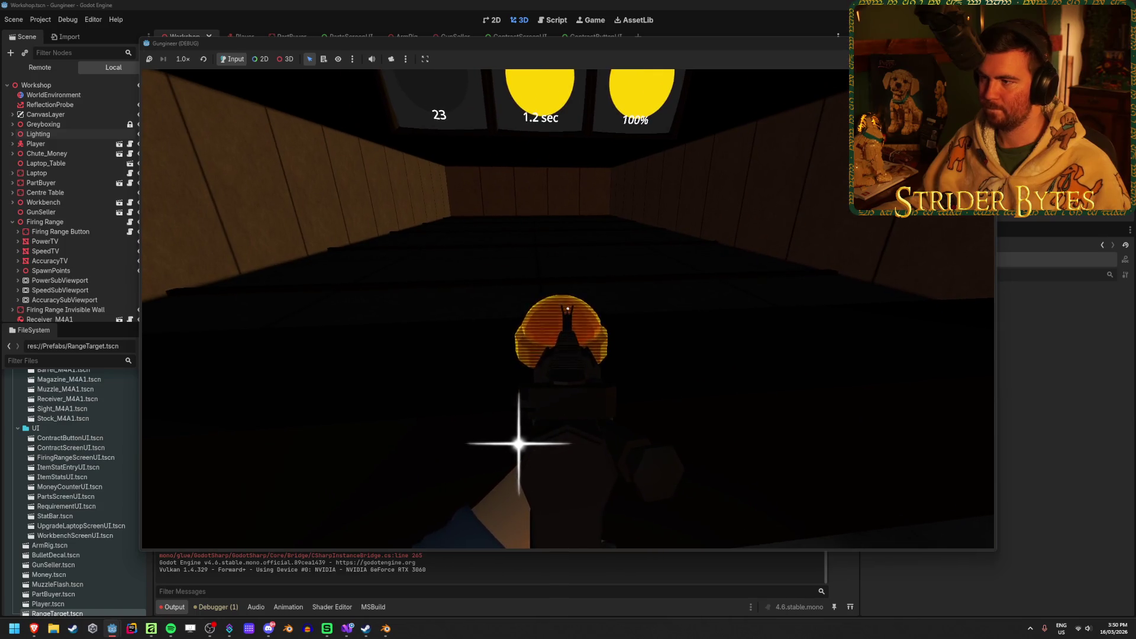
pyautogui.click(567, 308)
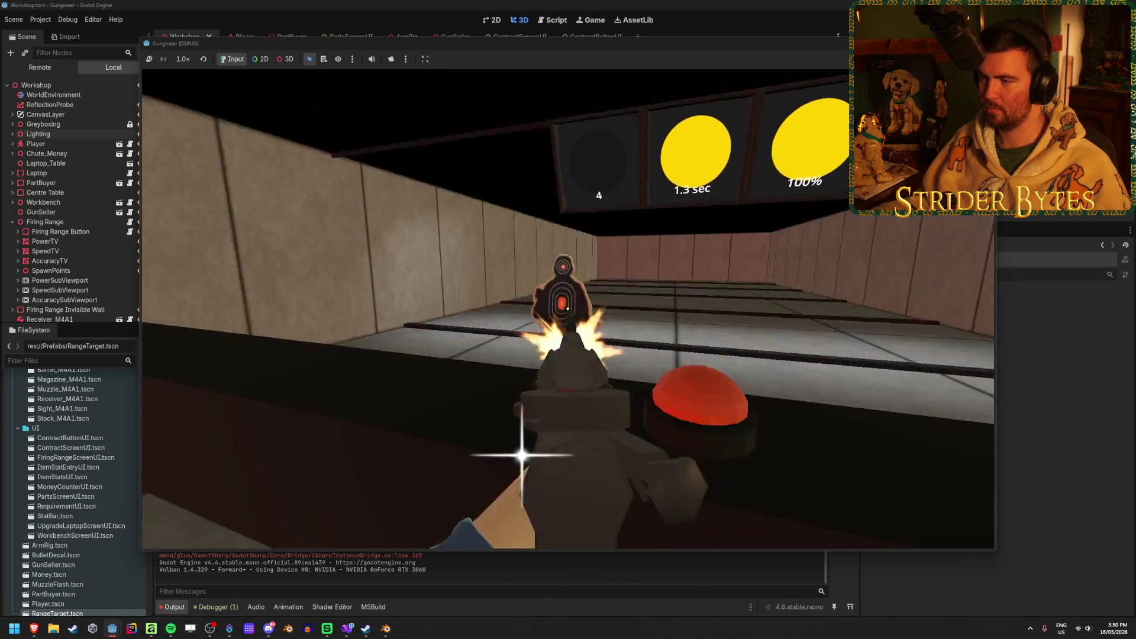
pyautogui.press('F8')
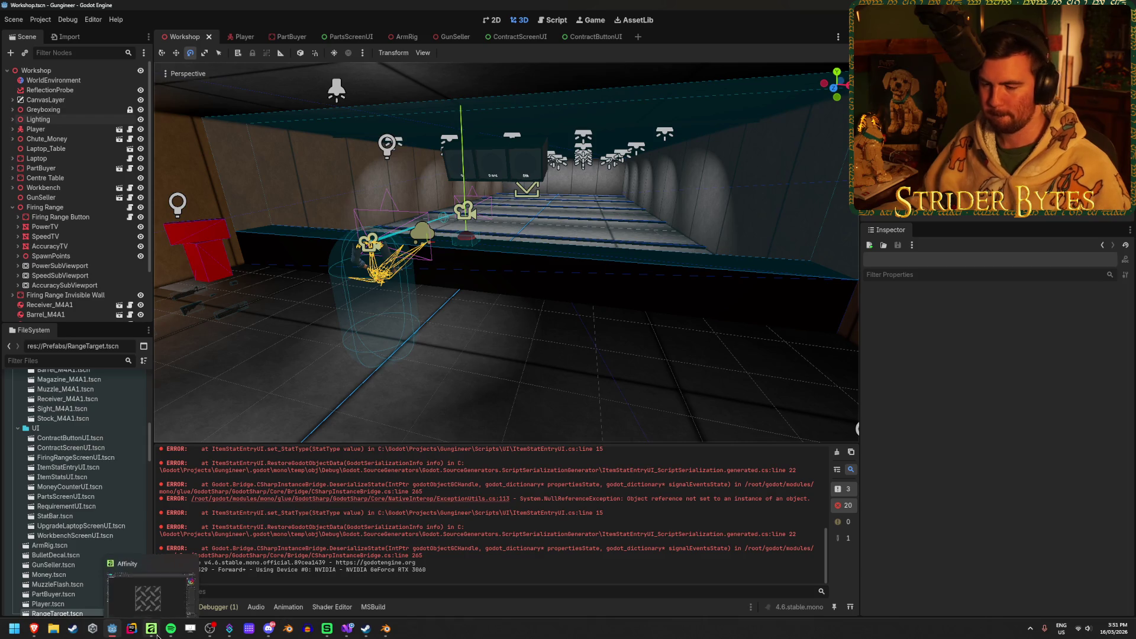
# Bring Visual Studio forward and review the Label declarations around line 26 of FiringRange.cs
pyautogui.click(350, 628)
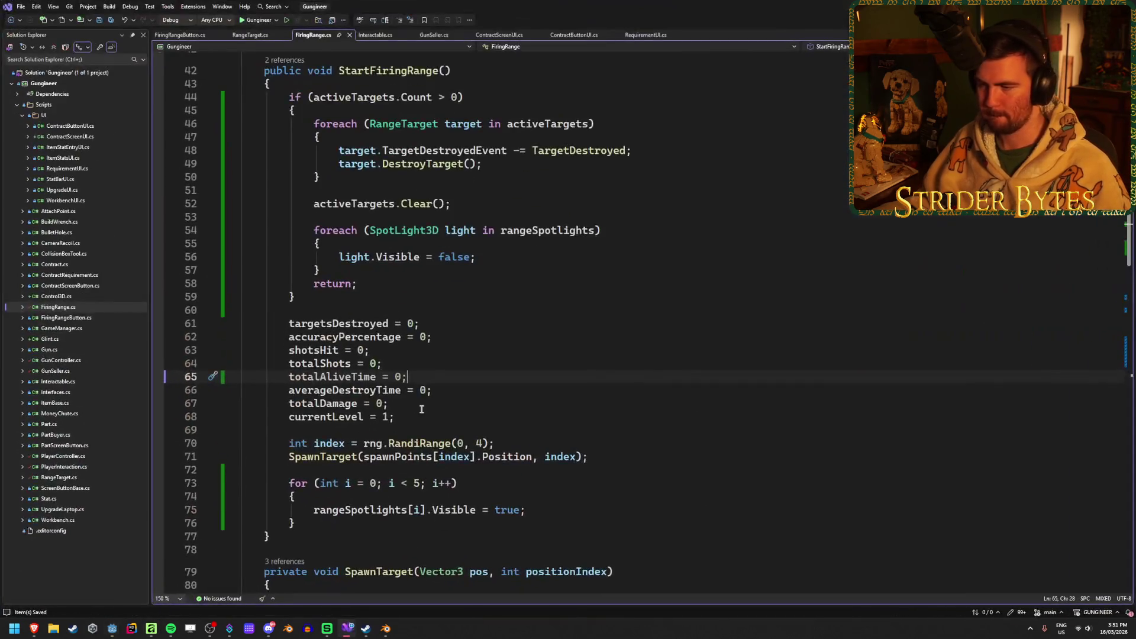
pyautogui.scroll(14, 430, 418)
pyautogui.scroll(-20, 431, 418)
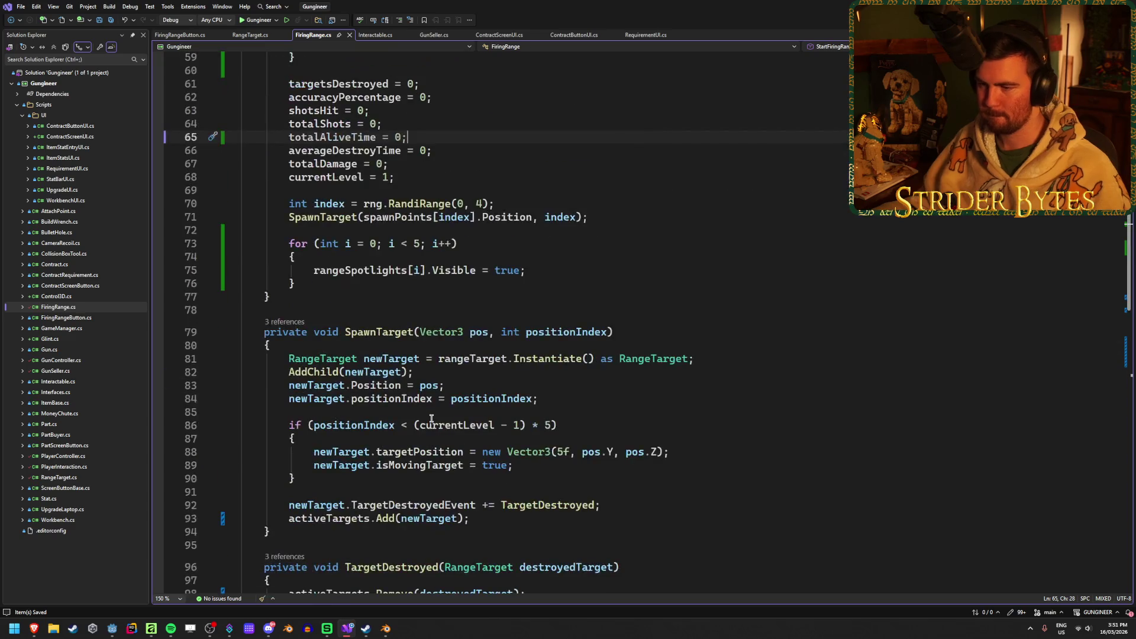
pyautogui.scroll(-20, 828, 414)
pyautogui.scroll(13, 827, 396)
pyautogui.scroll(20, 828, 396)
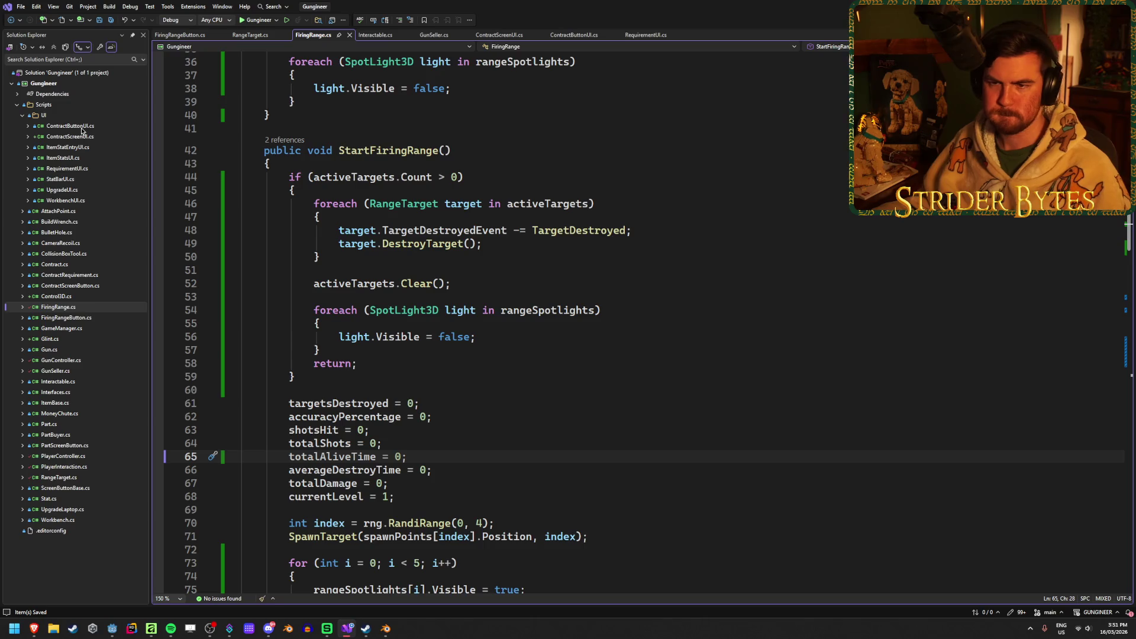
pyautogui.scroll(12, 646, 469)
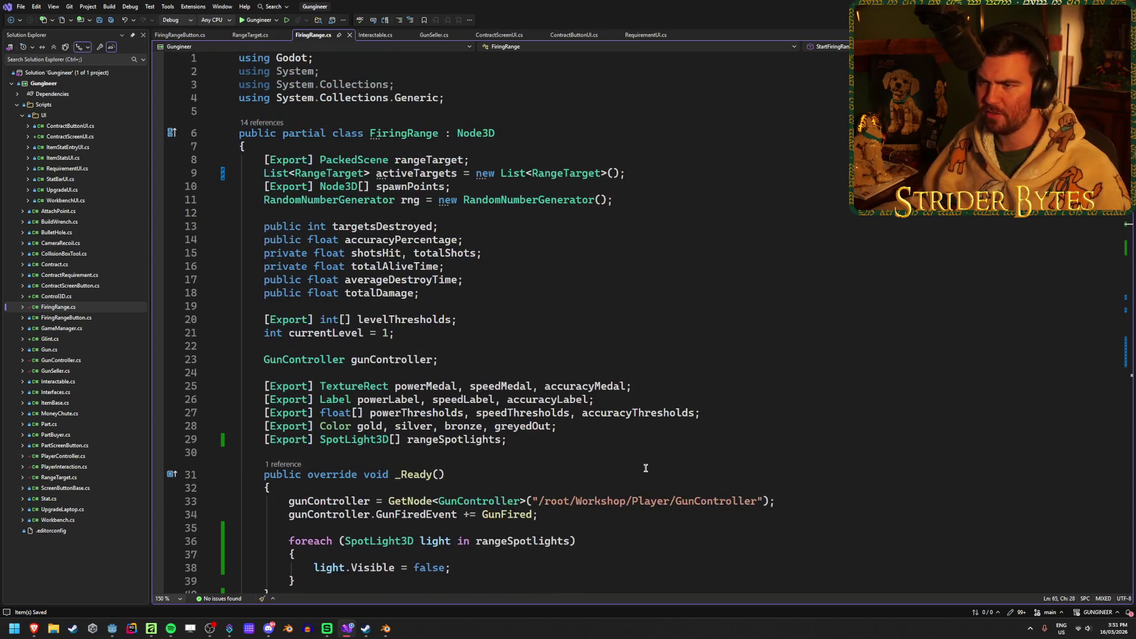
pyautogui.click(542, 445)
pyautogui.click(615, 395)
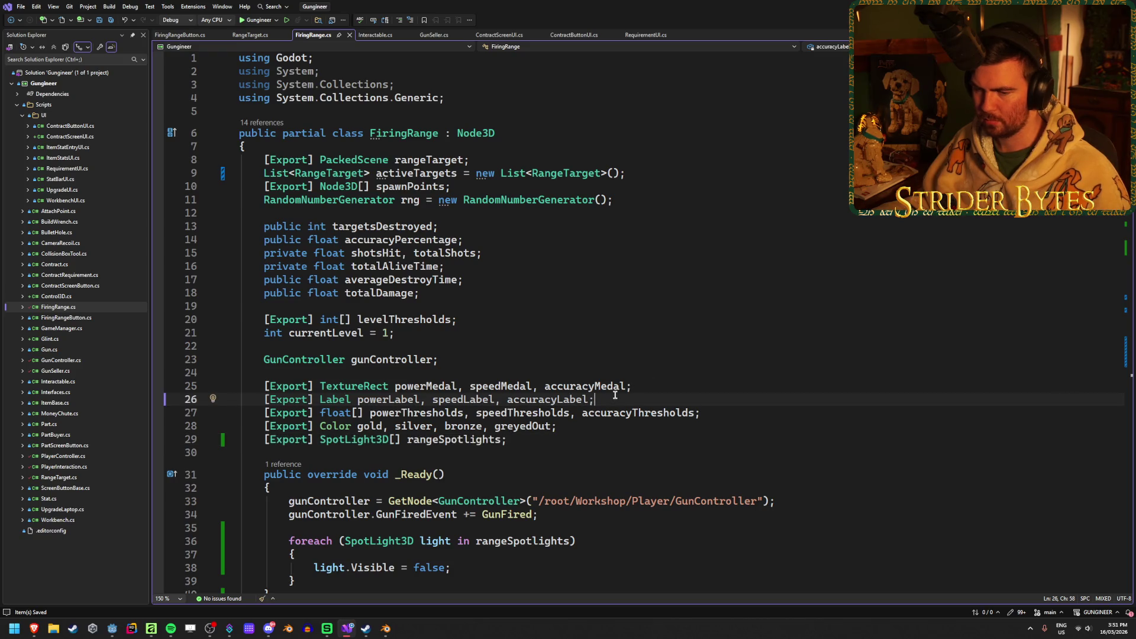
pyautogui.scroll(-17, 615, 395)
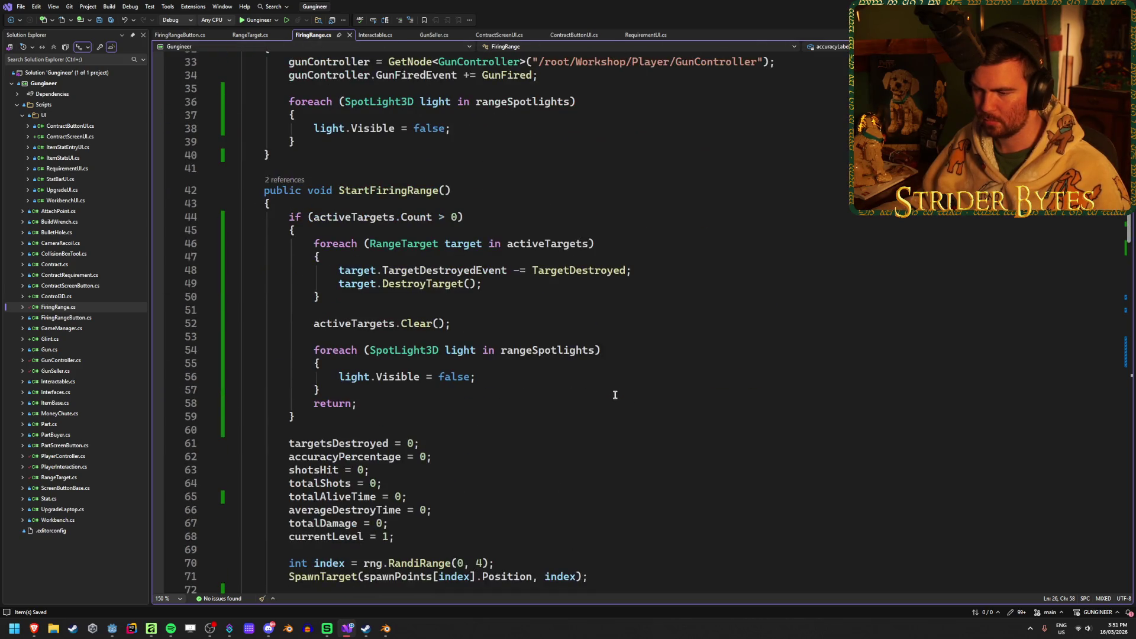
pyautogui.scroll(-5, 615, 396)
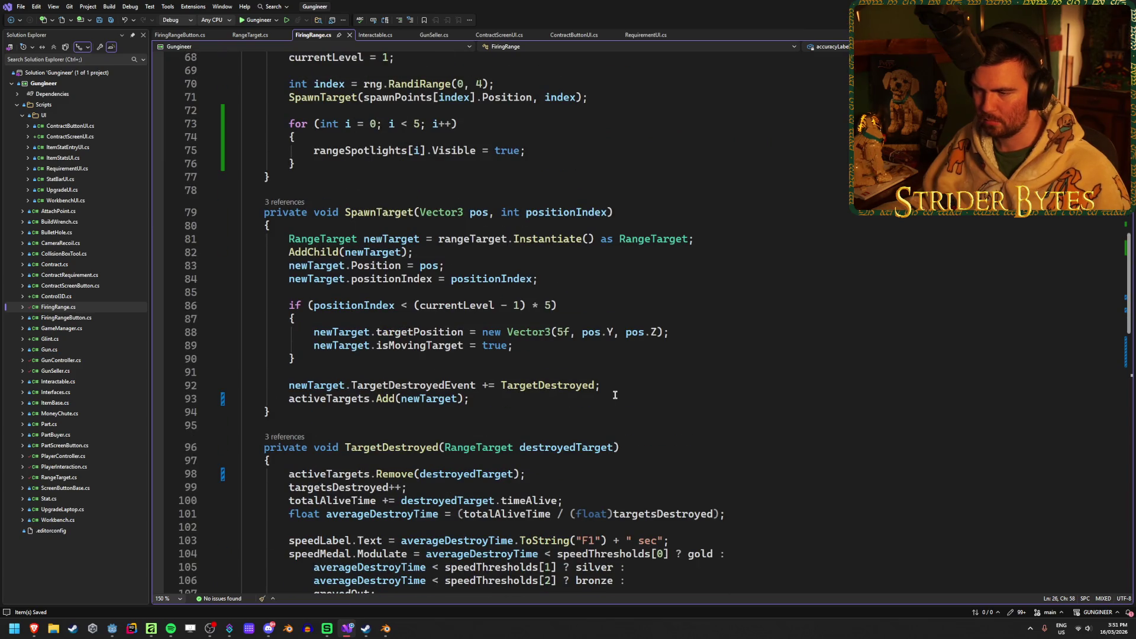
pyautogui.scroll(-5, 615, 395)
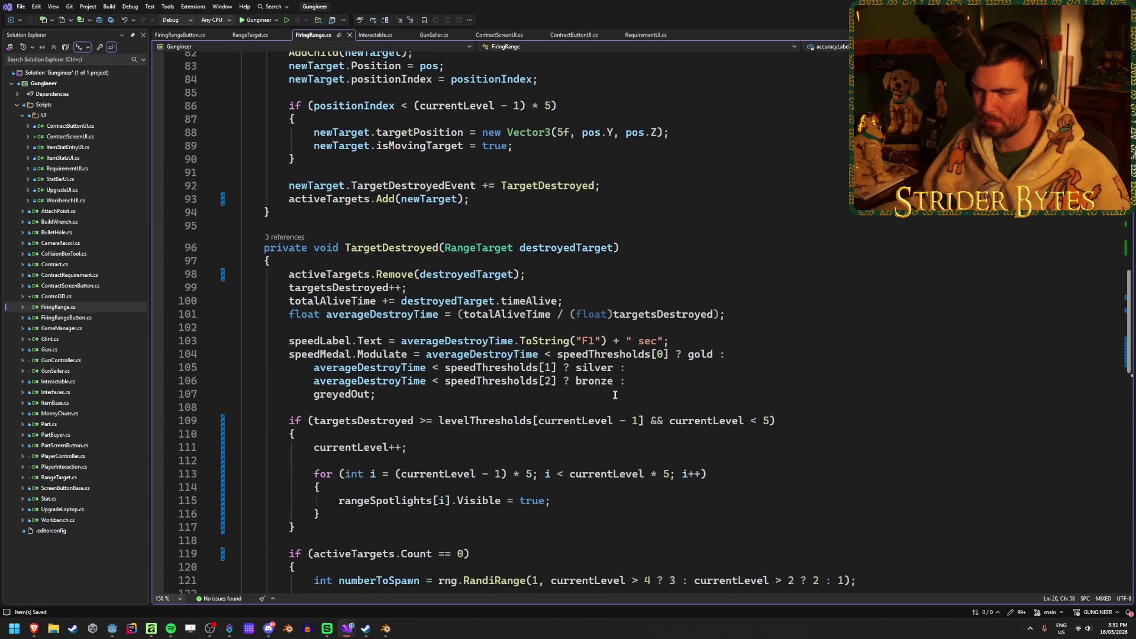
# Select the powerLabel and powerMedal lines in GunFired and extract them into SetPowerScreen
pyautogui.click(316, 340)
pyautogui.click(751, 343)
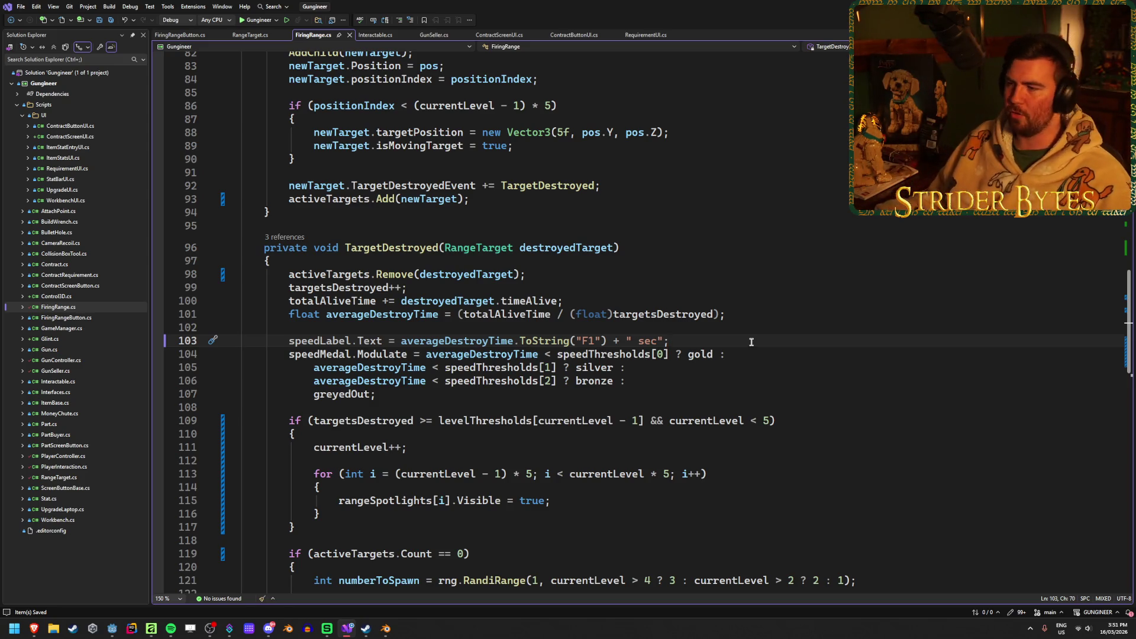
pyautogui.scroll(-8, 751, 342)
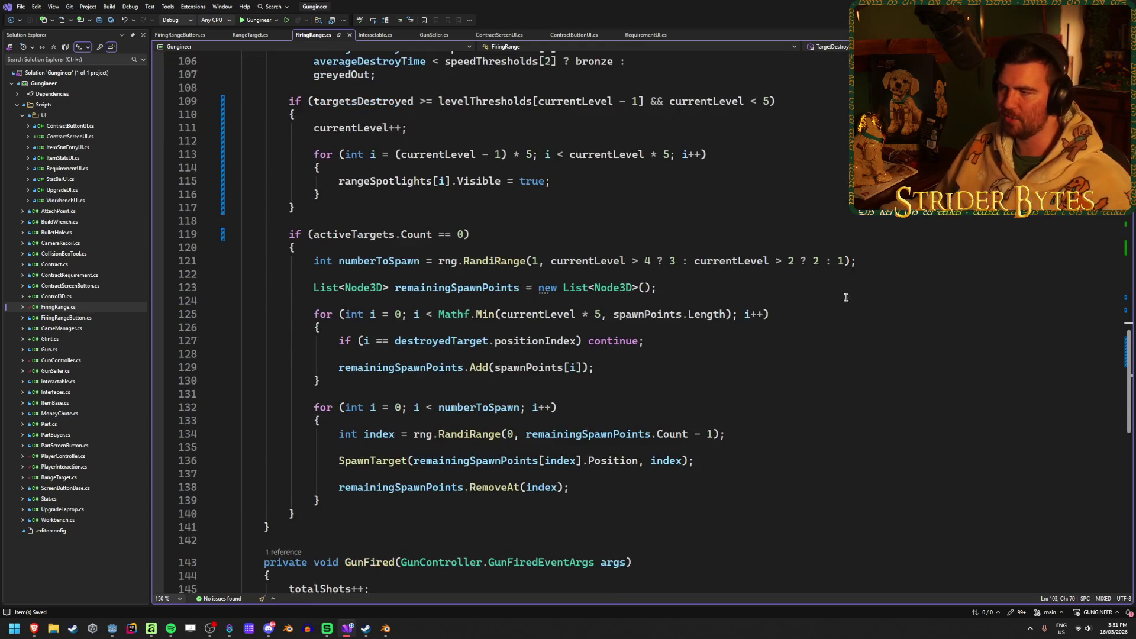
pyautogui.click(895, 263)
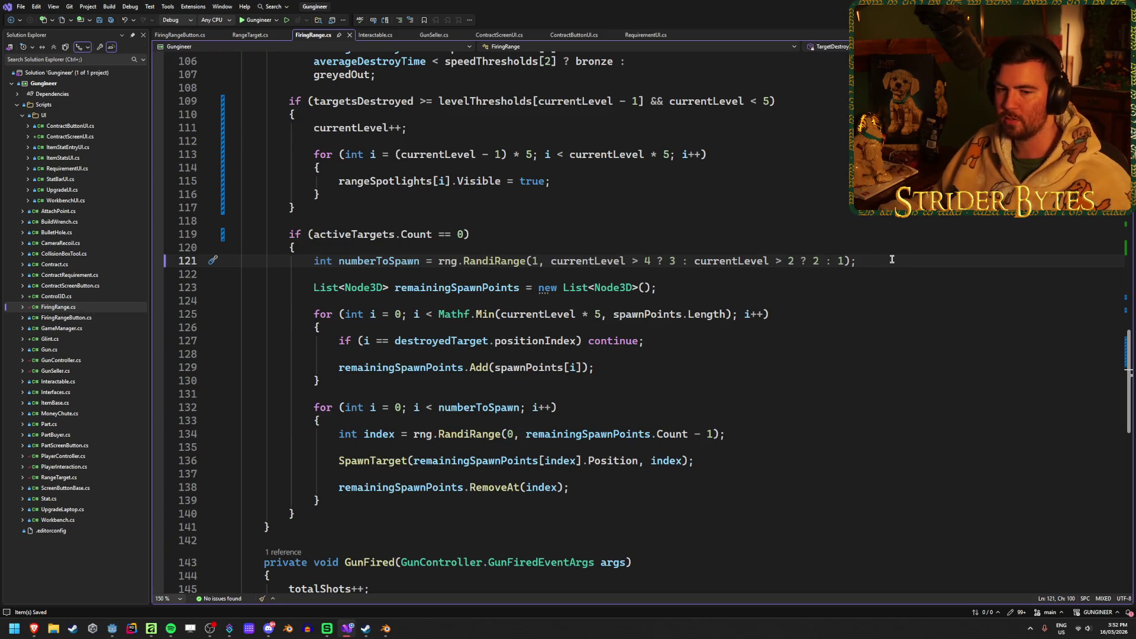
pyautogui.scroll(-8, 891, 252)
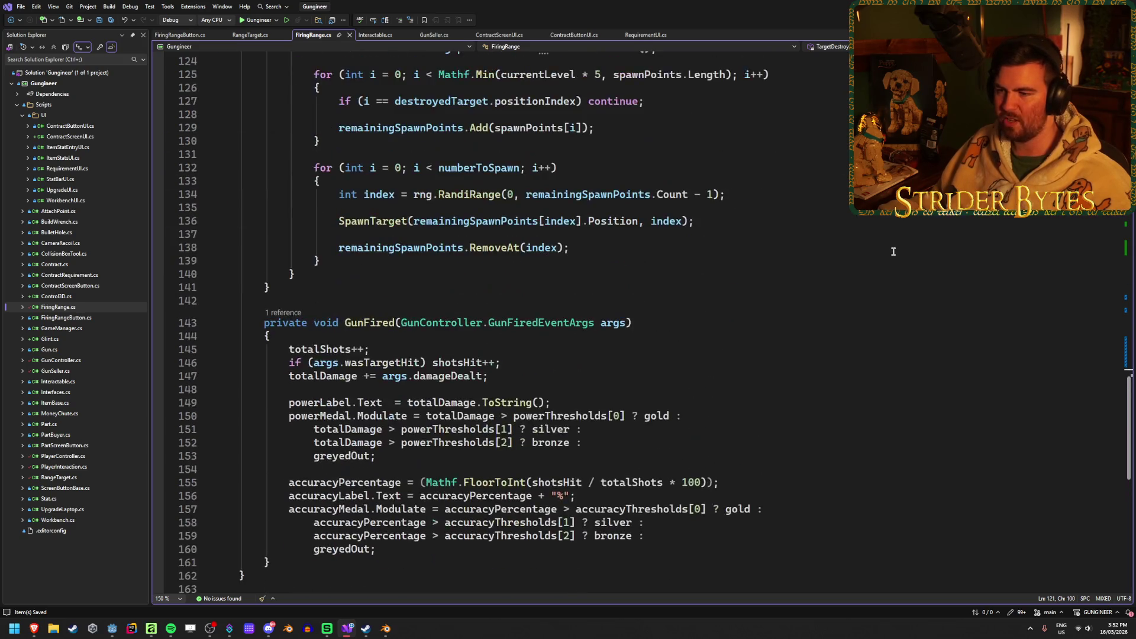
pyautogui.scroll(1, 889, 251)
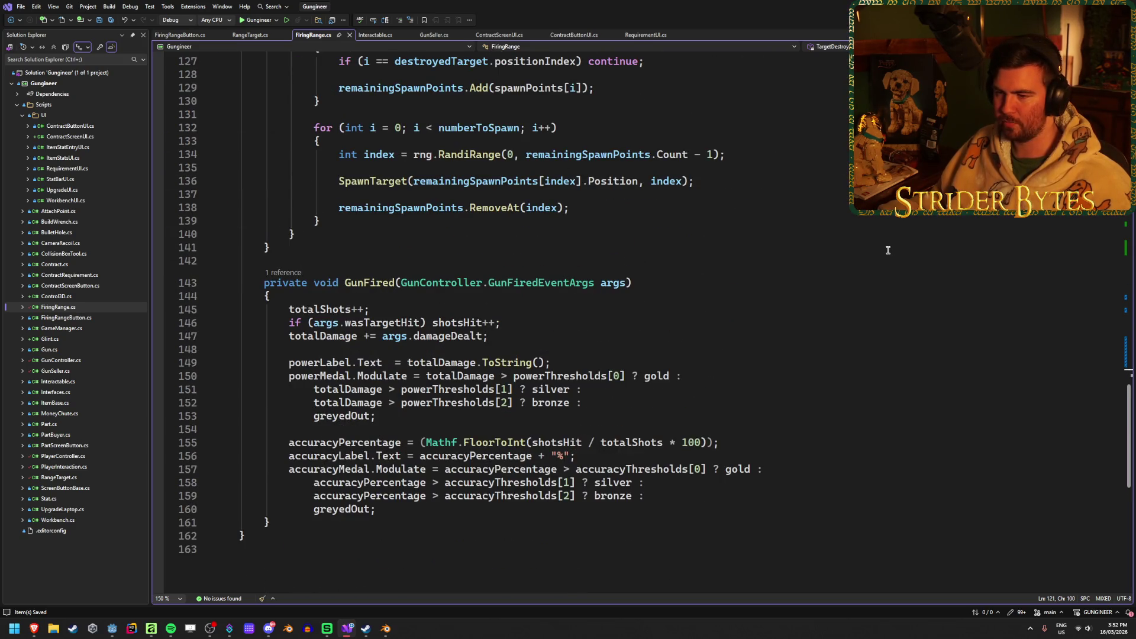
pyautogui.scroll(15, 523, 305)
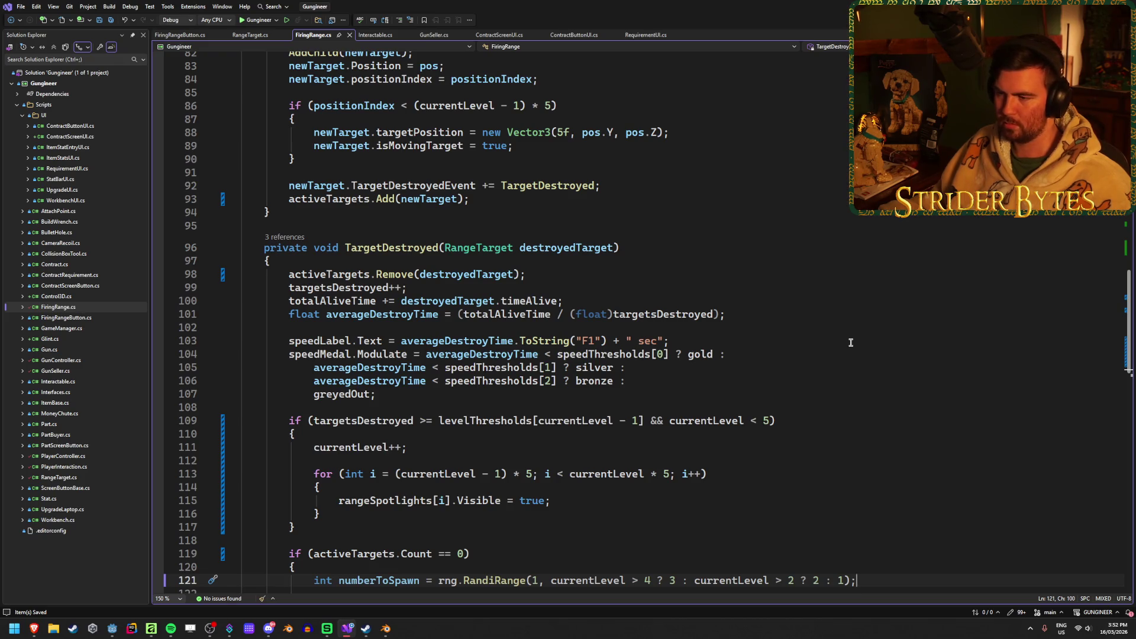
pyautogui.scroll(-17, 850, 343)
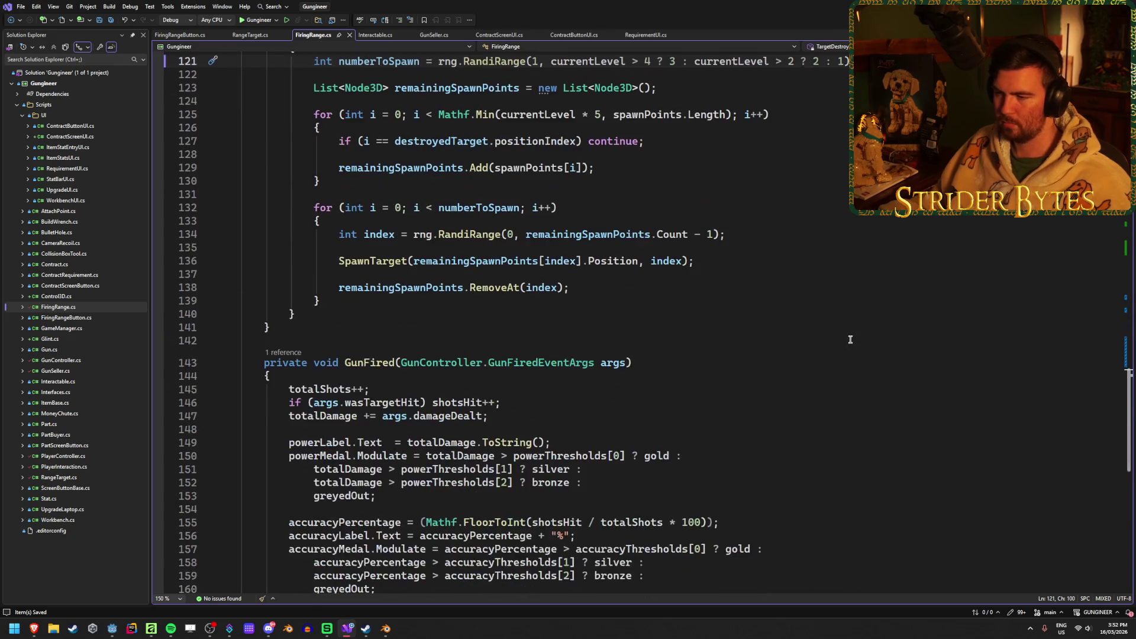
pyautogui.hotkey('ctrl', 'r')
pyautogui.hotkey('ctrl', 'm')
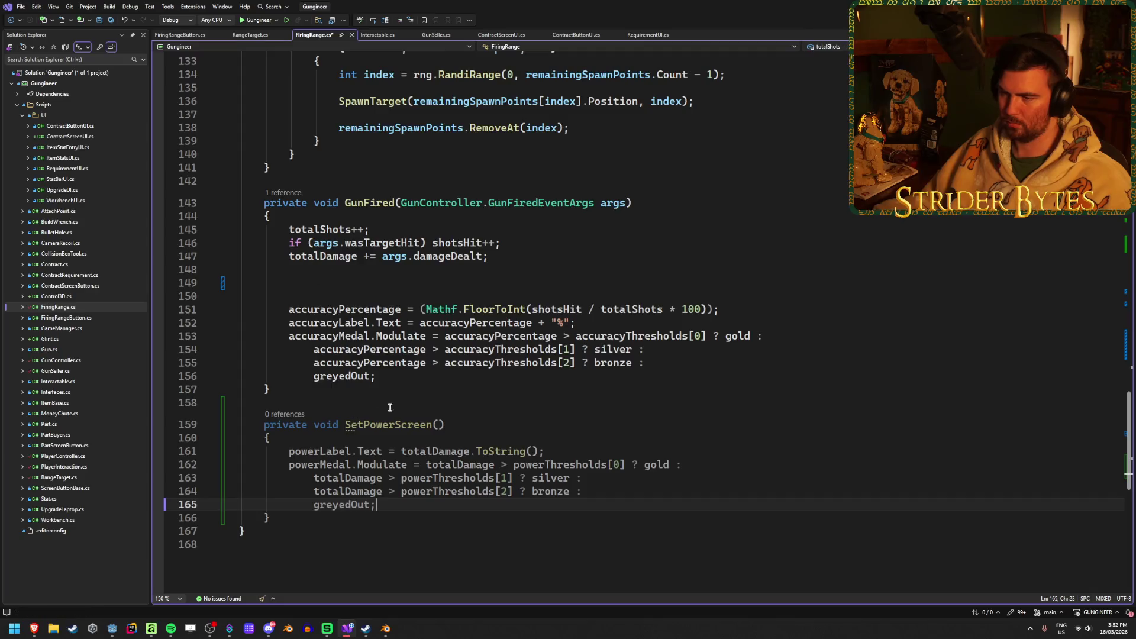
# Call SetPowerScreen(); in GunFired where the power lines were, and save
pyautogui.click(424, 282)
pyautogui.write('SetPowerScreen();')
pyautogui.hotkey('ctrl', 's')
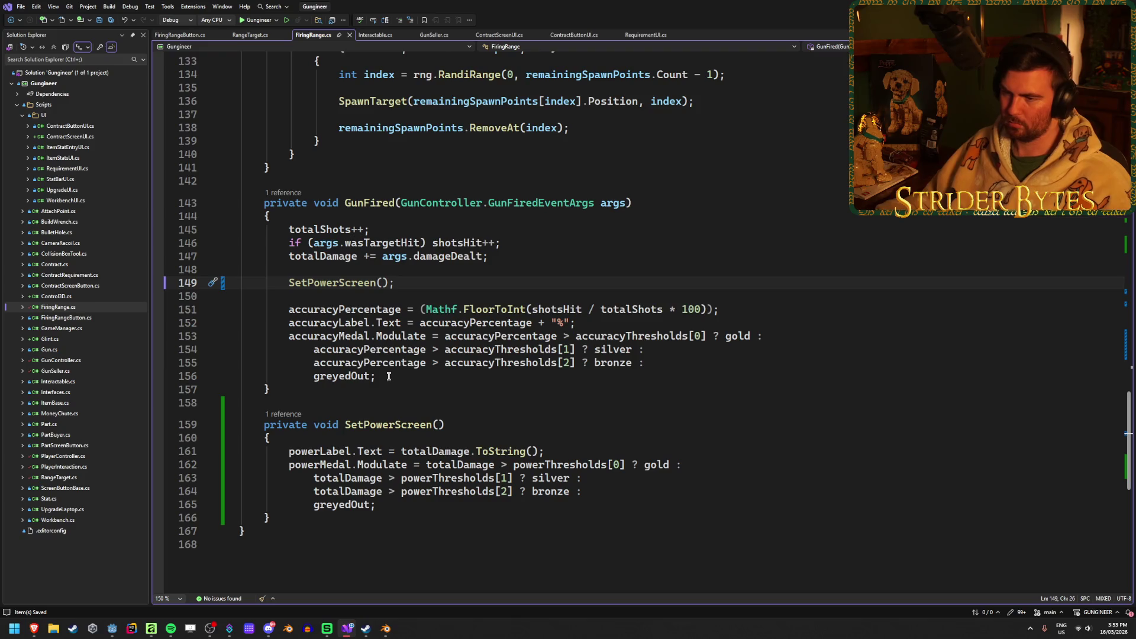
# Declare an empty private void SetAccuracyScreen() method and remove the accuracy lines from GunFired
pyautogui.click(276, 517)
pyautogui.press('Return')
pyautogui.press('Return')
pyautogui.write('prov')
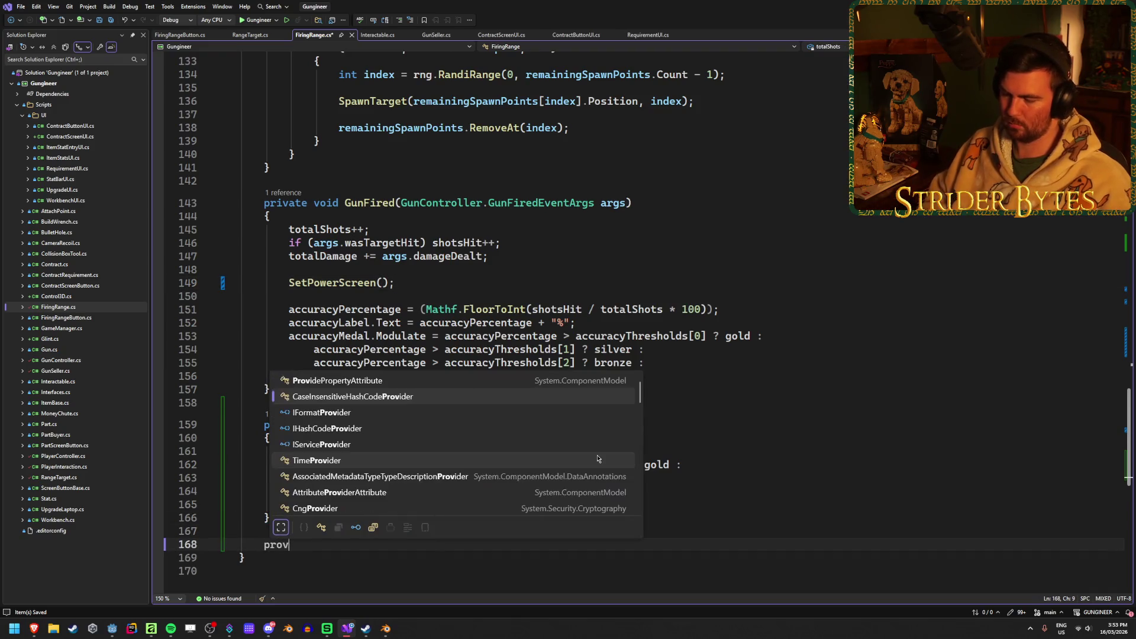
pyautogui.press('BackSpace')
pyautogui.press('BackSpace')
pyautogui.write('ivate void Set')
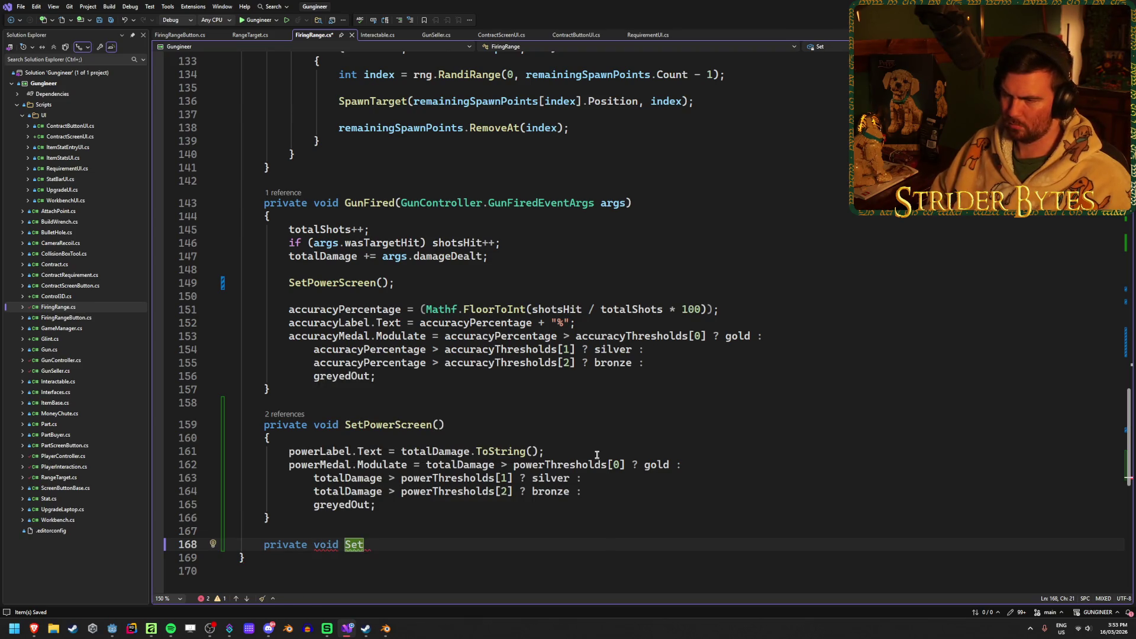
pyautogui.write('Accur')
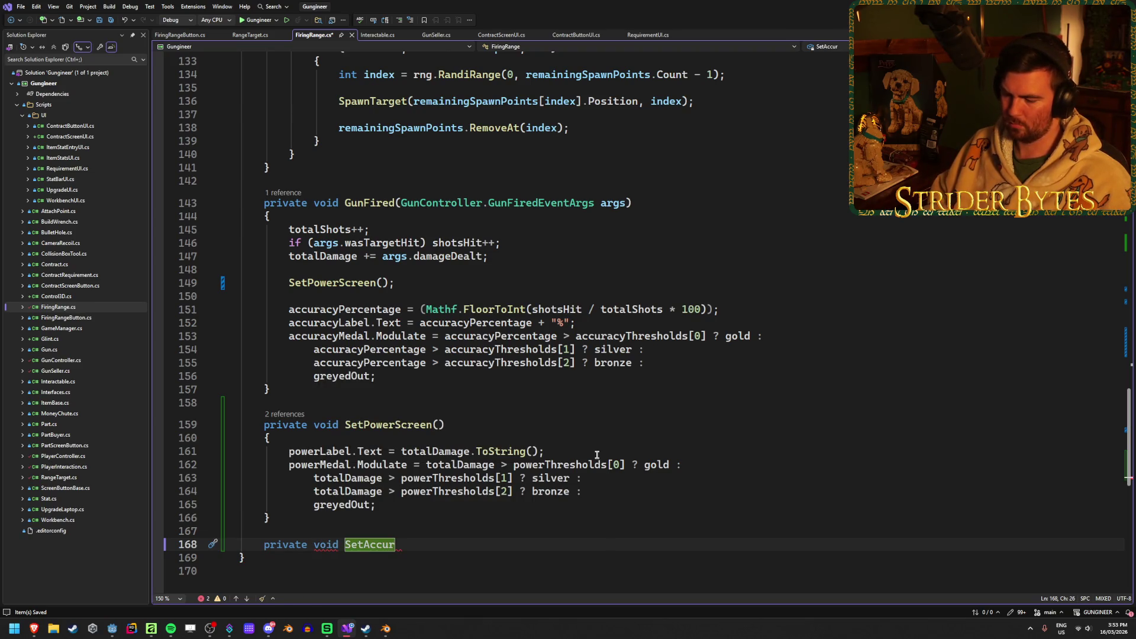
pyautogui.write('acyScreen() {')
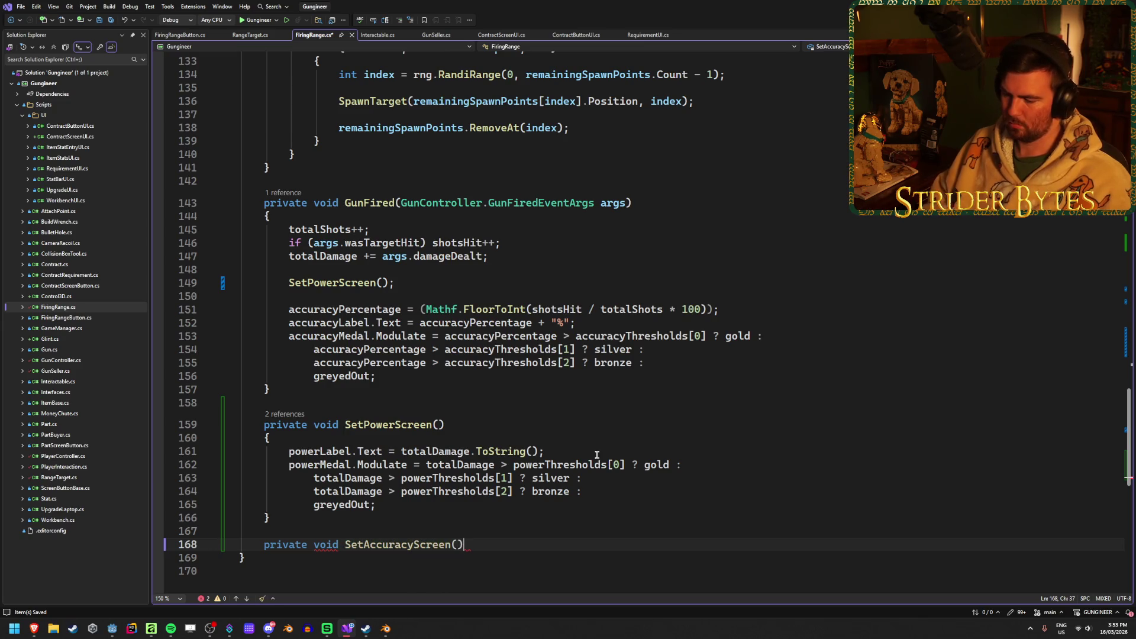
pyautogui.press('Return')
pyautogui.scroll(-1, 558, 379)
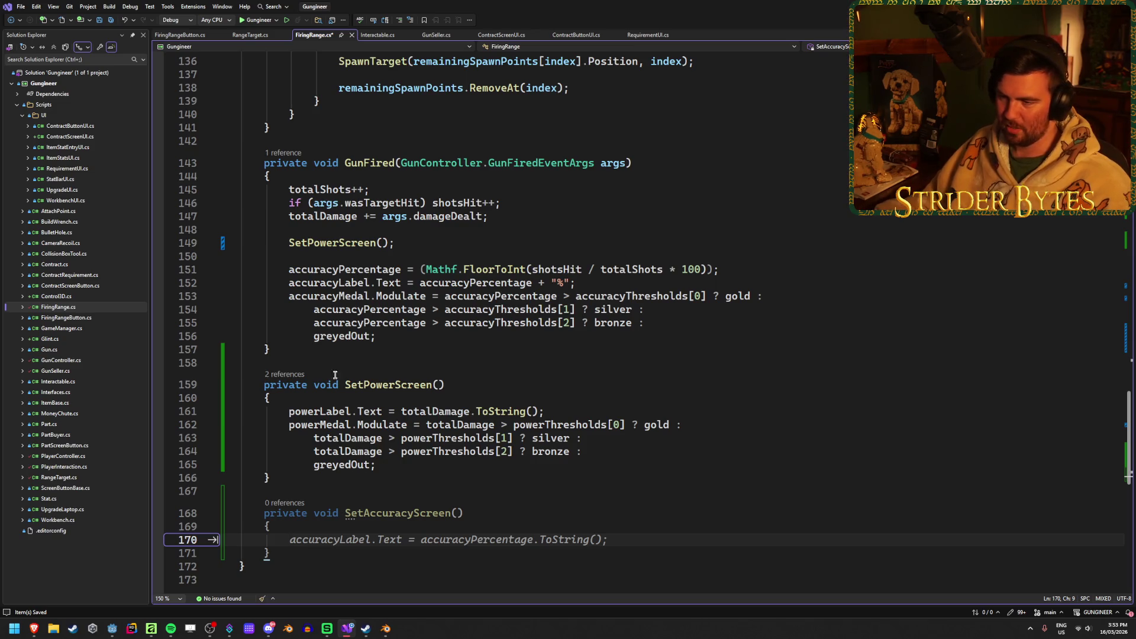
pyautogui.moveTo(392, 338); pyautogui.dragTo(152, 270)
pyautogui.hotkey('ctrl', 'c')
pyautogui.press('Delete')
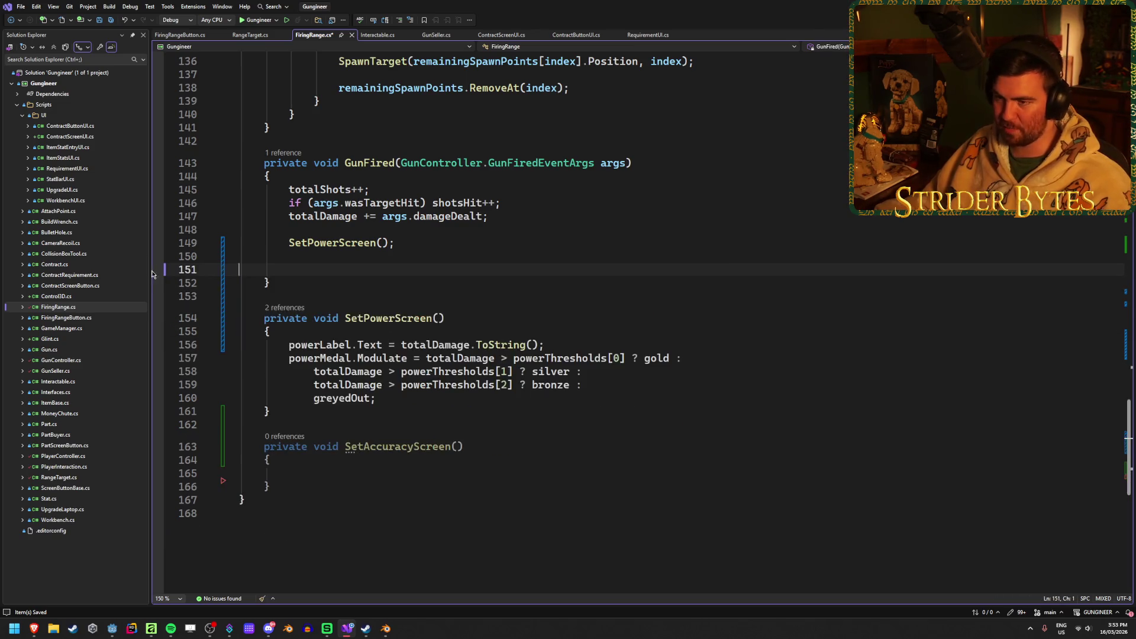
# Paste the accuracy code into SetAccuracyScreen, call SetAccuracyScreen in GunFired, and save
pyautogui.click(310, 479)
pyautogui.hotkey('ctrl', 'v')
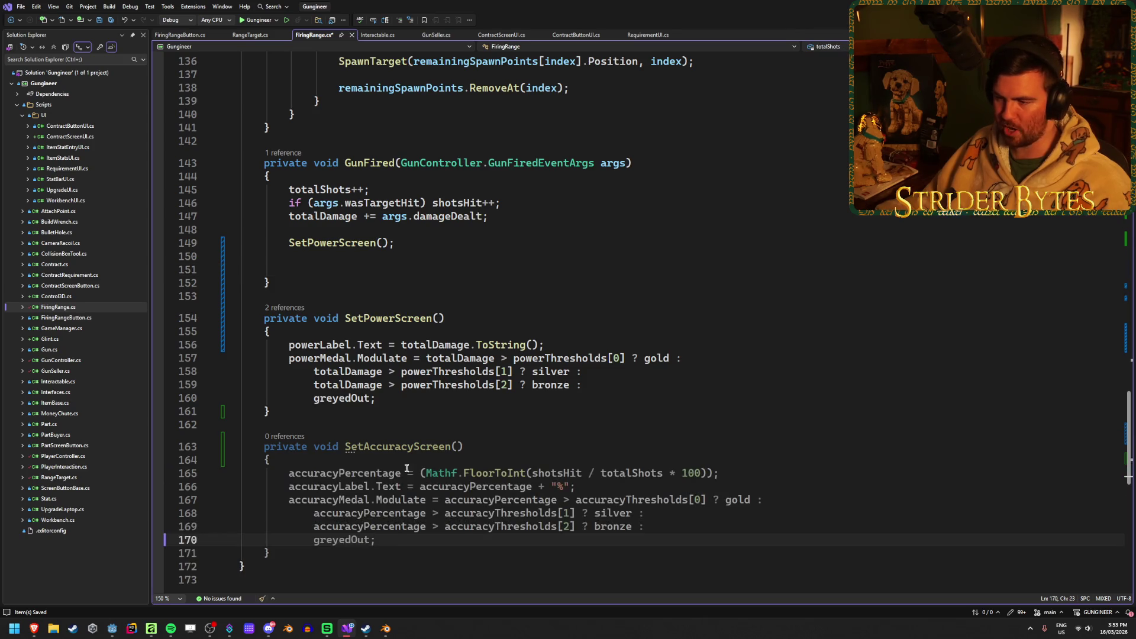
pyautogui.click(320, 271)
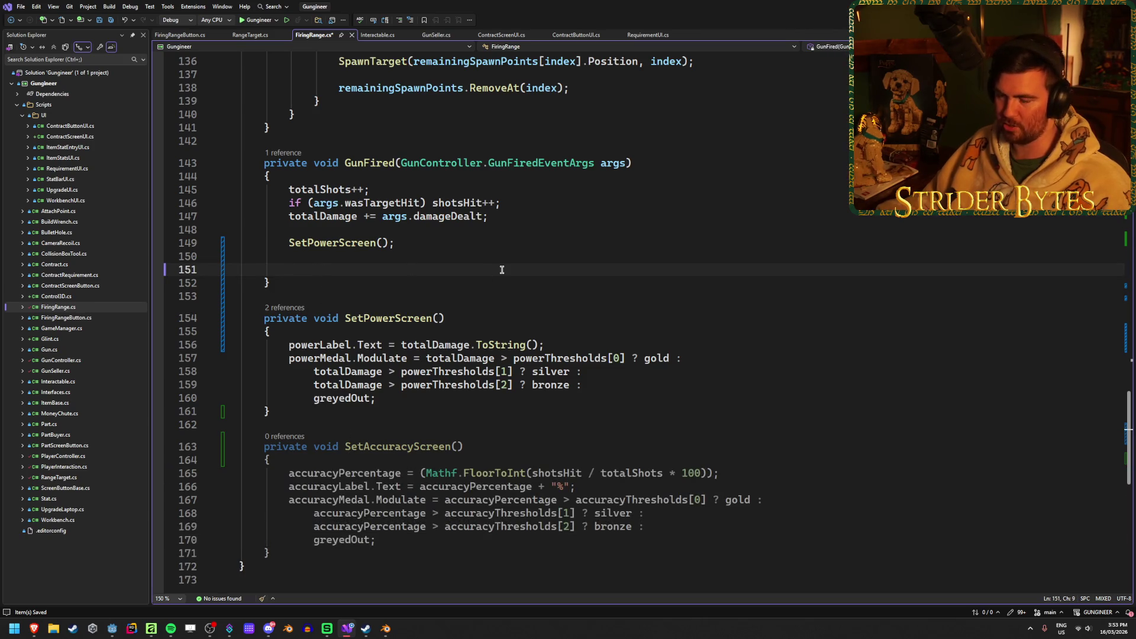
pyautogui.press('BackSpace')
pyautogui.write('SetA')
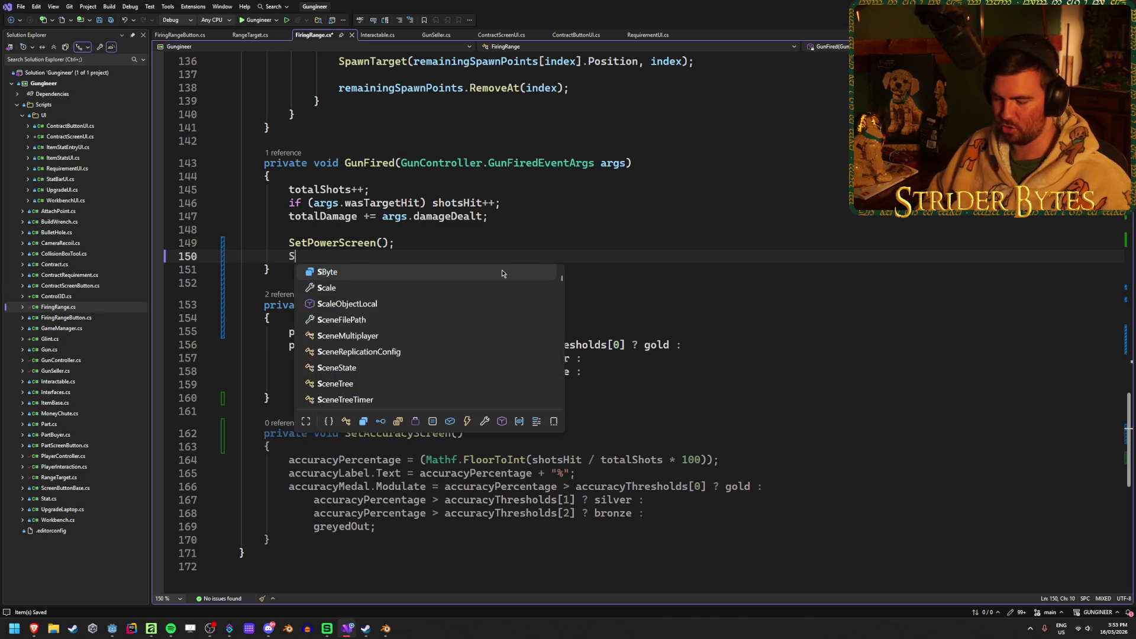
pyautogui.press('Tab')
pyautogui.press('Tab')
pyautogui.hotkey('ctrl', 's')
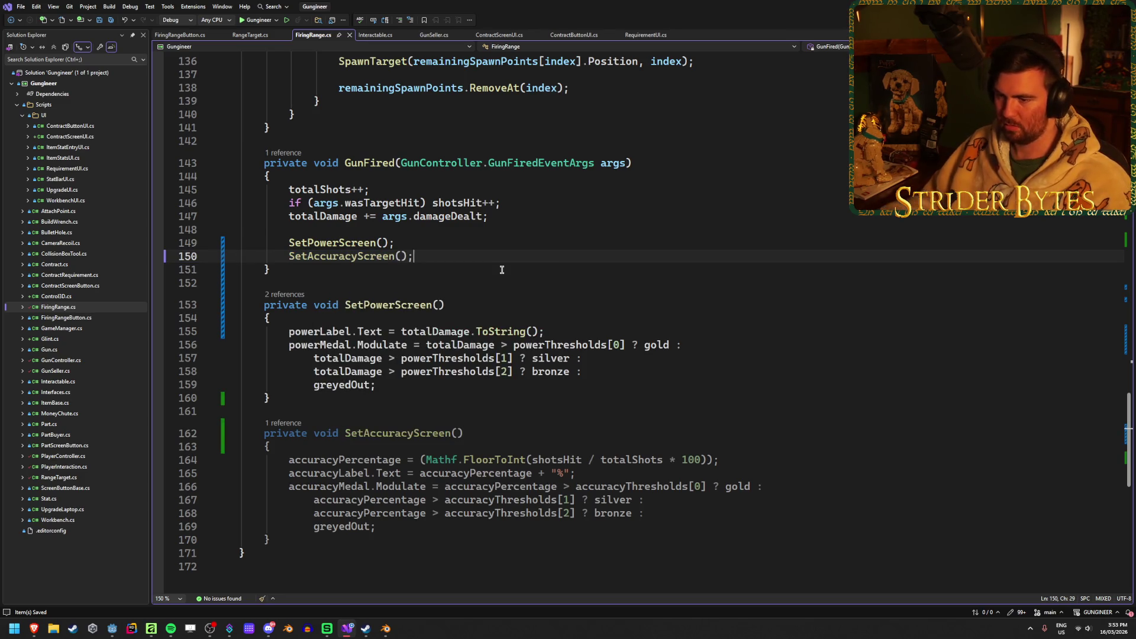
# Declare a new private void SetSpeedScreen() method below SetPowerScreen
pyautogui.click(490, 435)
pyautogui.scroll(2, 489, 435)
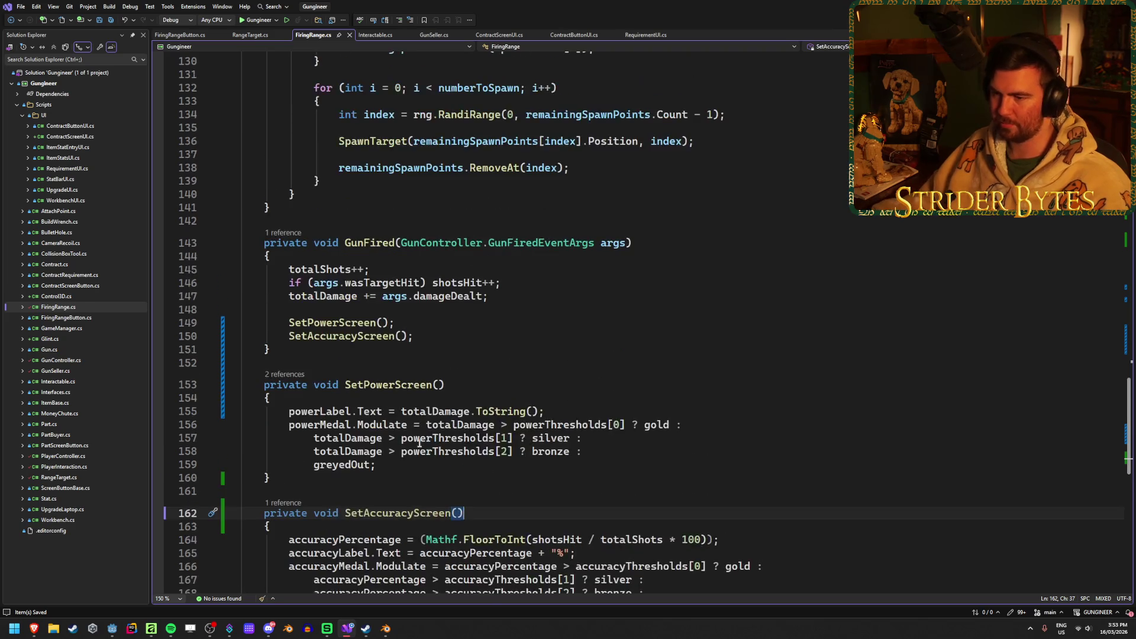
pyautogui.scroll(-3, 322, 268)
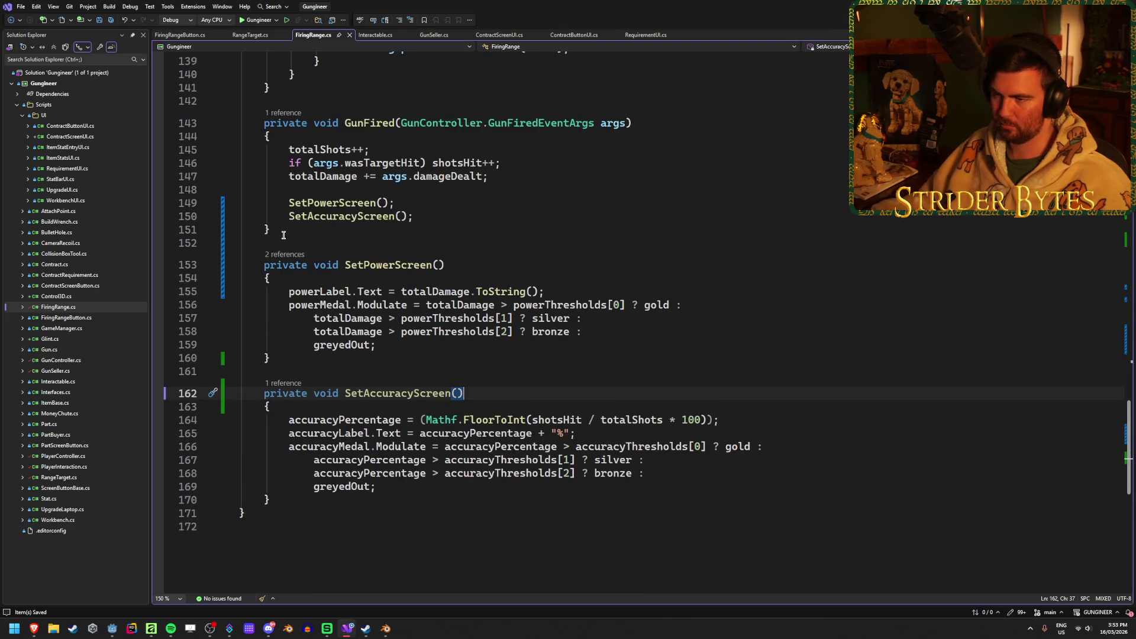
pyautogui.click(677, 358)
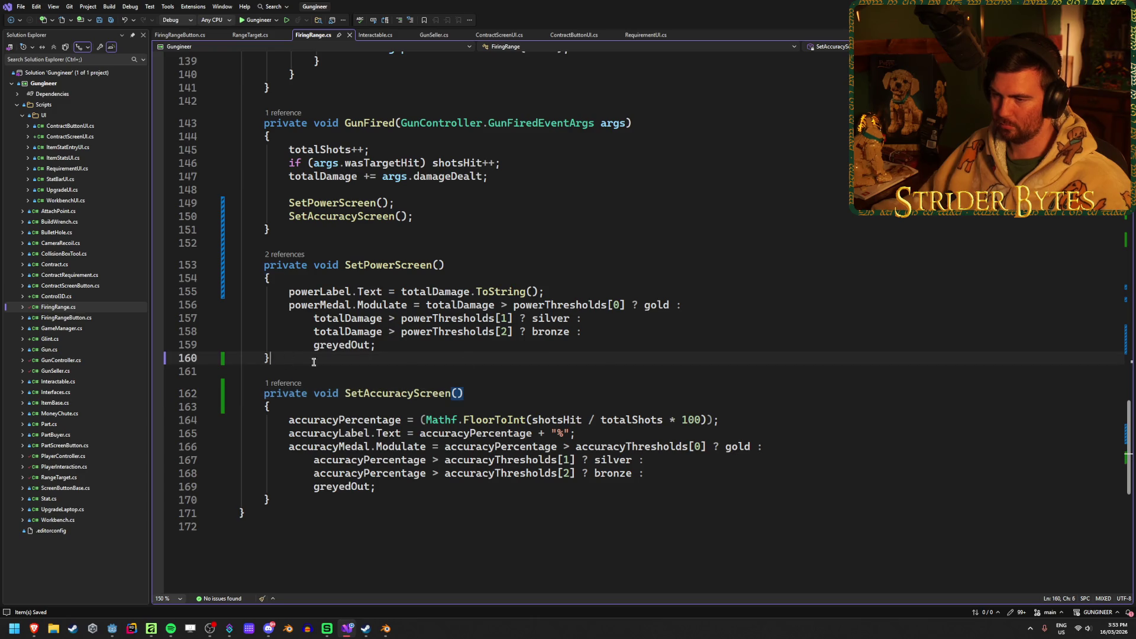
pyautogui.press('Return')
pyautogui.press('Return')
pyautogui.write('priv')
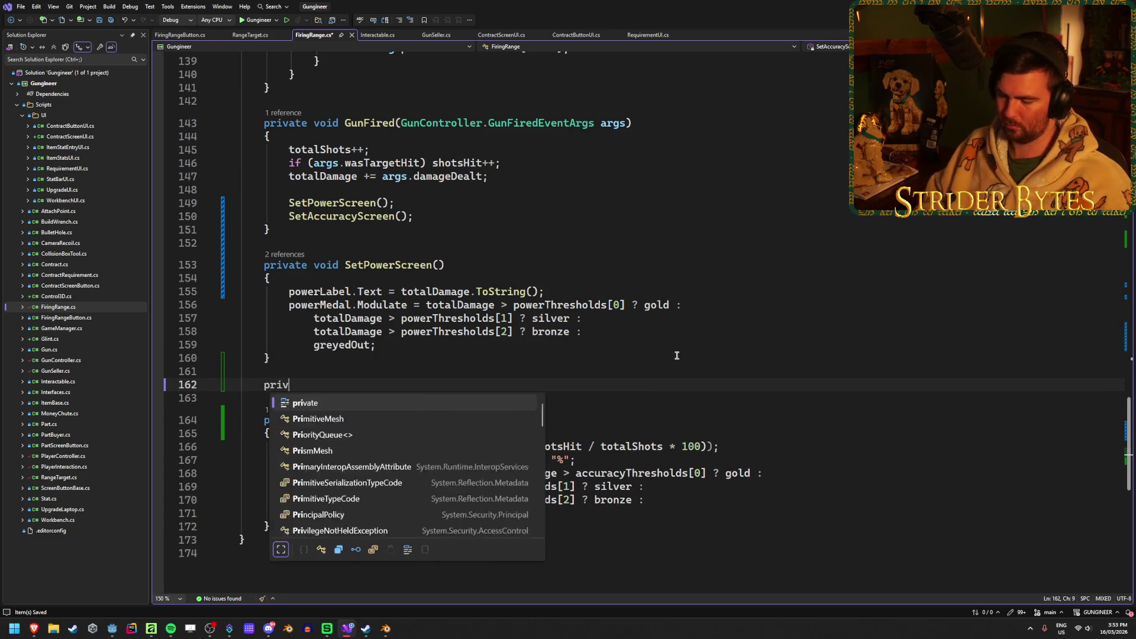
pyautogui.write('ate void S')
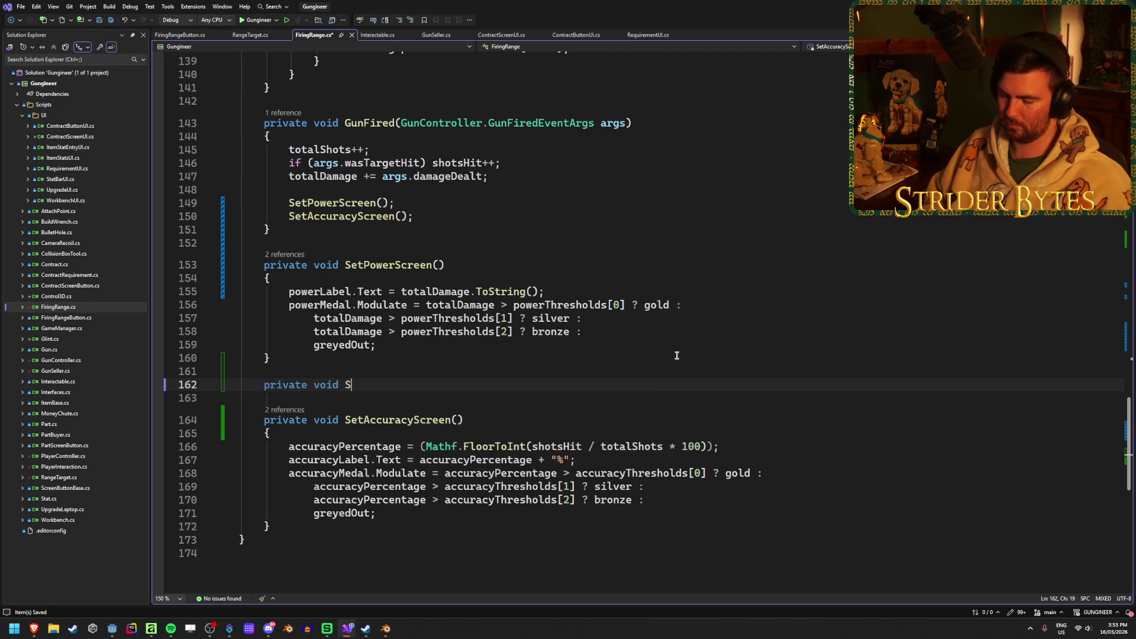
pyautogui.write('etSpeedScreen()')
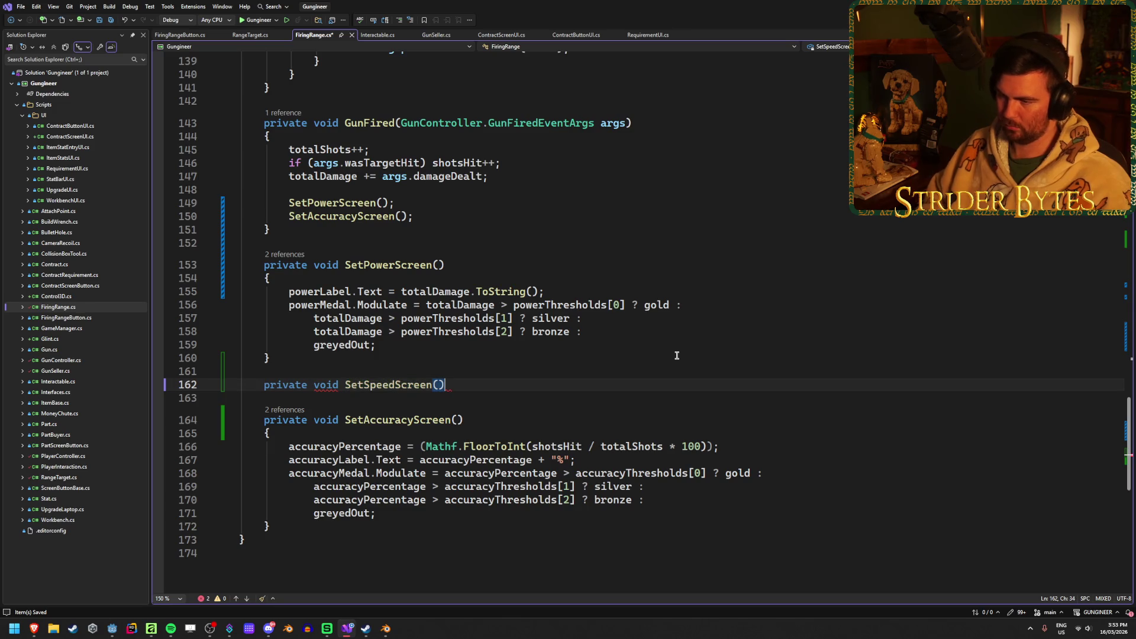
pyautogui.press('Return')
pyautogui.write('{')
pyautogui.press('Return')
# Move the speed label and medal lines from TargetDestroyed into SetSpeedScreen and call it there
pyautogui.scroll(13, 677, 355)
pyautogui.scroll(6, 369, 477)
pyautogui.moveTo(389, 396)
pyautogui.mouseDown()
pyautogui.moveTo(243, 341)
pyautogui.moveTo(187, 341)
pyautogui.mouseUp()
pyautogui.hotkey('ctrl', 'x')
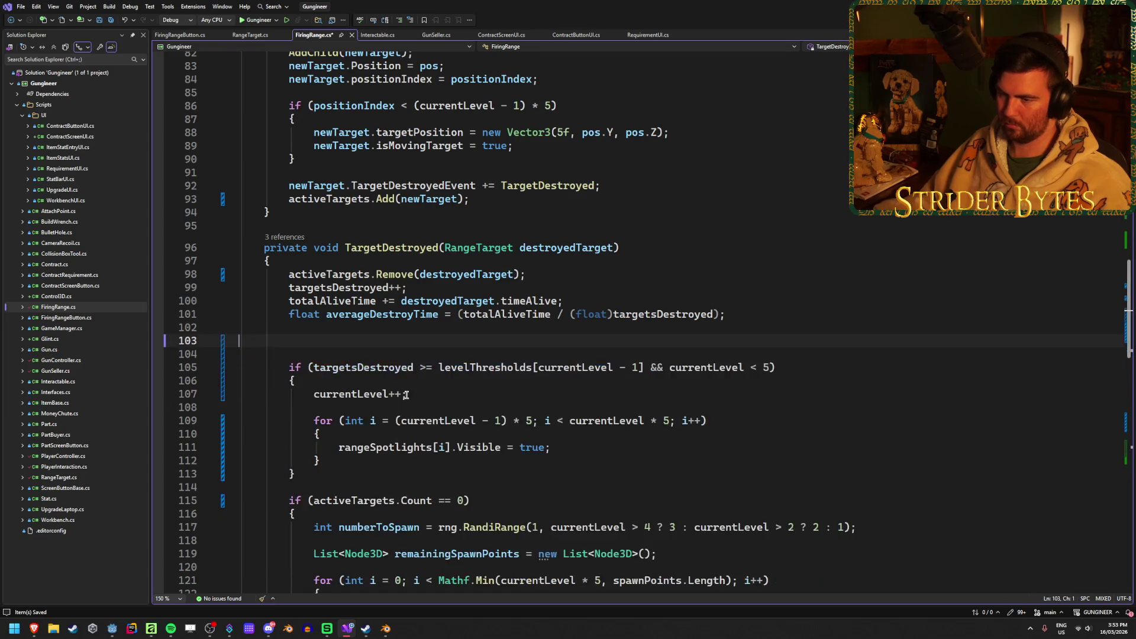
pyautogui.scroll(-19, 310, 355)
pyautogui.click(310, 369)
pyautogui.hotkey('ctrl', 'v')
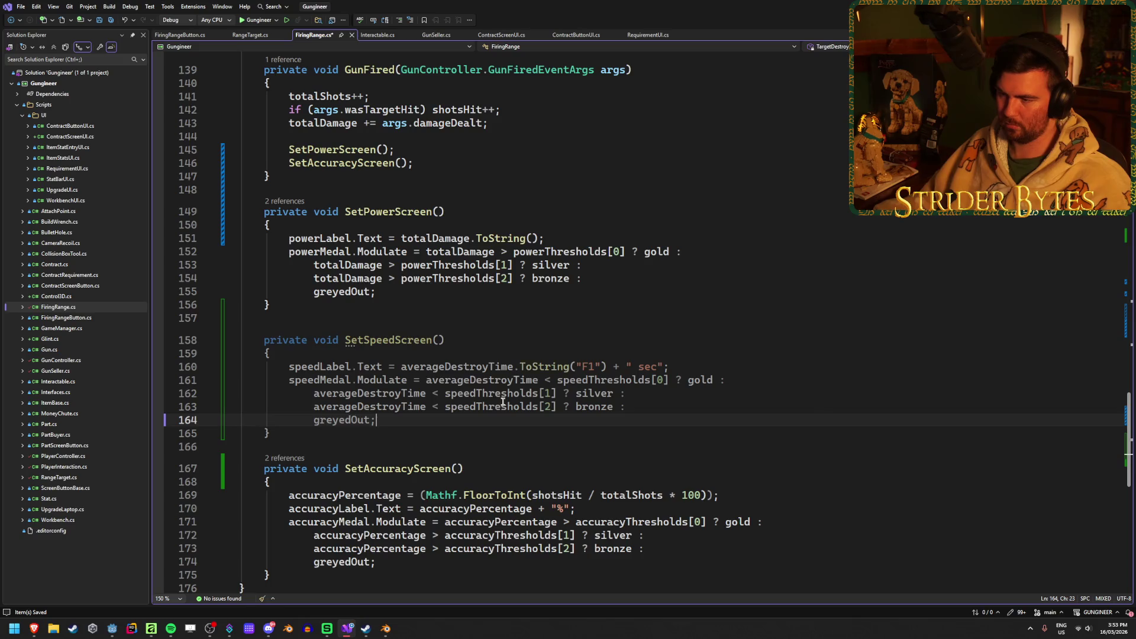
pyautogui.scroll(20, 319, 373)
pyautogui.click(339, 380)
pyautogui.write('SetSpee')
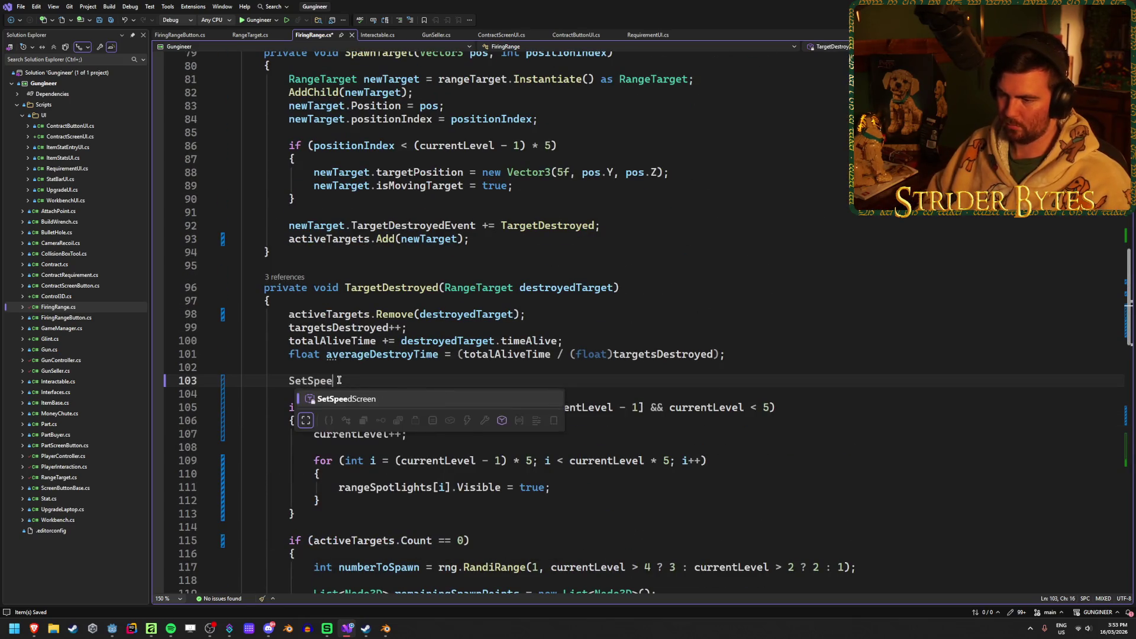
pyautogui.press('Tab')
pyautogui.write("()'")
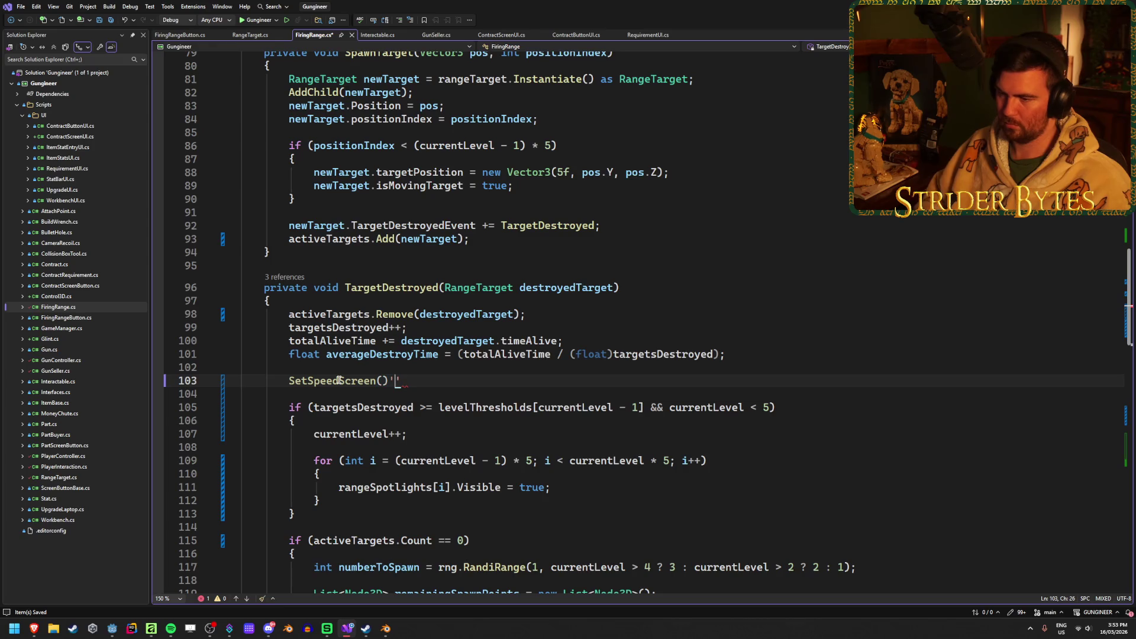
pyautogui.write(';')
# Add SetPowerScreen(); SetSpeedScreen(); SetAccuracyScreen(); below the level reset in StartFiringRange, then switch to Godot
pyautogui.scroll(7, 437, 401)
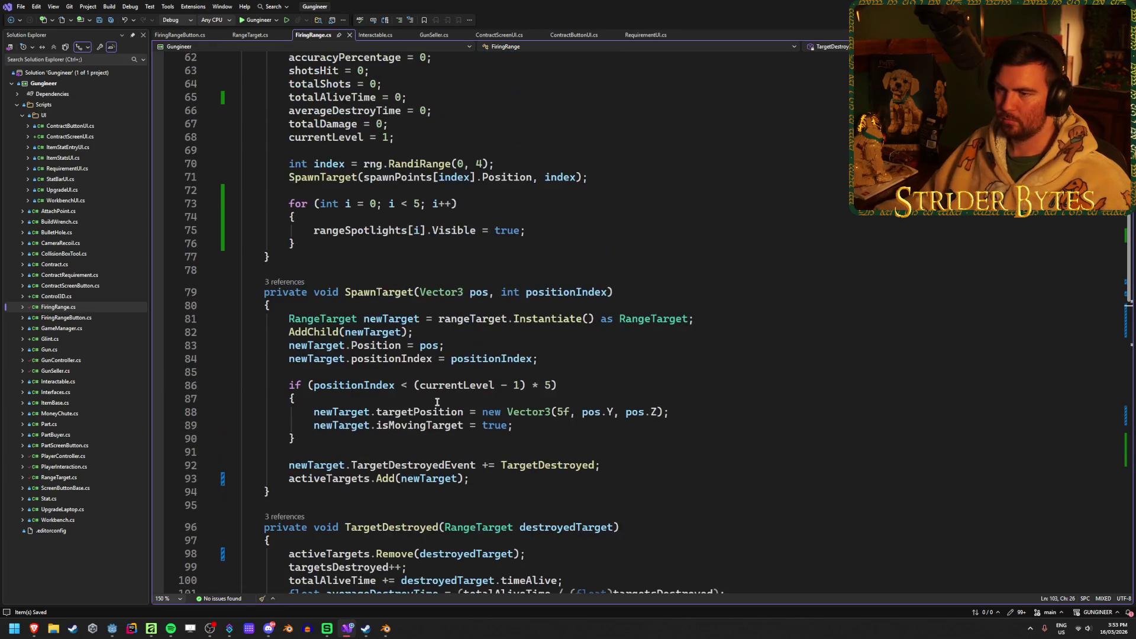
pyautogui.scroll(4, 437, 401)
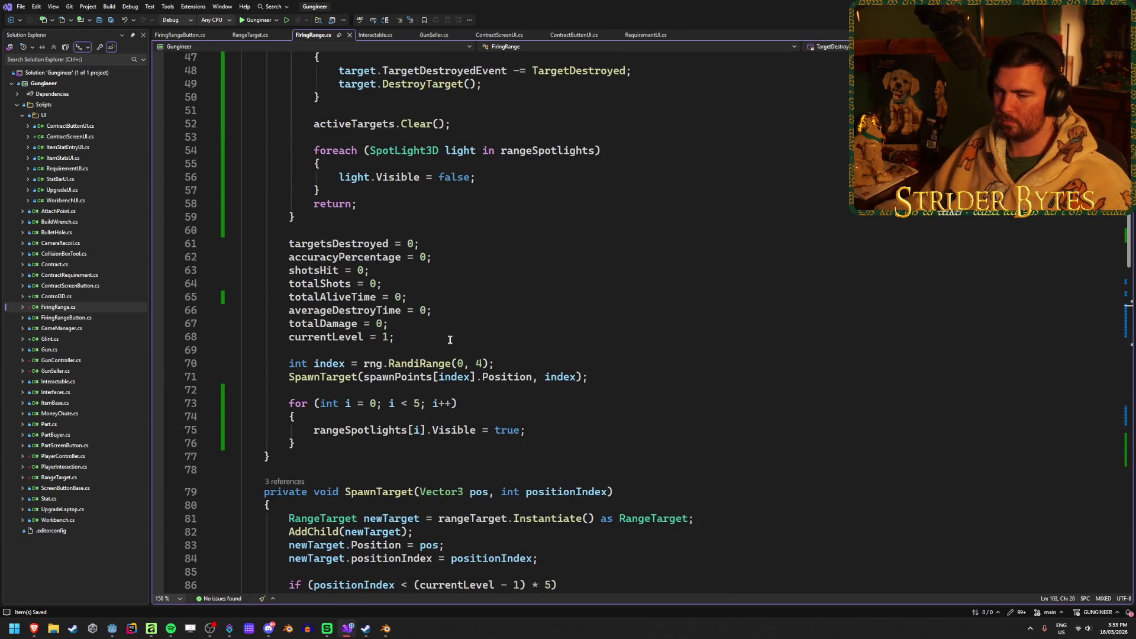
pyautogui.scroll(6, 450, 340)
pyautogui.scroll(-5, 449, 340)
pyautogui.click(417, 381)
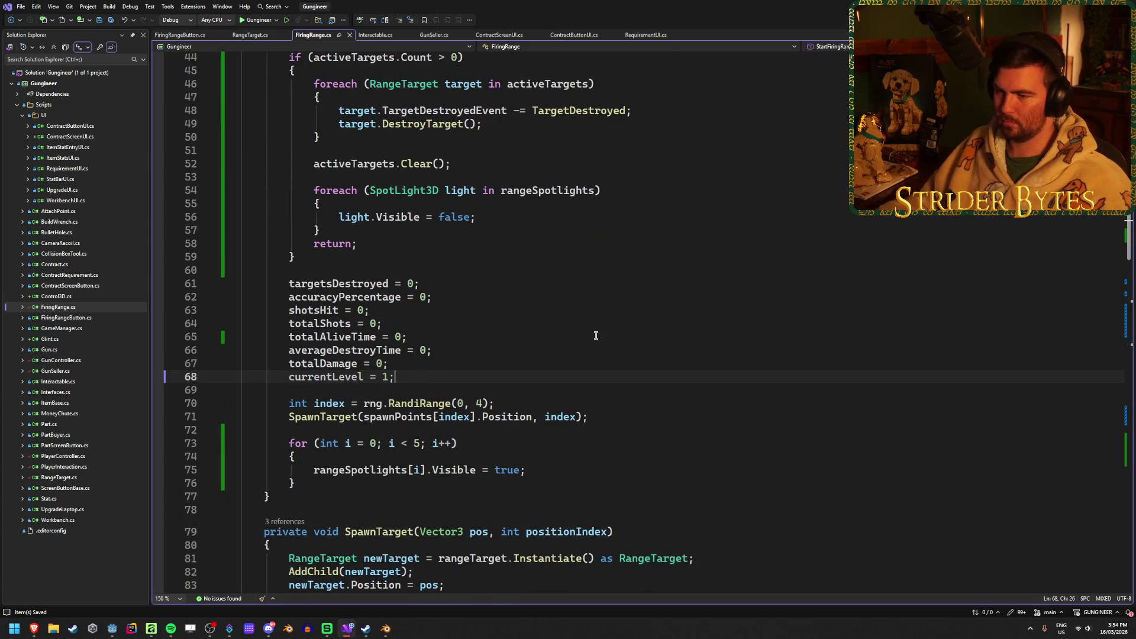
pyautogui.press('Return')
pyautogui.press('Return')
pyautogui.write('SetP')
pyautogui.press('Tab')
pyautogui.write('()')
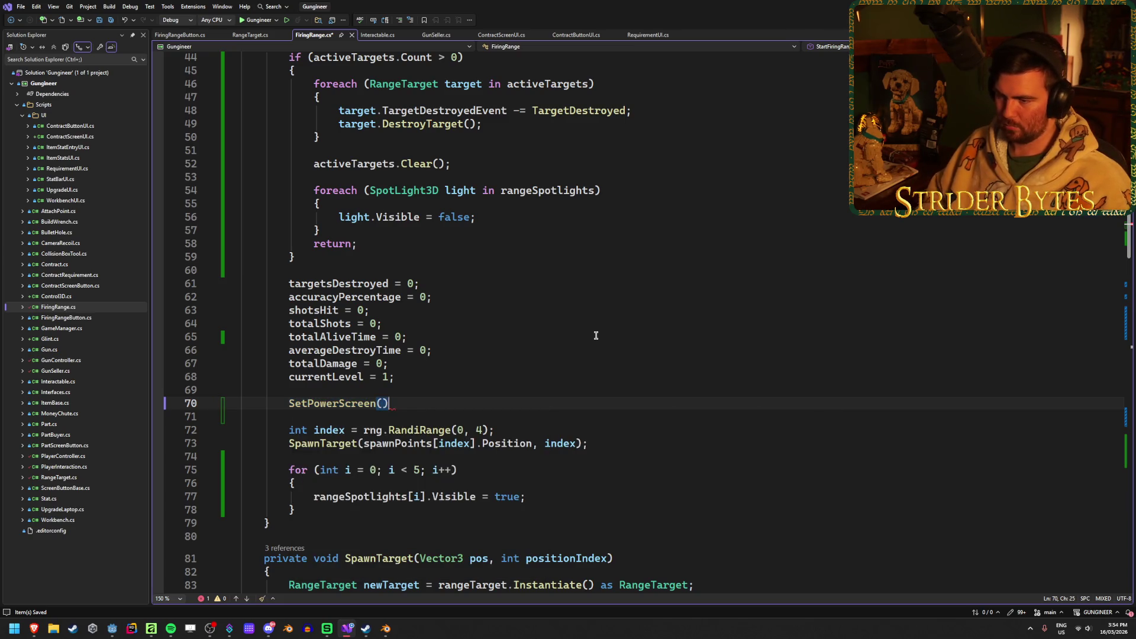
pyautogui.write(';')
pyautogui.press('Return')
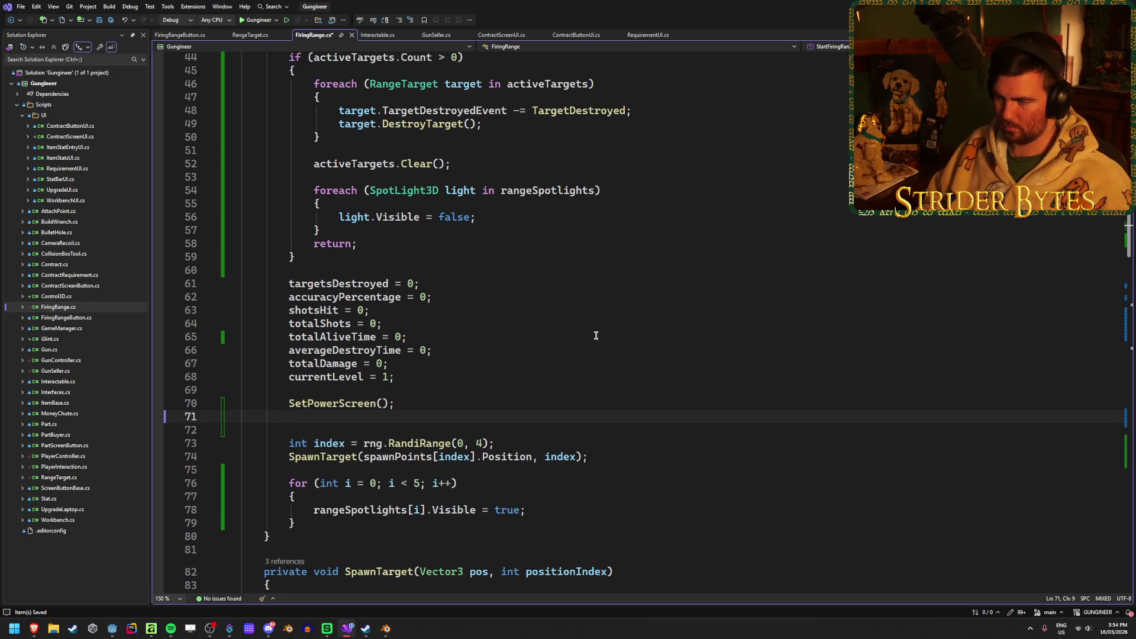
pyautogui.write('SetS')
pyautogui.press('Tab')
pyautogui.write('();')
pyautogui.press('Return')
pyautogui.write('Set')
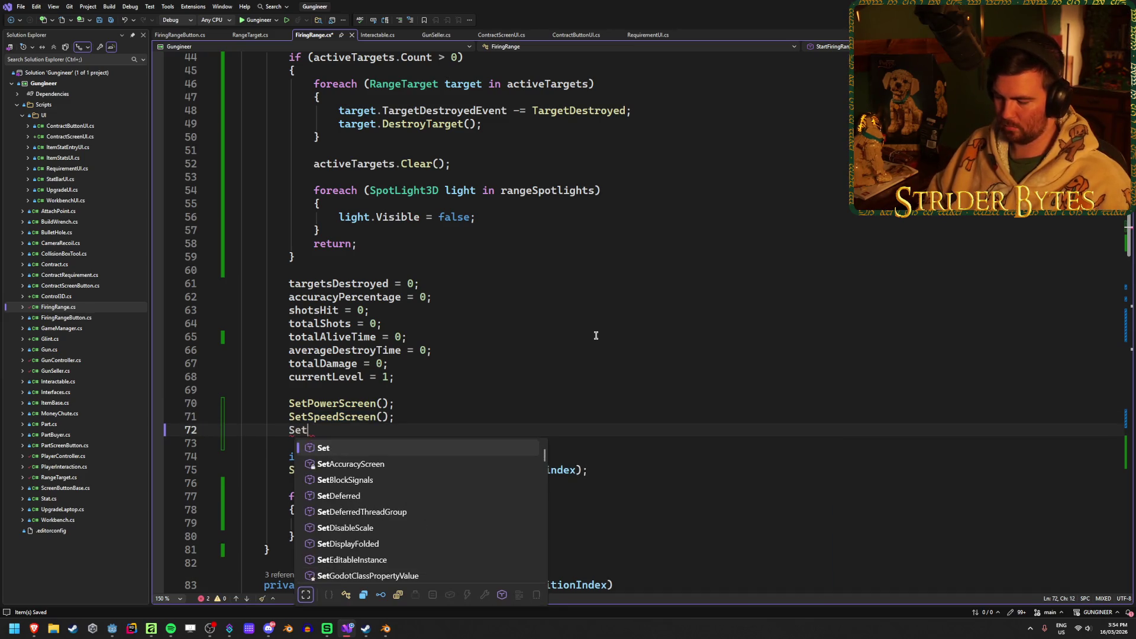
pyautogui.write('Acc')
pyautogui.press('Tab')
pyautogui.write('();')
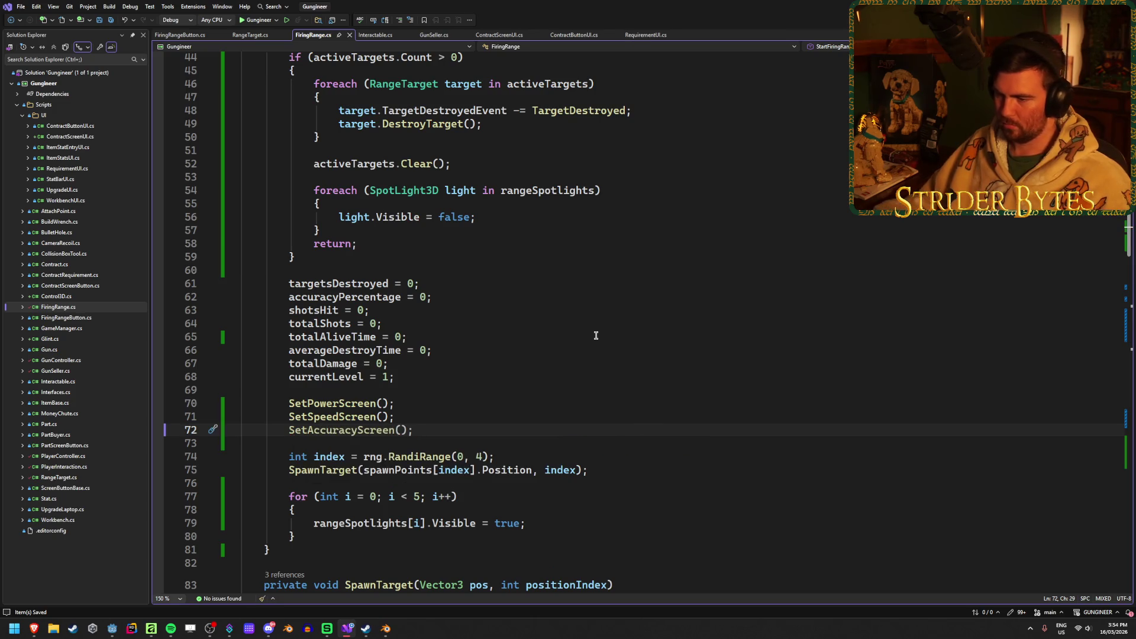
pyautogui.hotkey('alt', 'Tab')
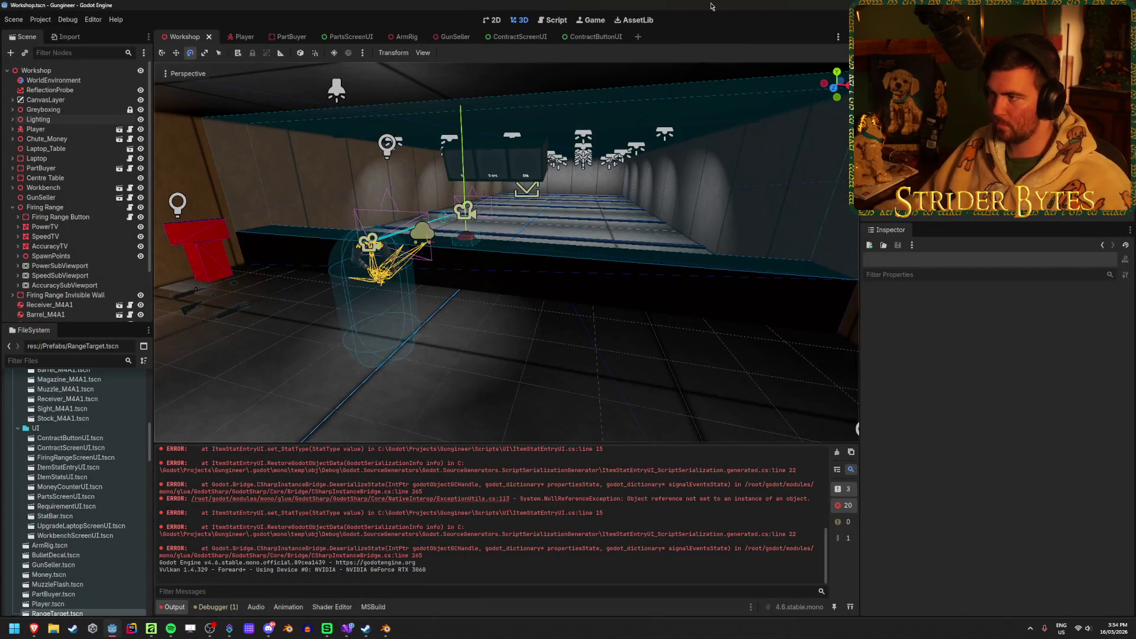
pyautogui.press('F5')
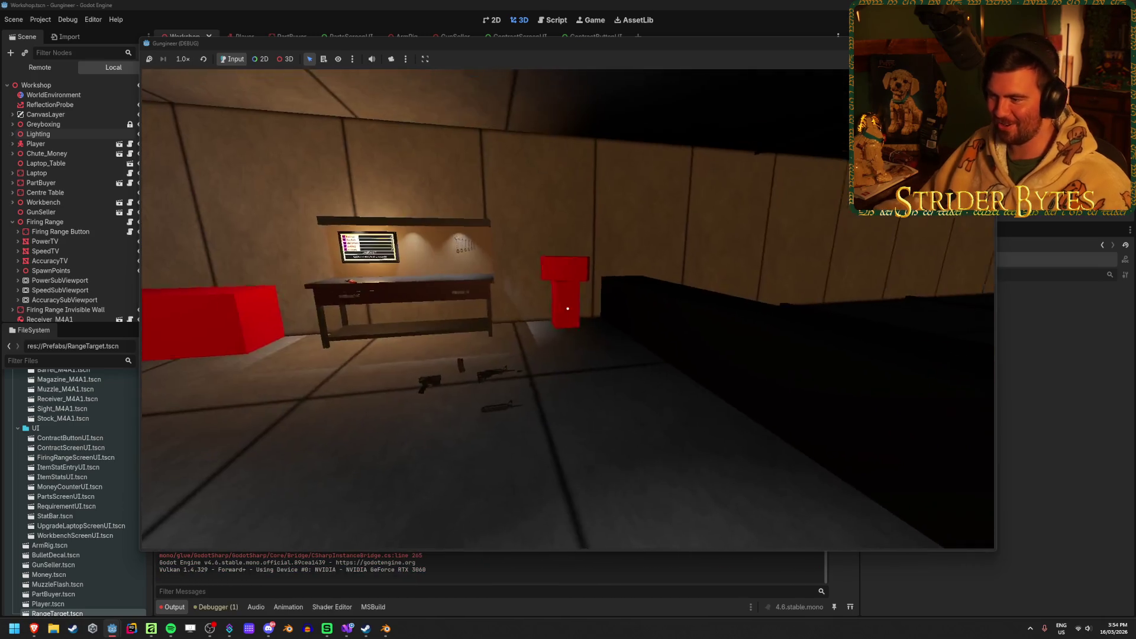
pyautogui.press('s')
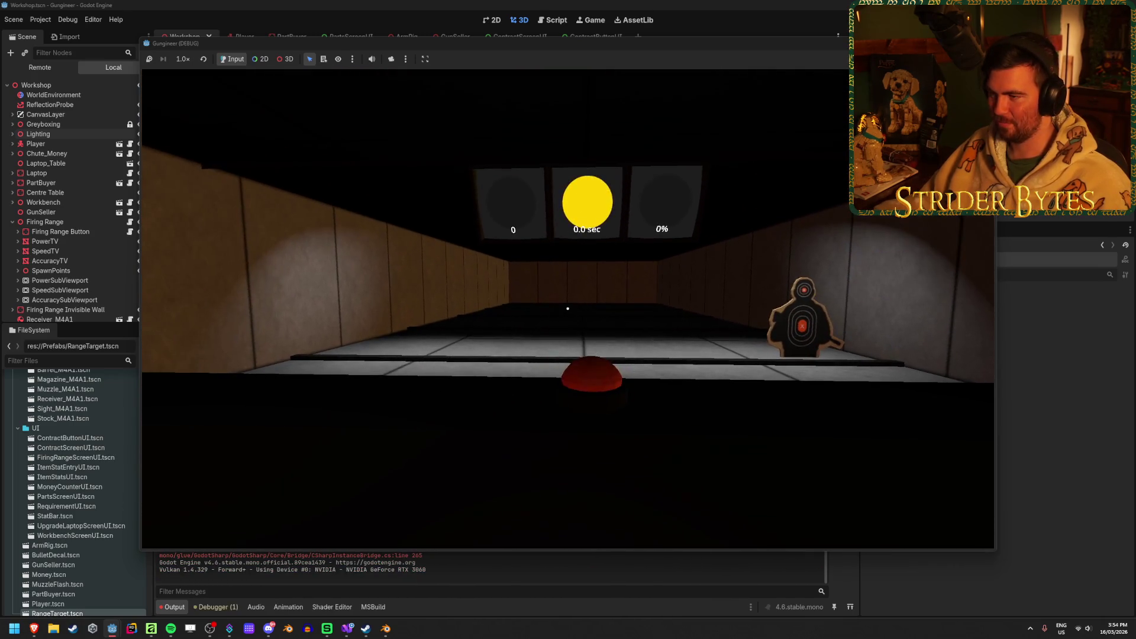
pyautogui.press('w')
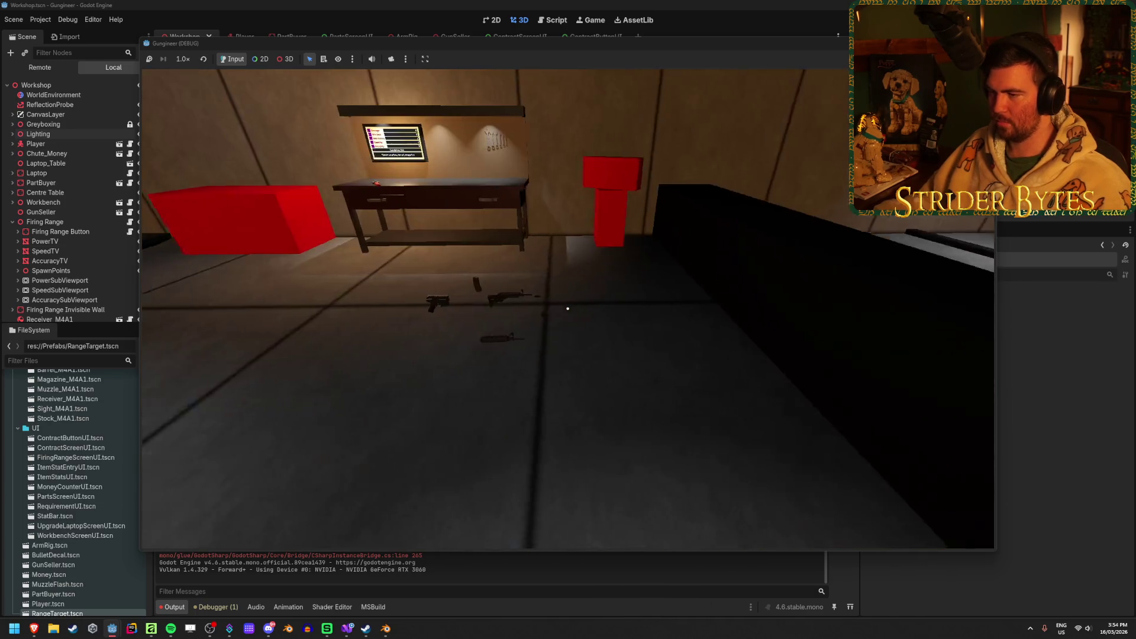
pyautogui.press('s')
pyautogui.click(638, 231)
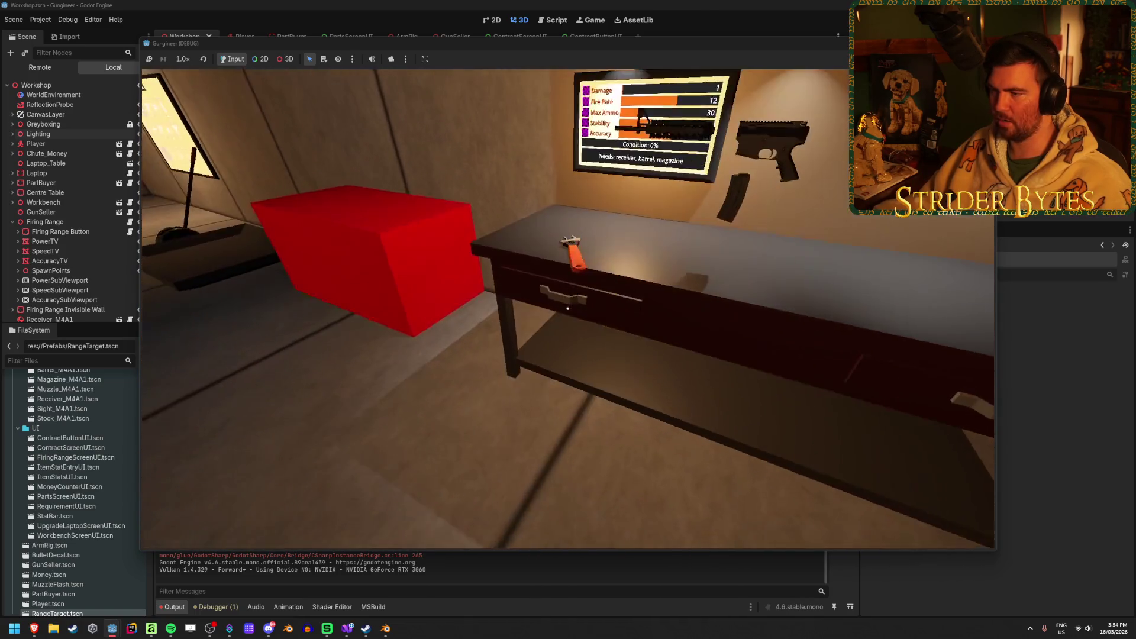
pyautogui.press('e')
pyautogui.press('e')
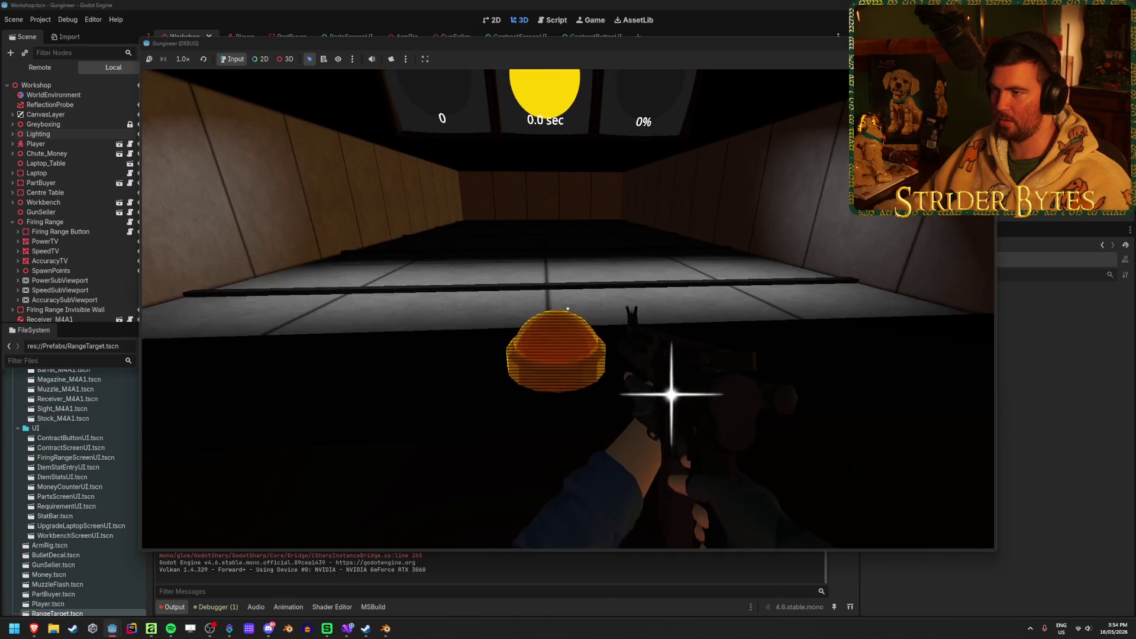
pyautogui.click(567, 308)
pyautogui.click(568, 308)
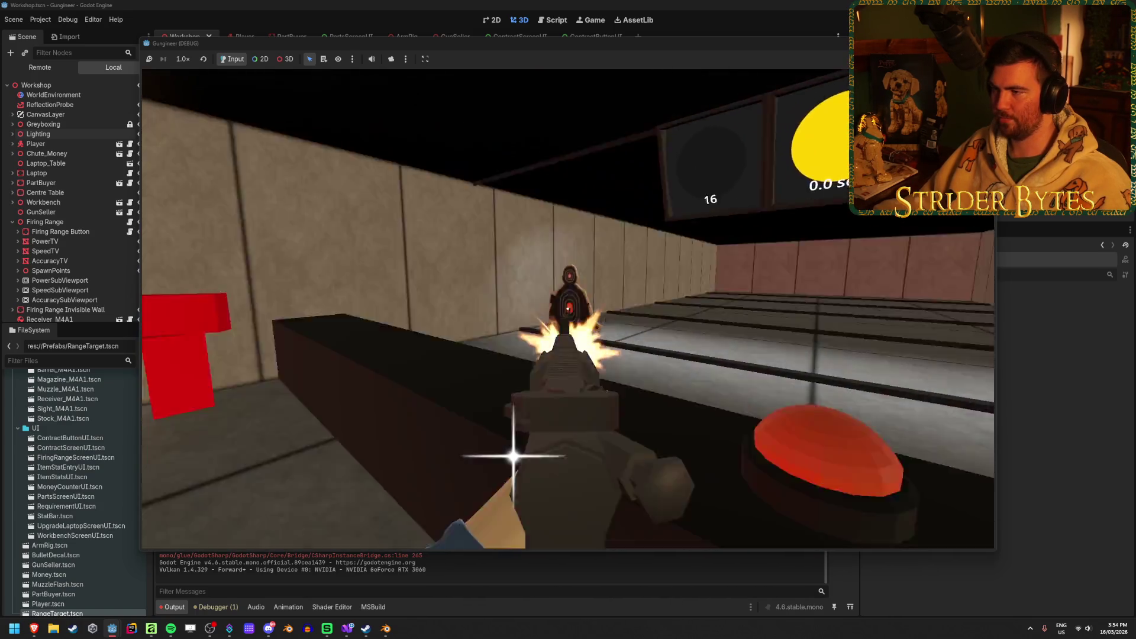
pyautogui.click(567, 309)
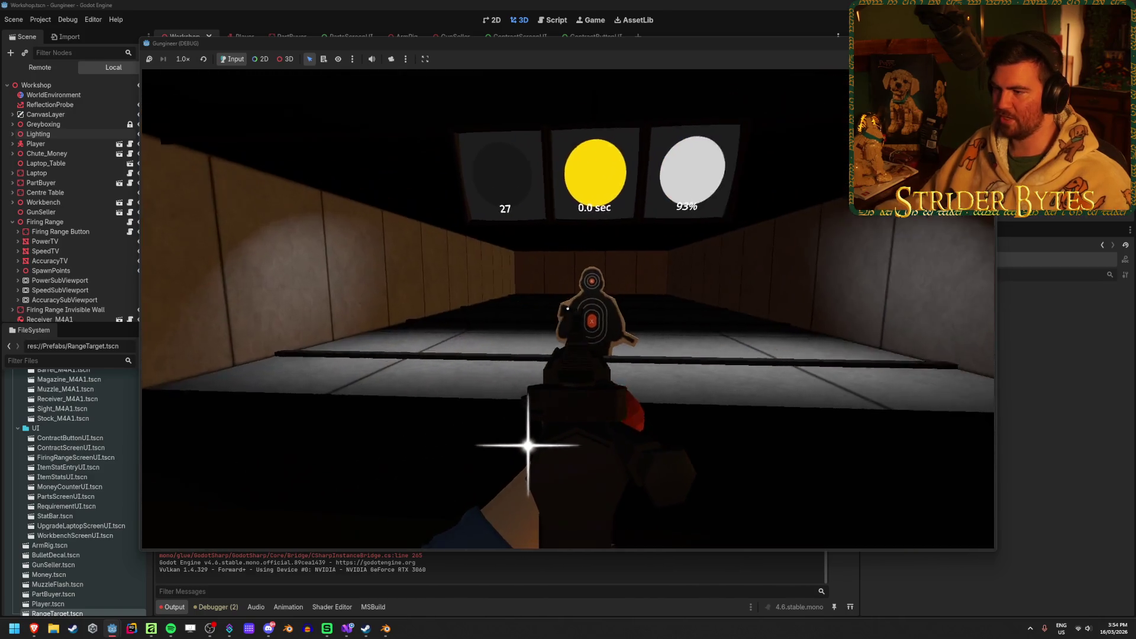
pyautogui.click(568, 308)
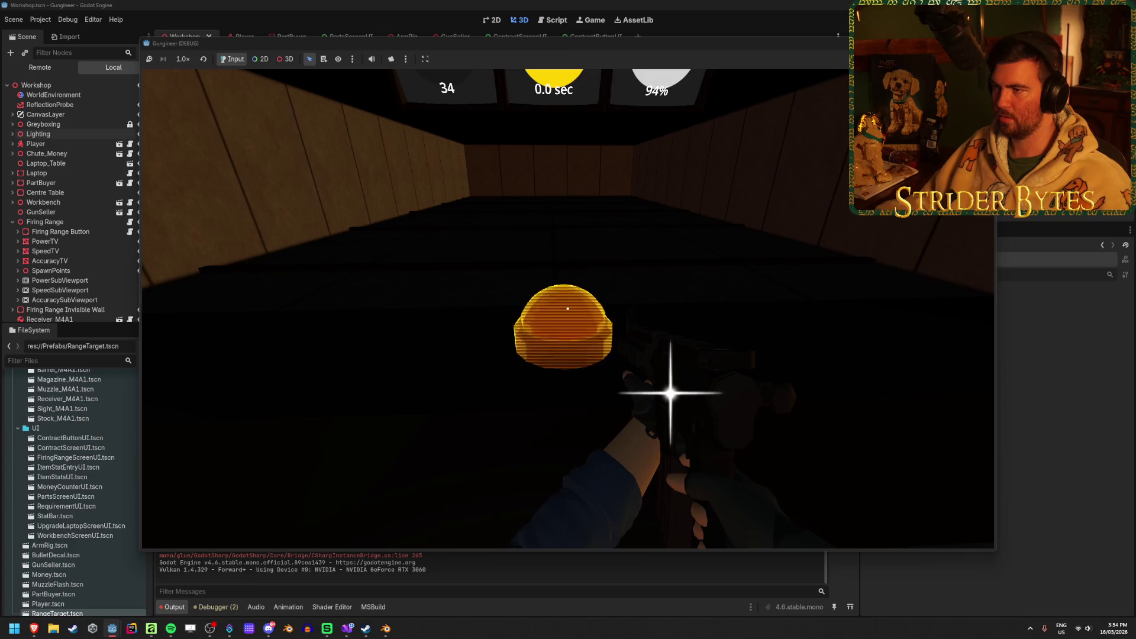
pyautogui.click(568, 308)
pyautogui.click(567, 308)
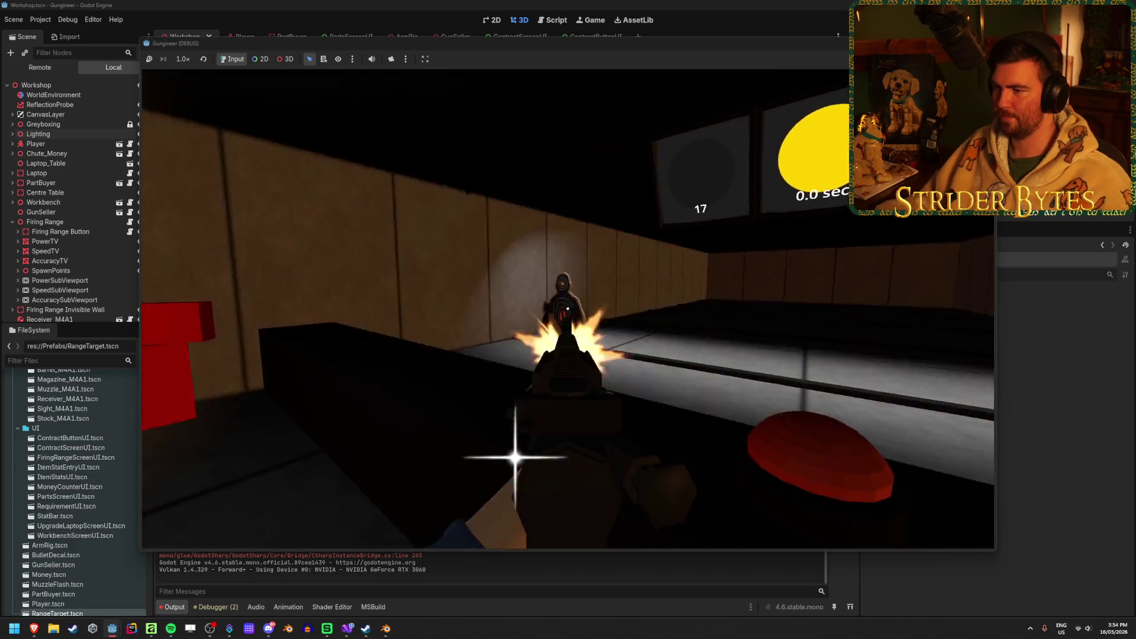
pyautogui.click(567, 308)
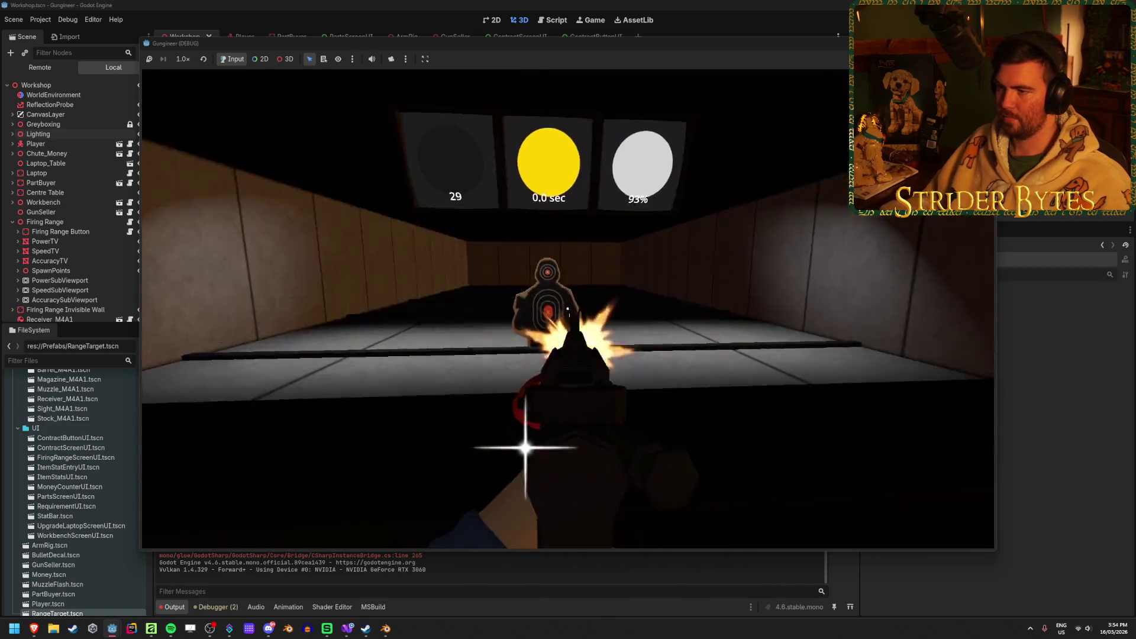
pyautogui.click(568, 308)
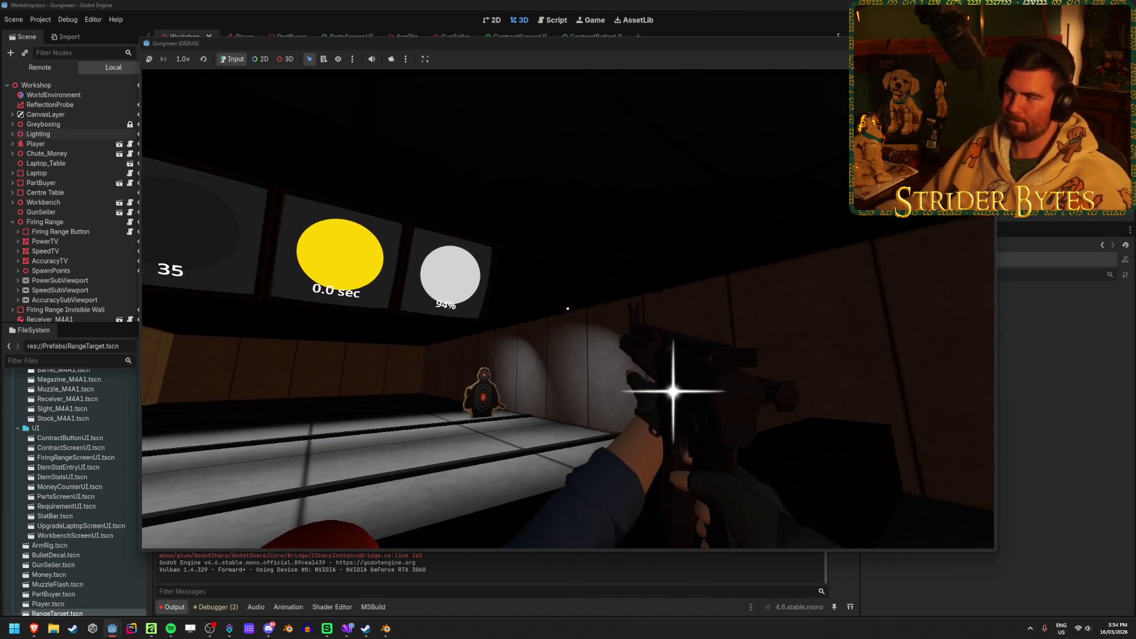
pyautogui.press('F8')
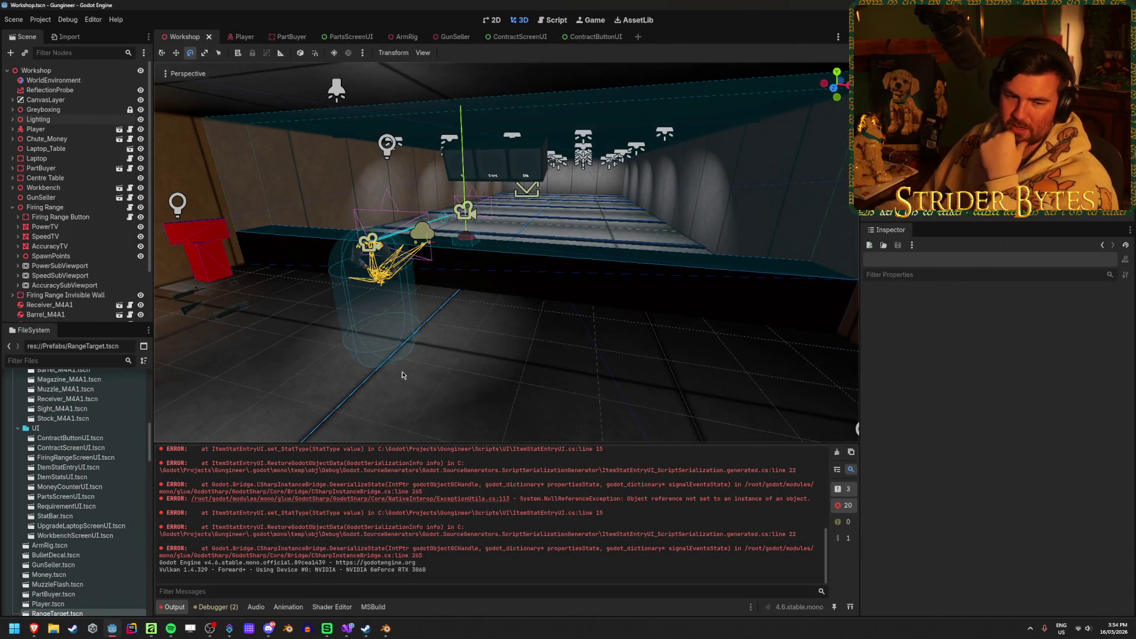
# Clear the error messages from the output log and save the Workshop scene
pyautogui.moveTo(400, 372); pyautogui.dragTo(583, 354)
pyautogui.click(837, 452)
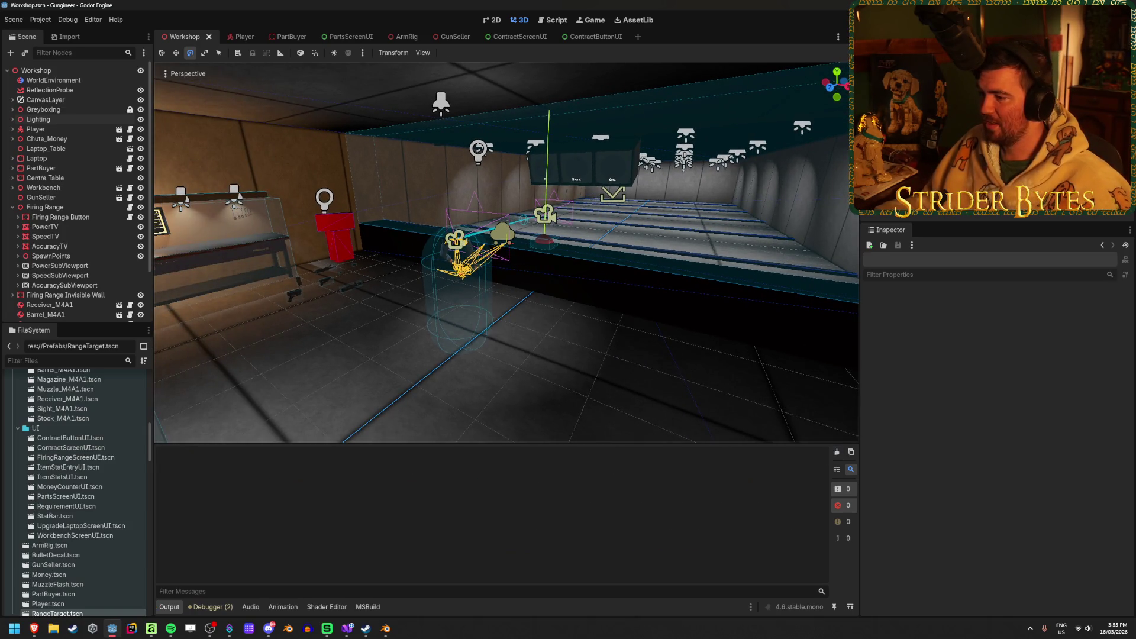
pyautogui.hotkey('ctrl', 's')
# Fly the view to frame the player and range button, then return to FiringRange.cs in Visual Studio
pyautogui.press('w')
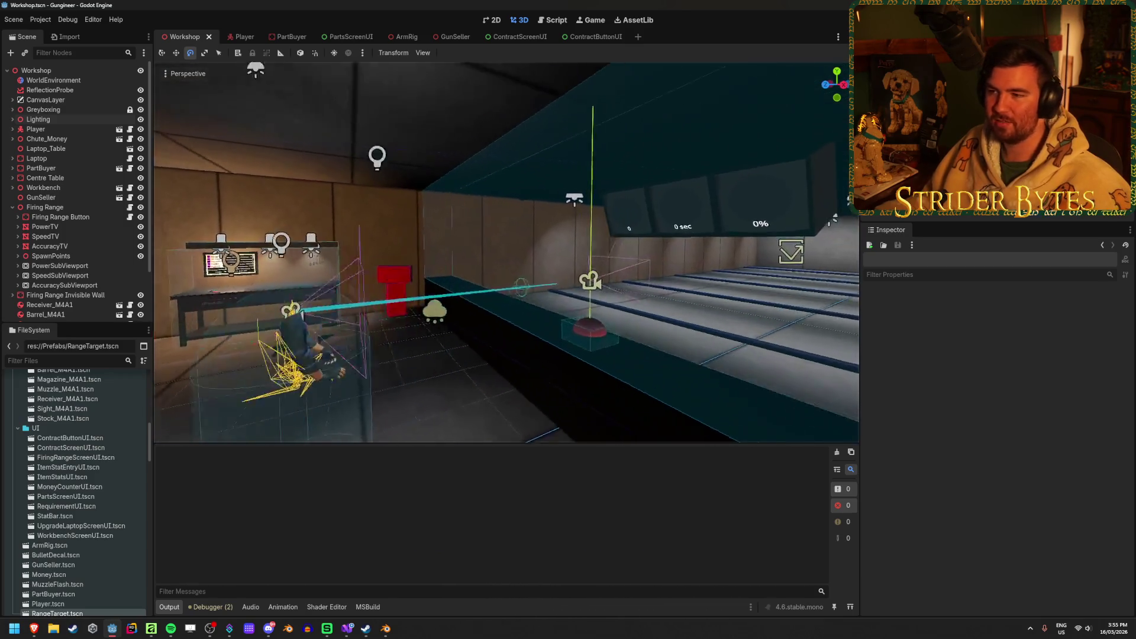
pyautogui.press('s')
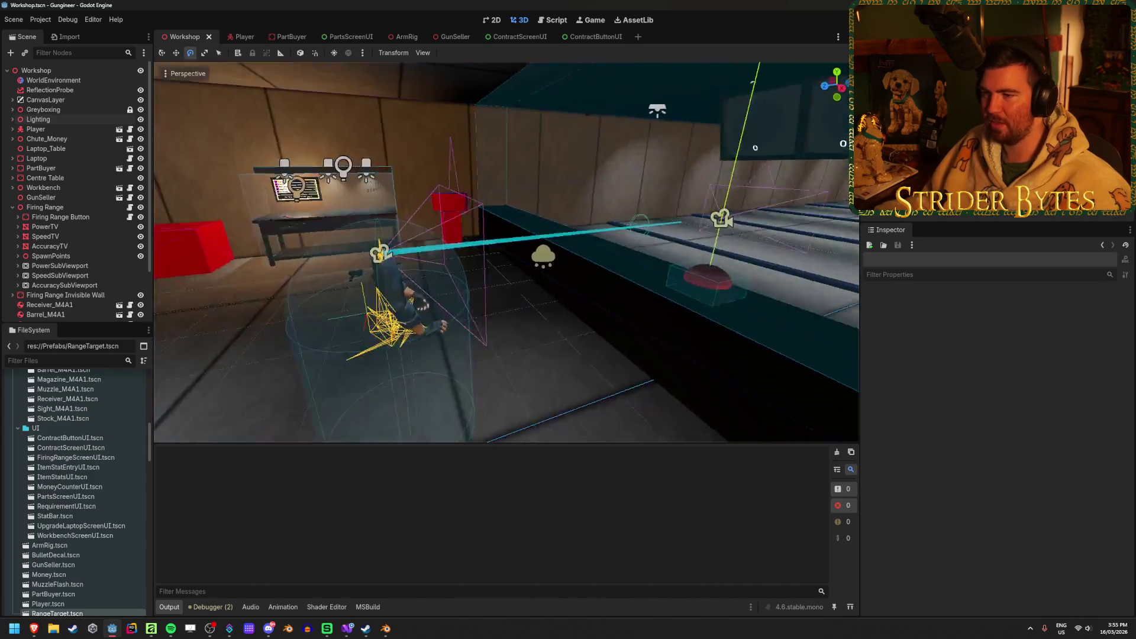
pyautogui.press('s')
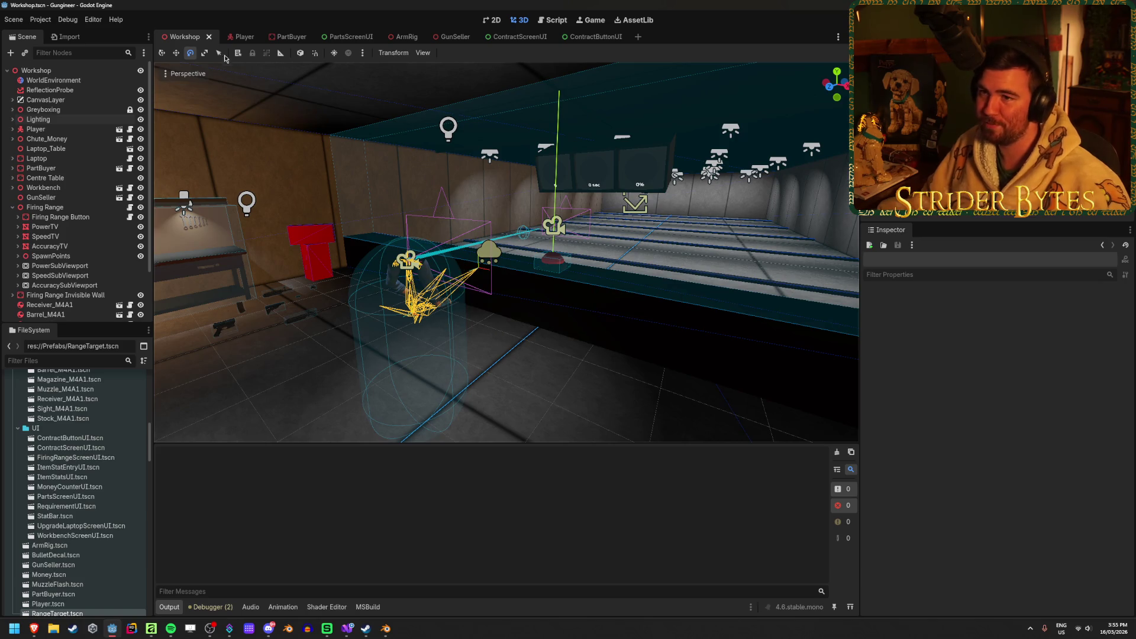
pyautogui.moveTo(379, 636)
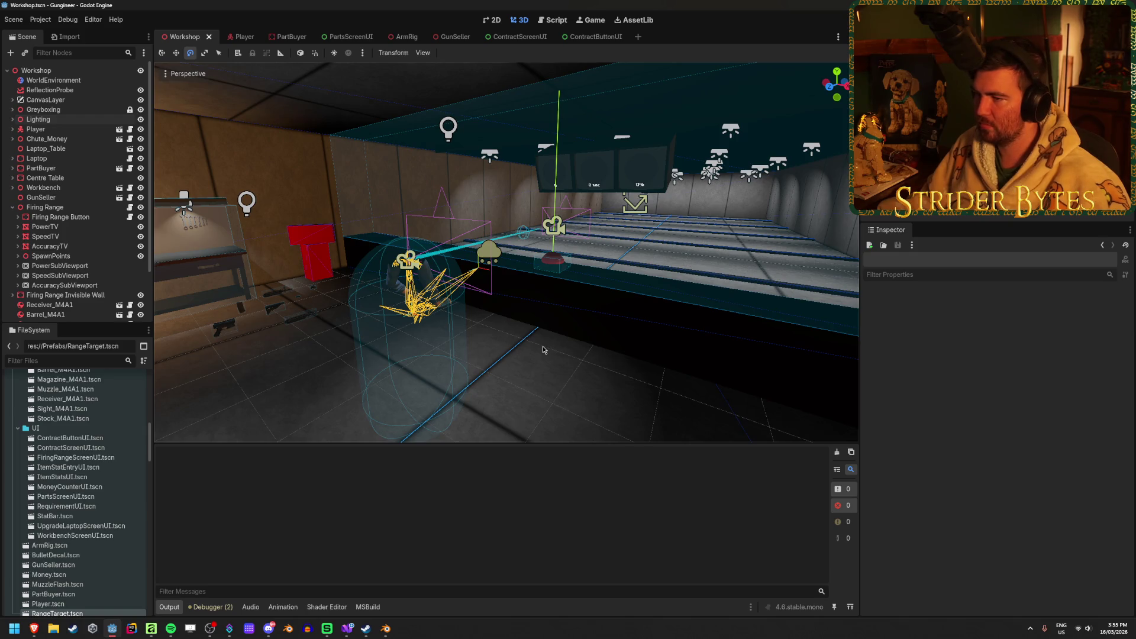
pyautogui.click(347, 629)
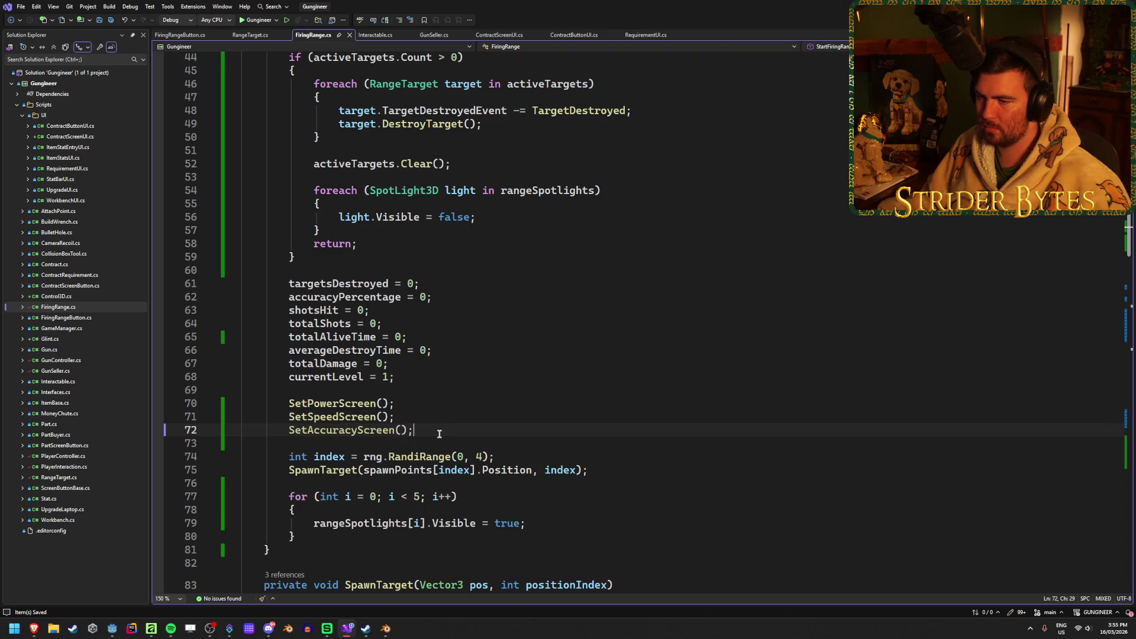
# Review TargetDestroyed and the speed label code, highlighting every use of averageDestroyTime
pyautogui.scroll(-13, 439, 434)
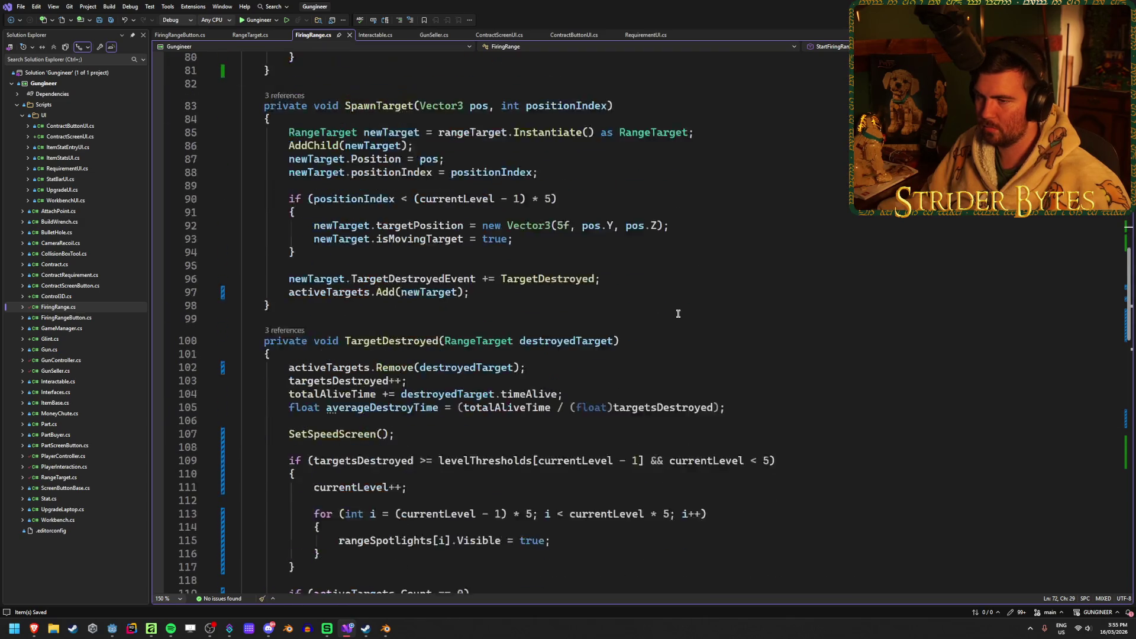
pyautogui.click(405, 355)
pyautogui.scroll(-20, 405, 356)
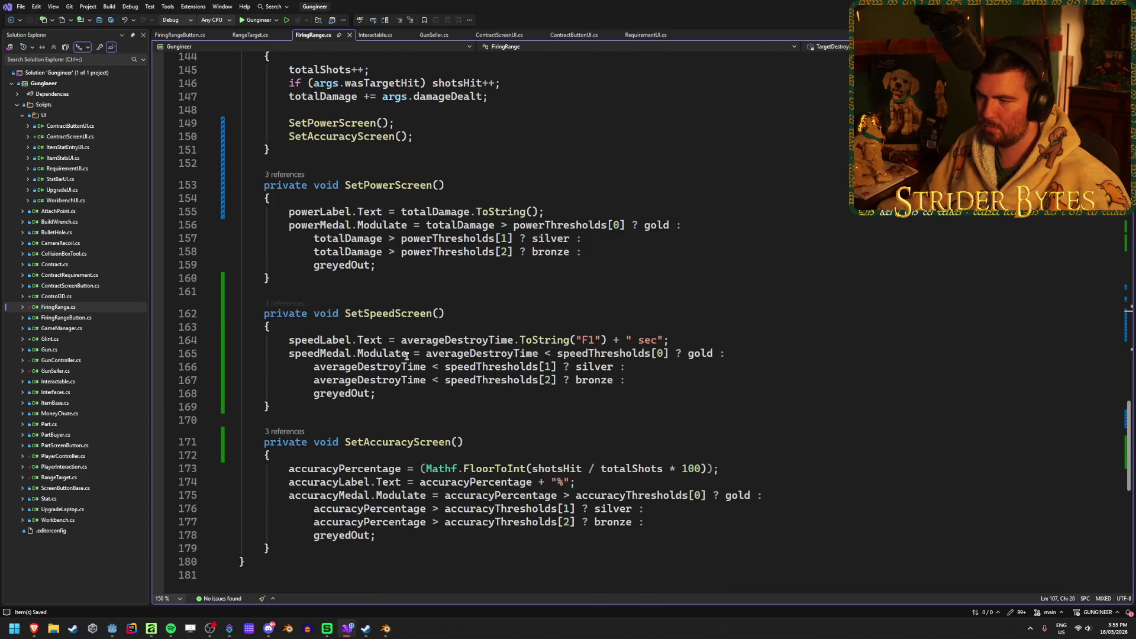
pyautogui.scroll(20, 406, 355)
pyautogui.scroll(-3, 407, 355)
pyautogui.scroll(8, 407, 351)
pyautogui.scroll(-20, 408, 352)
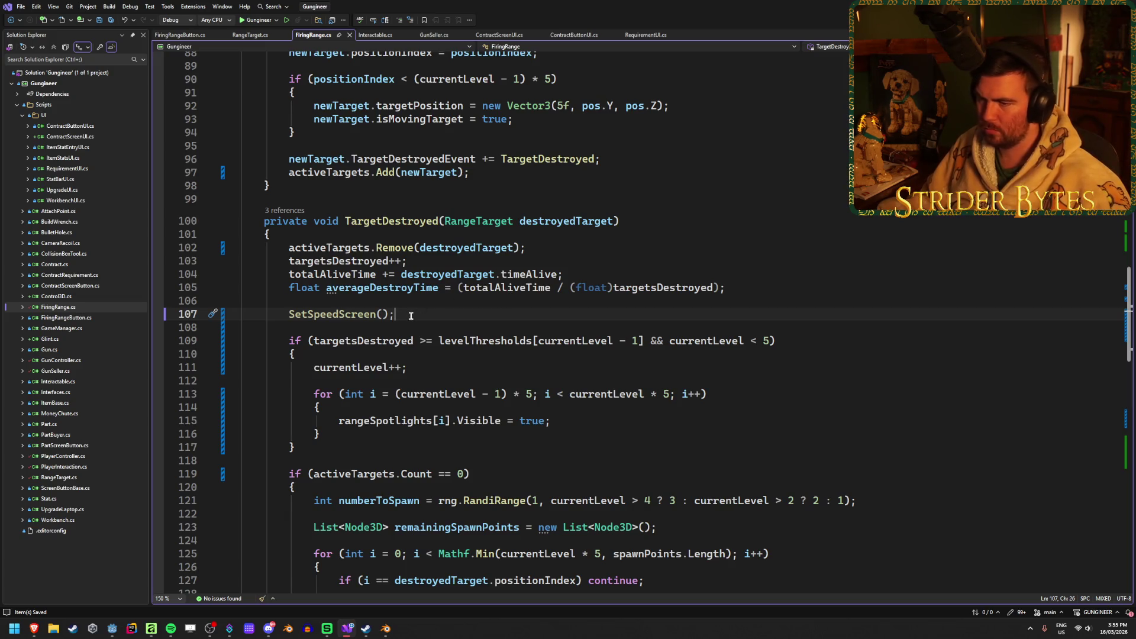
pyautogui.scroll(-20, 412, 316)
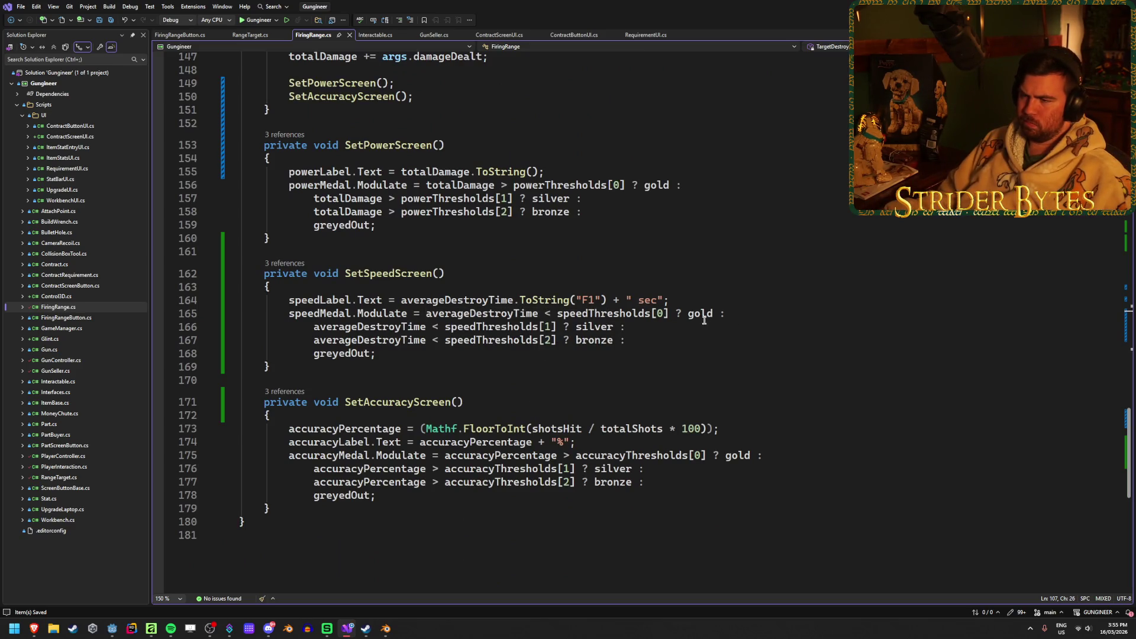
pyautogui.click(739, 300)
pyautogui.click(451, 300)
pyautogui.scroll(14, 741, 388)
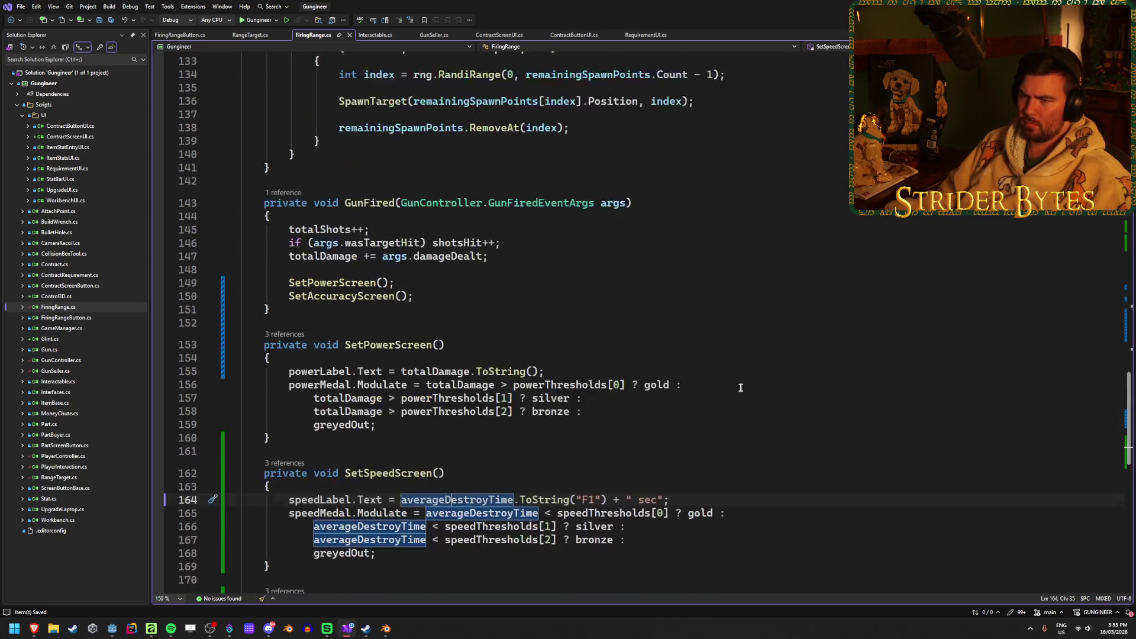
pyautogui.scroll(17, 379, 404)
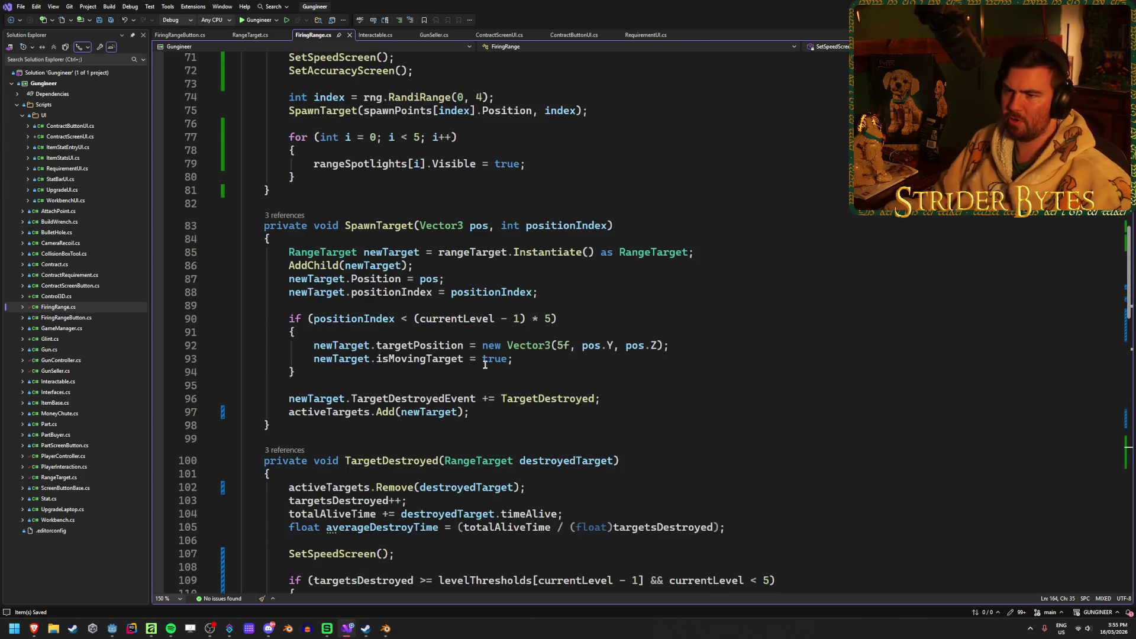
pyautogui.scroll(-8, 477, 351)
pyautogui.scroll(5, 477, 351)
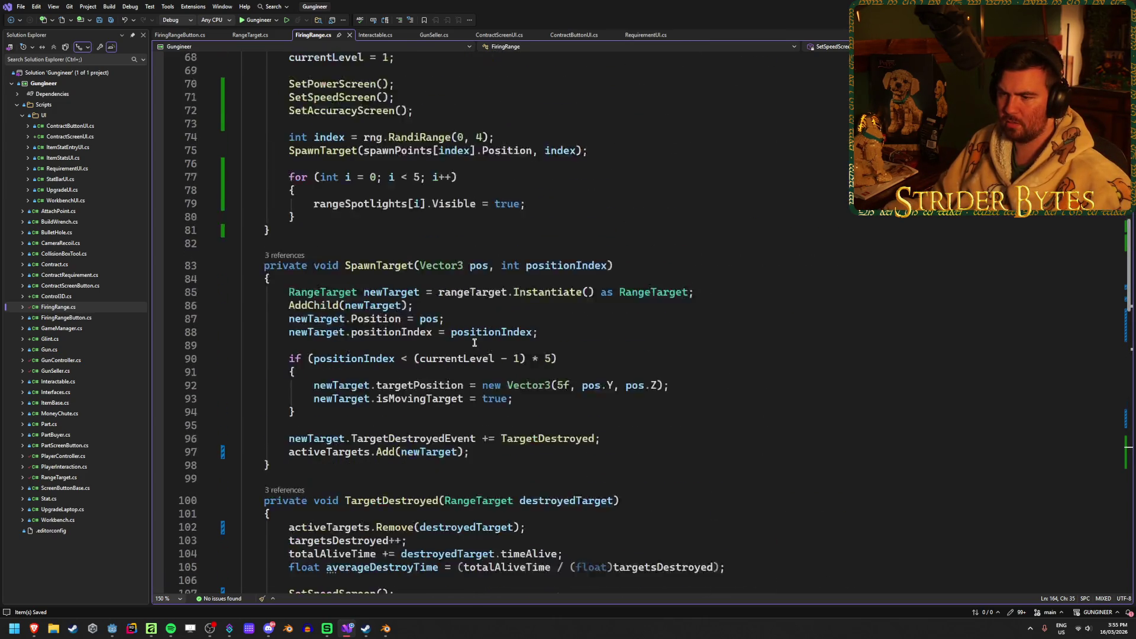
pyautogui.scroll(-4, 490, 328)
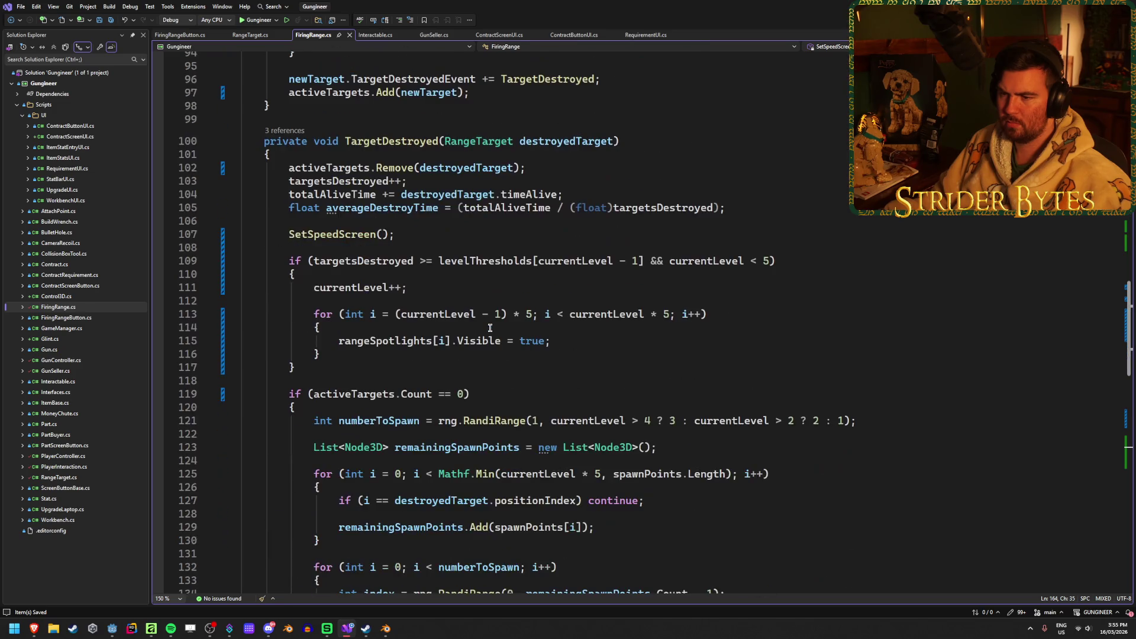
# Delete 'float' on line 105 so averageDestroyTime assigns the existing field, then return to Godot
pyautogui.click(384, 208)
pyautogui.doubleClick(300, 208)
pyautogui.press('Delete')
pyautogui.press('Delete')
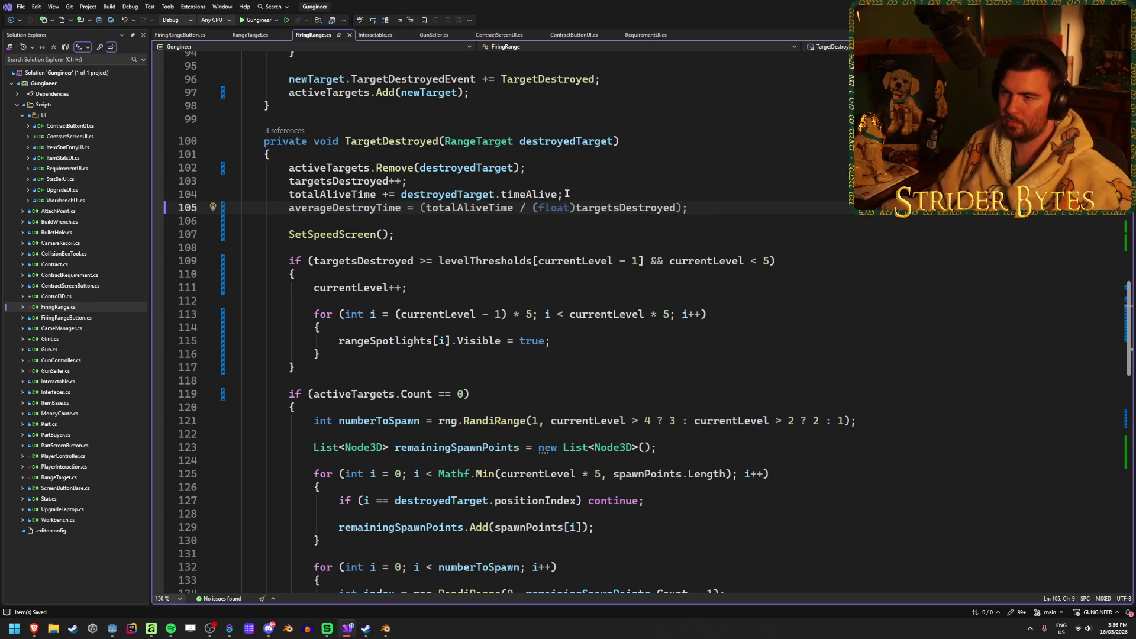
pyautogui.click(761, 207)
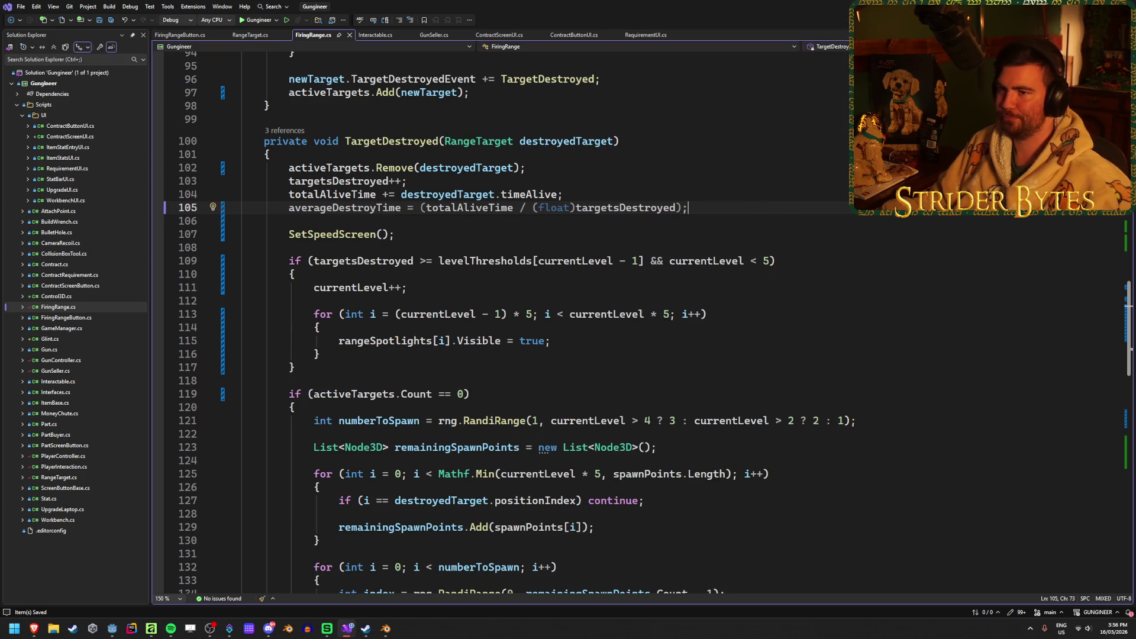
pyautogui.hotkey('alt', 'Tab')
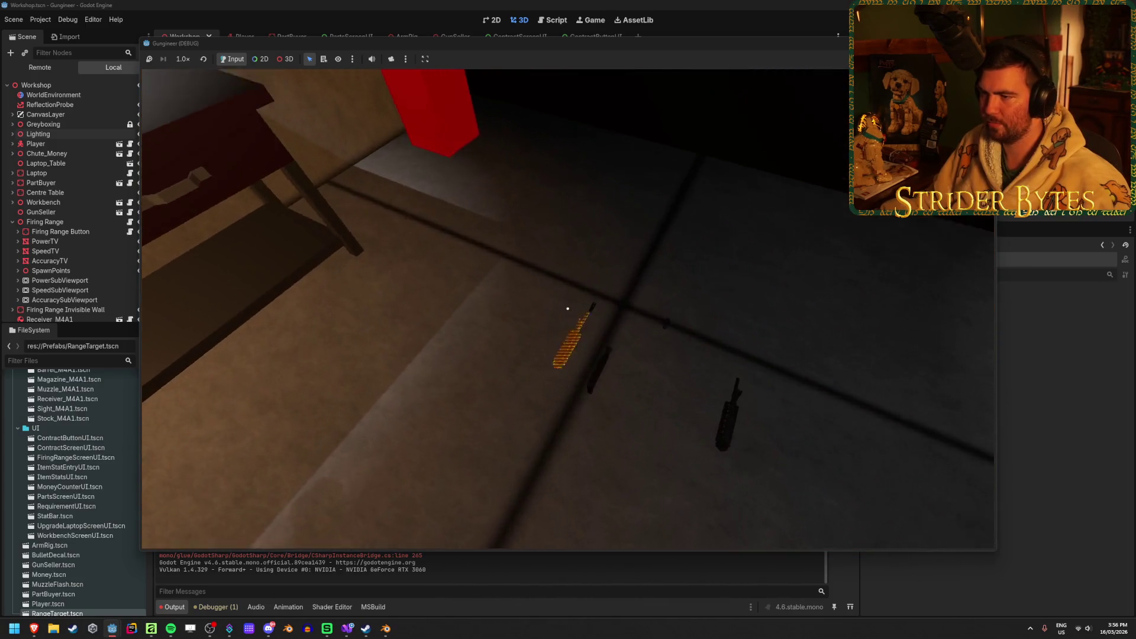
# Pick up the rifle, start a range round, fire, then reset scores with the range button
pyautogui.press('e')
pyautogui.press('e')
pyautogui.press('w')
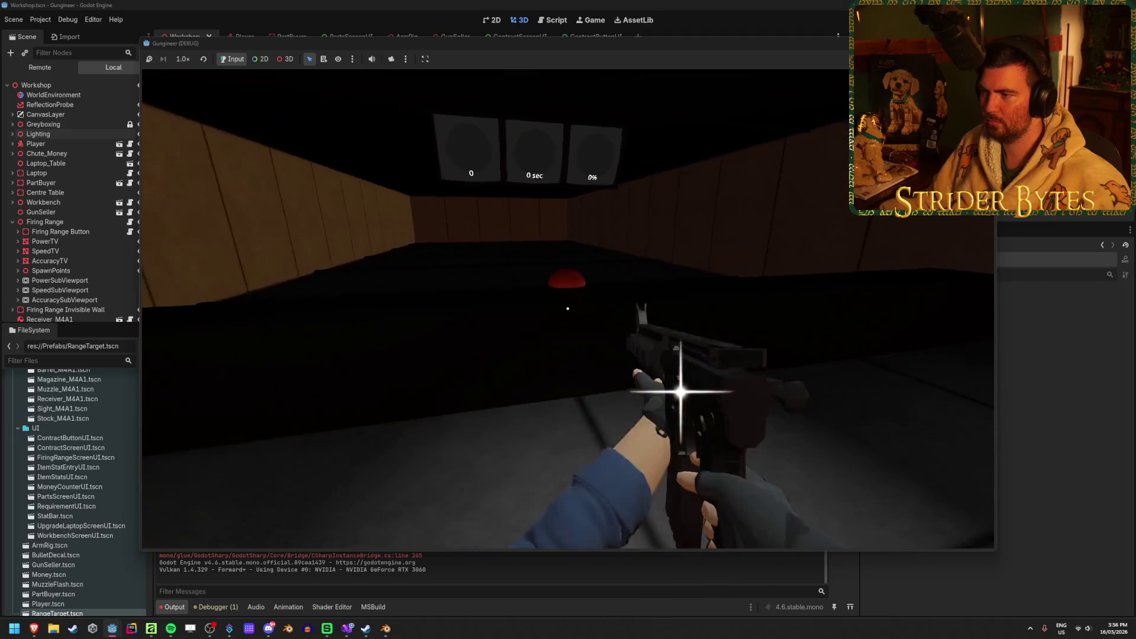
pyautogui.press('e')
pyautogui.click(567, 308)
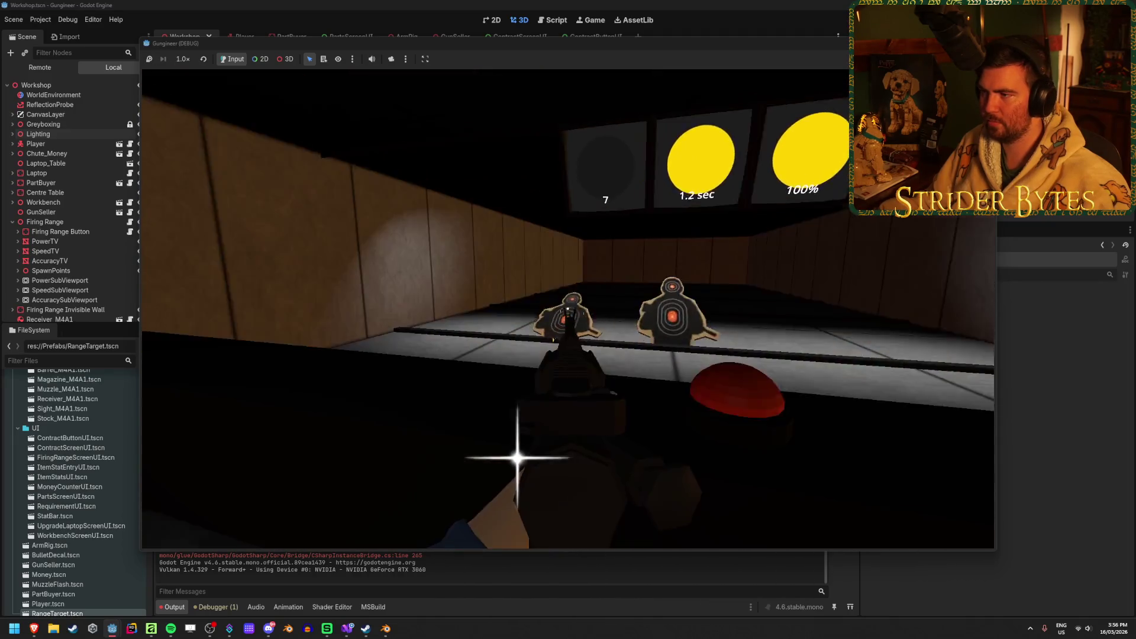
pyautogui.click(567, 309)
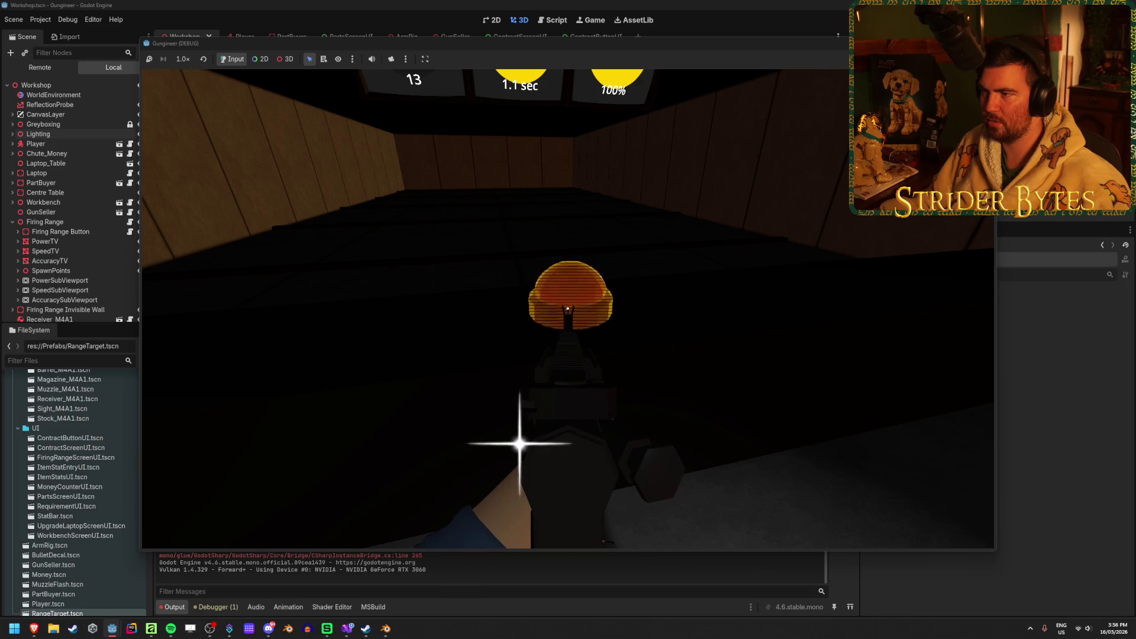
pyautogui.press('e')
pyautogui.press('e')
# Shoot targets in a new round to check the score screens, then stop the game with F8
pyautogui.click(567, 308)
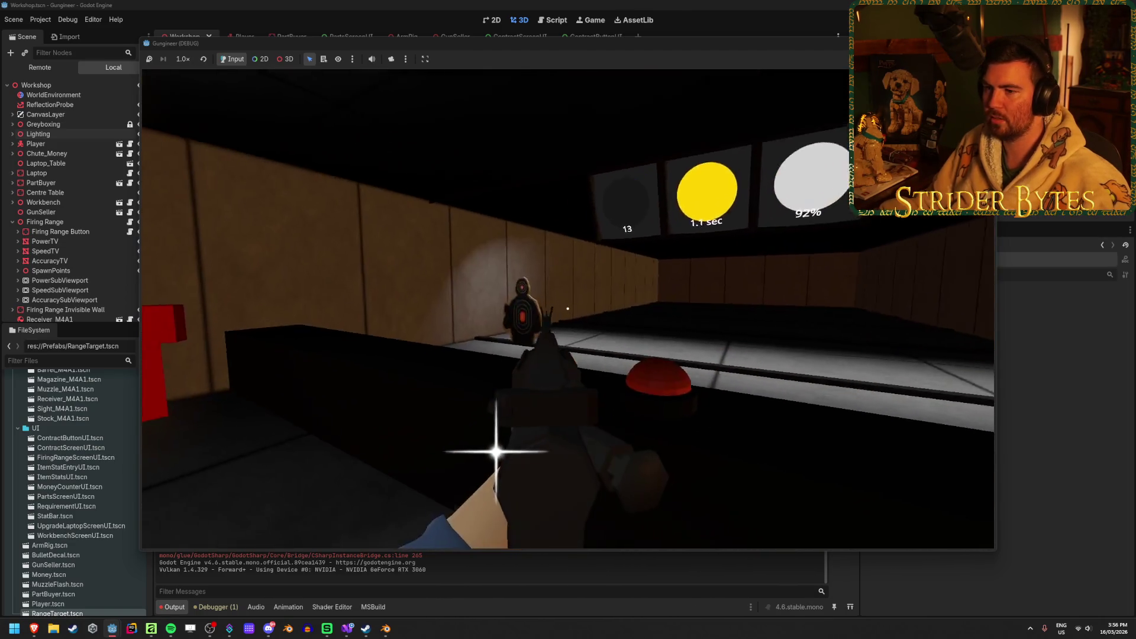
pyautogui.click(567, 308)
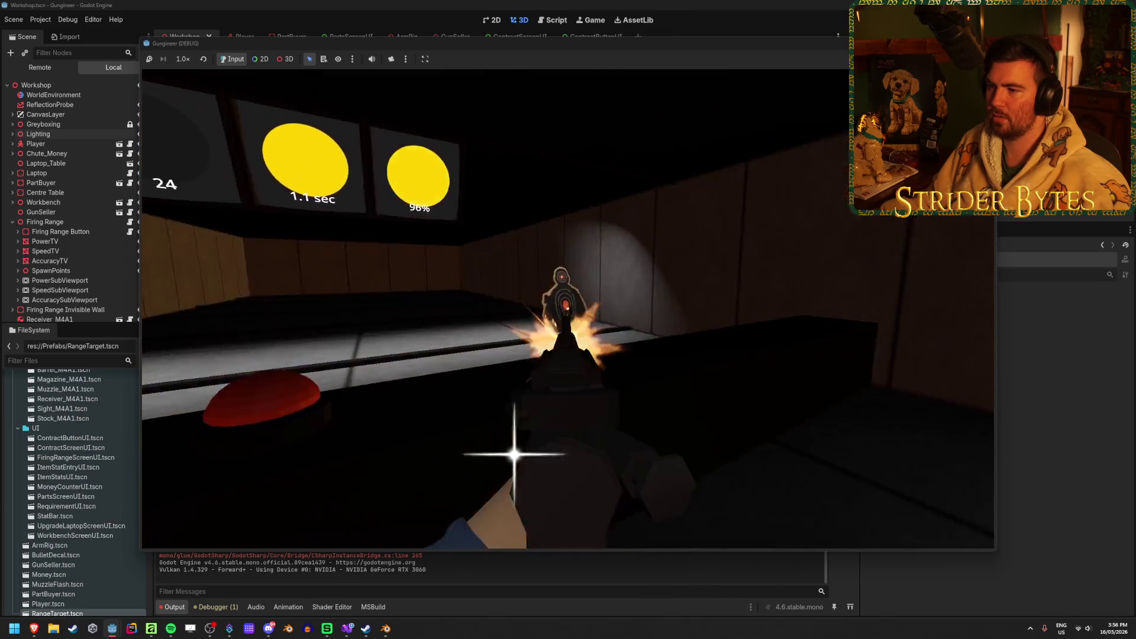
pyautogui.click(567, 308)
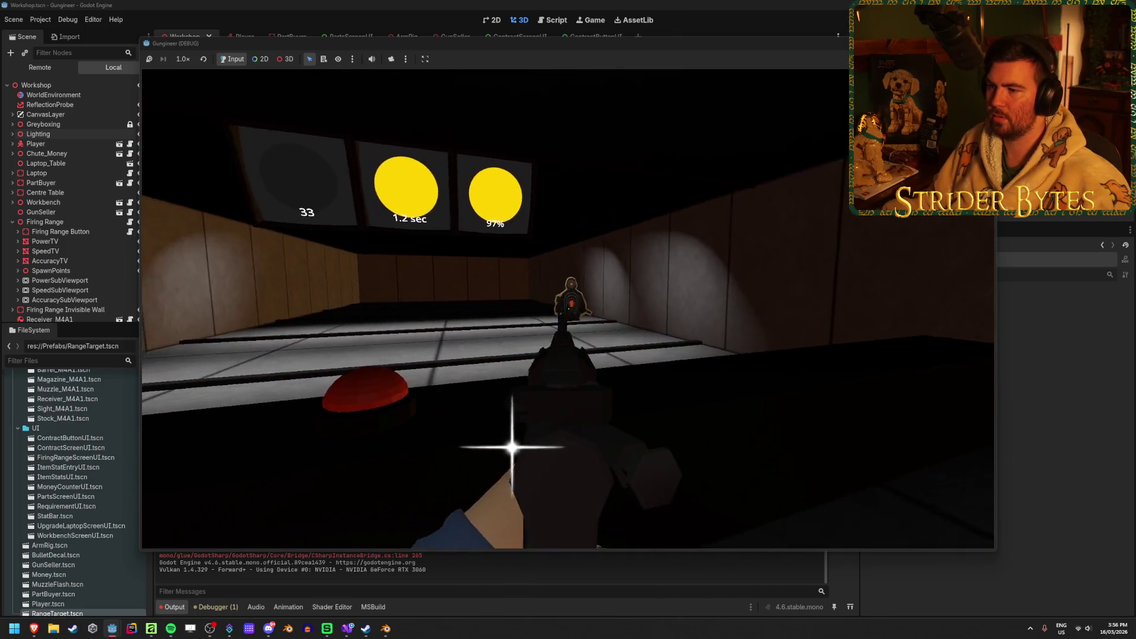
pyautogui.click(567, 309)
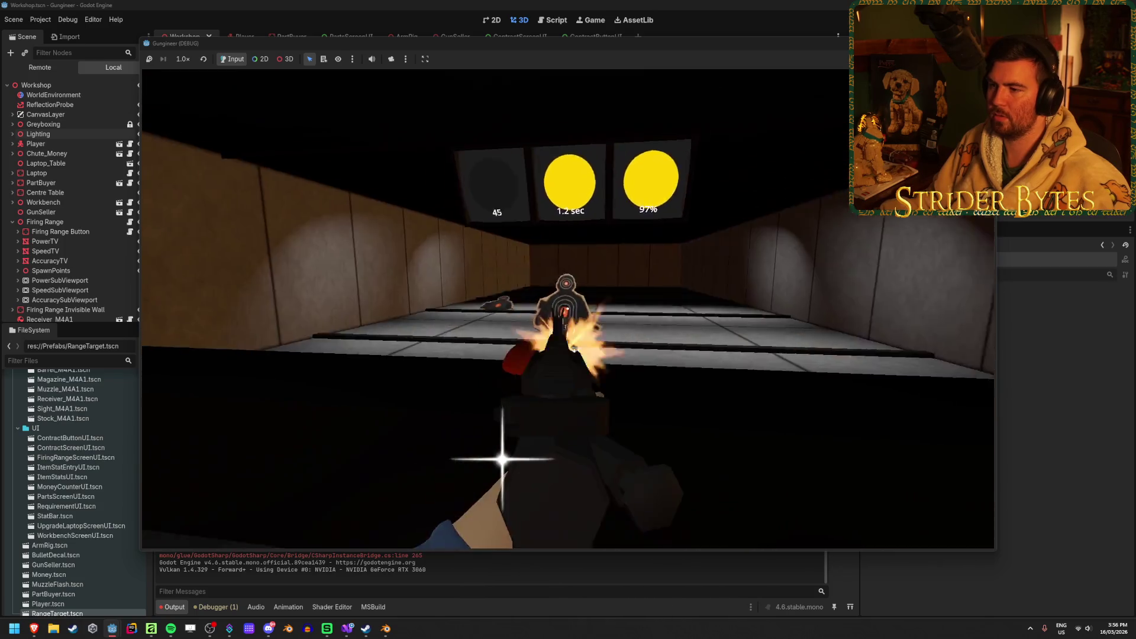
pyautogui.click(567, 308)
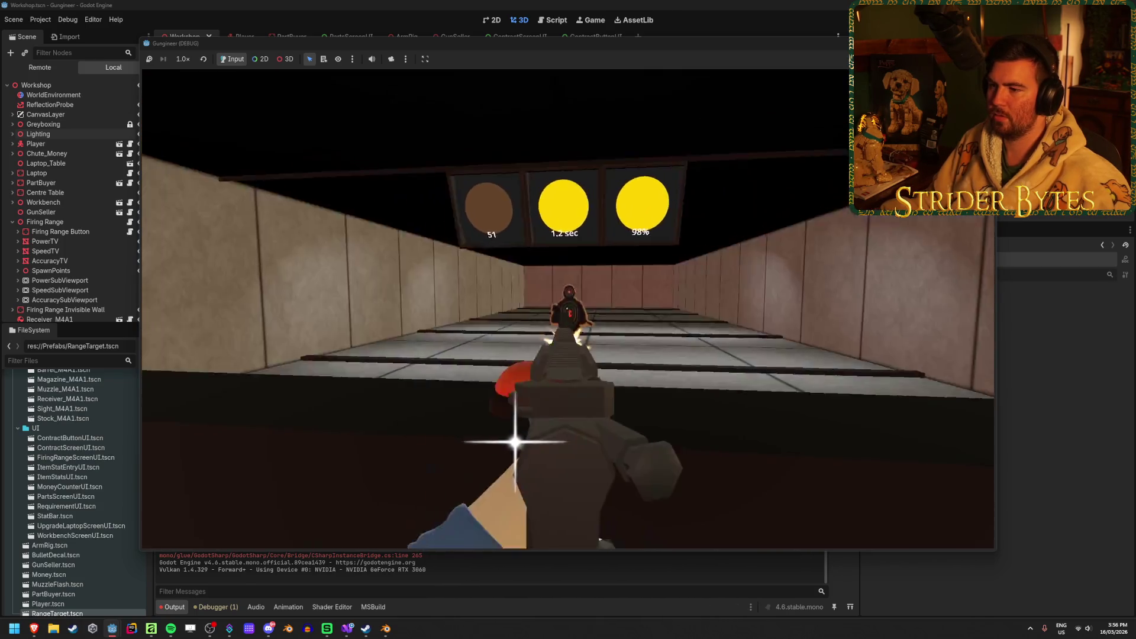
pyautogui.click(567, 308)
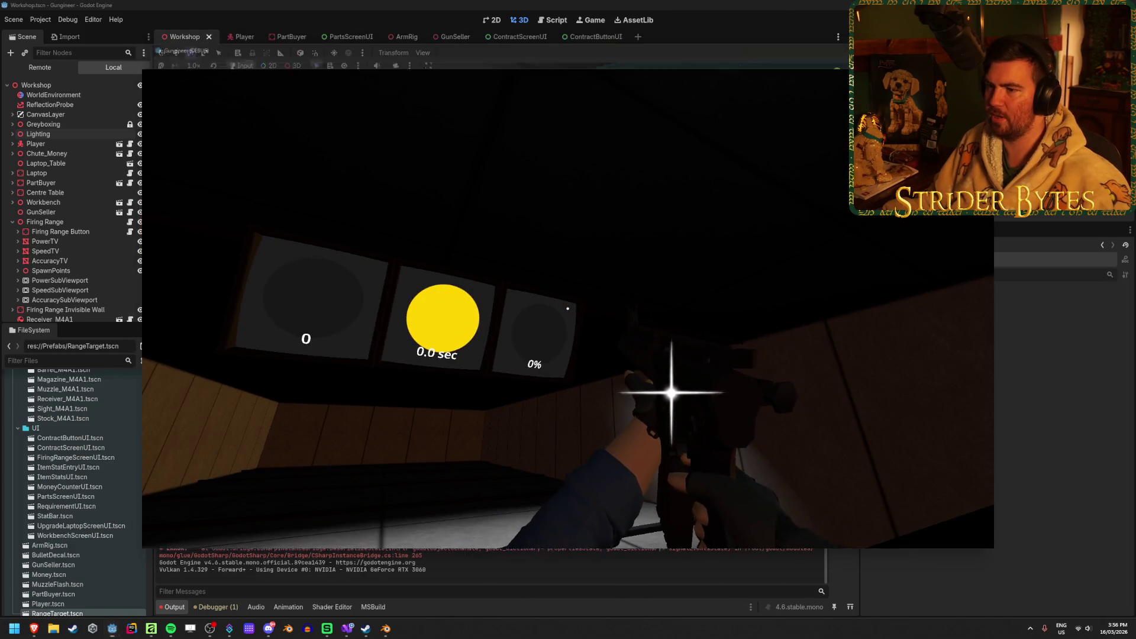
pyautogui.press('F8')
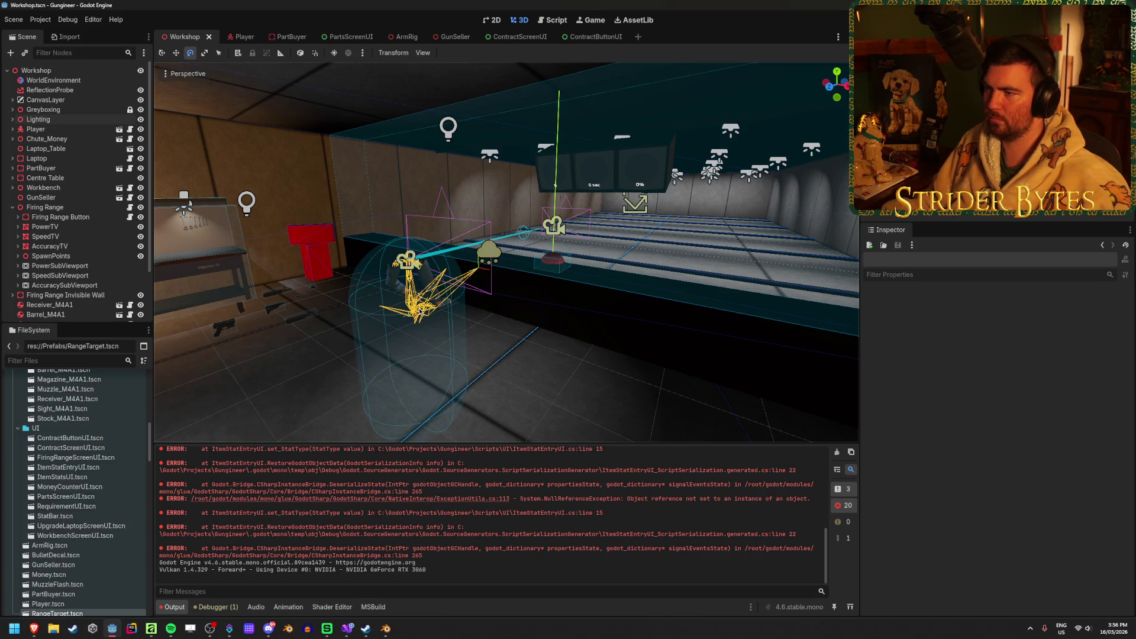
pyautogui.scroll(5, 642, 359)
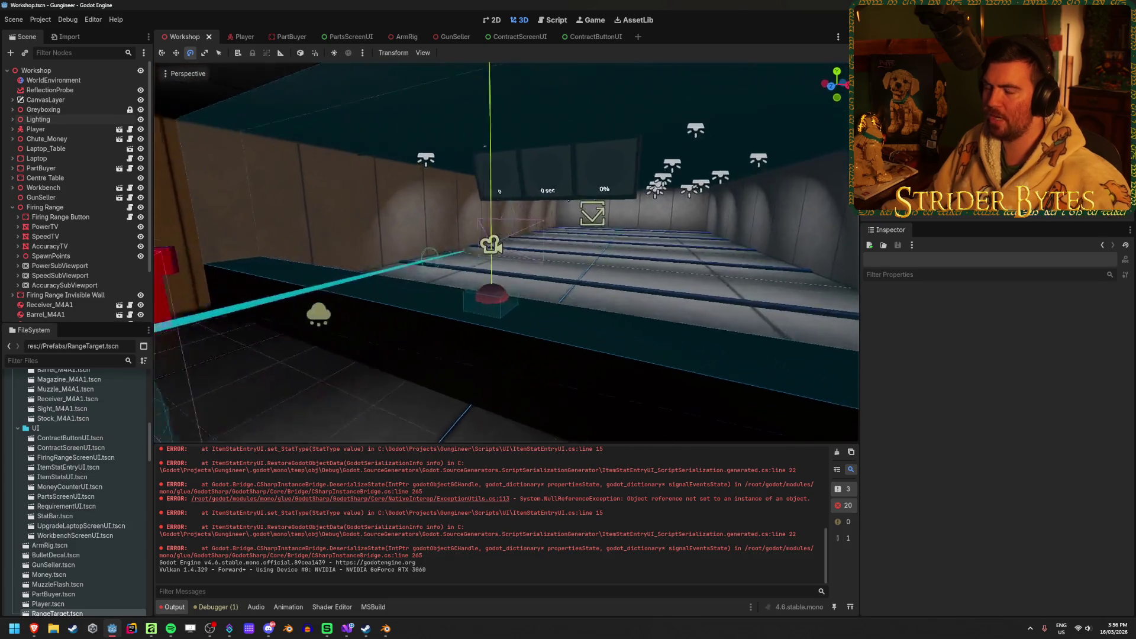
pyautogui.click(346, 629)
# Look over the gold, silver, bronze and greyedOut speed medal conditions in SetSpeedScreen
pyautogui.scroll(-20, 490, 426)
pyautogui.scroll(6, 489, 422)
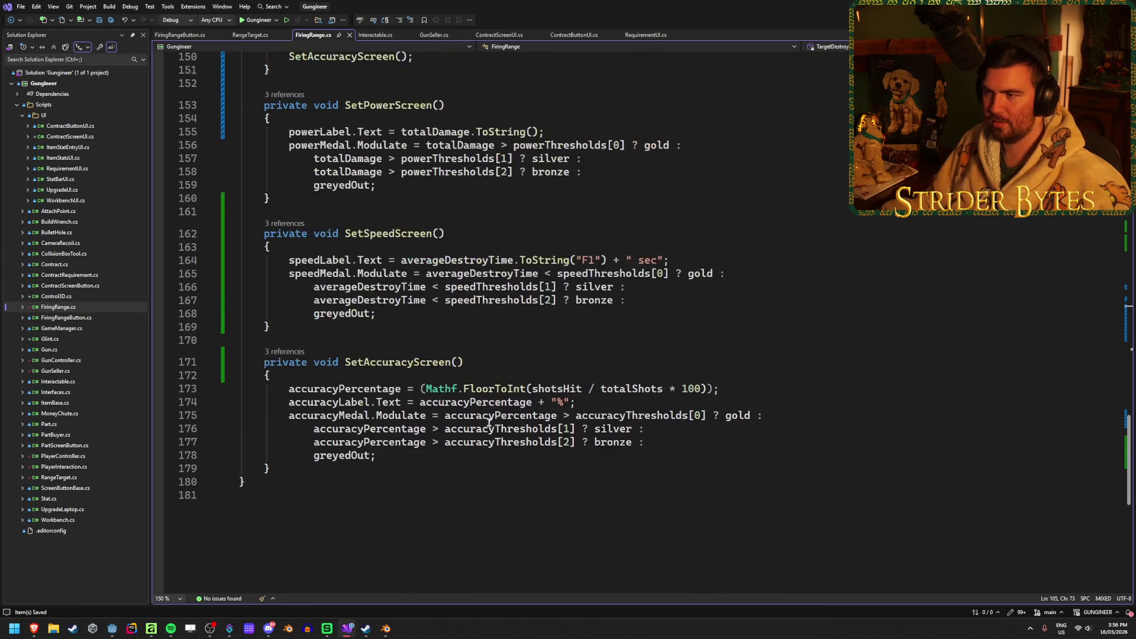
pyautogui.scroll(3, 489, 423)
pyautogui.click(657, 393)
pyautogui.click(657, 371)
pyautogui.click(657, 392)
pyautogui.click(658, 380)
pyautogui.click(658, 367)
pyautogui.click(659, 377)
pyautogui.click(655, 393)
pyautogui.click(659, 368)
pyautogui.click(659, 381)
pyautogui.click(656, 394)
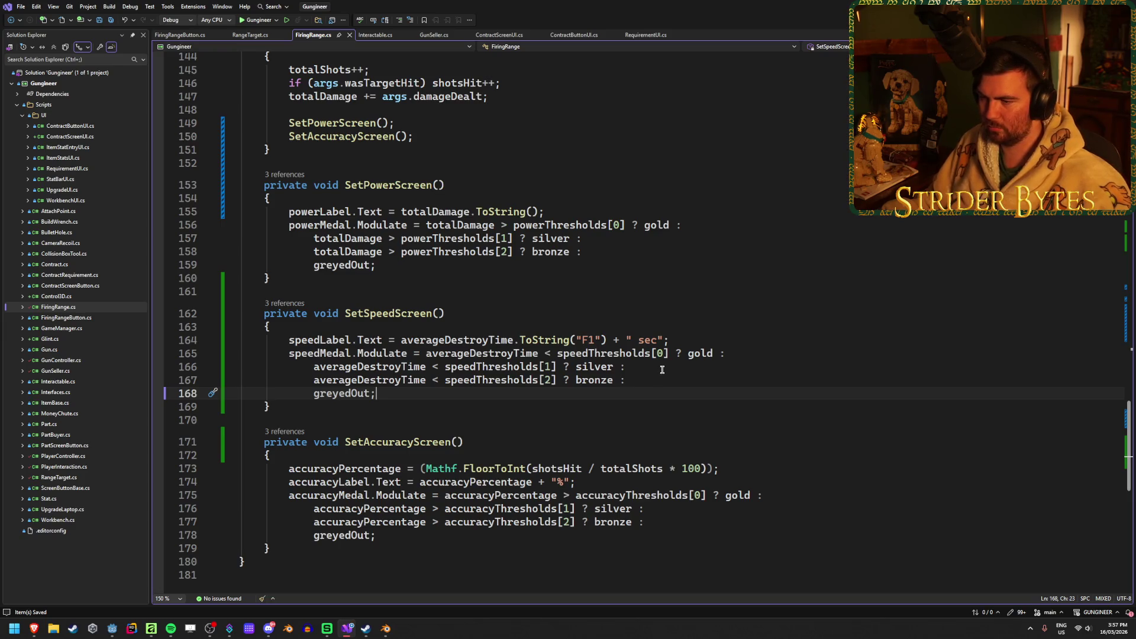
pyautogui.click(661, 369)
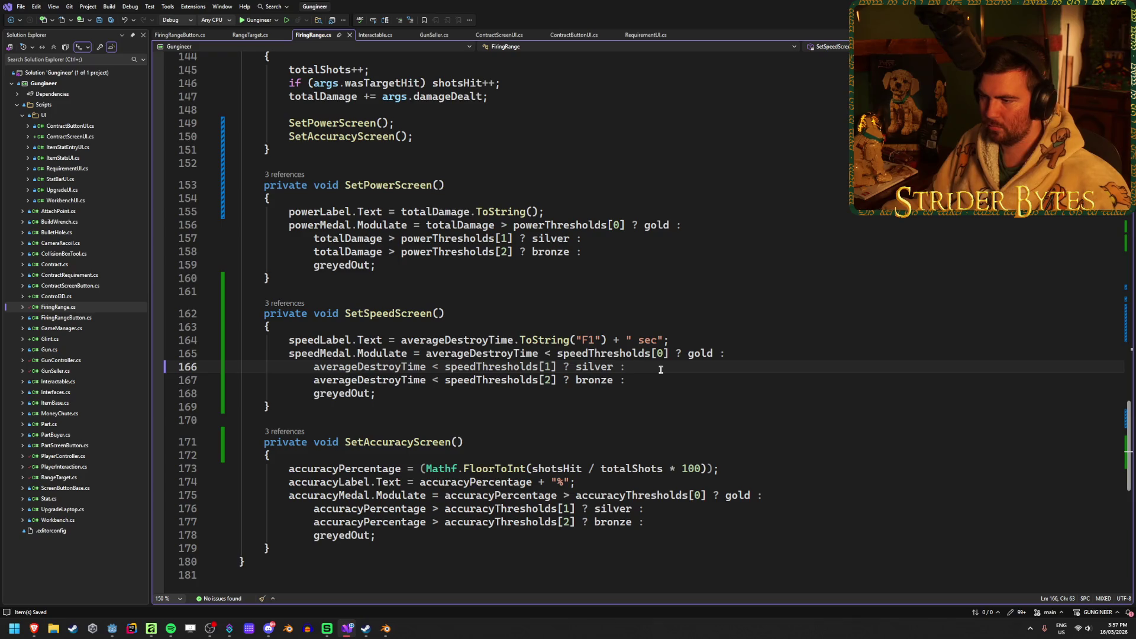
pyautogui.click(641, 397)
pyautogui.click(646, 385)
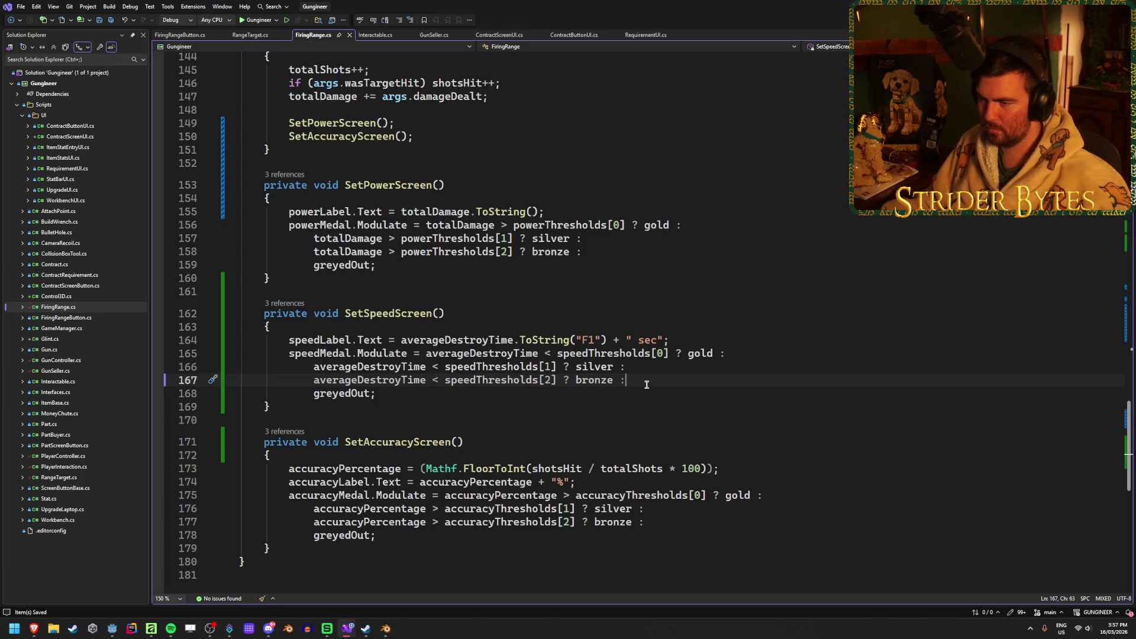
# On line 165, insert 'averageDestroyTime < 0.01f ? greyedOut :' before the gold test and save
pyautogui.click(426, 353)
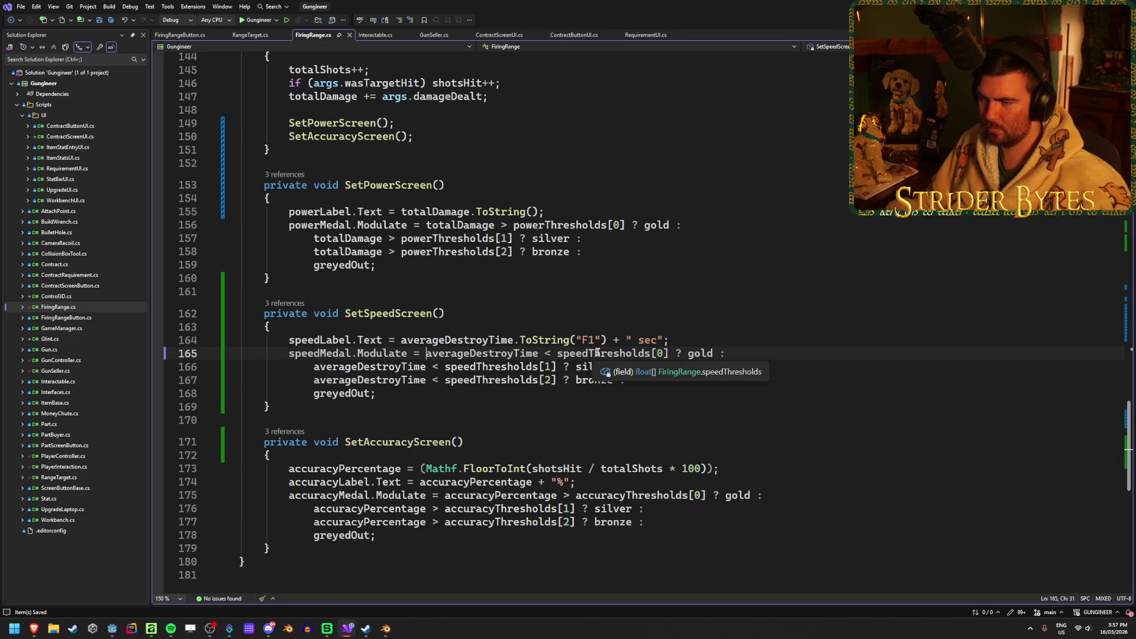
pyautogui.press('Return')
pyautogui.click(499, 354)
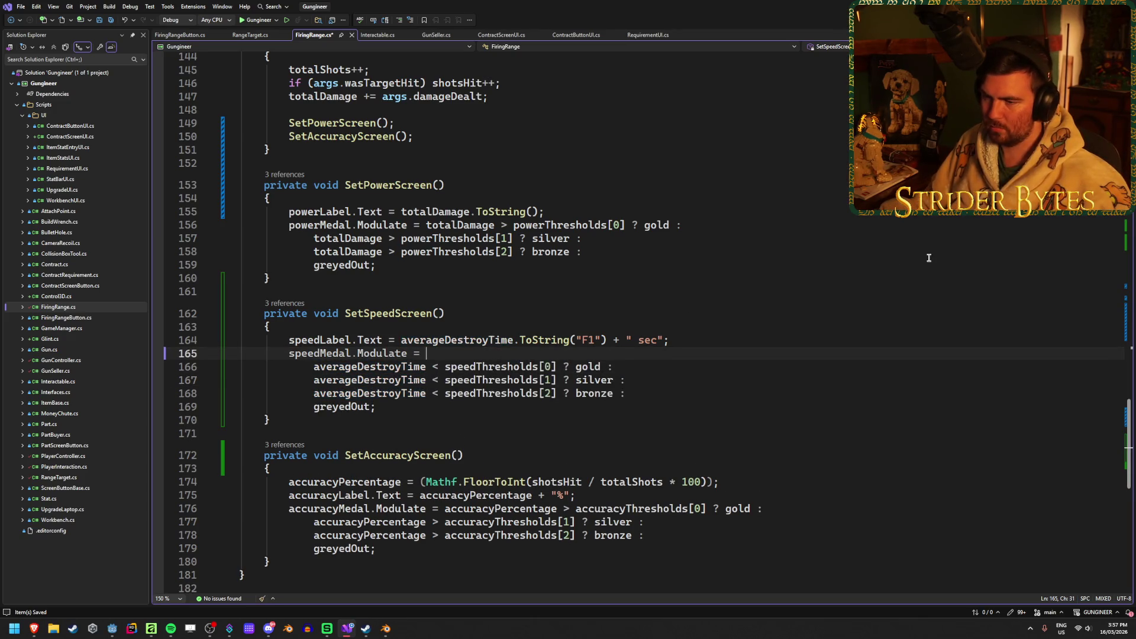
pyautogui.write('accuracyLabel v')
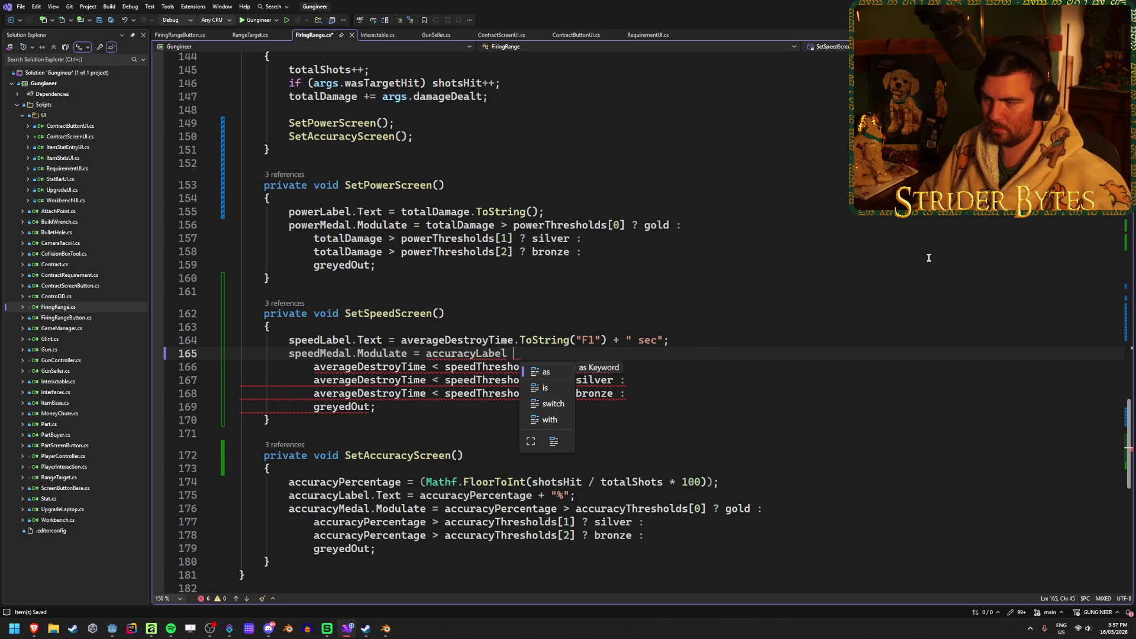
pyautogui.press('BackSpace')
pyautogui.hotkey('ctrl', 'BackSpace')
pyautogui.write('ate = ')
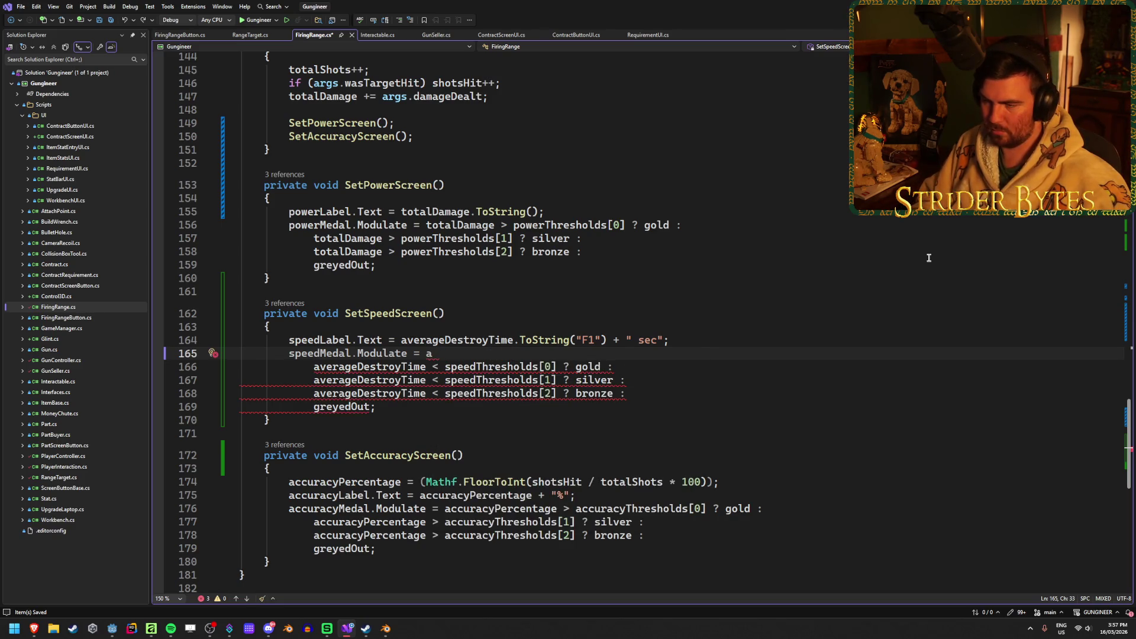
pyautogui.write('averageDes')
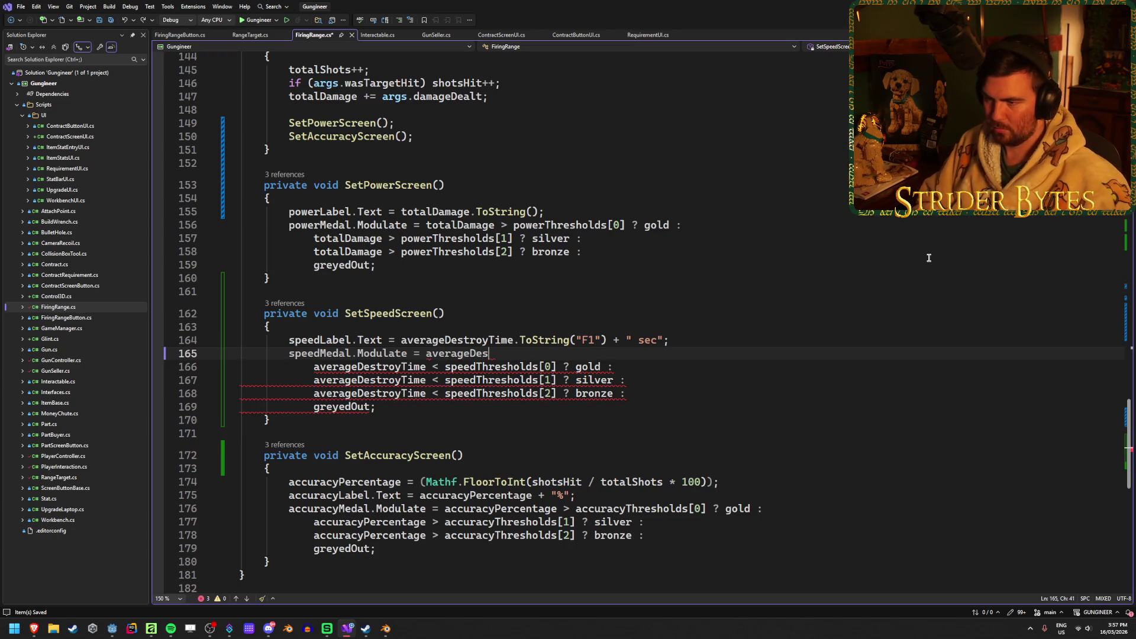
pyautogui.write('troyTime')
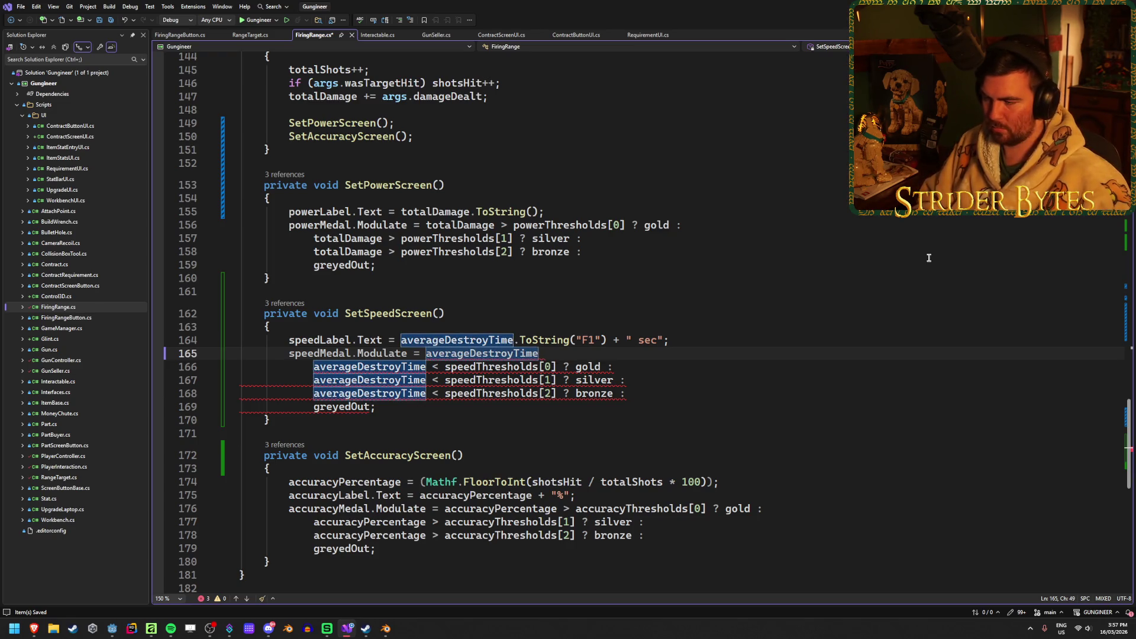
pyautogui.write(' < ')
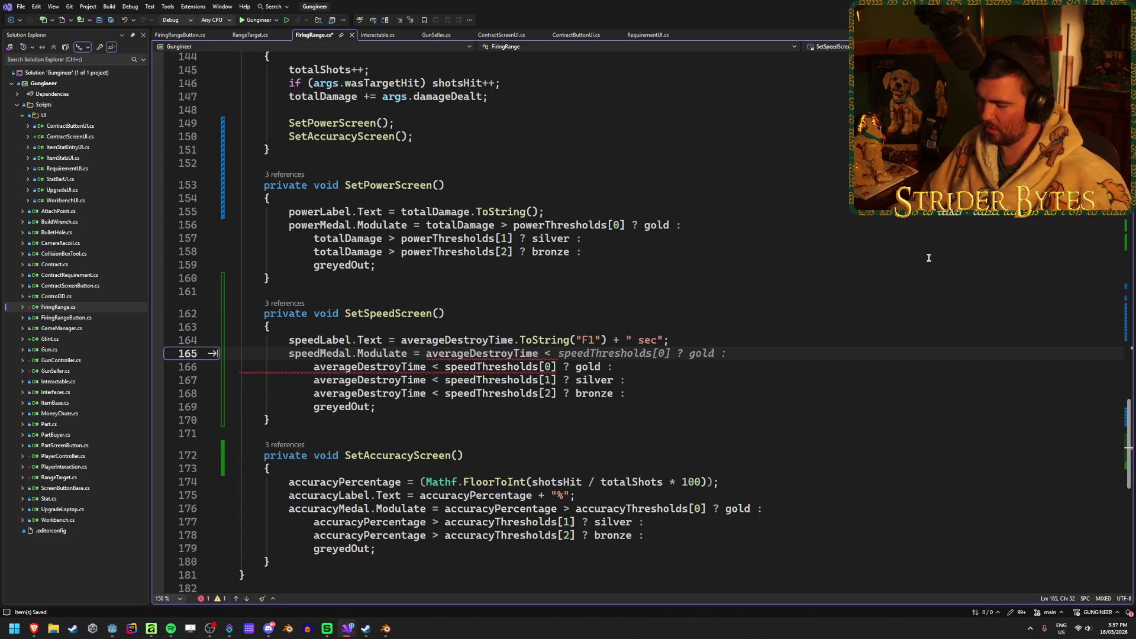
pyautogui.write('0.01f ? ')
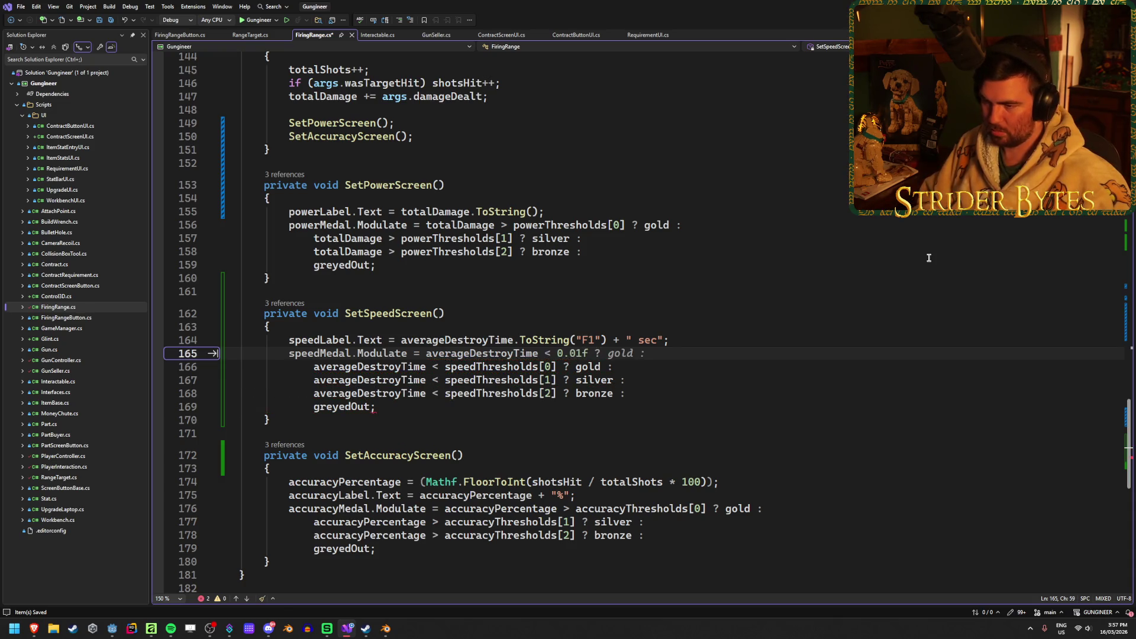
pyautogui.write('greyedOut')
pyautogui.press('Tab')
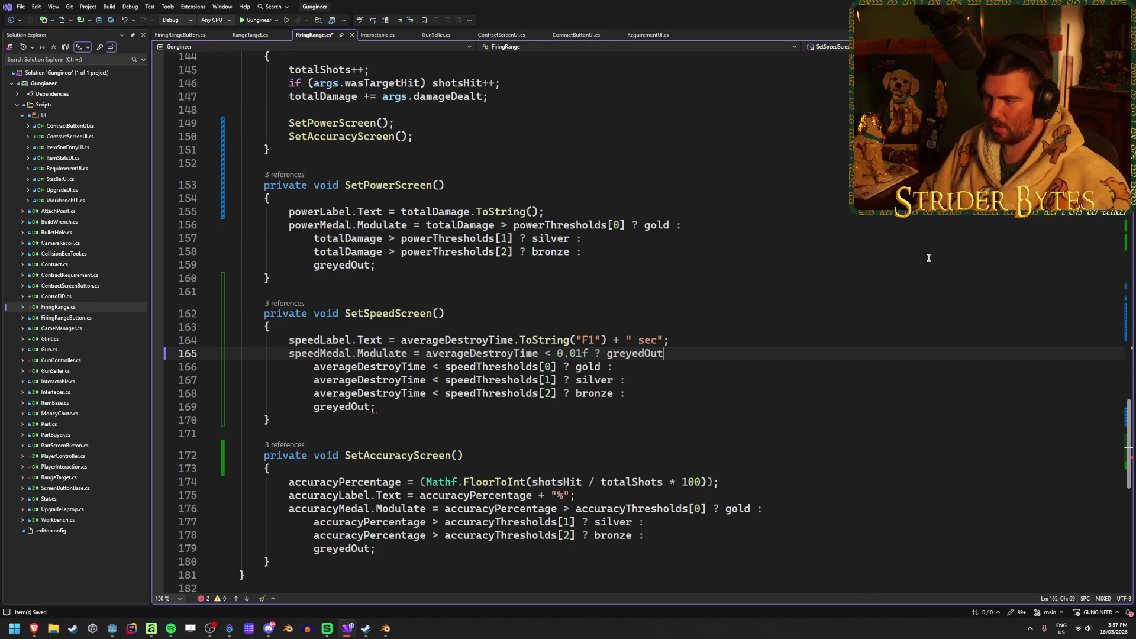
pyautogui.write(' :')
pyautogui.hotkey('ctrl', 's')
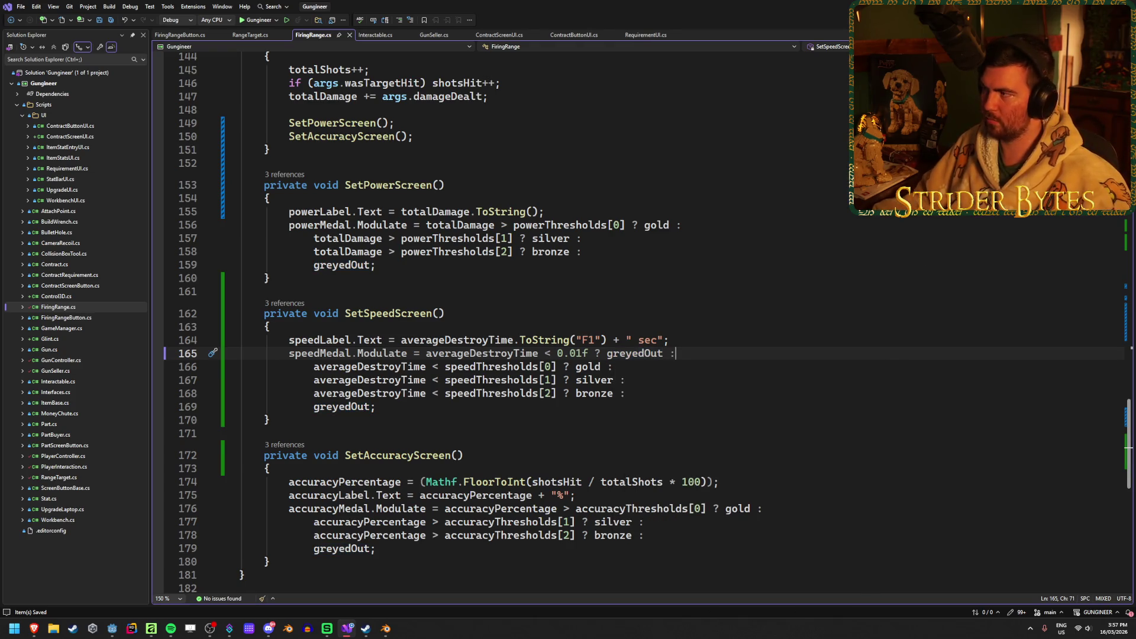
pyautogui.hotkey('alt', 'Tab')
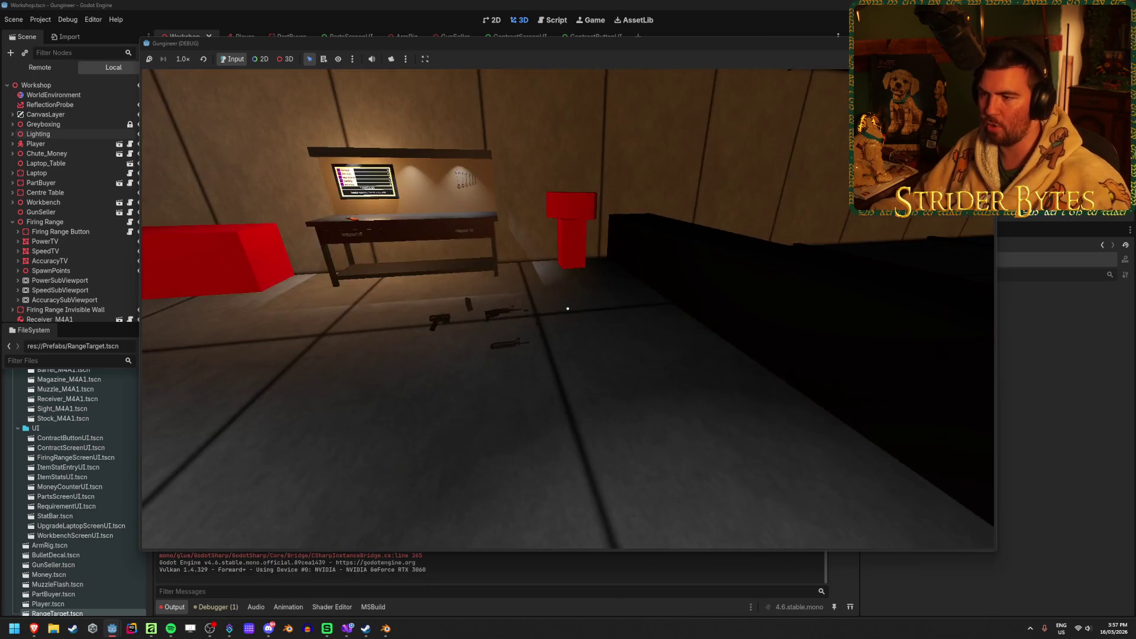
# Press the red button to start the range, shoot the targets, then stop the game
pyautogui.moveTo(148, 126)
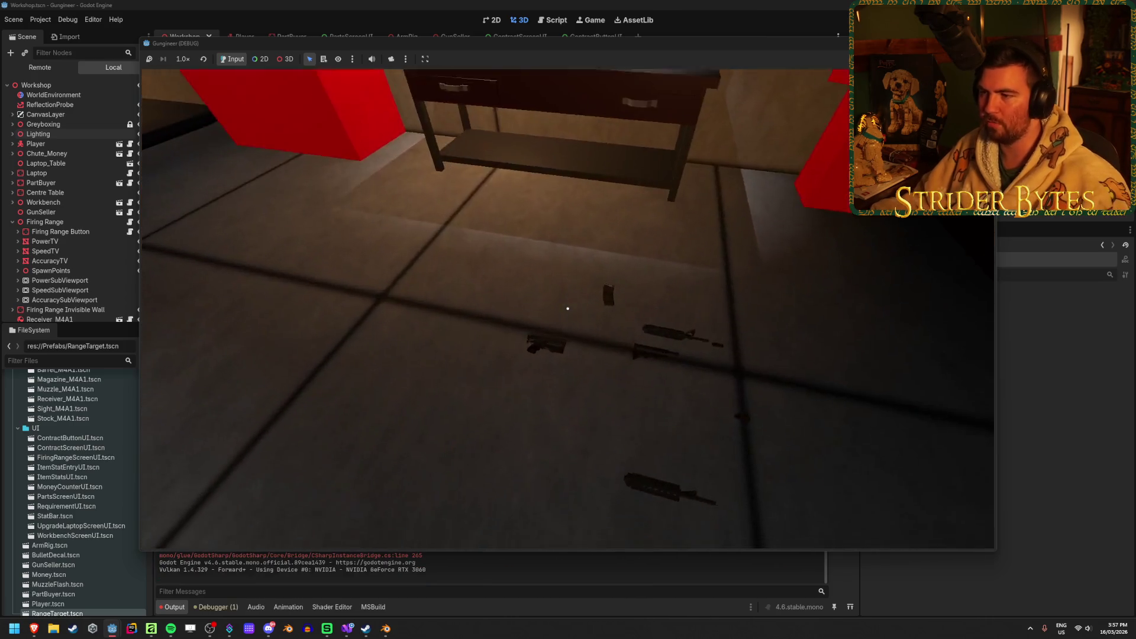
pyautogui.moveTo(567, 309)
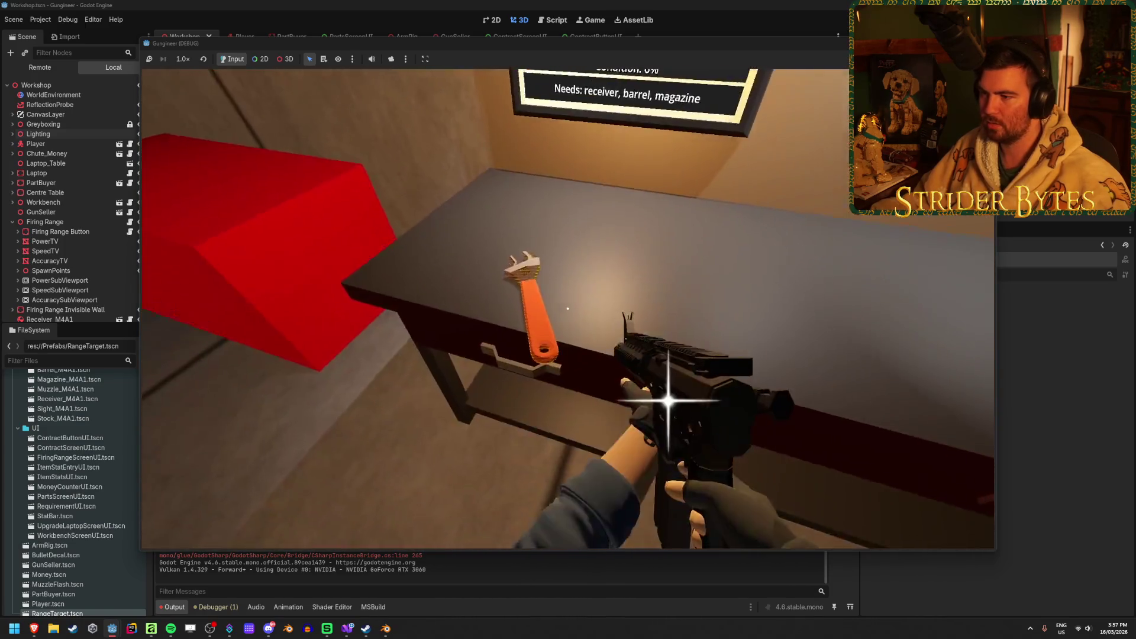
pyautogui.press('e')
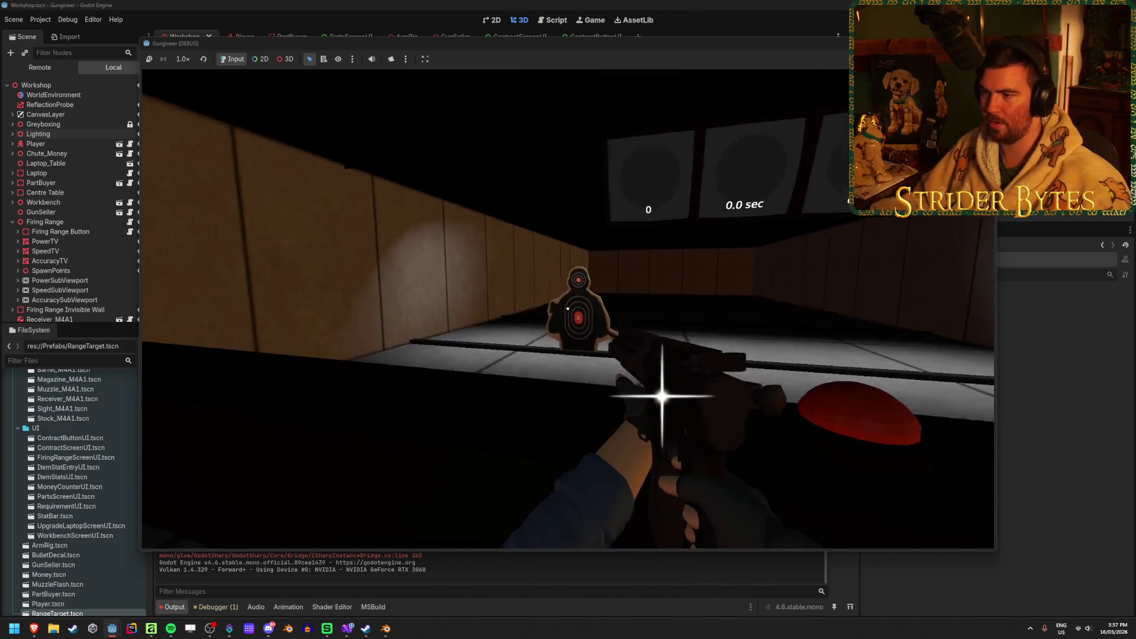
pyautogui.click(568, 309)
pyautogui.moveTo(567, 308); pyautogui.dragTo(567, 308)
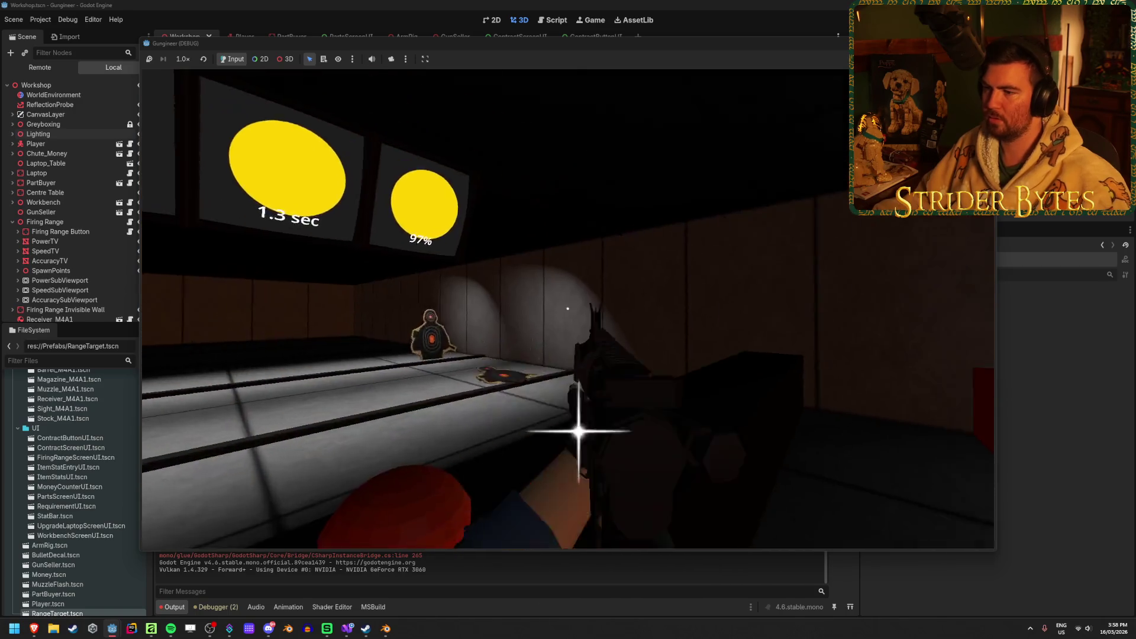
pyautogui.press('F8')
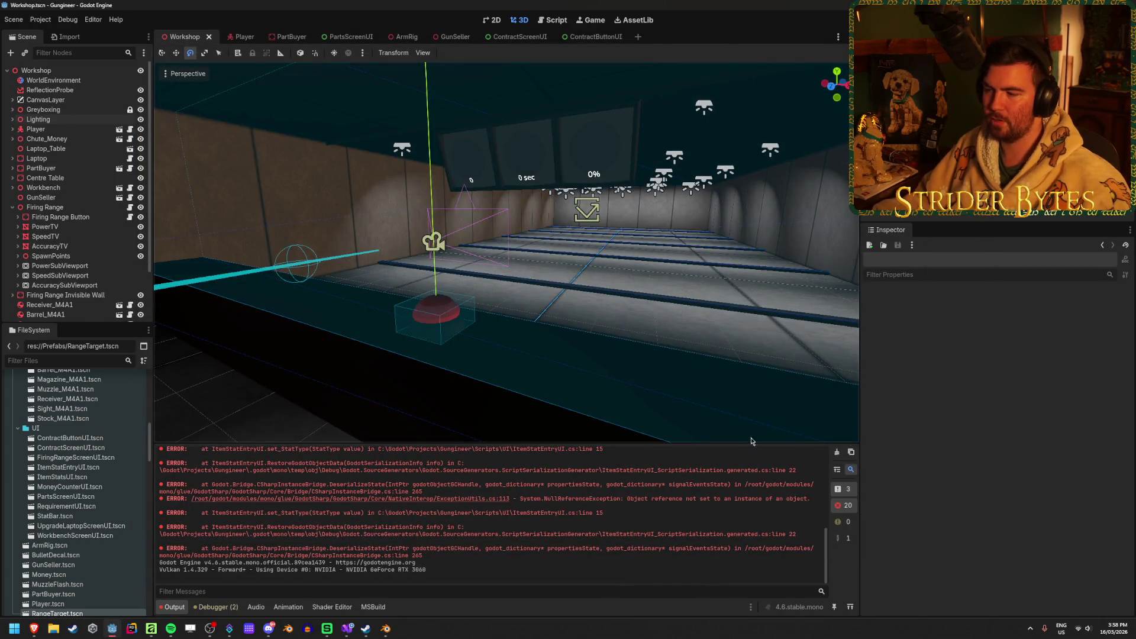
# Clear the output log and orbit the 3D viewport back toward the workshop table
pyautogui.click(837, 453)
pyautogui.moveTo(799, 437); pyautogui.dragTo(798, 436)
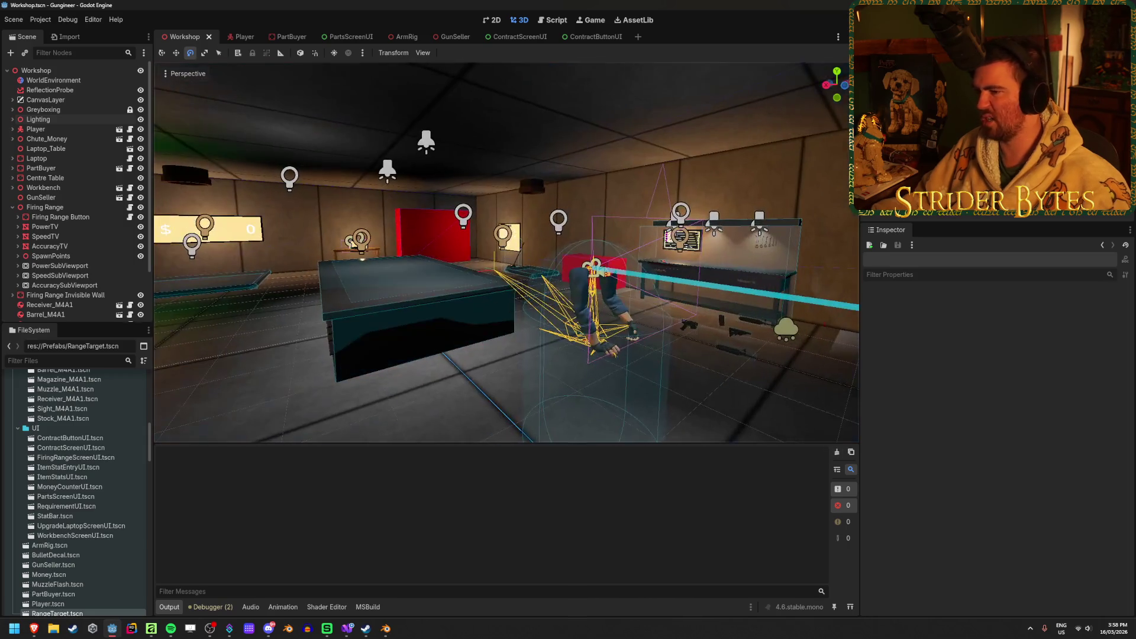
pyautogui.moveTo(370, 357); pyautogui.dragTo(369, 358)
pyautogui.moveTo(497, 377); pyautogui.dragTo(496, 377)
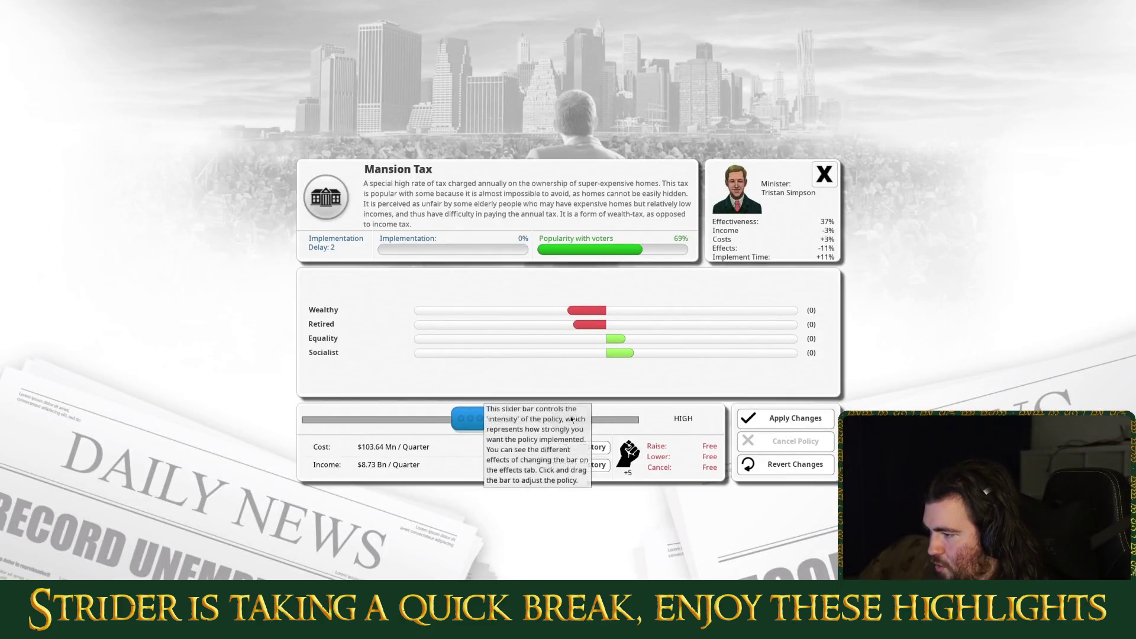
pyautogui.click(787, 418)
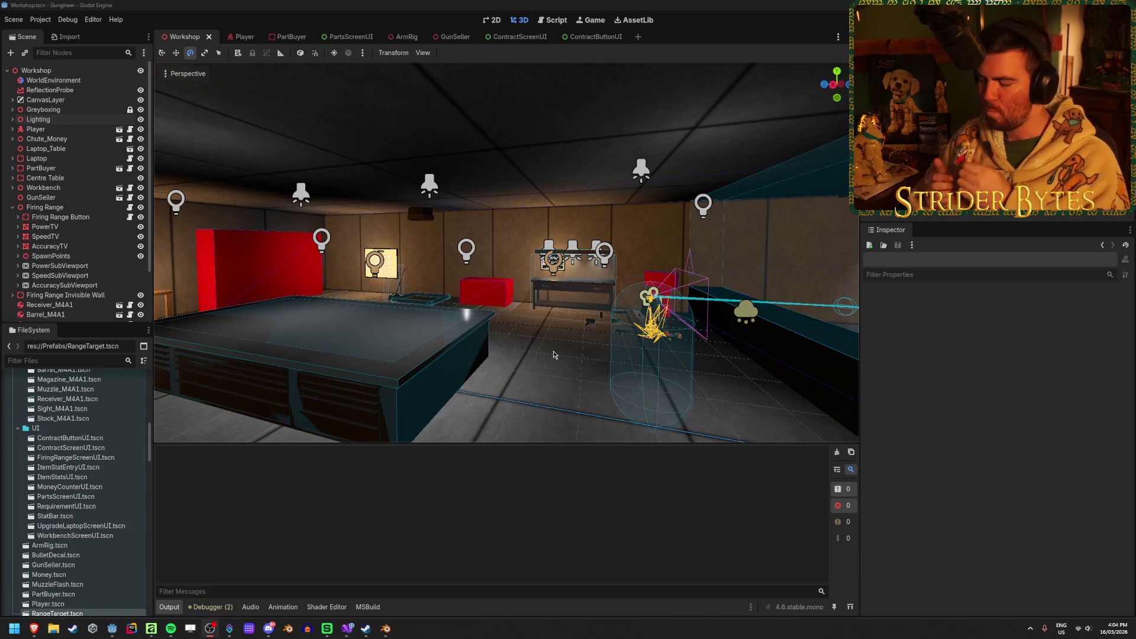
# Turn the view toward the firing range and save the Workshop scene
pyautogui.moveTo(507, 324)
pyautogui.mouseDown()
pyautogui.moveTo(651, 295)
pyautogui.moveTo(569, 263)
pyautogui.mouseUp()
pyautogui.hotkey('ctrl', 's')
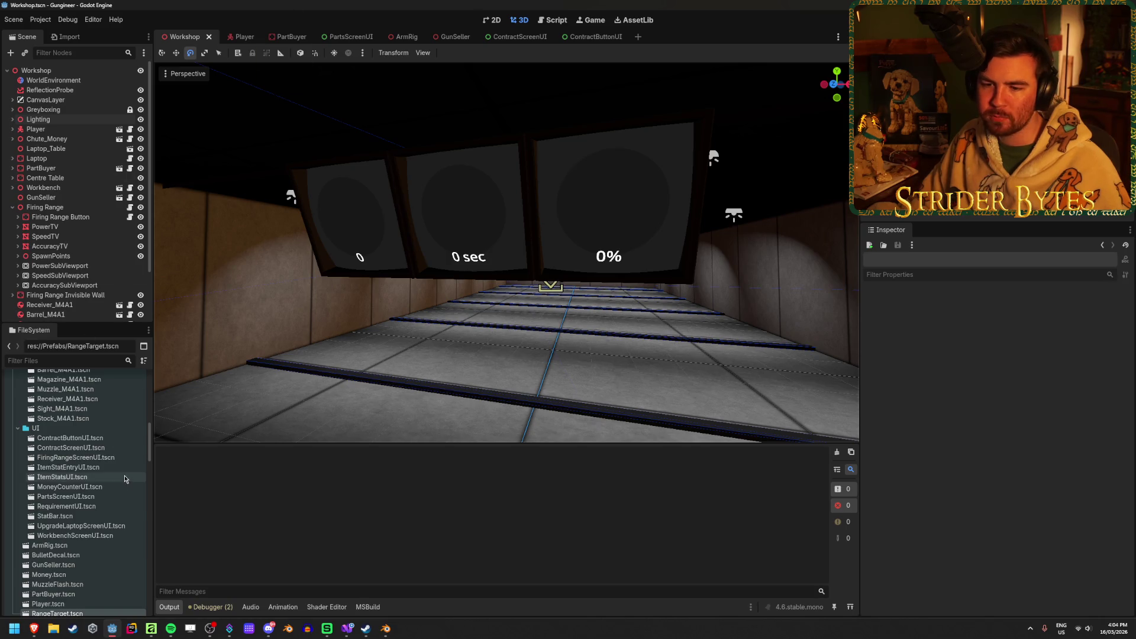
pyautogui.scroll(2, 123, 477)
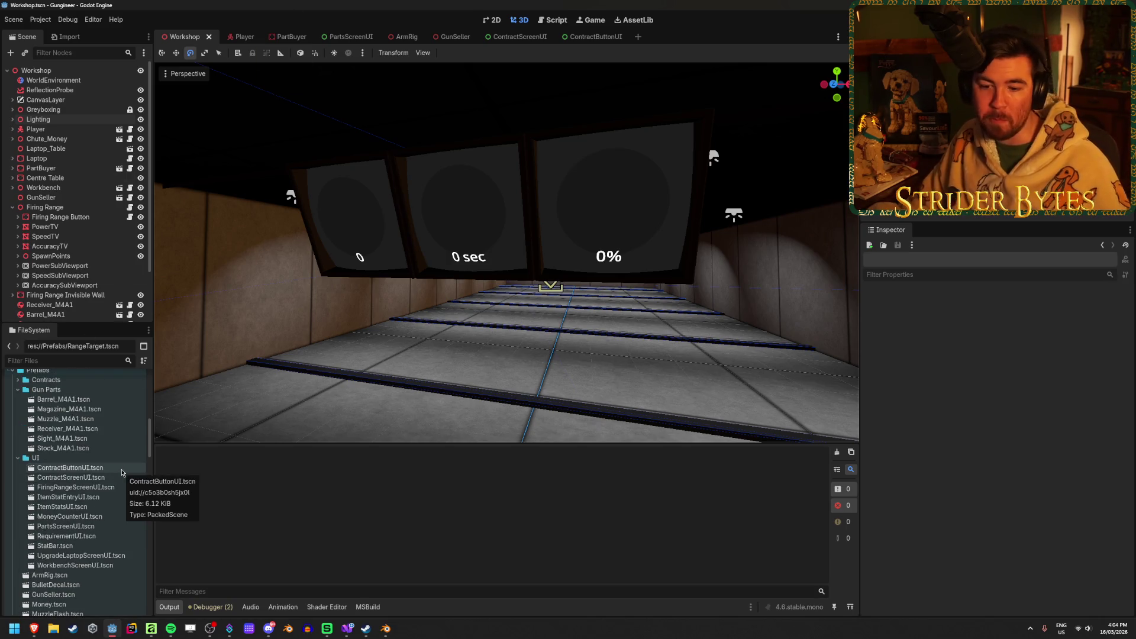
pyautogui.scroll(-2, 122, 472)
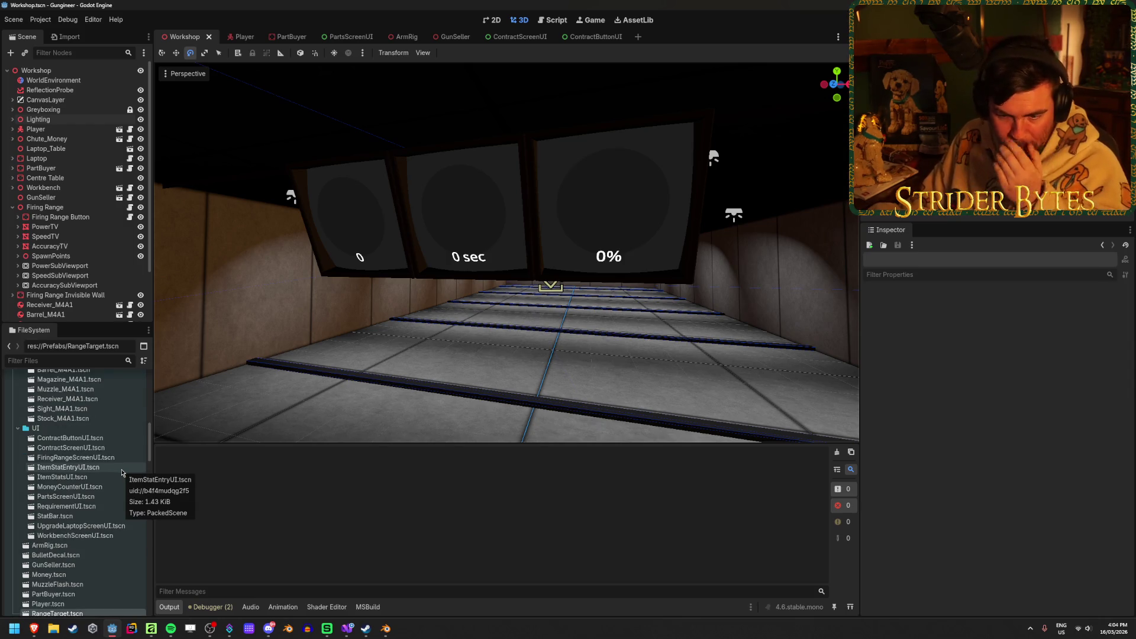
# In FiringRangeScreenUI, add a full-screen TextureRect under the root using ScanLines.png
pyautogui.doubleClick(113, 459)
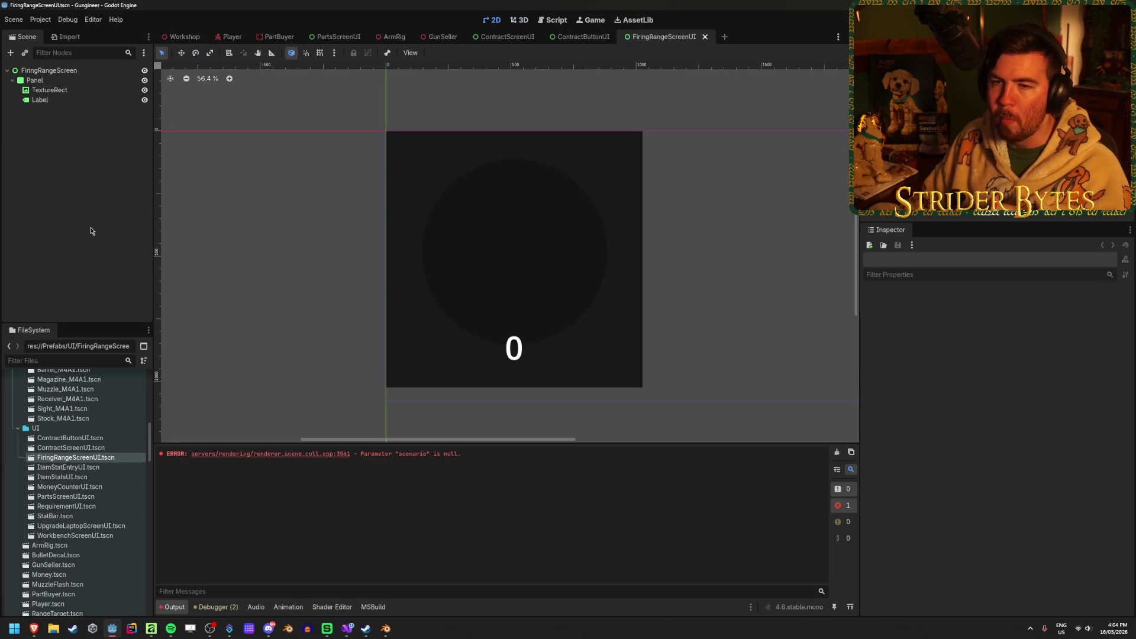
pyautogui.click(73, 70)
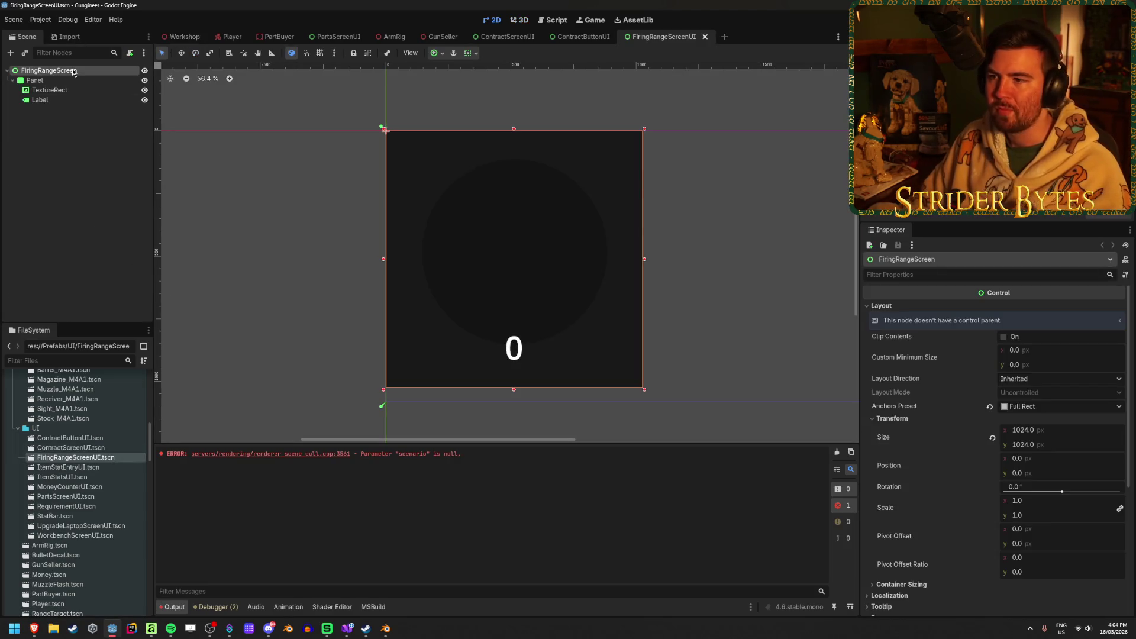
pyautogui.rightClick(72, 69)
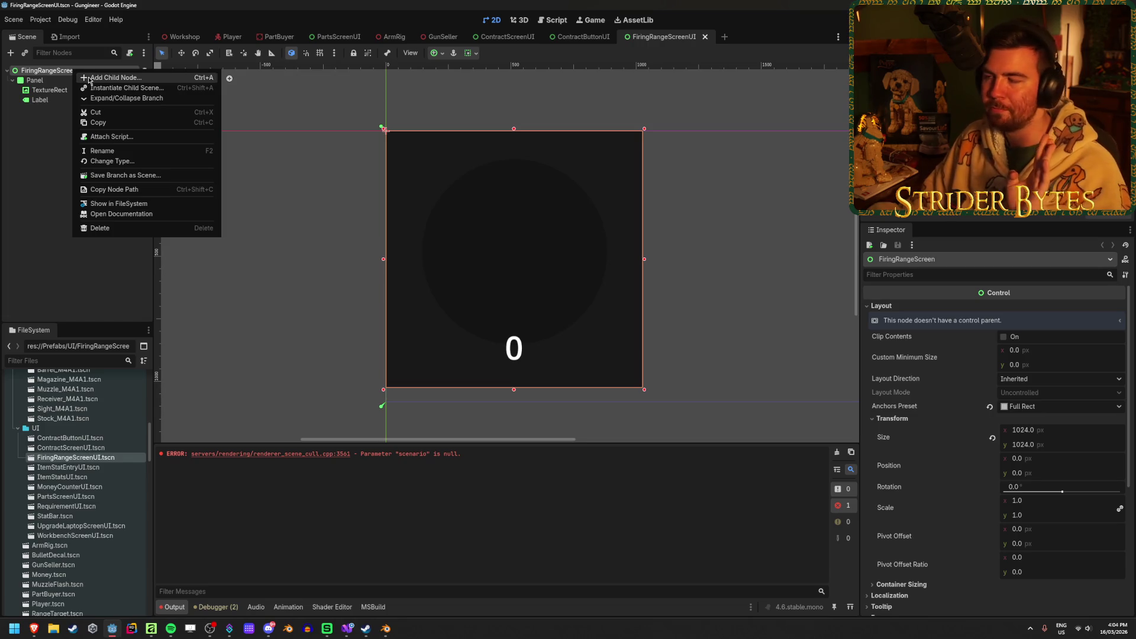
pyautogui.click(89, 80)
pyautogui.write('texturer')
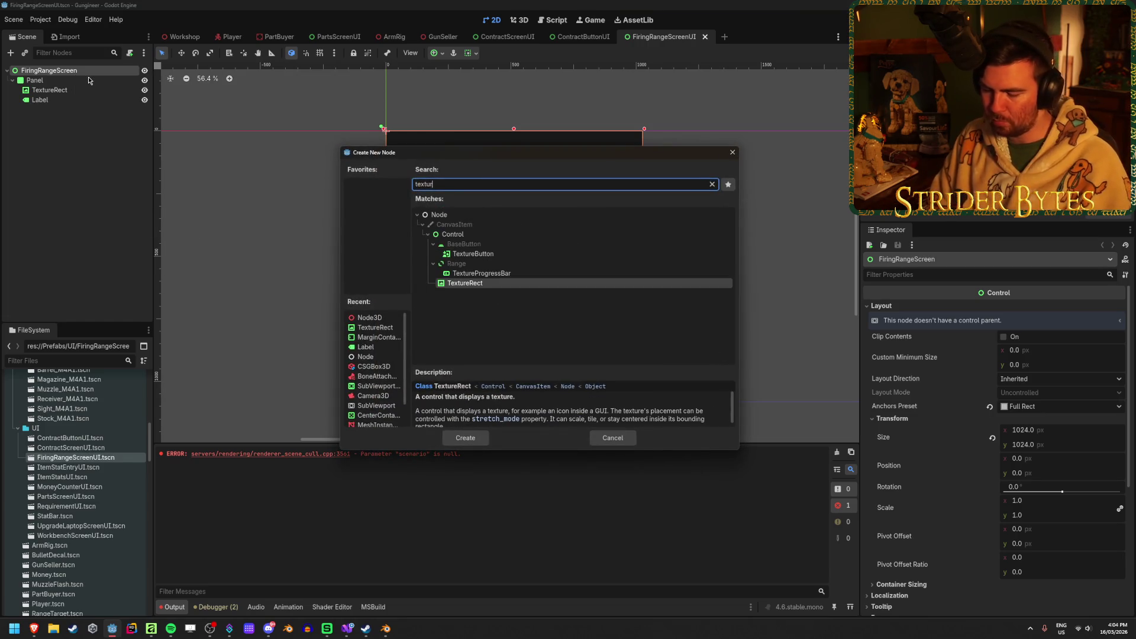
pyautogui.press('Return')
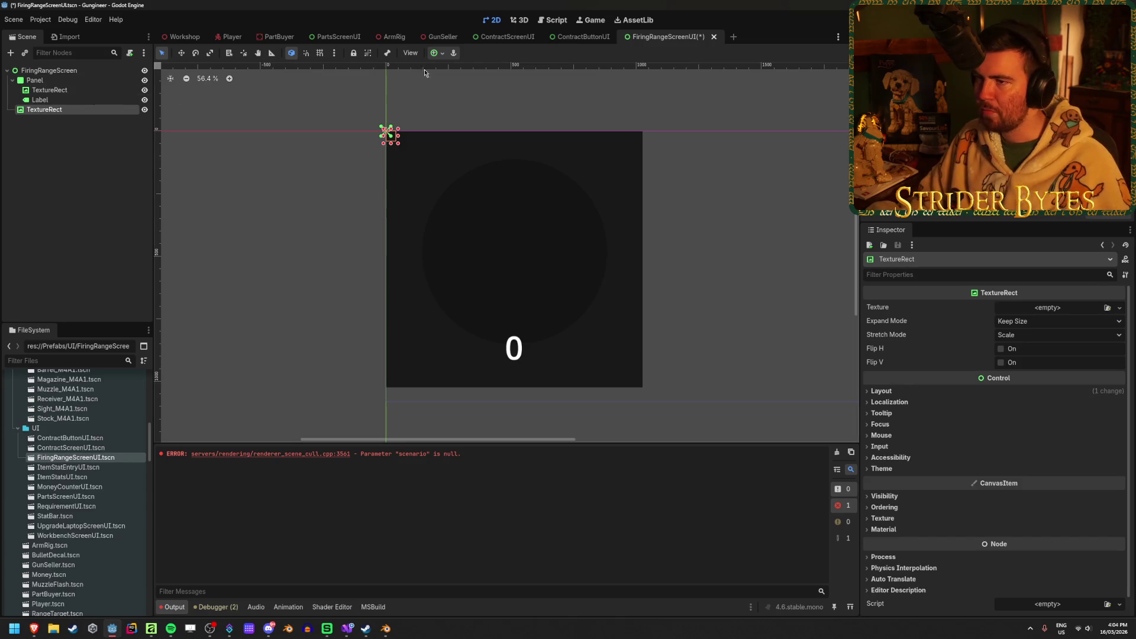
pyautogui.click(488, 135)
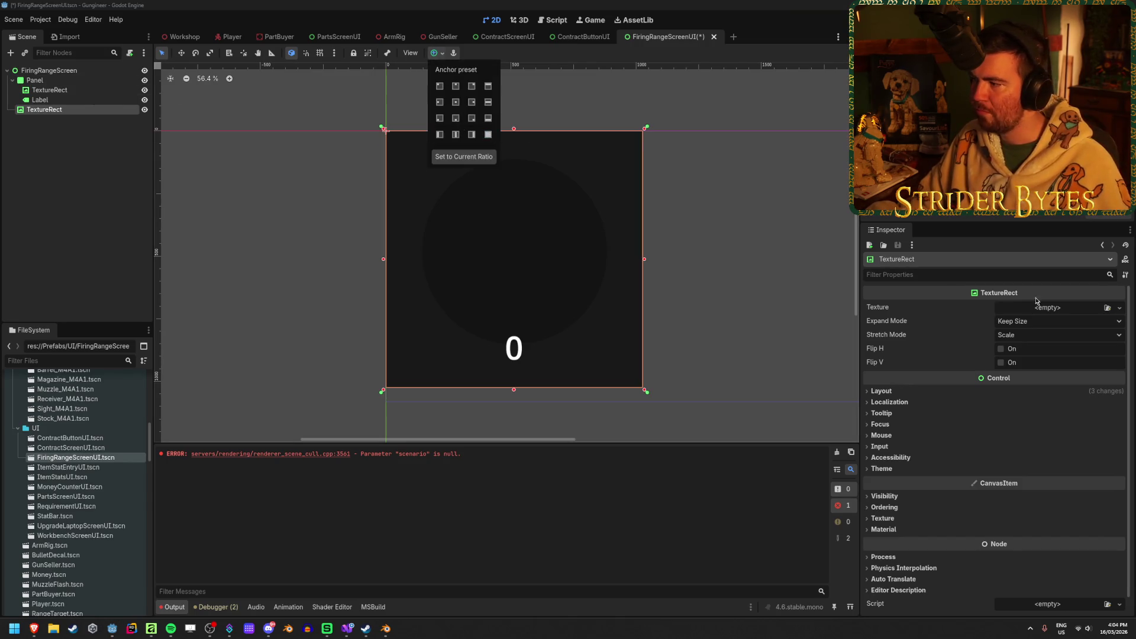
pyautogui.click(1108, 308)
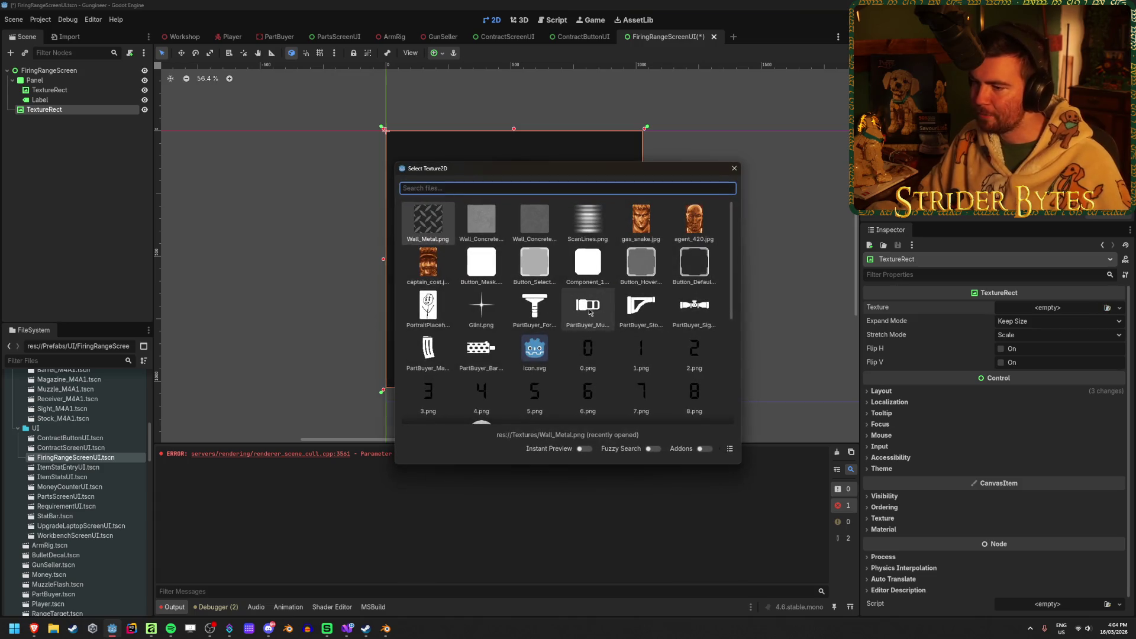
pyautogui.doubleClick(590, 237)
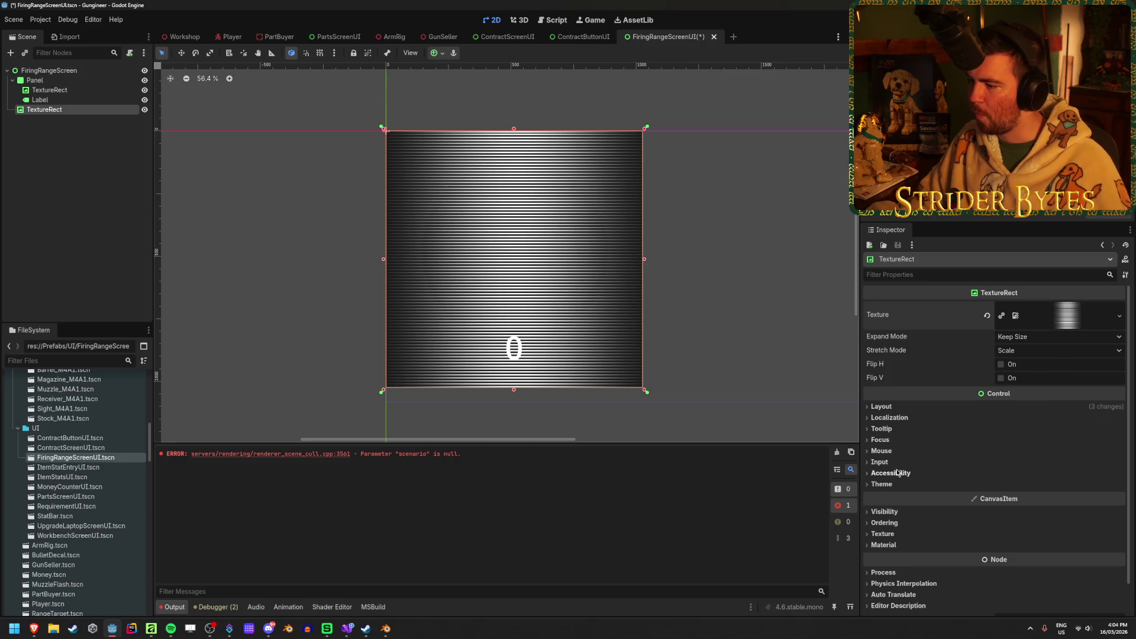
# Set the TextureRect's Self Modulate colour to black and save the screen scene
pyautogui.scroll(-1, 890, 473)
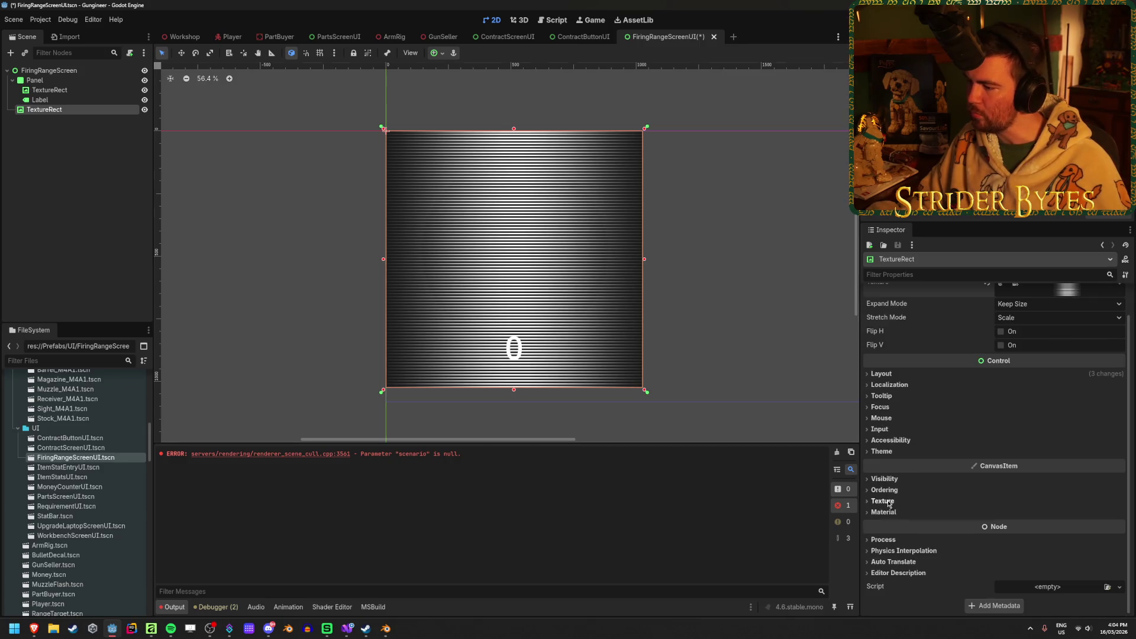
pyautogui.click(886, 480)
pyautogui.click(1073, 518)
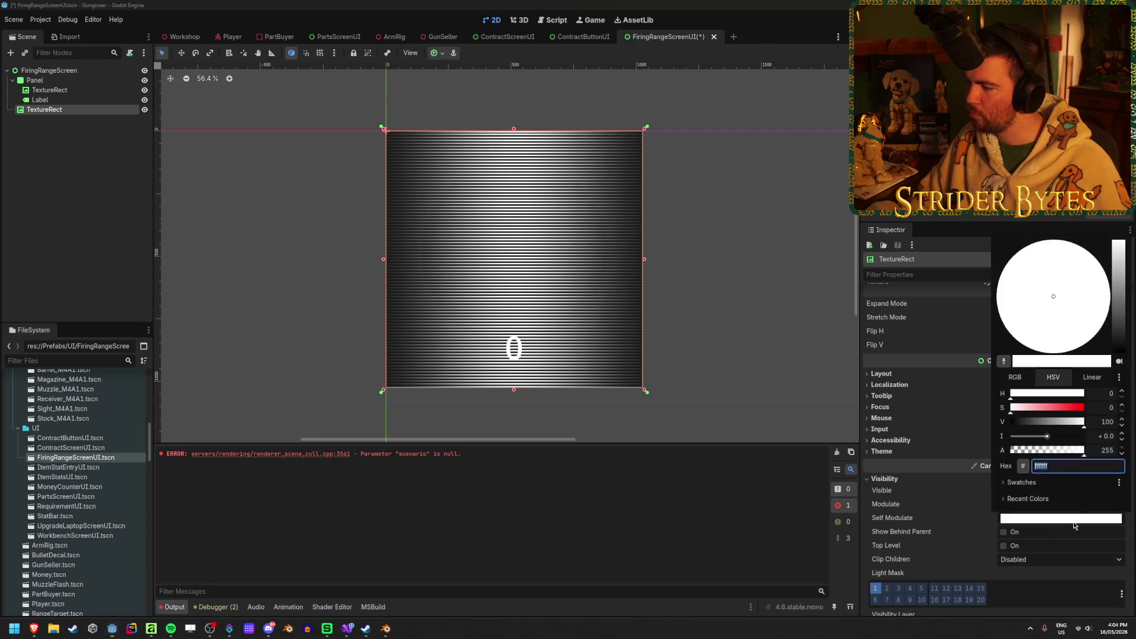
pyautogui.moveTo(1118, 248); pyautogui.dragTo(1117, 408)
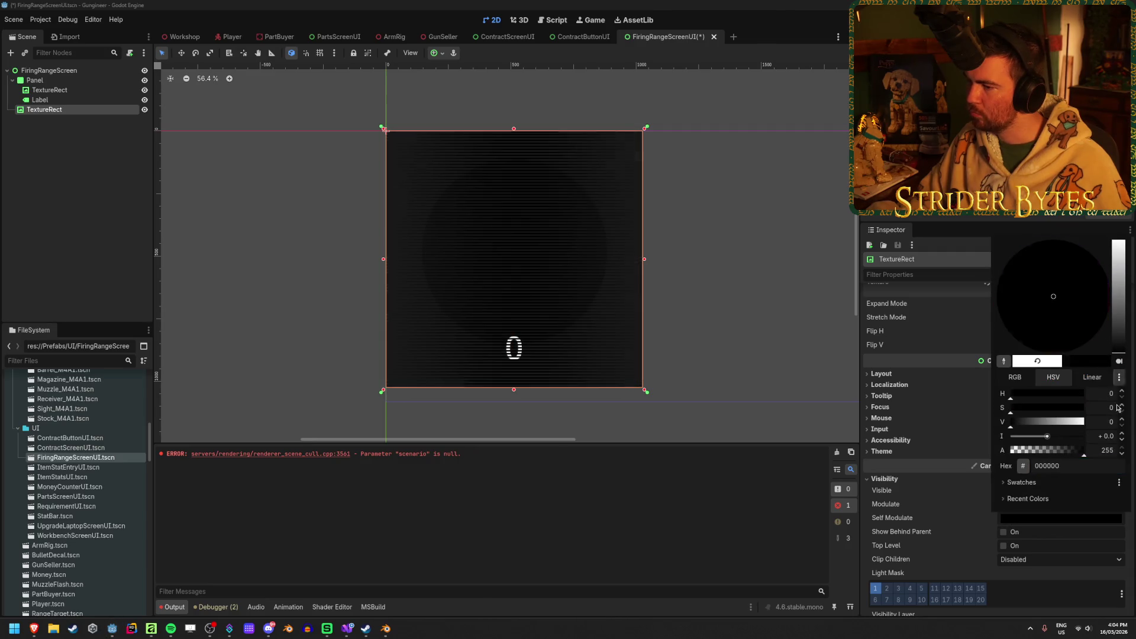
pyautogui.click(111, 174)
pyautogui.hotkey('ctrl', 's')
# Rename the new scan-line TextureRect node to ScanLines
pyautogui.click(64, 92)
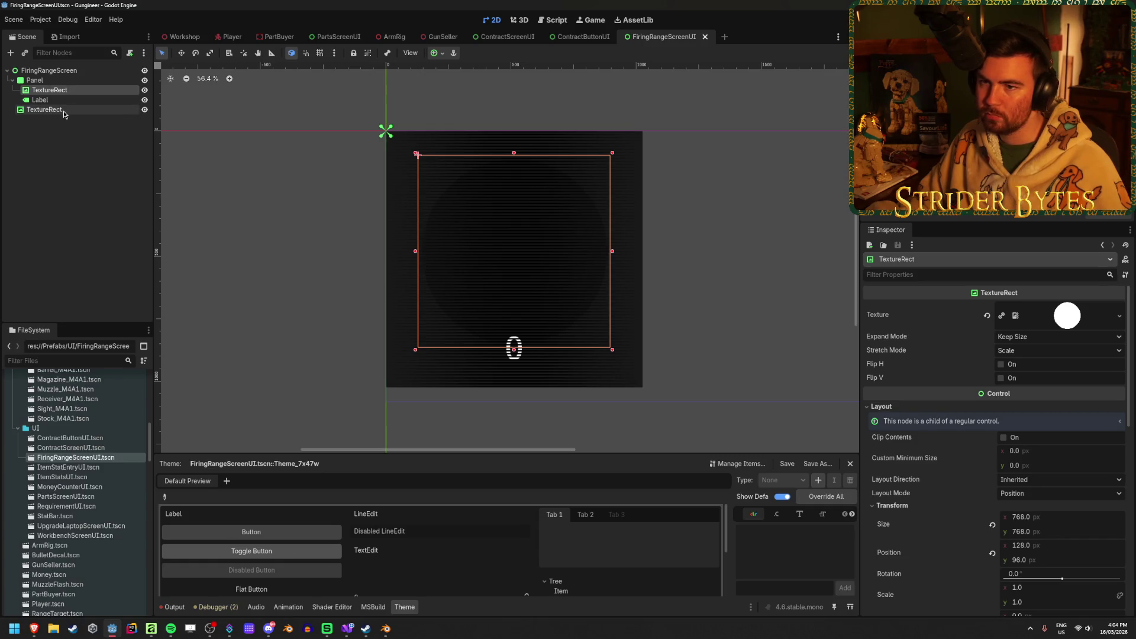
pyautogui.click(118, 110)
pyautogui.hotkey('ctrl', 'z')
pyautogui.hotkey('ctrl', 'shift', 'z')
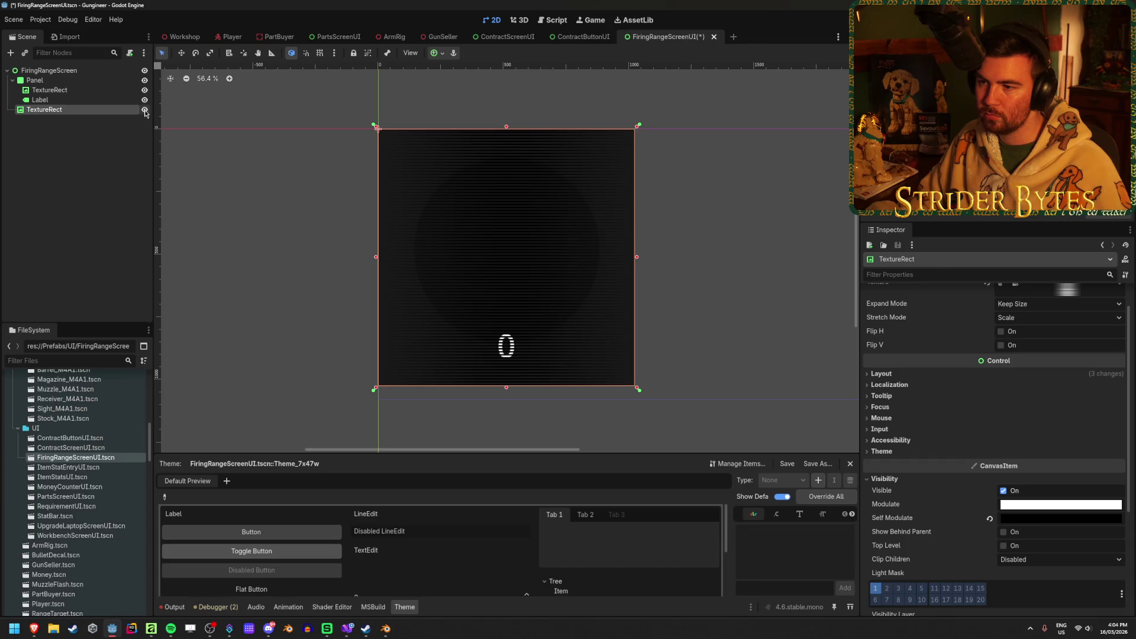
pyautogui.doubleClick(92, 110)
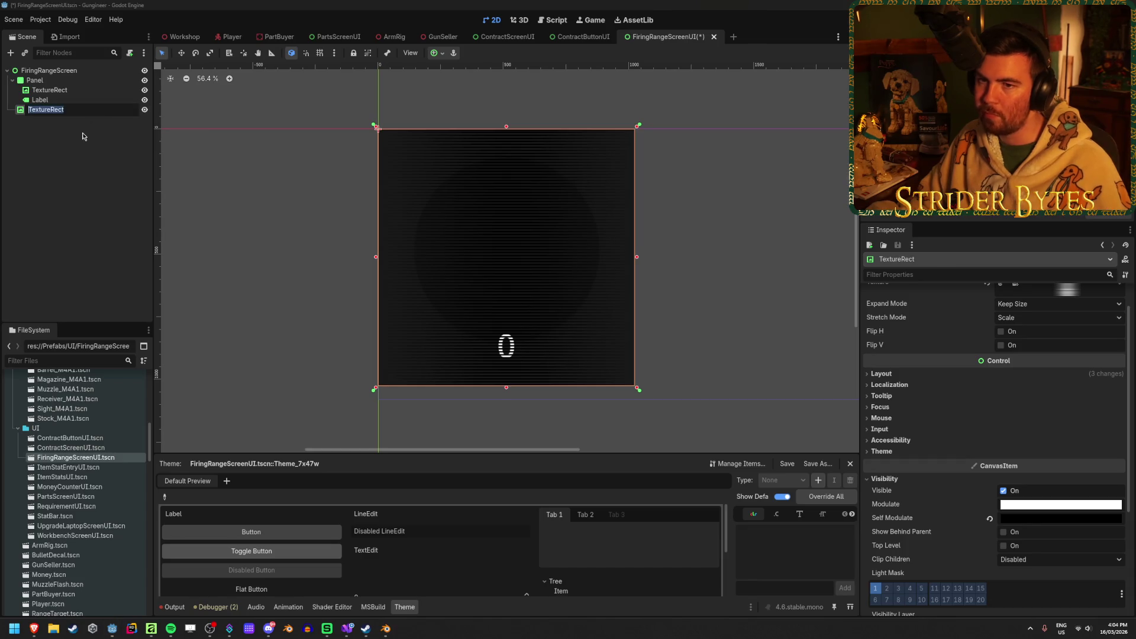
pyautogui.write('ScanLi')
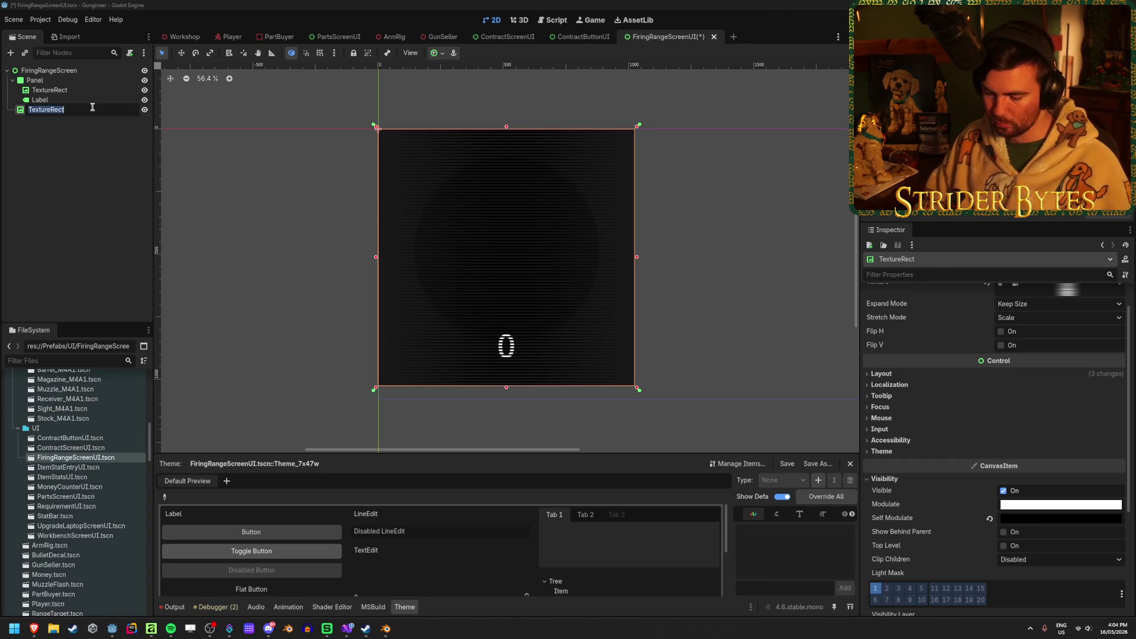
pyautogui.press('Return')
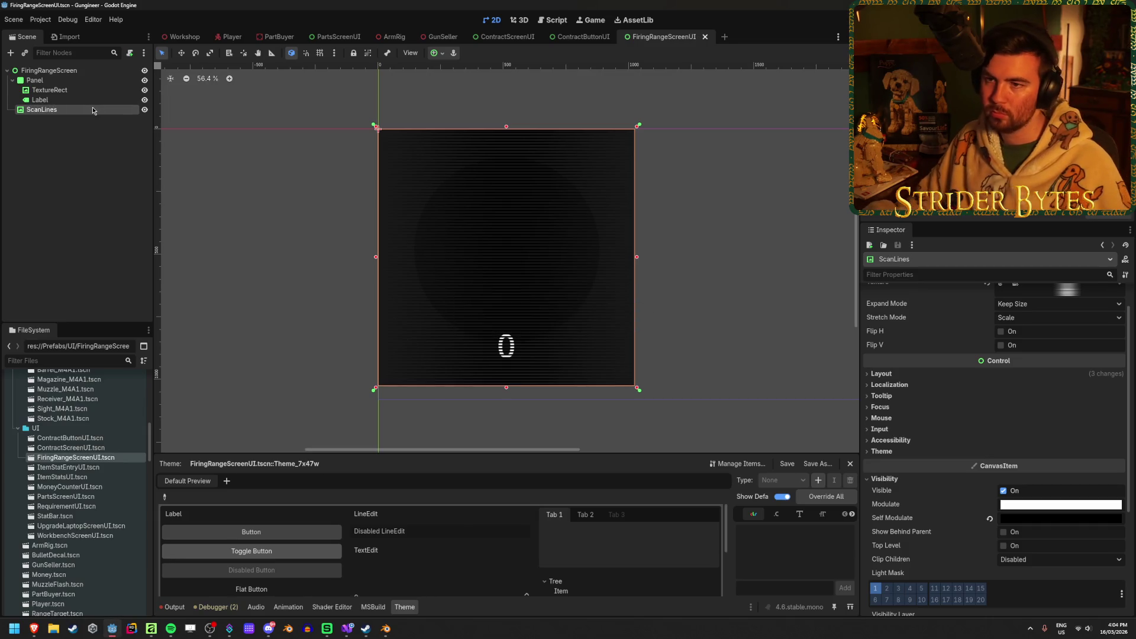
pyautogui.click(183, 39)
# Run the game with F5 and walk up and down the firing range toward the score screens
pyautogui.click(604, 305)
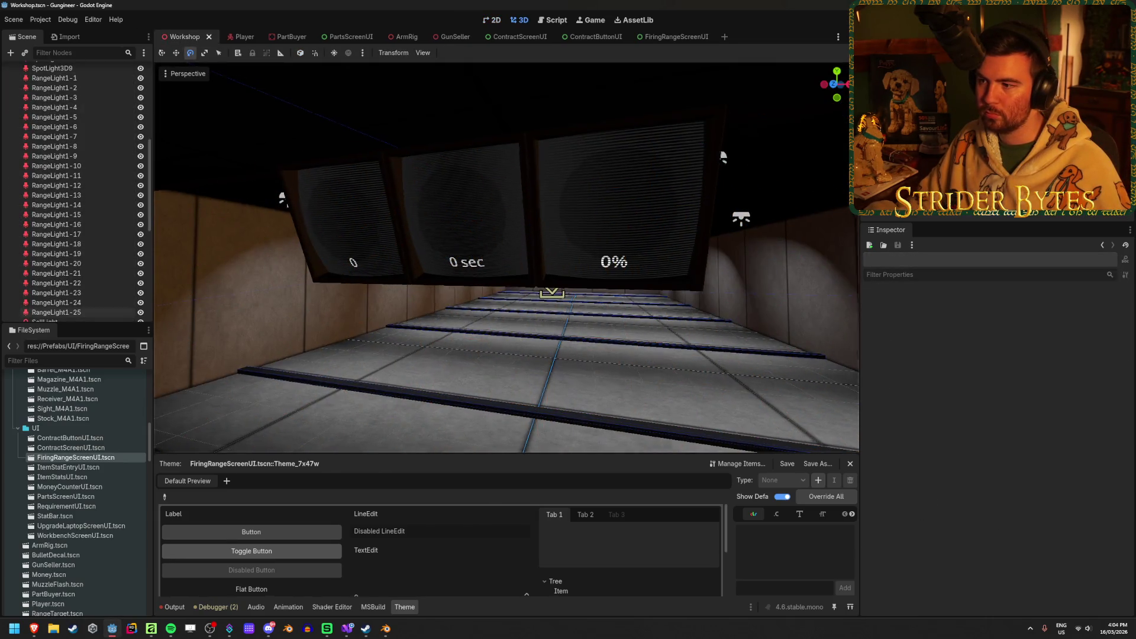
pyautogui.scroll(-5, 607, 345)
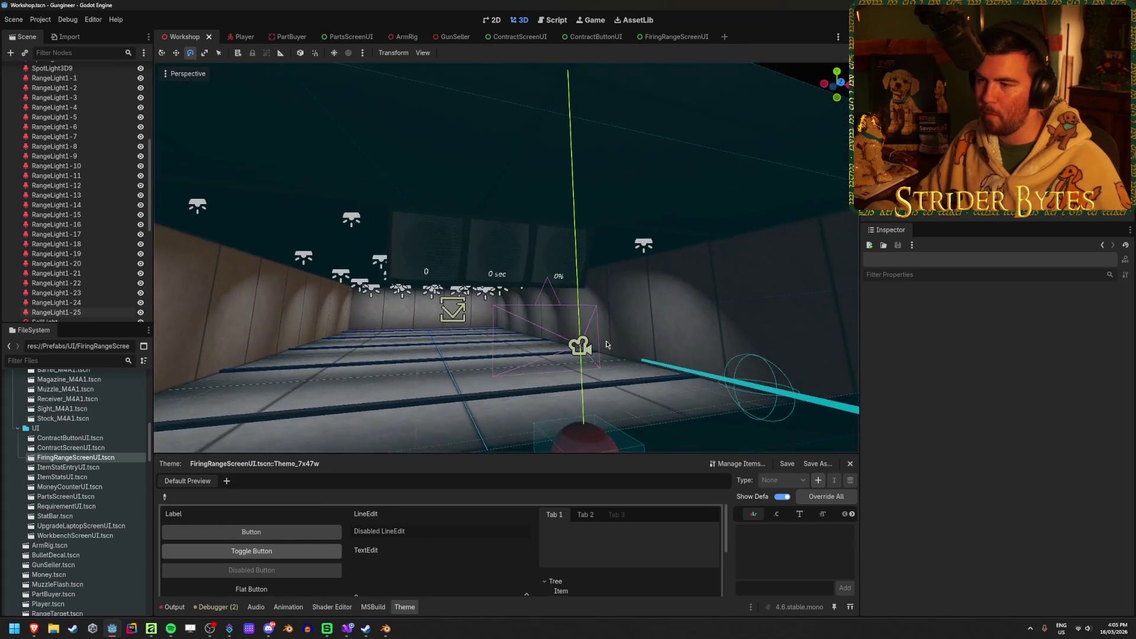
pyautogui.press('F5')
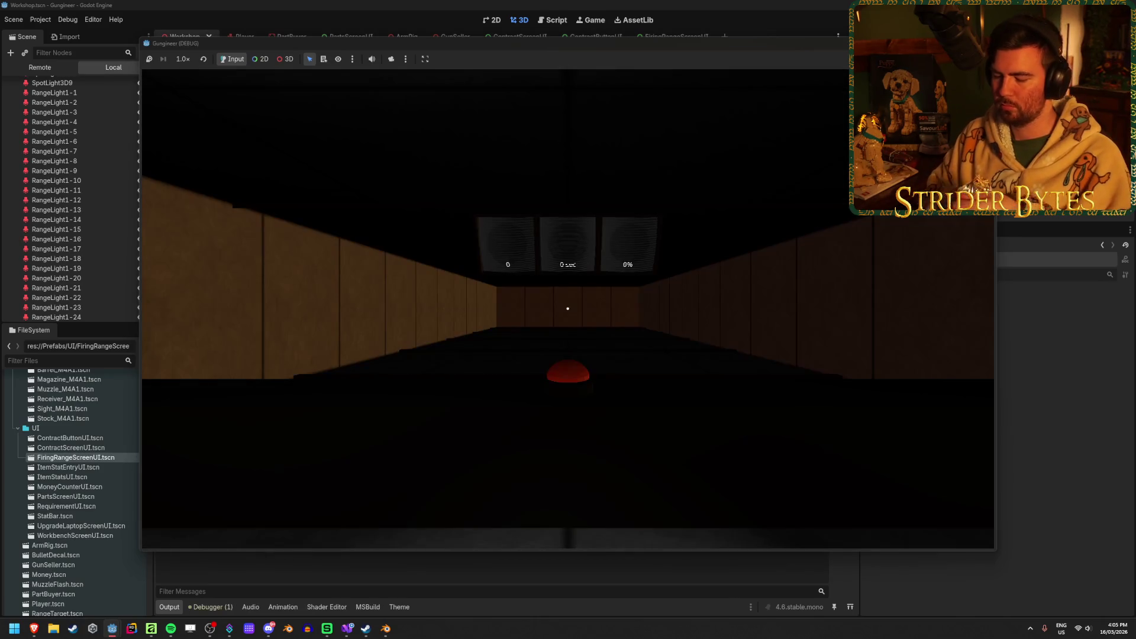
pyautogui.press('w')
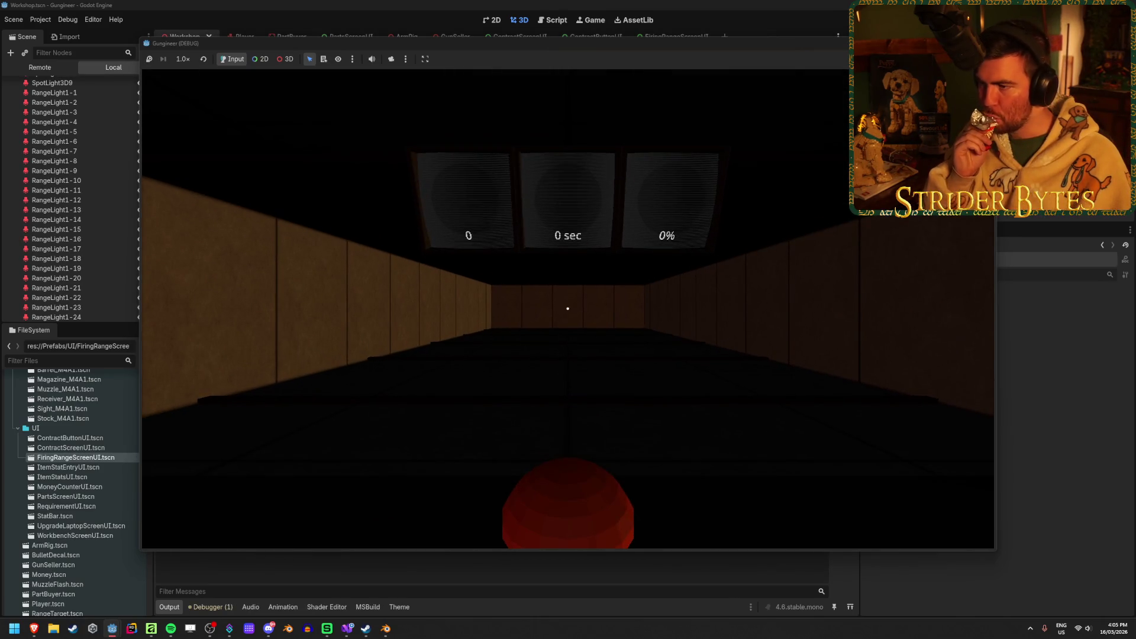
pyautogui.press('d')
pyautogui.press('s')
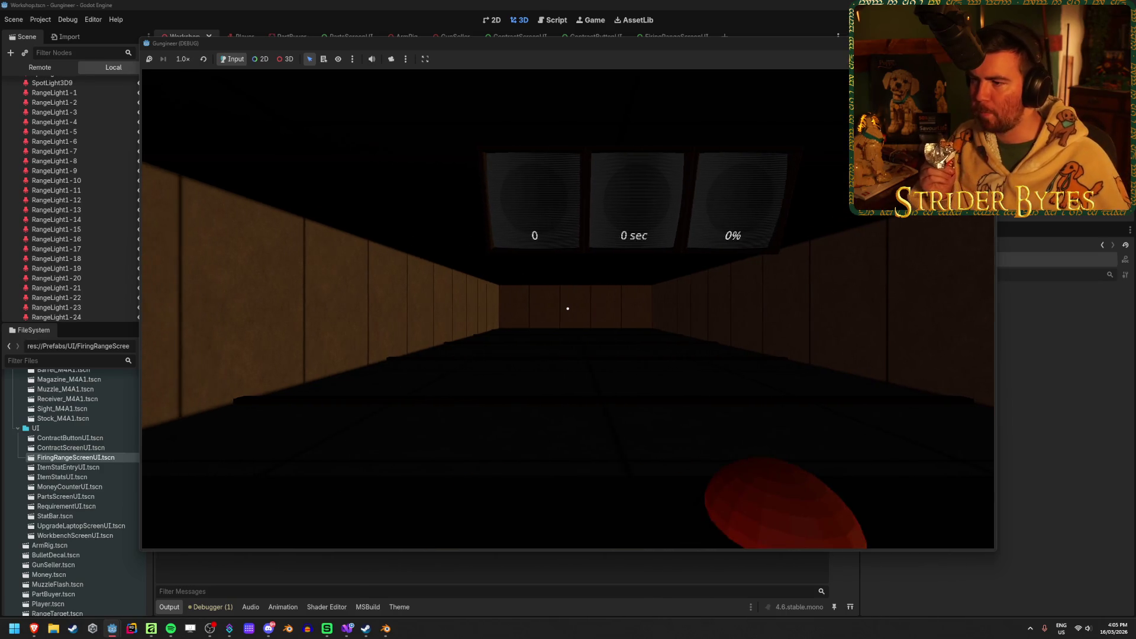
pyautogui.press('a')
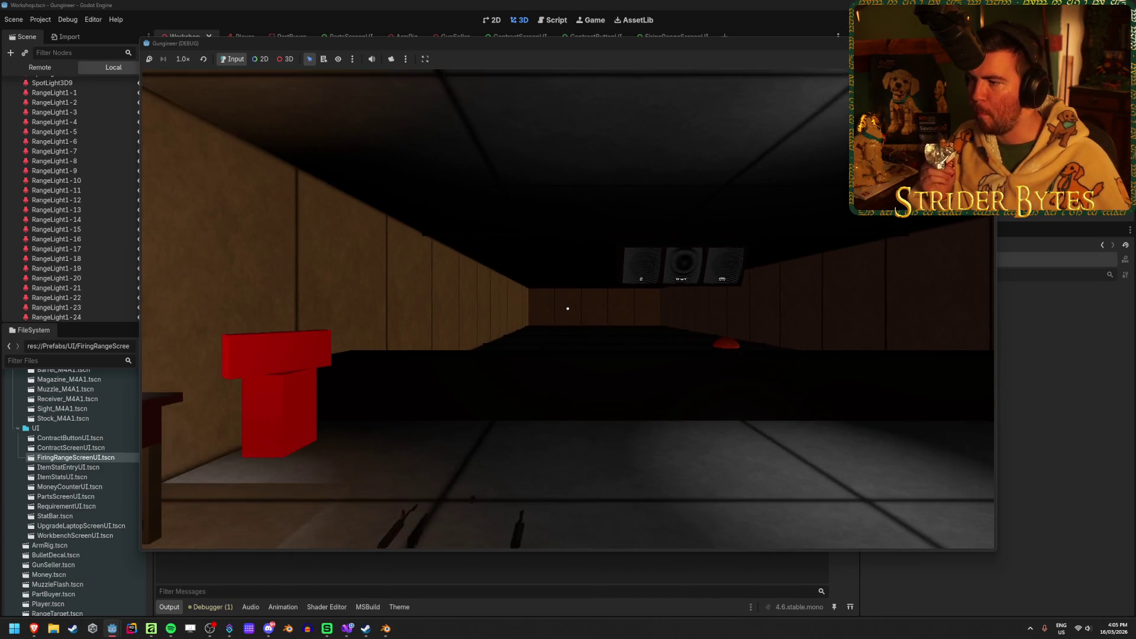
pyautogui.moveTo(567, 308)
pyautogui.press('d')
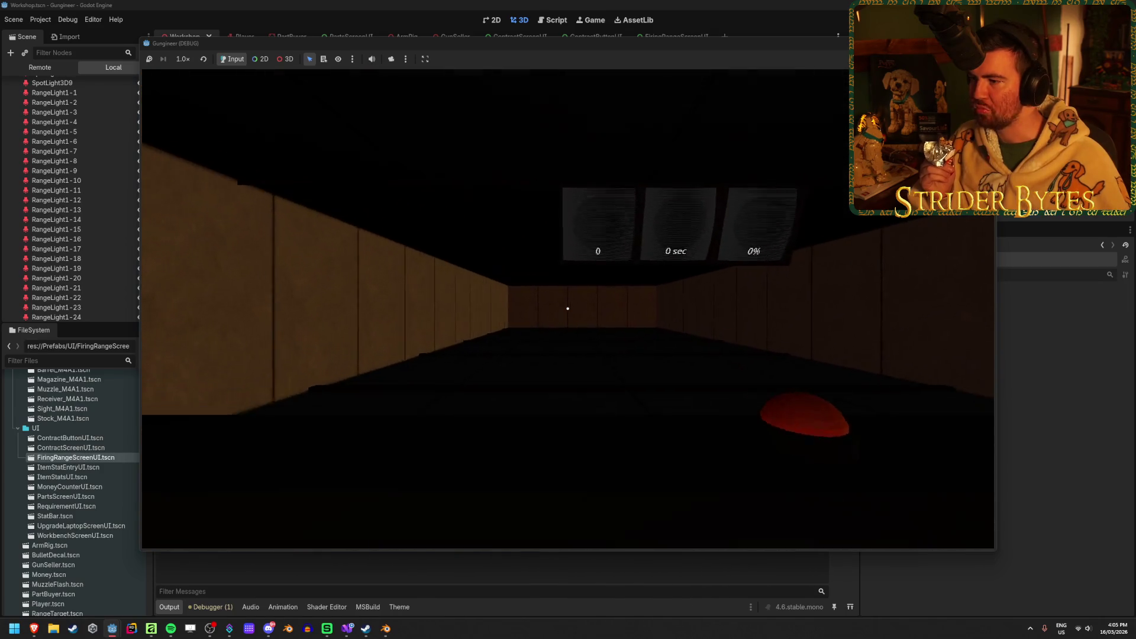
pyautogui.press('s')
pyautogui.press('s')
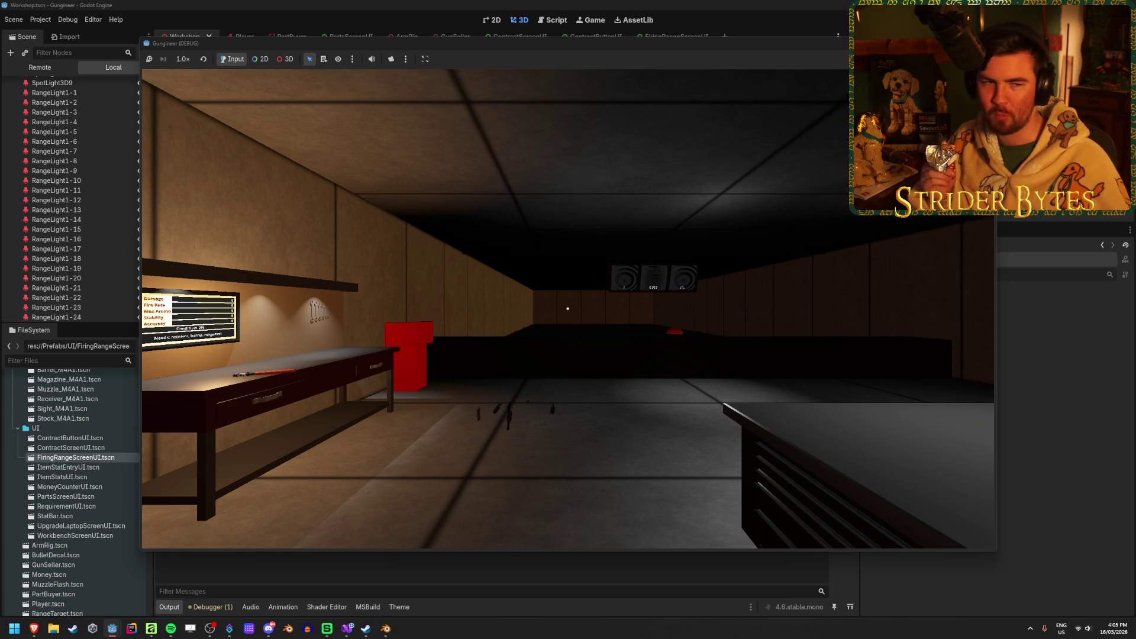
pyautogui.press('w')
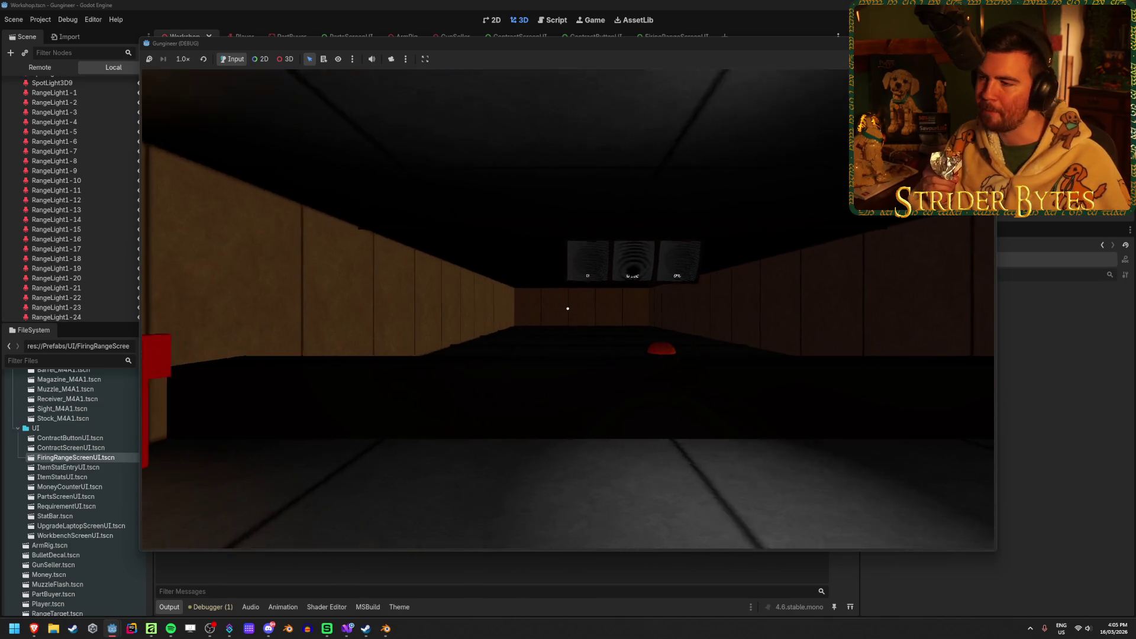
pyautogui.press('w')
pyautogui.press('s')
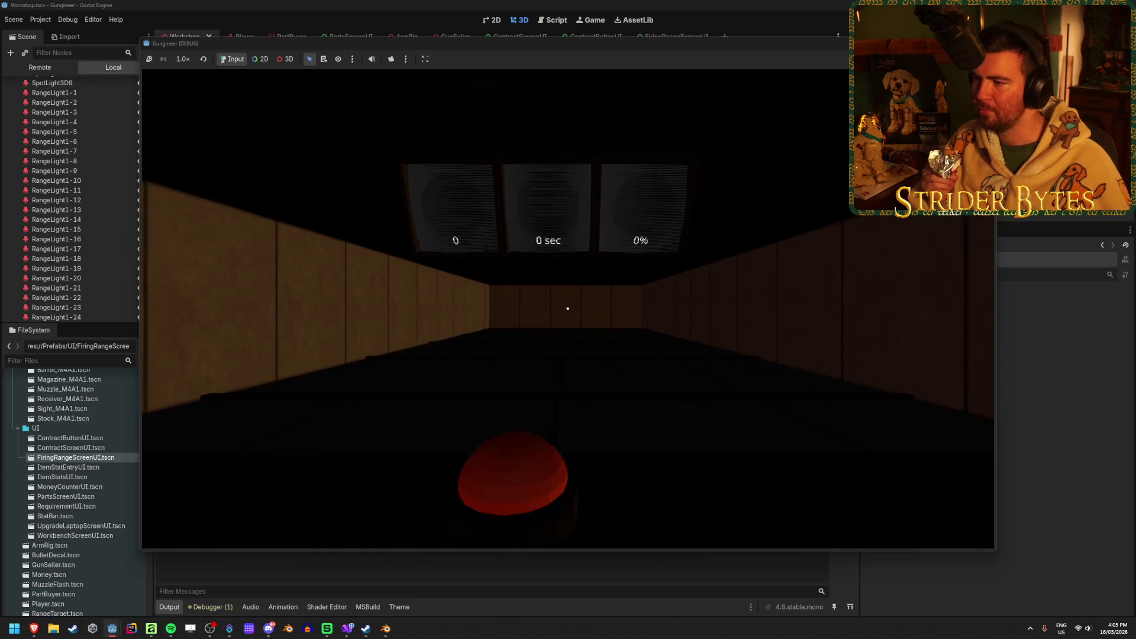
pyautogui.press('s')
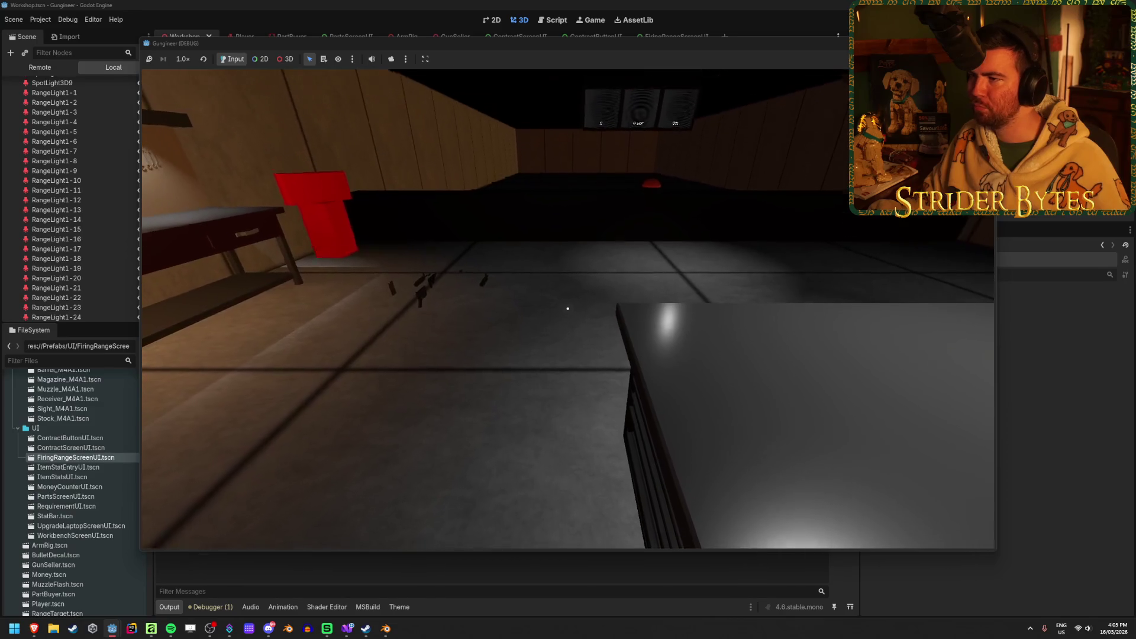
# Inspect the stat and upgrade screens from several angles, then stop the game with F8
pyautogui.press('w')
pyautogui.press('s')
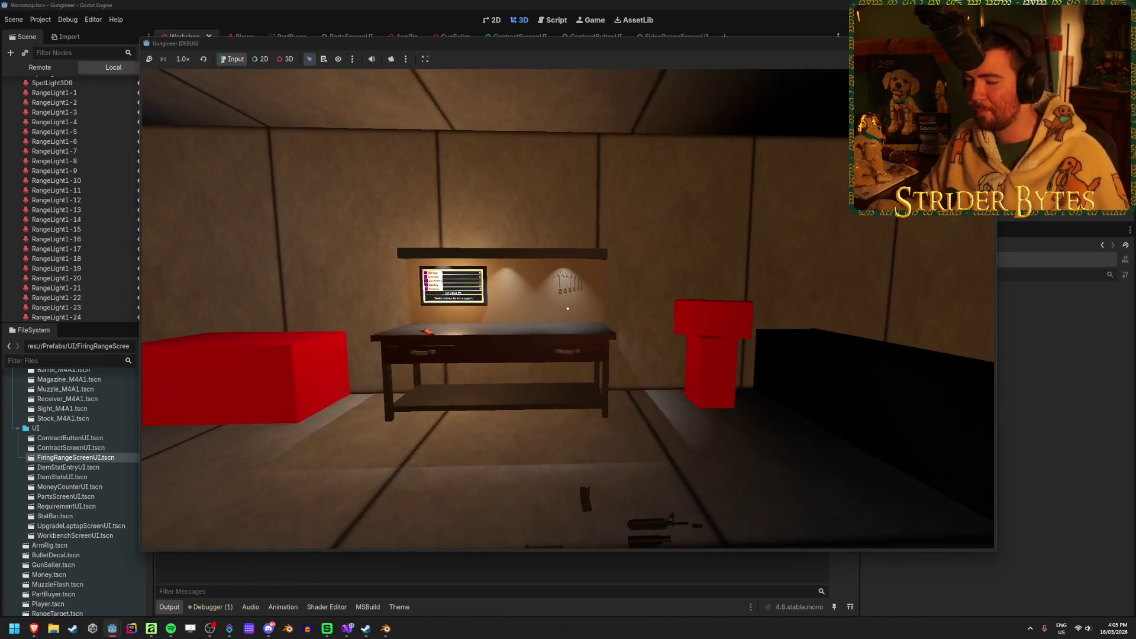
pyautogui.press('w')
pyautogui.press('s')
pyautogui.press('w')
pyautogui.press('a')
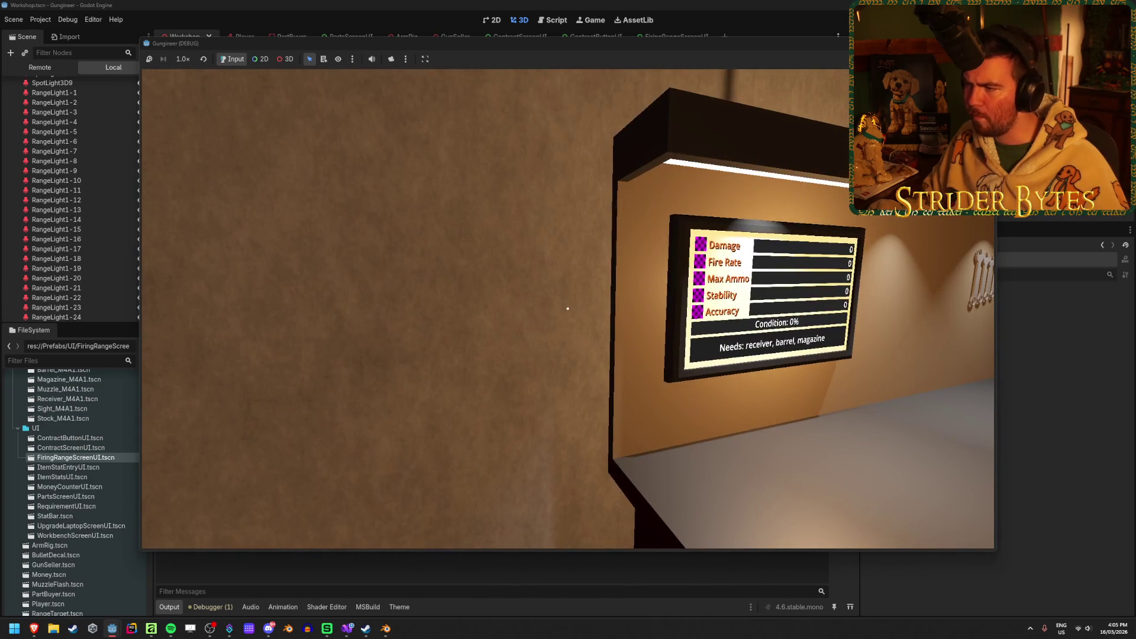
pyautogui.press('s')
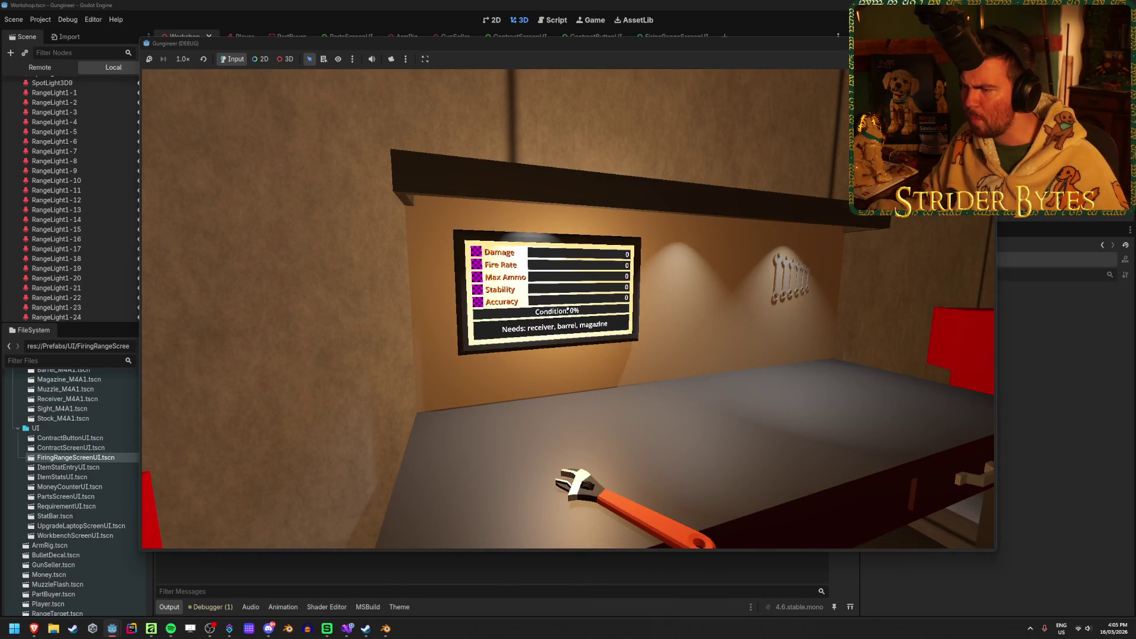
pyautogui.press('s')
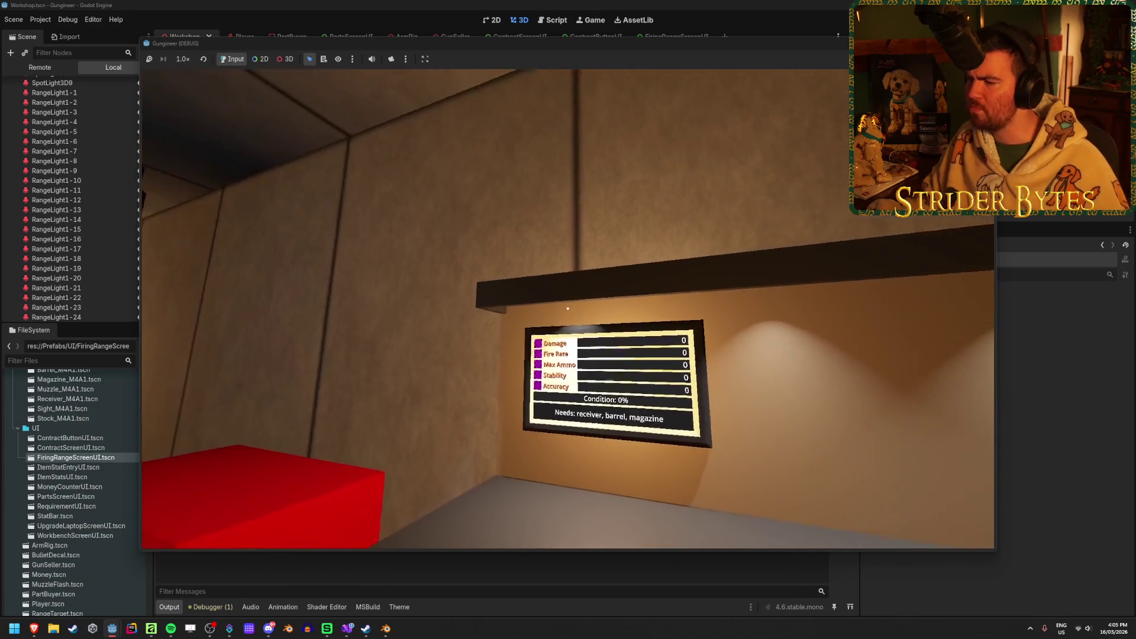
pyautogui.press('w')
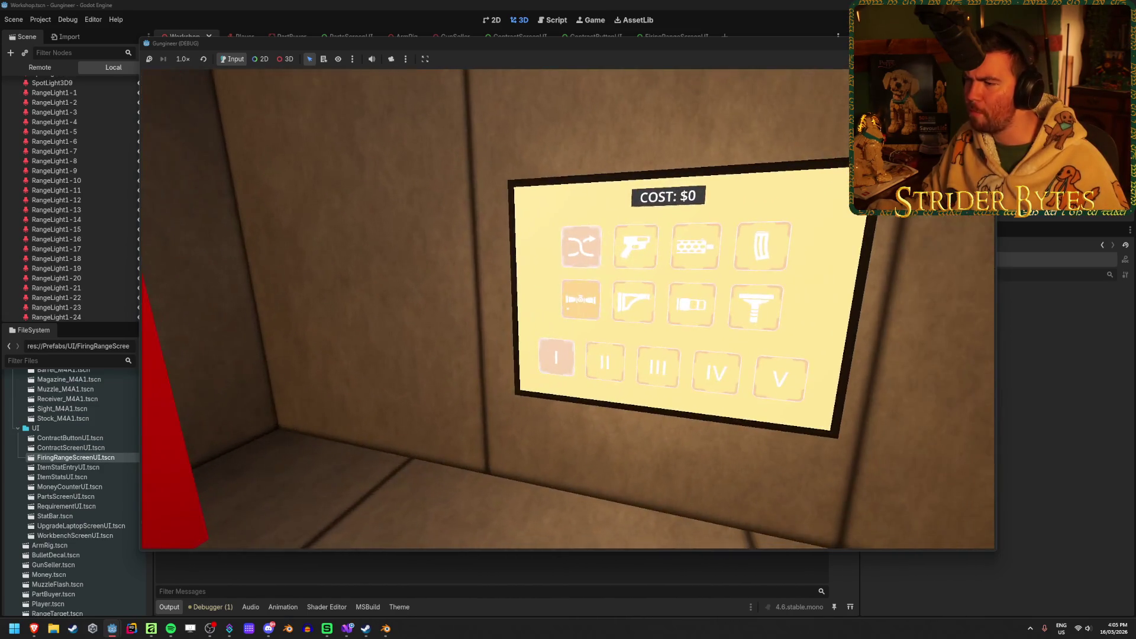
pyautogui.press('a')
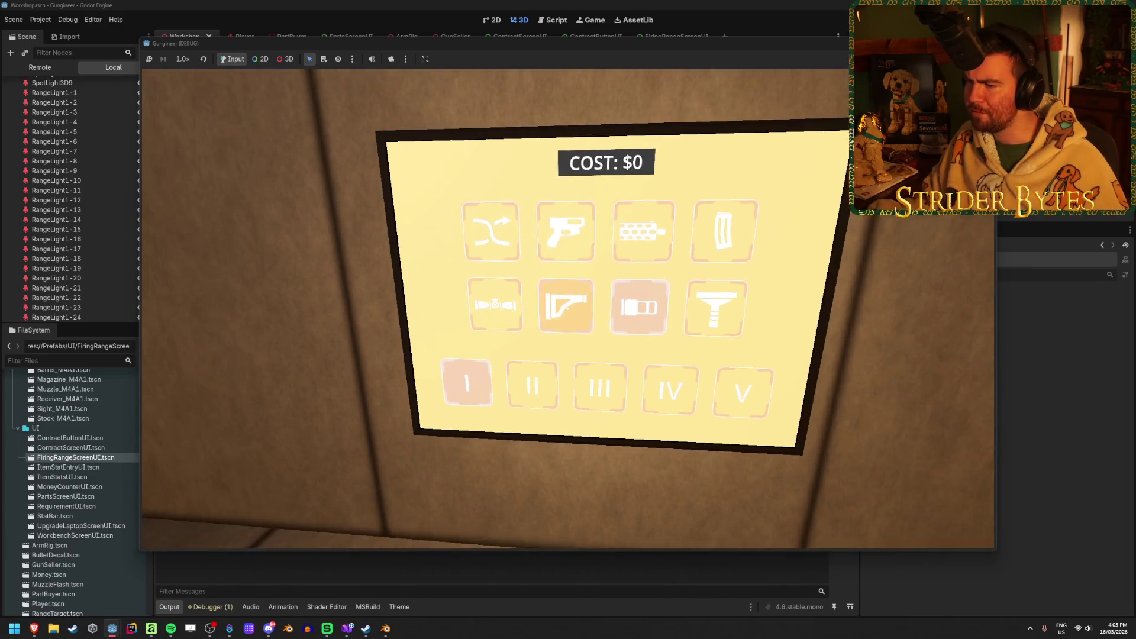
pyautogui.press('d')
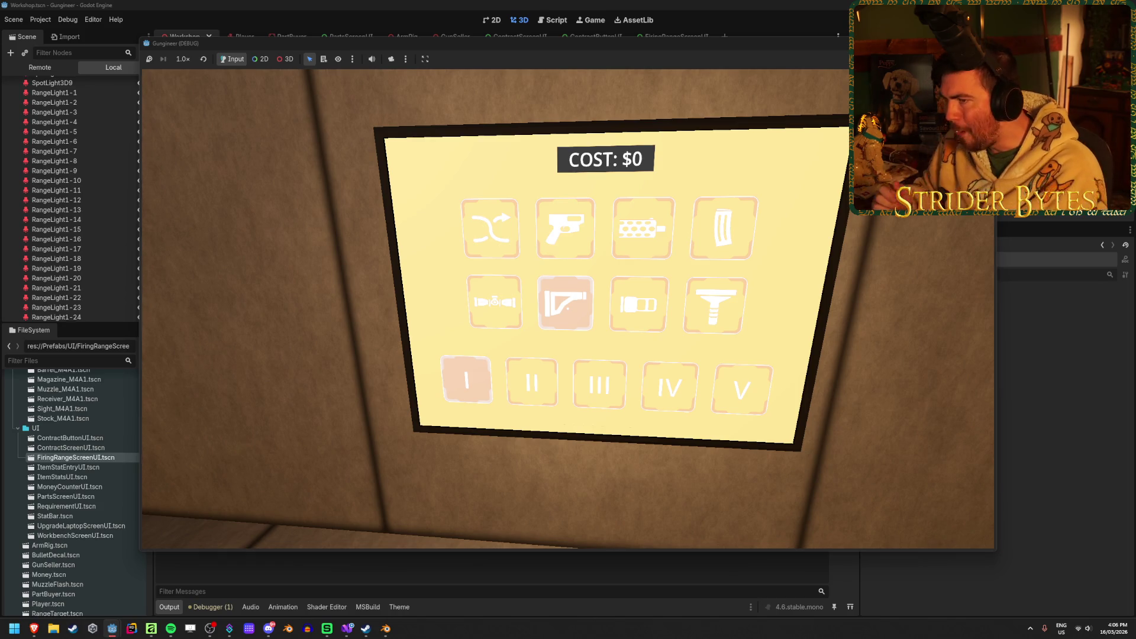
pyautogui.press('s')
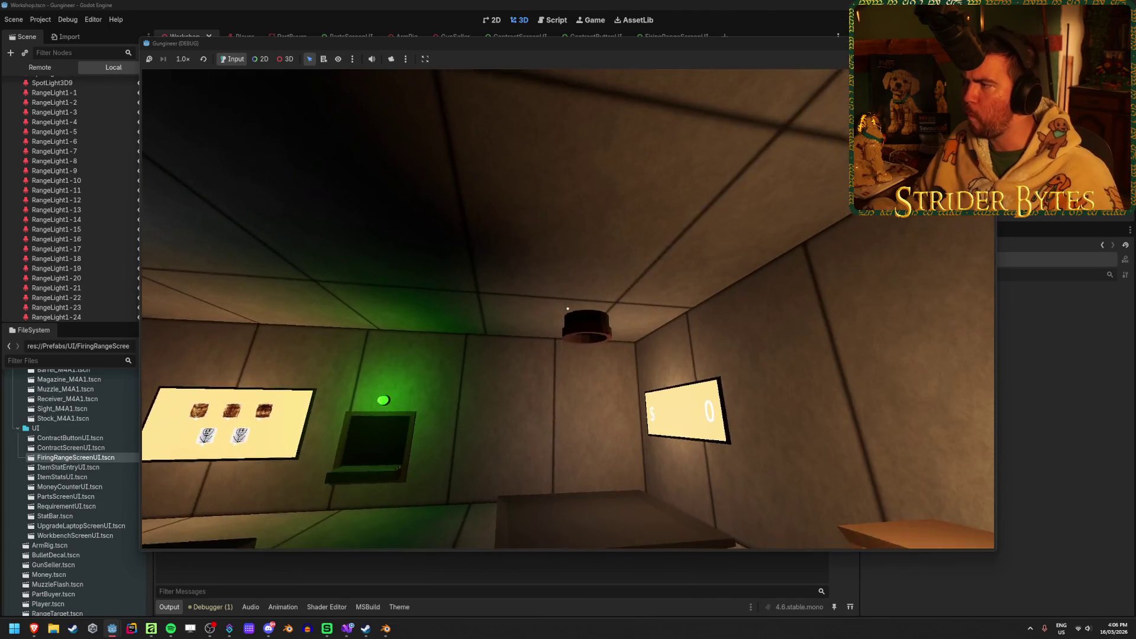
pyautogui.press('F8')
pyautogui.scroll(10, 85, 503)
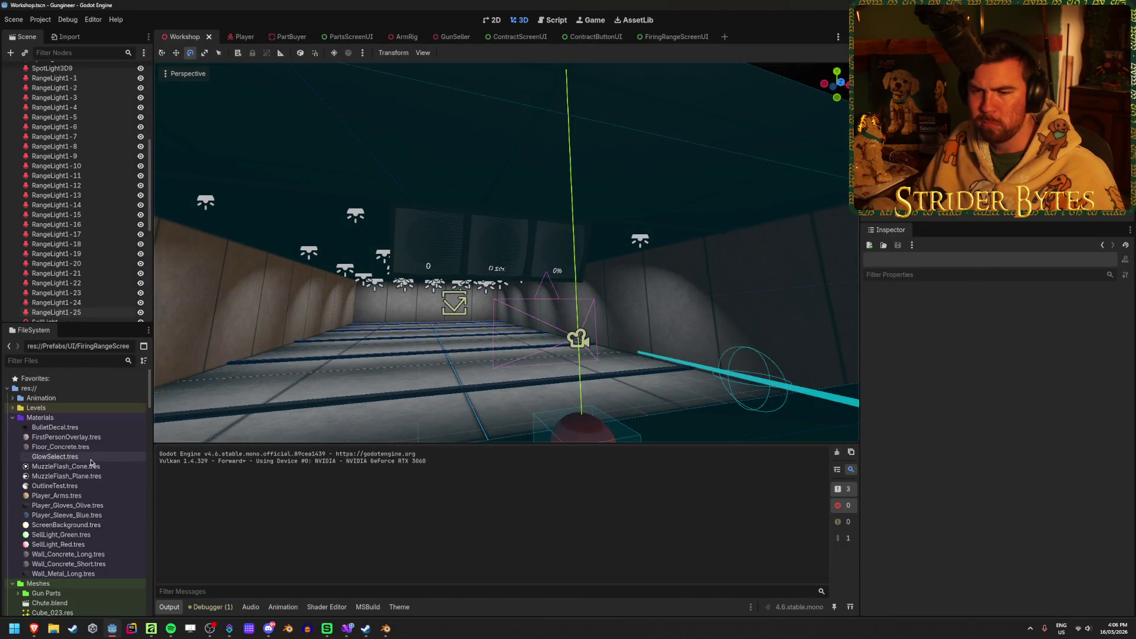
# Set the ScreenBackground emission colour's hue to 18, after trying 15 and 20
pyautogui.click(89, 525)
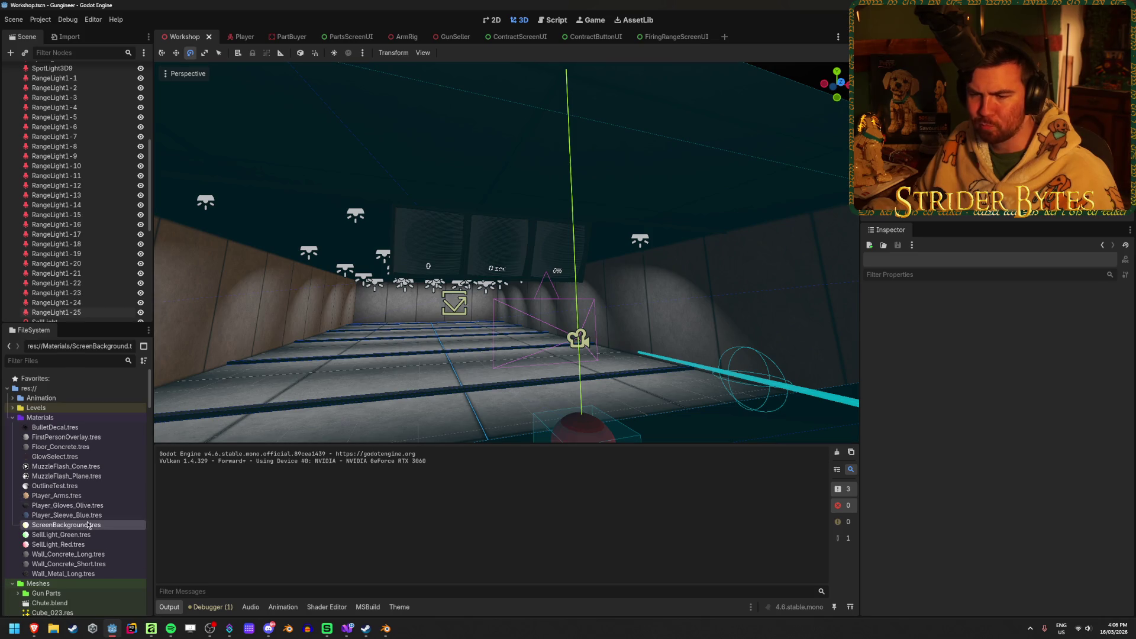
pyautogui.click(1043, 507)
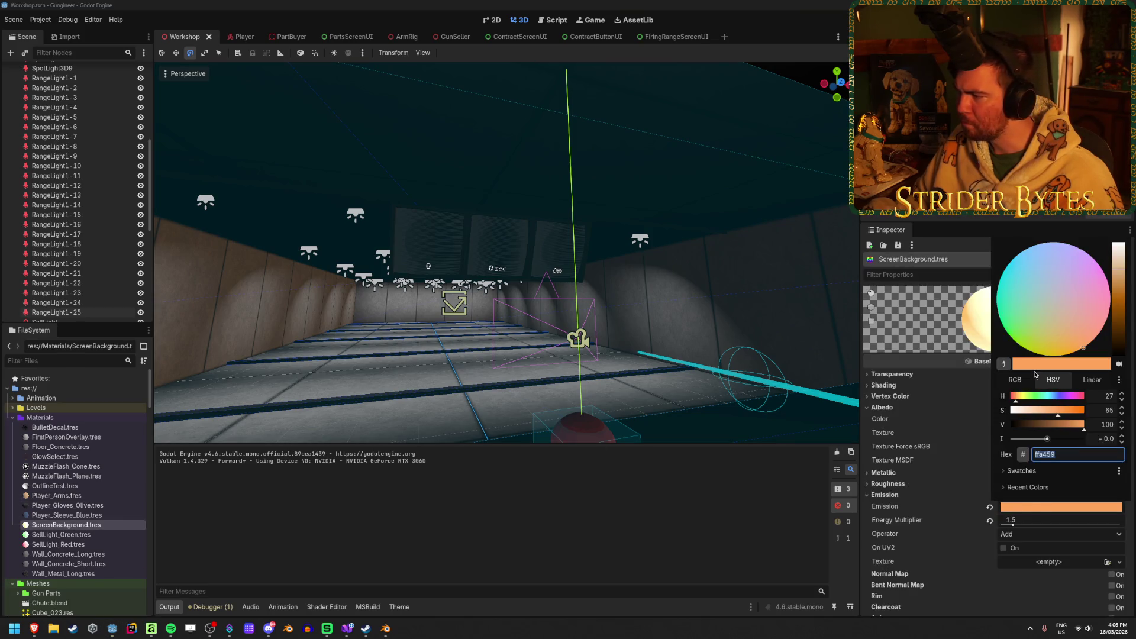
pyautogui.press('Escape')
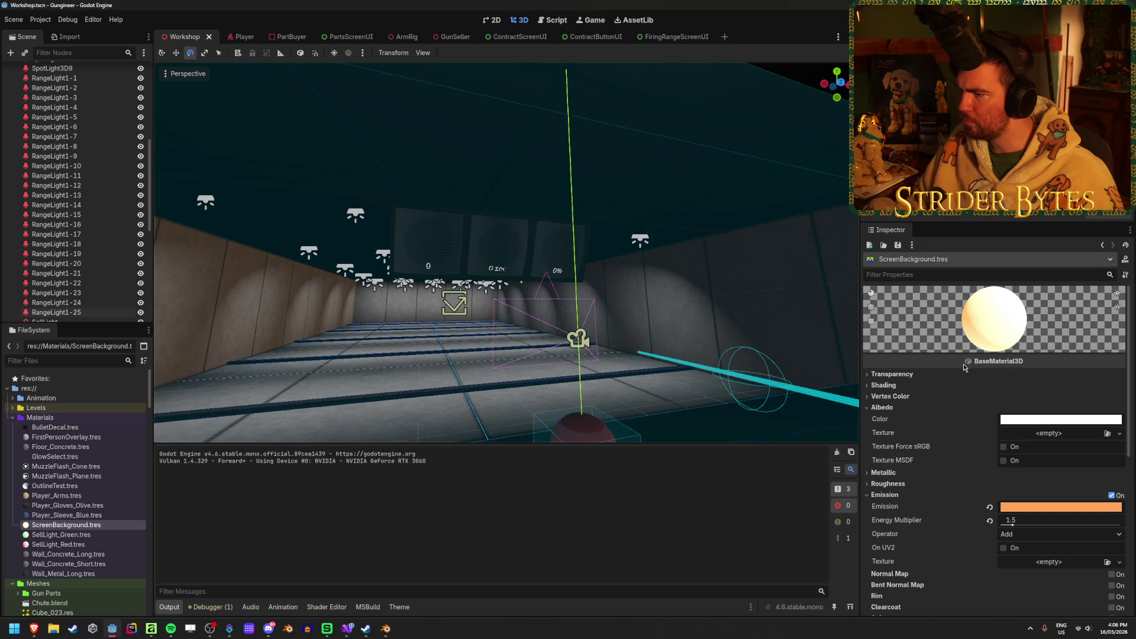
pyautogui.press('w')
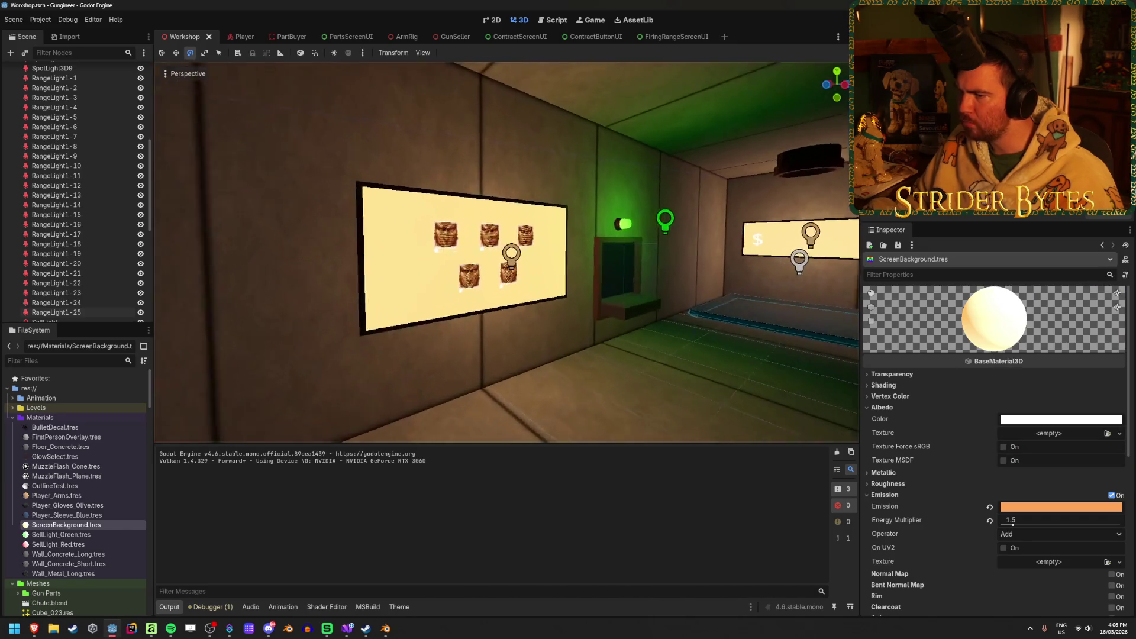
pyautogui.click(1058, 508)
pyautogui.moveTo(1018, 402)
pyautogui.mouseDown()
pyautogui.moveTo(1079, 401)
pyautogui.moveTo(1017, 402)
pyautogui.mouseUp()
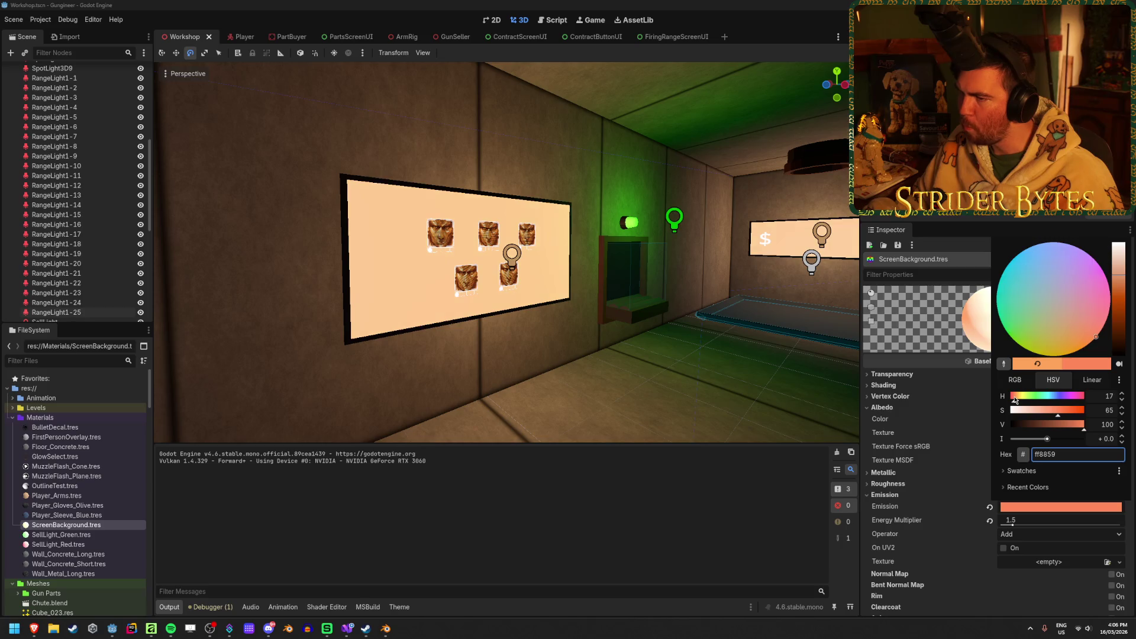
pyautogui.click(1105, 395)
pyautogui.write('15')
pyautogui.press('Tab')
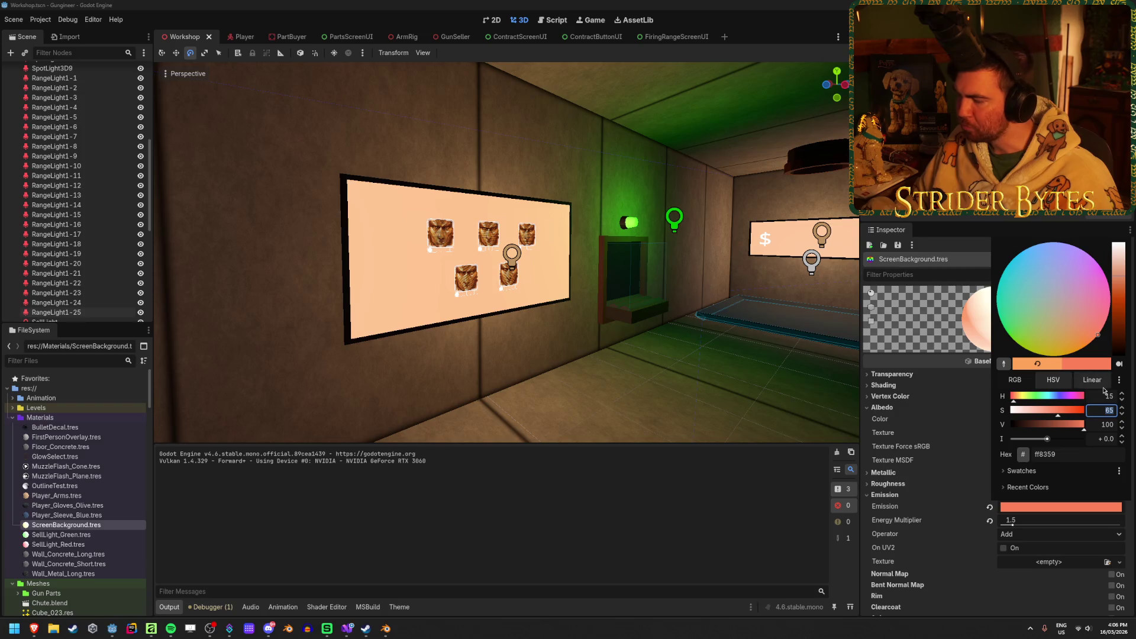
pyautogui.write('20')
pyautogui.press('Tab')
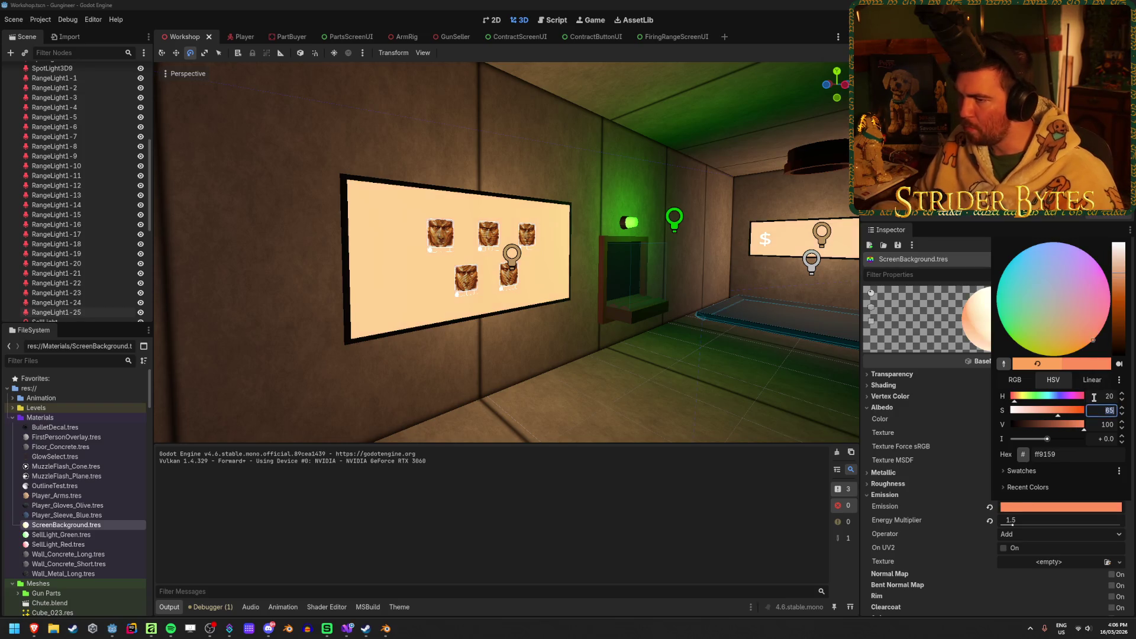
pyautogui.click(1094, 397)
pyautogui.press('Tab')
# Lower the emission saturation to 60 and keep the energy multiplier at 1.5
pyautogui.moveTo(1059, 417)
pyautogui.mouseDown()
pyautogui.moveTo(1077, 418)
pyautogui.moveTo(1058, 418)
pyautogui.mouseUp()
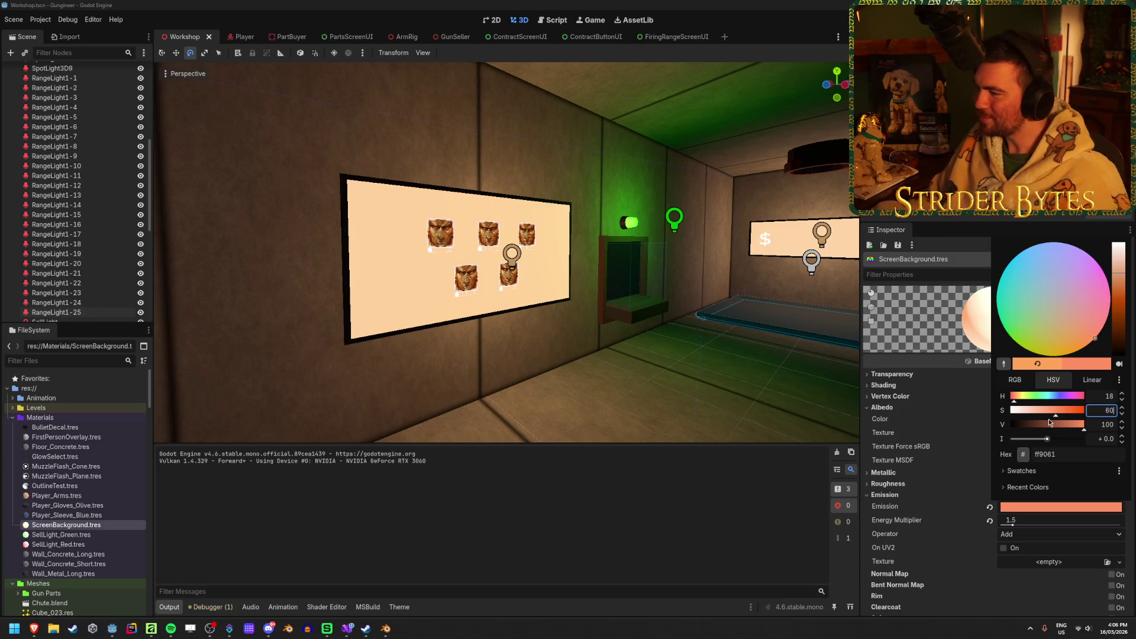
pyautogui.click(916, 424)
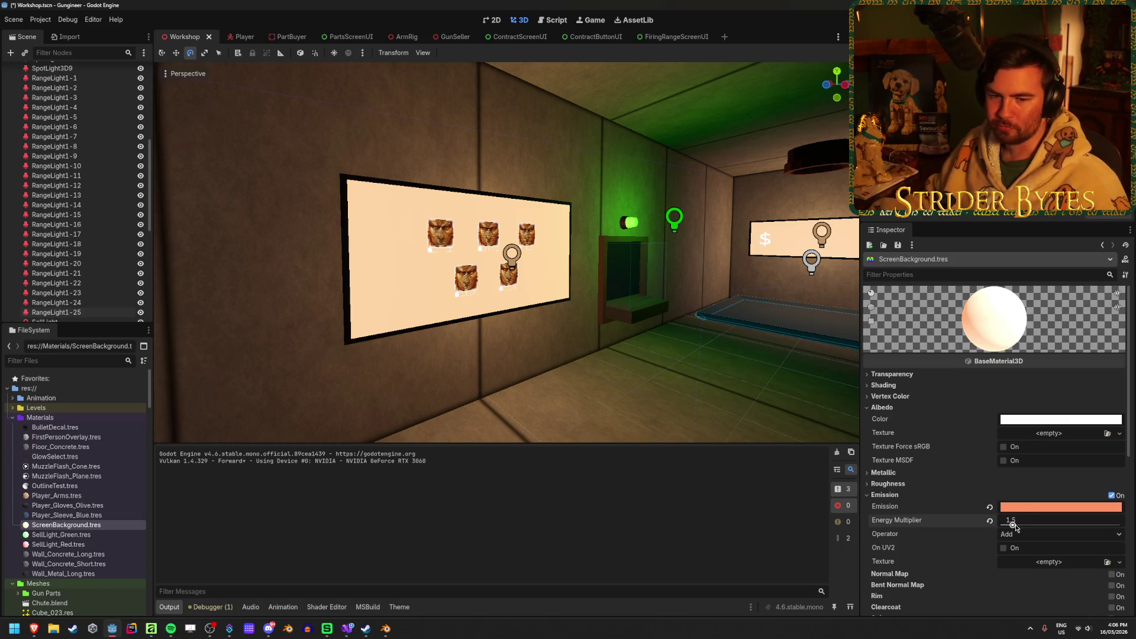
pyautogui.moveTo(1015, 527); pyautogui.dragTo(1040, 530)
pyautogui.hotkey('ctrl', 'z')
pyautogui.scroll(5, 101, 154)
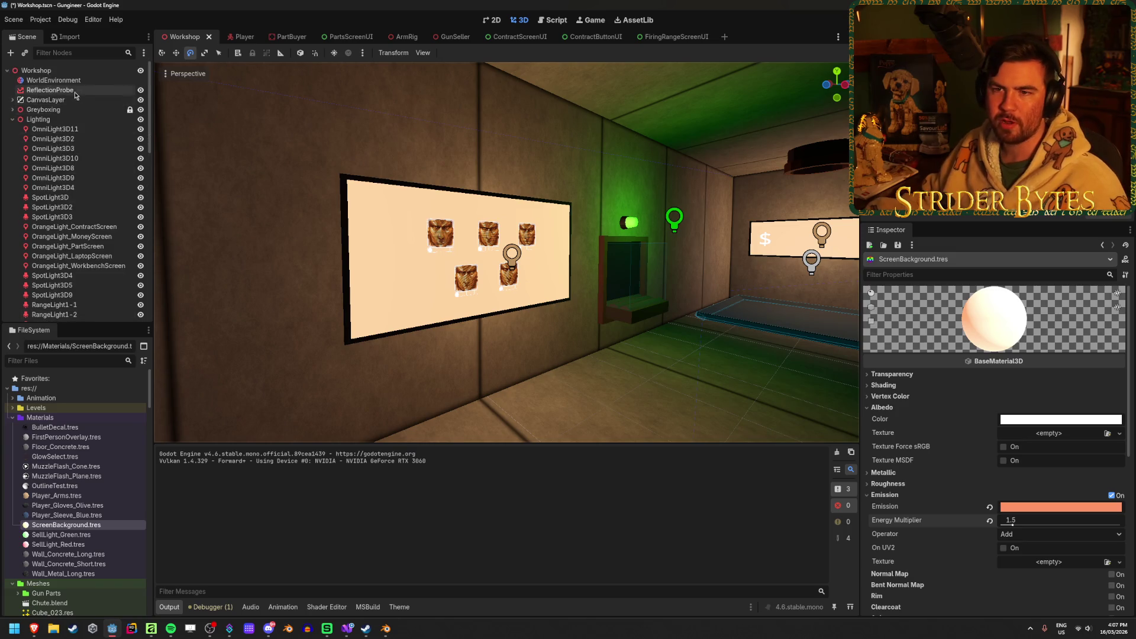
# Enable glow on the WorldEnvironment
pyautogui.click(54, 80)
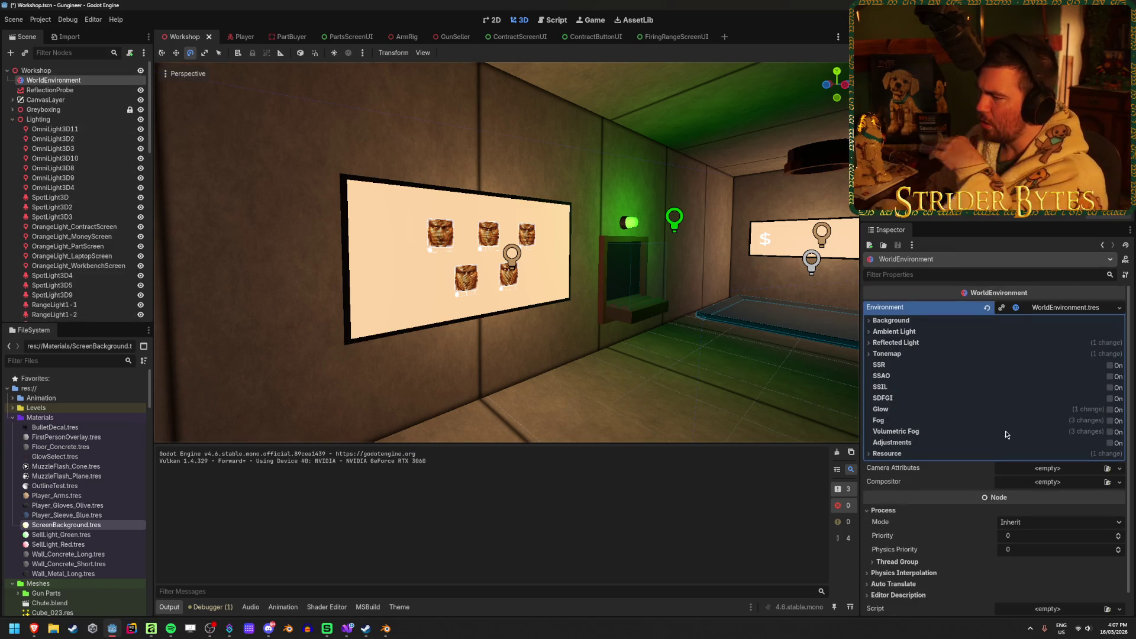
pyautogui.click(1110, 413)
pyautogui.click(1110, 412)
pyautogui.click(1111, 413)
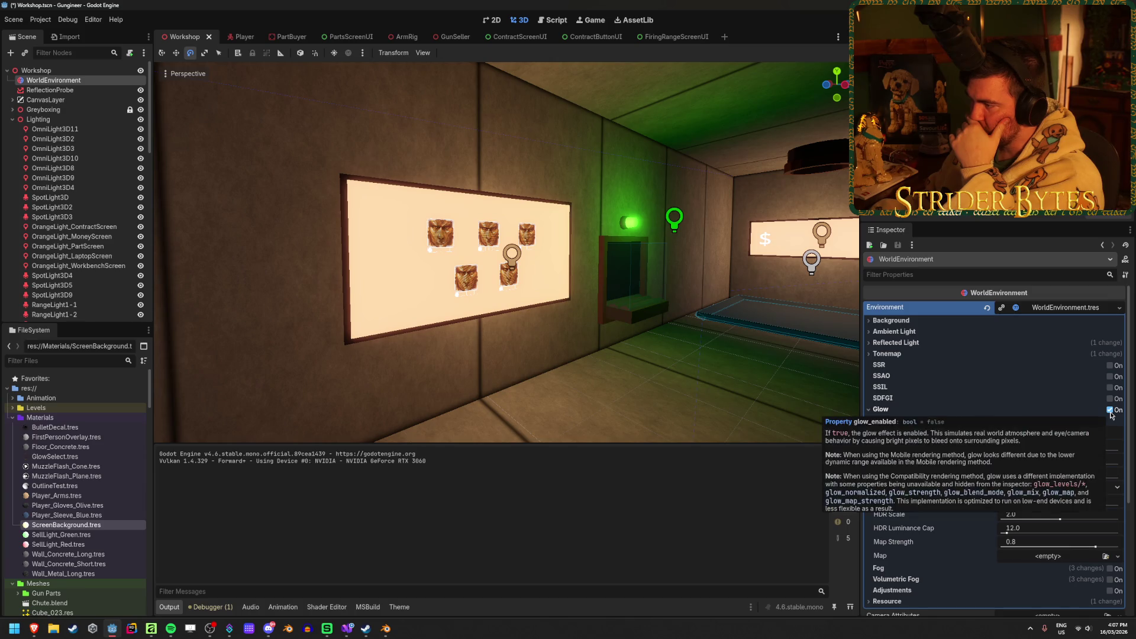
pyautogui.moveTo(1005, 454)
pyautogui.mouseDown()
pyautogui.moveTo(992, 451)
pyautogui.moveTo(1065, 449)
pyautogui.moveTo(1021, 439)
pyautogui.moveTo(1033, 437)
pyautogui.moveTo(1030, 450)
pyautogui.moveTo(1058, 464)
pyautogui.moveTo(1109, 464)
pyautogui.moveTo(1028, 474)
pyautogui.moveTo(1018, 454)
pyautogui.moveTo(1092, 466)
pyautogui.mouseUp()
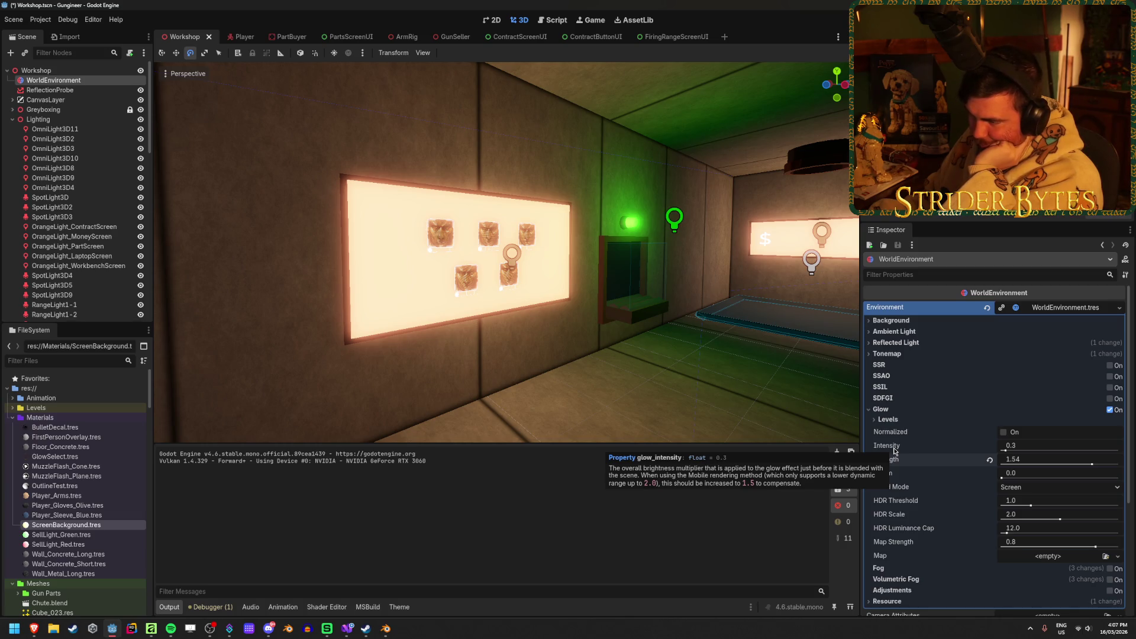
# Set glow intensity to 2.0 and keep glow strength at its default 1.0
pyautogui.click(1021, 448)
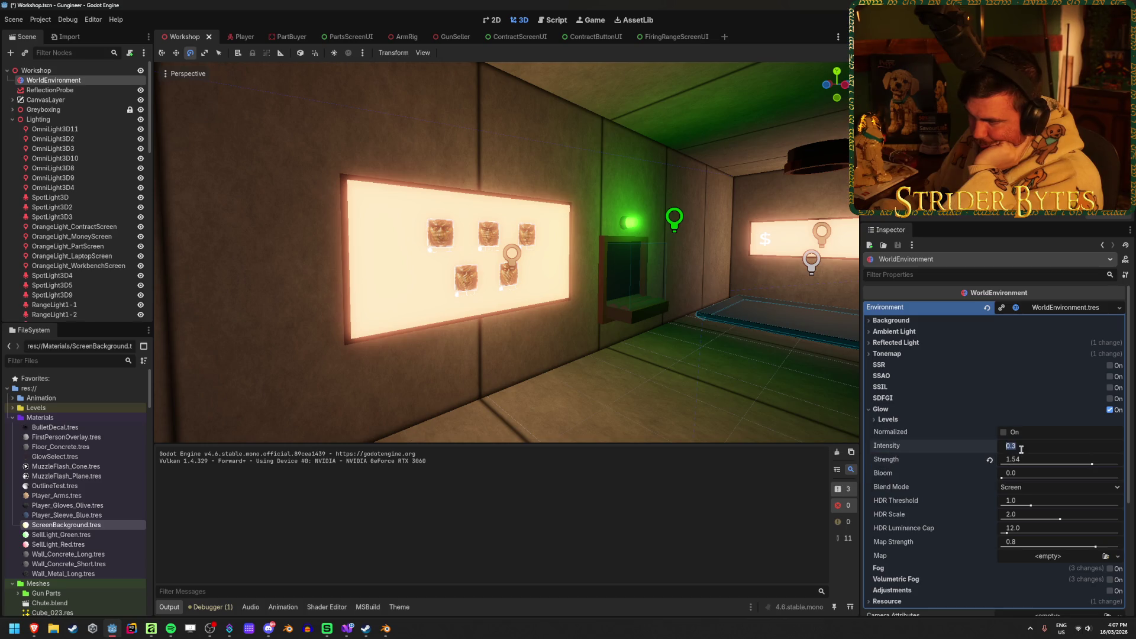
pyautogui.write('1')
pyautogui.press('Return')
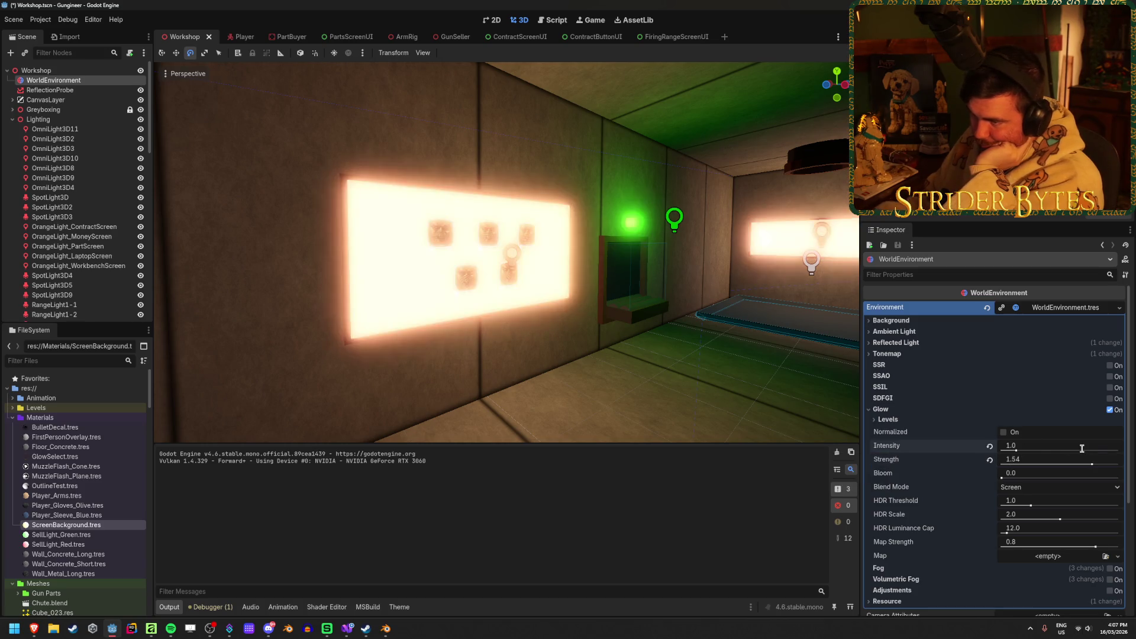
pyautogui.click(990, 461)
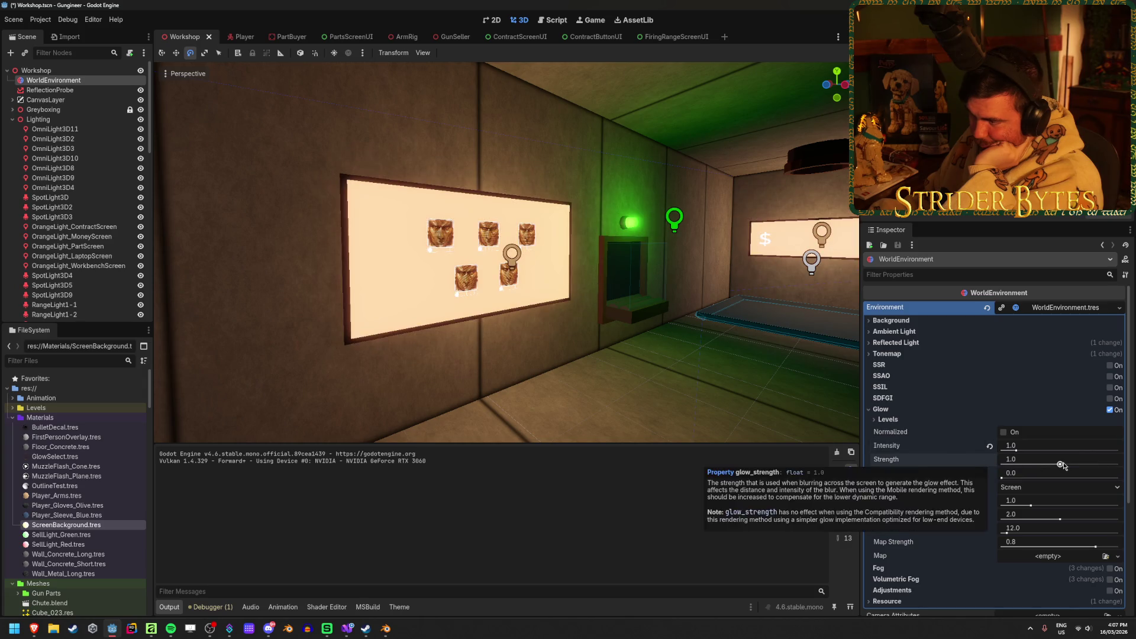
pyautogui.click(1022, 448)
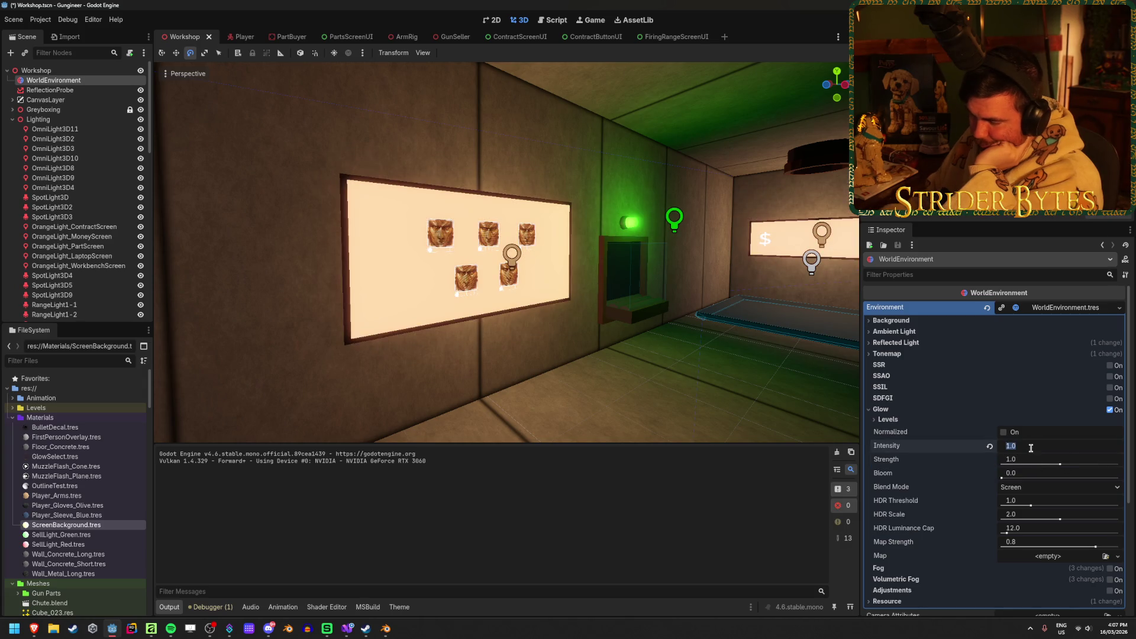
pyautogui.write('2')
pyautogui.press('Return')
pyautogui.moveTo(1057, 465); pyautogui.dragTo(1067, 467)
pyautogui.click(990, 459)
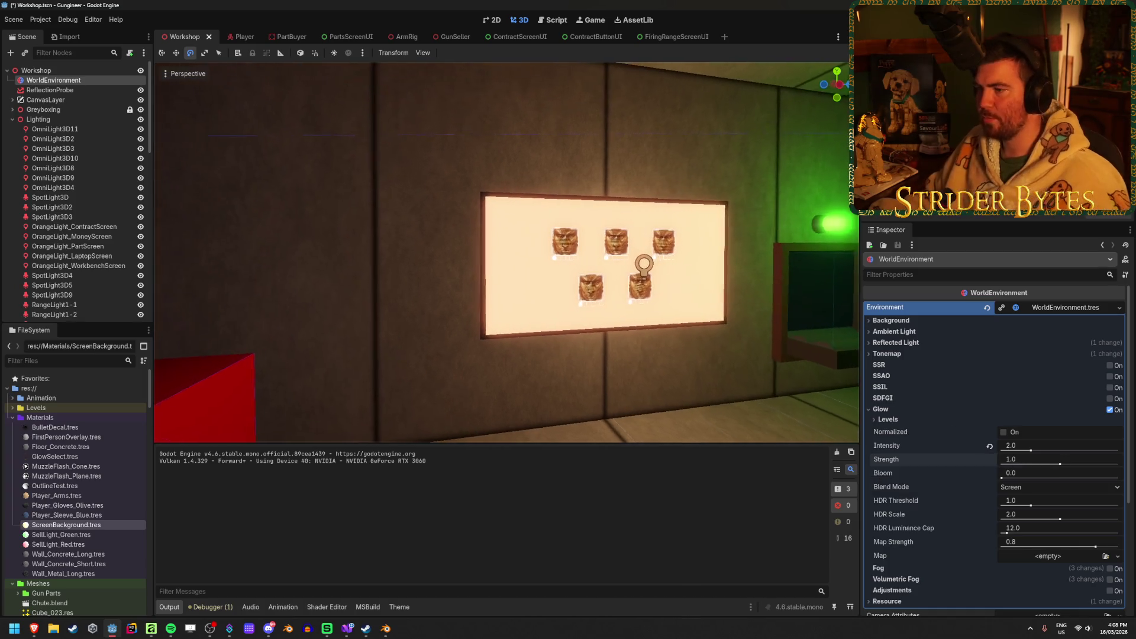
pyautogui.moveTo(706, 345); pyautogui.dragTo(706, 345)
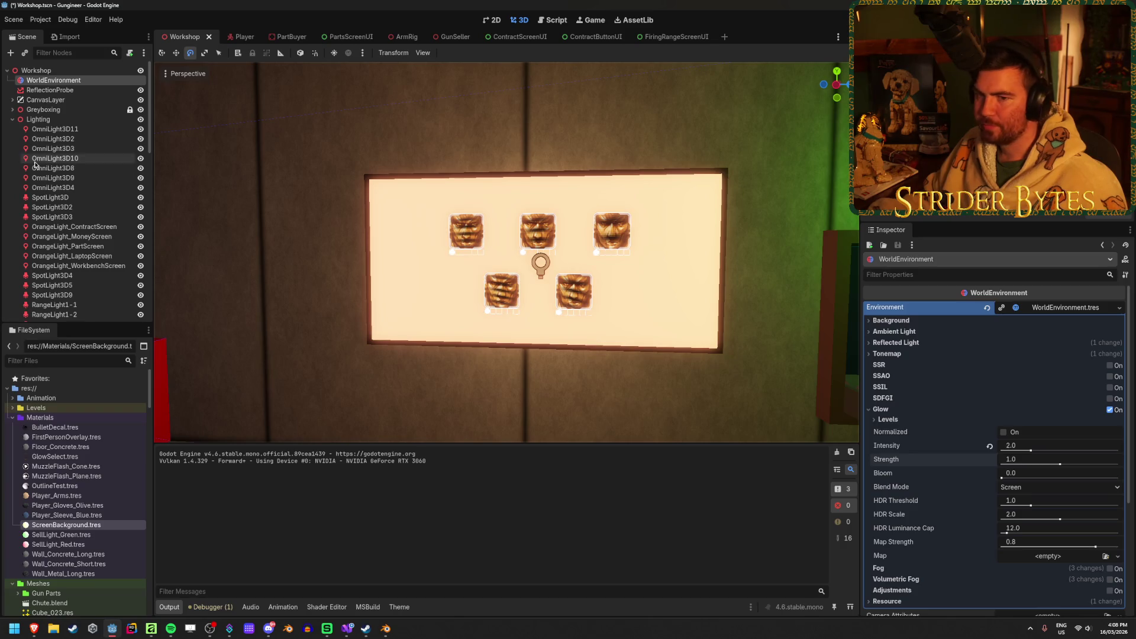
# Check the ScreenBackground emission colour's values without changing them
pyautogui.click(98, 525)
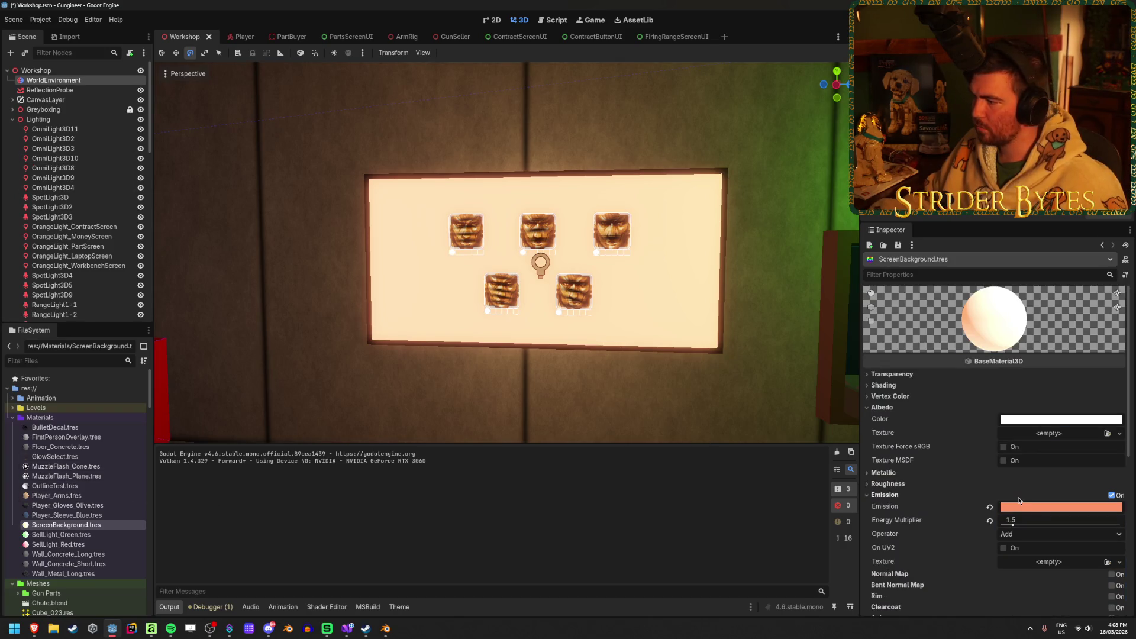
pyautogui.click(1033, 509)
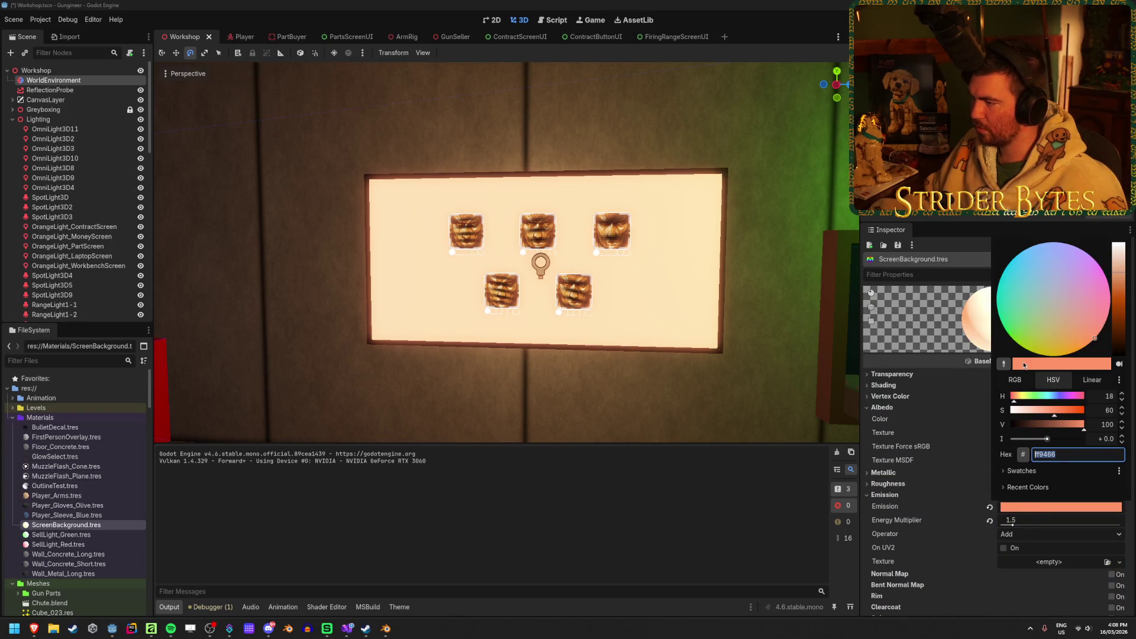
pyautogui.click(1107, 408)
pyautogui.click(533, 419)
pyautogui.moveTo(533, 418); pyautogui.dragTo(532, 418)
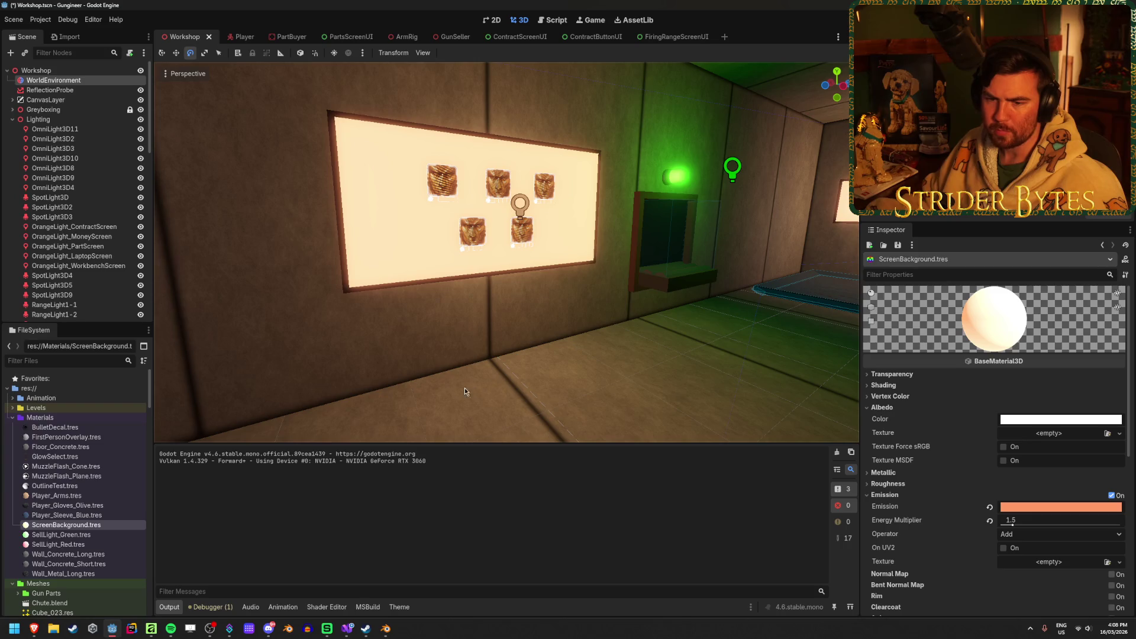
# Compare Soft Light glow blending, keep Screen, and save the Workshop scene
pyautogui.click(61, 82)
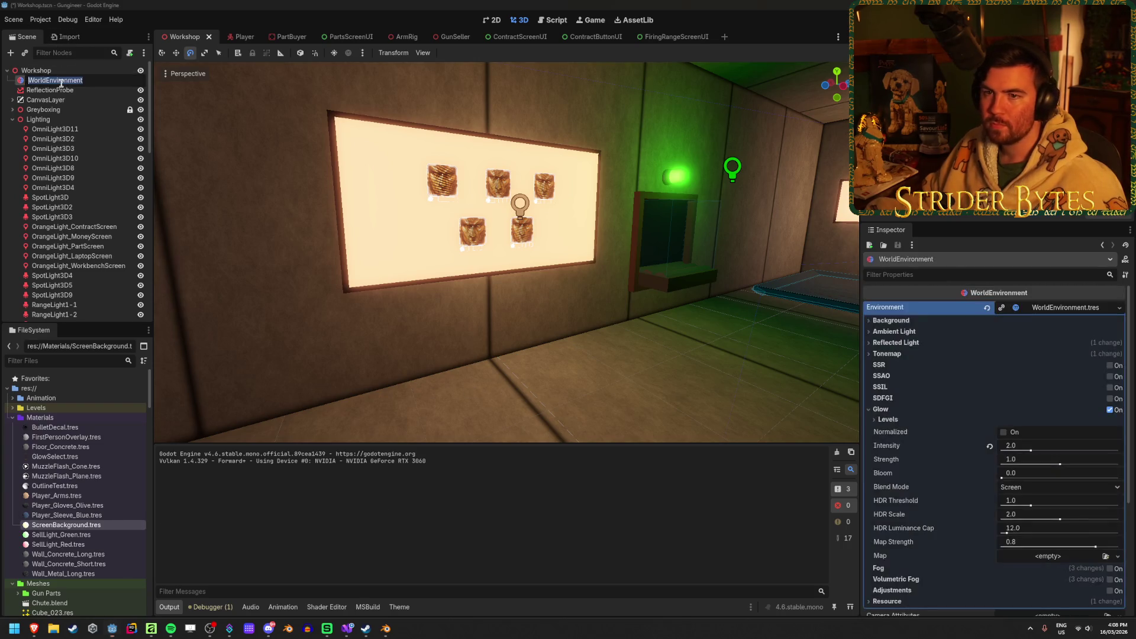
pyautogui.press('Escape')
pyautogui.press('f')
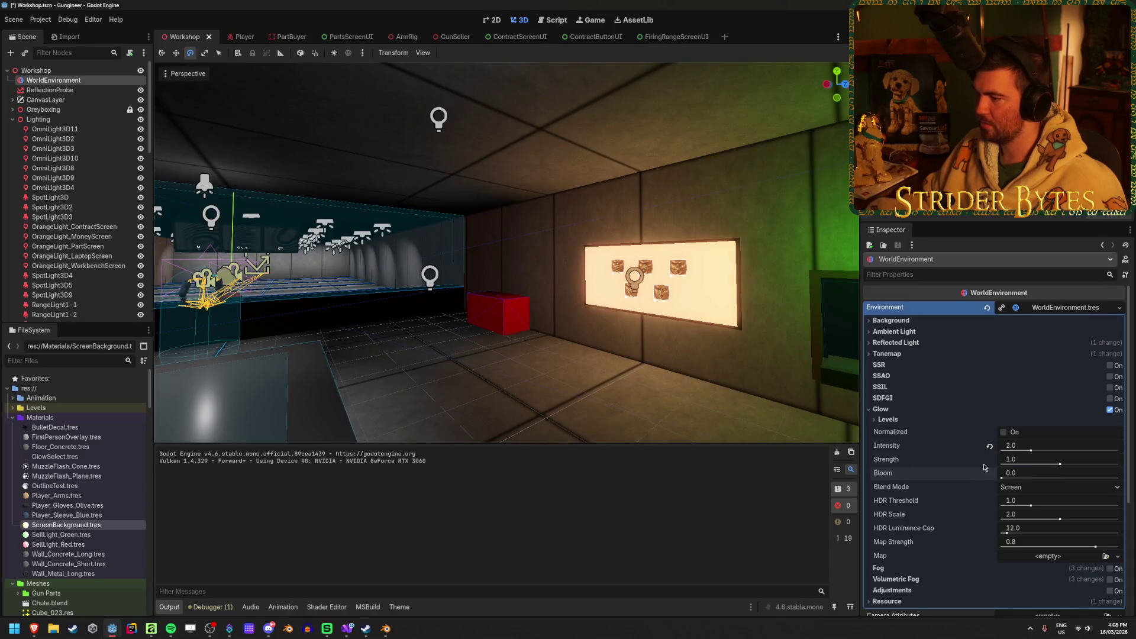
pyautogui.click(1035, 488)
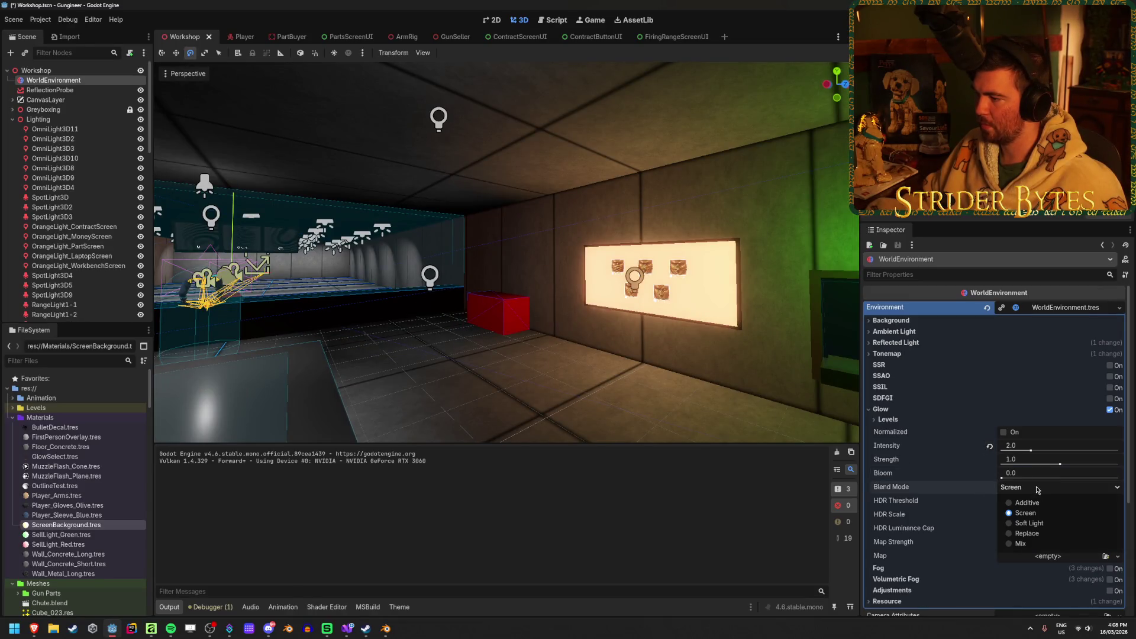
pyautogui.click(1032, 525)
pyautogui.click(1036, 488)
pyautogui.click(1031, 513)
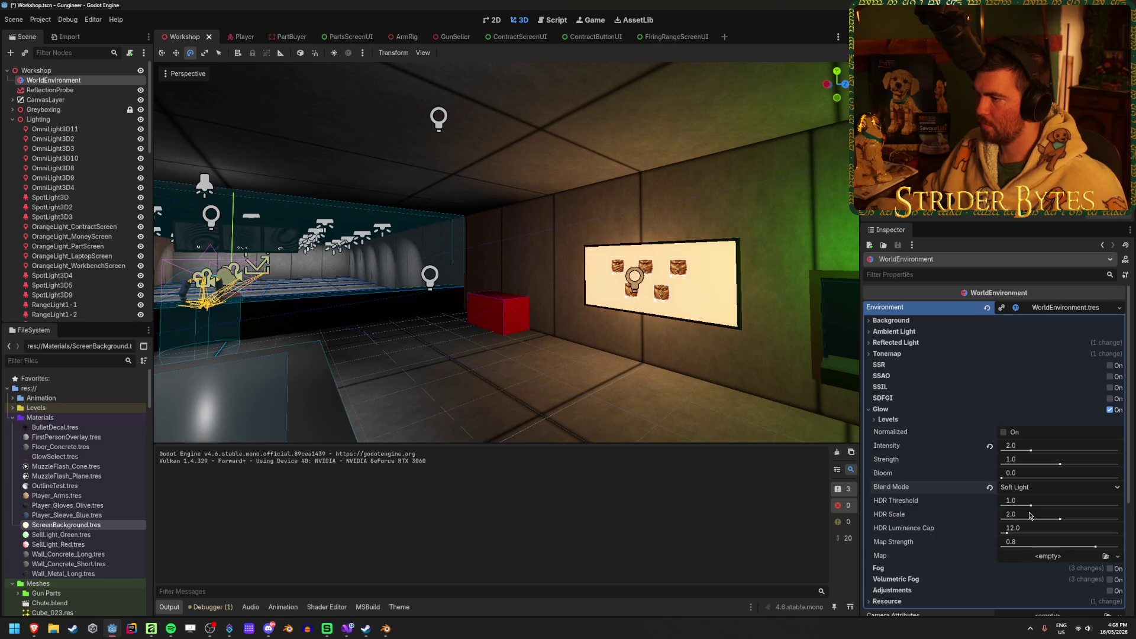
pyautogui.press('w')
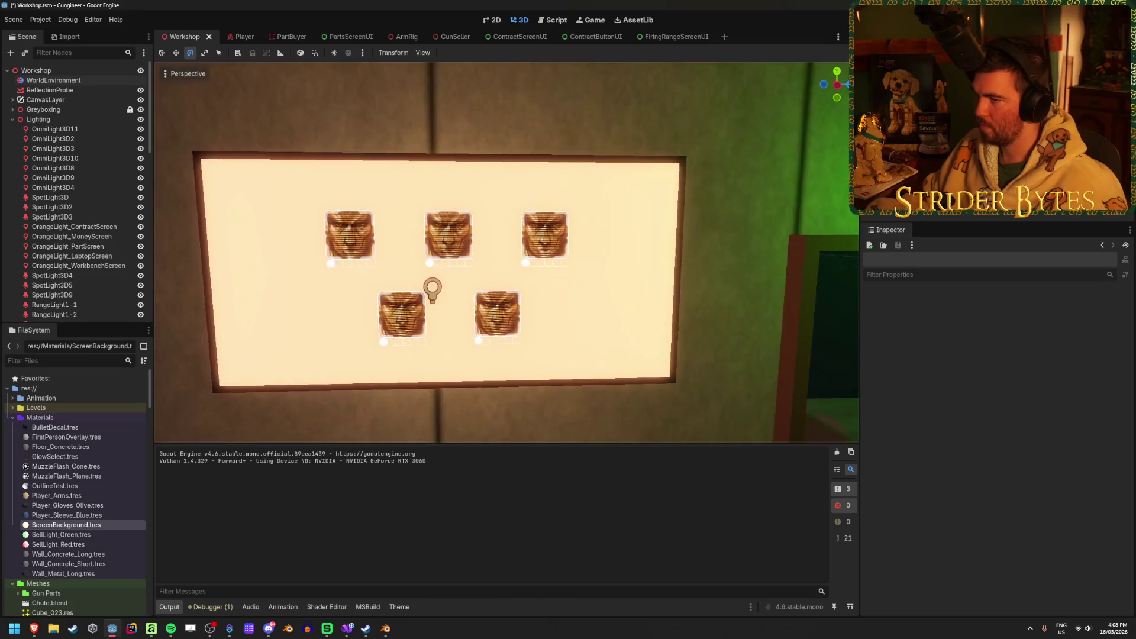
pyautogui.press('w')
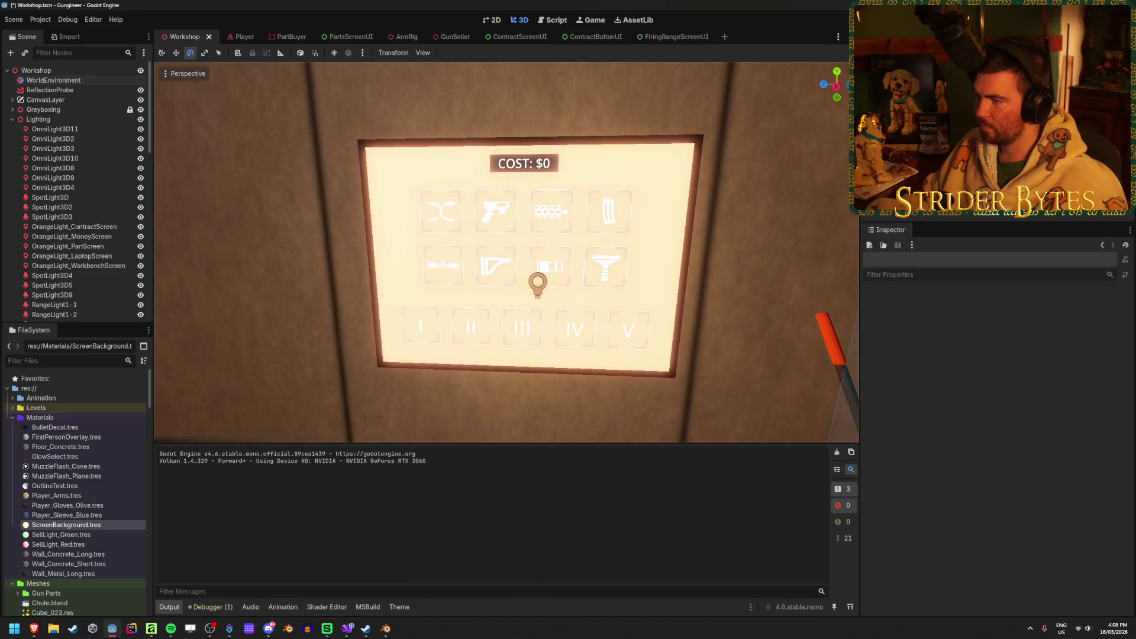
pyautogui.hotkey('ctrl', 's')
# Review the WorldEnvironment's glow settings, then collapse them to reach the fog options
pyautogui.press('s')
pyautogui.press('w')
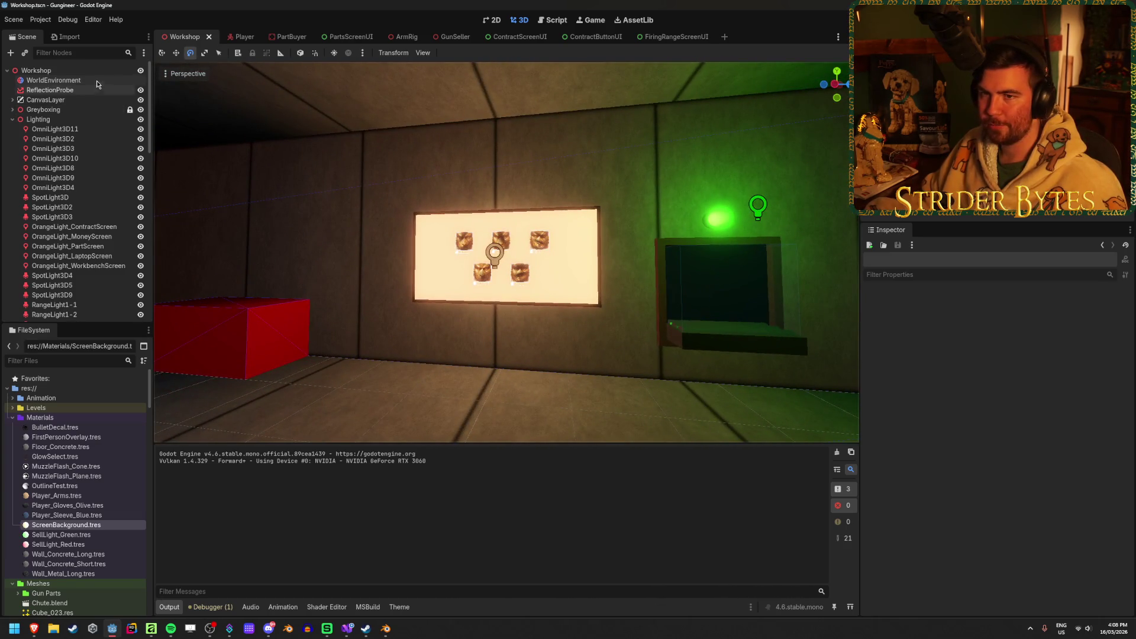
pyautogui.click(95, 81)
pyautogui.doubleClick(1005, 436)
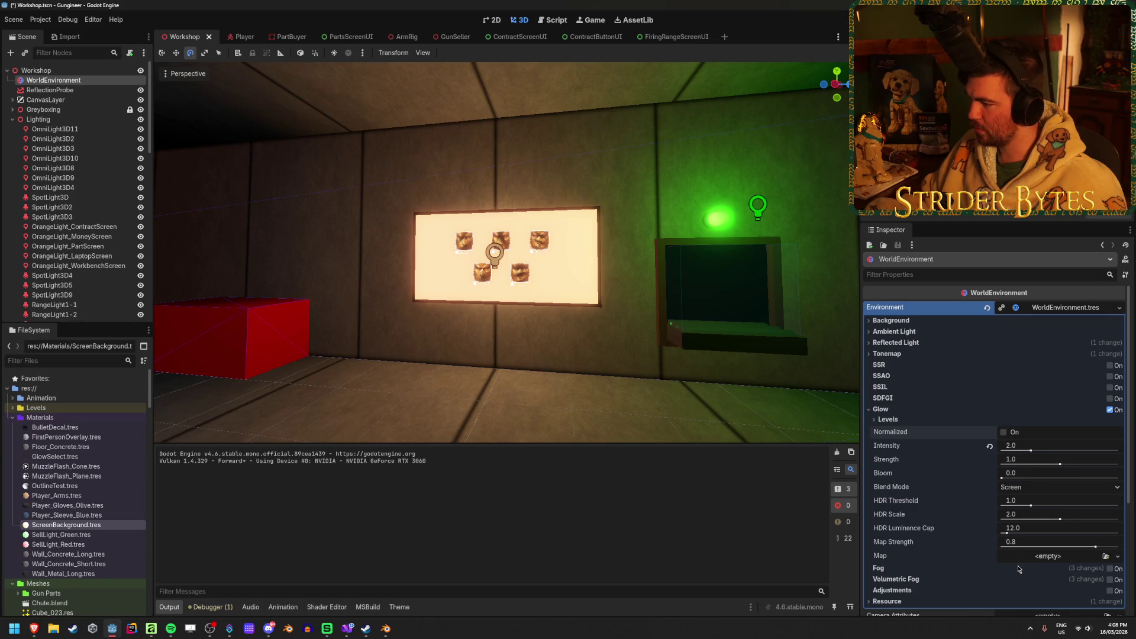
pyautogui.click(891, 420)
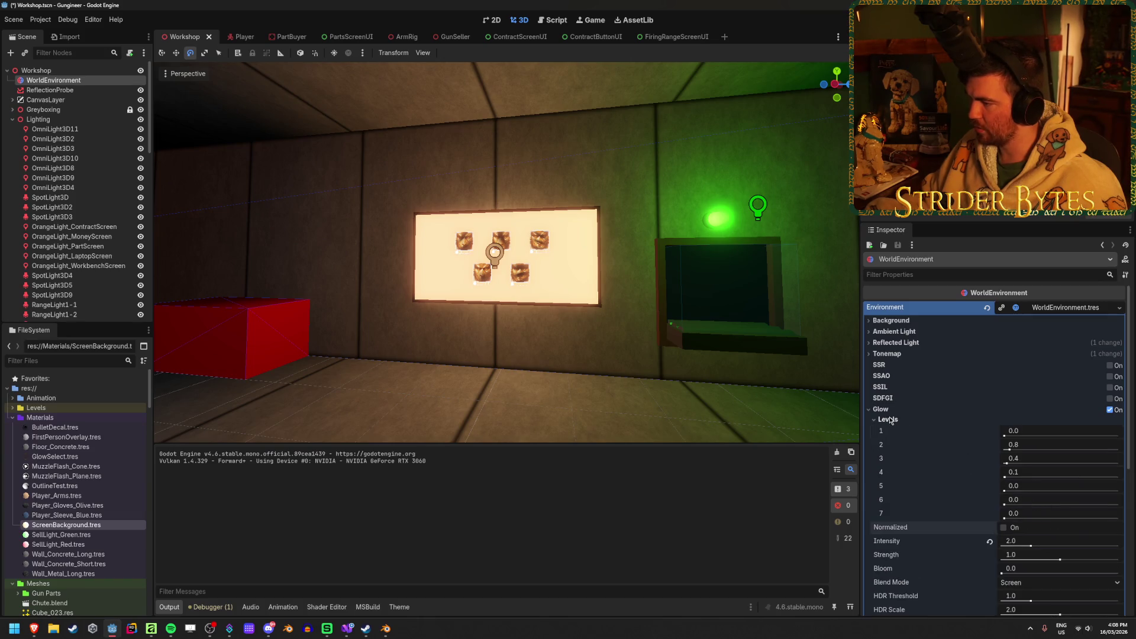
pyautogui.click(890, 420)
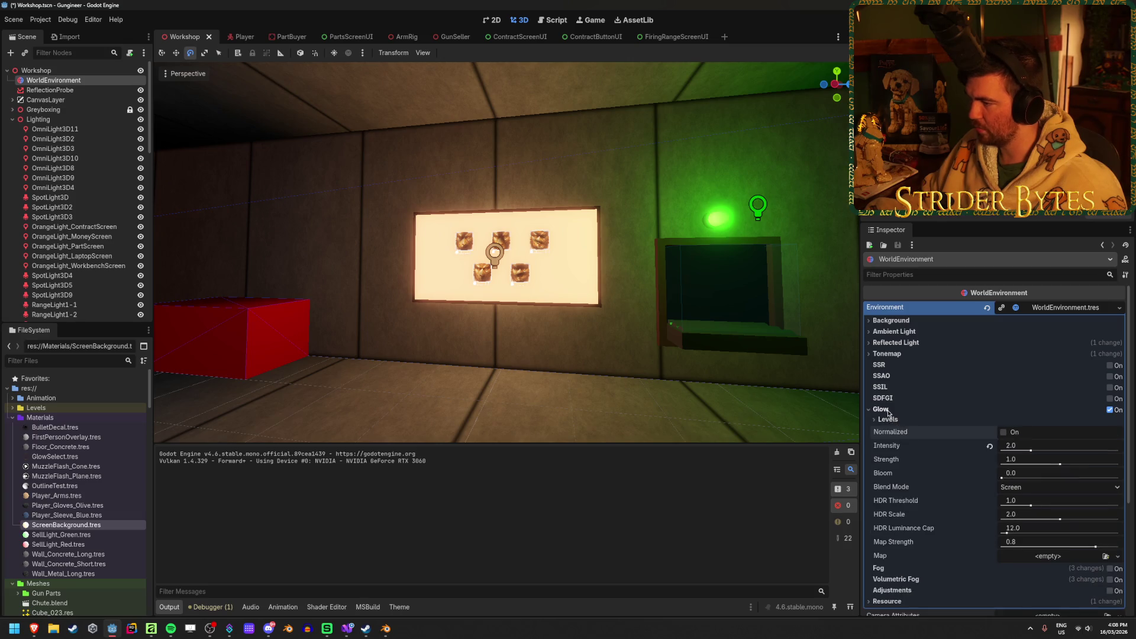
pyautogui.click(881, 409)
# Compare the room with regular fog toggled, leaving regular fog off
pyautogui.moveTo(592, 284); pyautogui.dragTo(540, 300)
pyautogui.click(1110, 421)
pyautogui.click(1110, 421)
pyautogui.click(1111, 420)
pyautogui.click(1111, 421)
pyautogui.click(1111, 421)
pyautogui.click(1111, 422)
pyautogui.click(1110, 421)
pyautogui.click(1111, 421)
# Enable volumetric fog with density 0.05 and length 64, then launch the game
pyautogui.click(1110, 432)
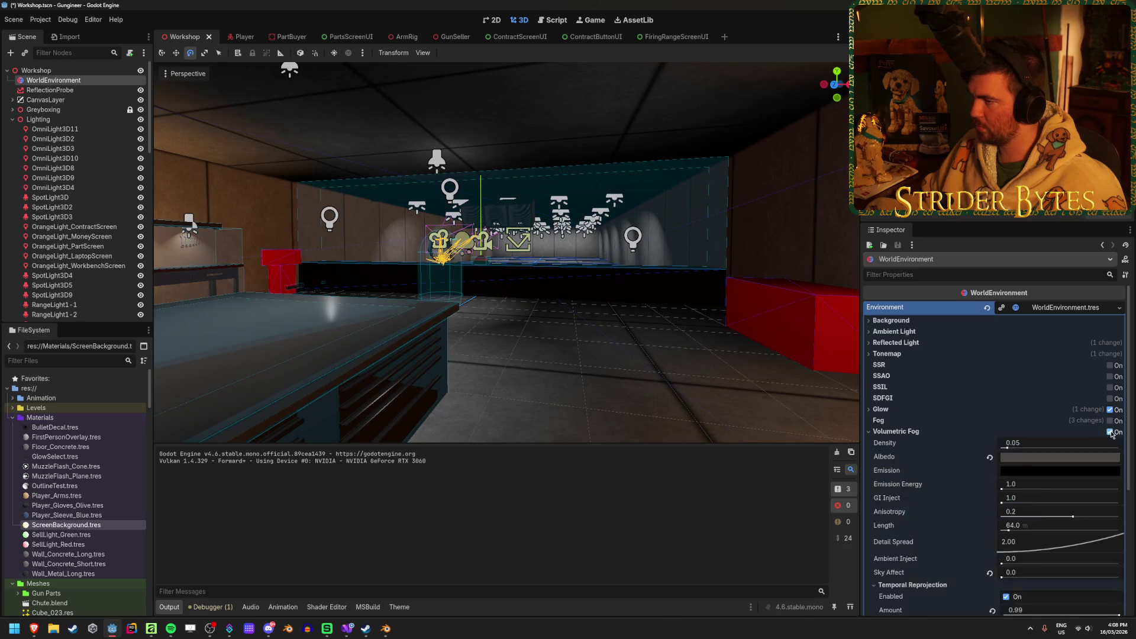
pyautogui.click(1111, 431)
pyautogui.click(1111, 432)
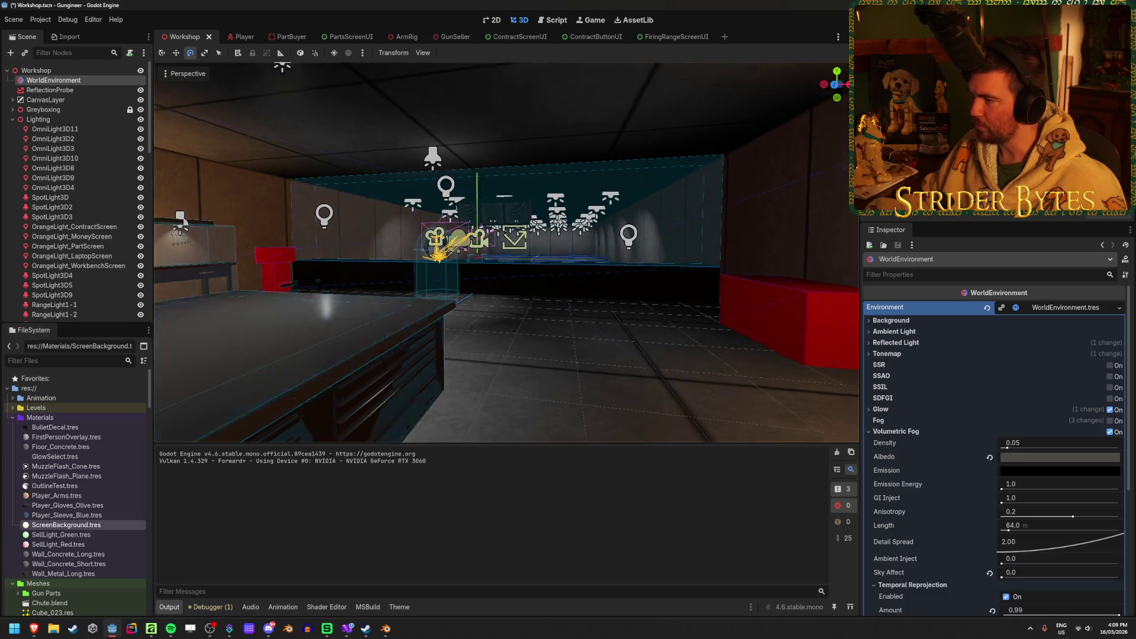
pyautogui.press('w')
pyautogui.press('w')
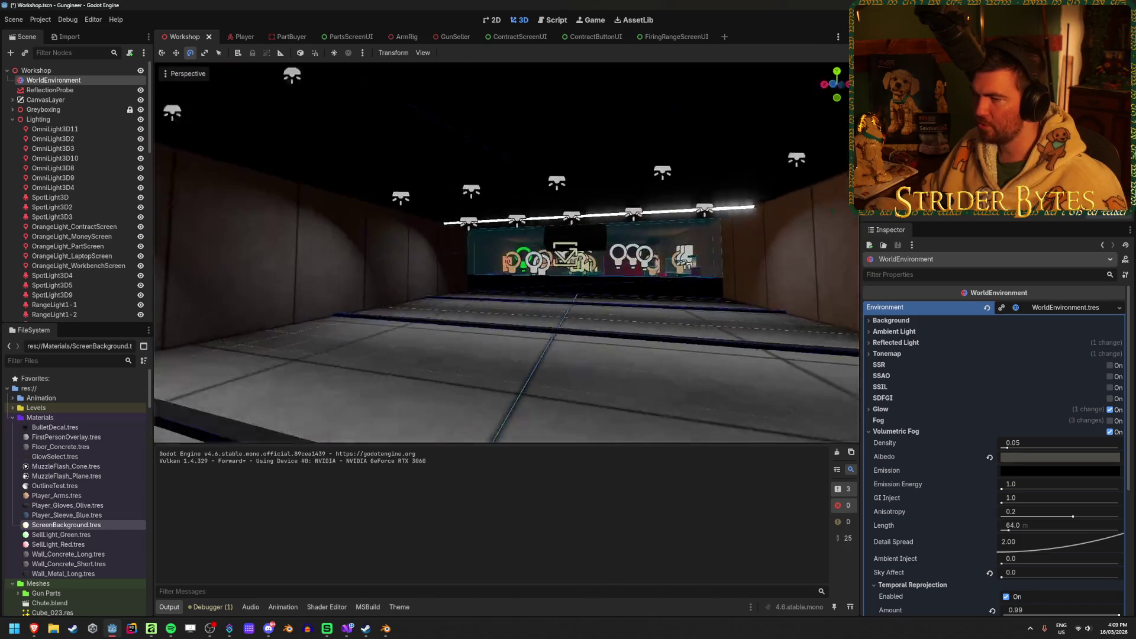
pyautogui.press('w')
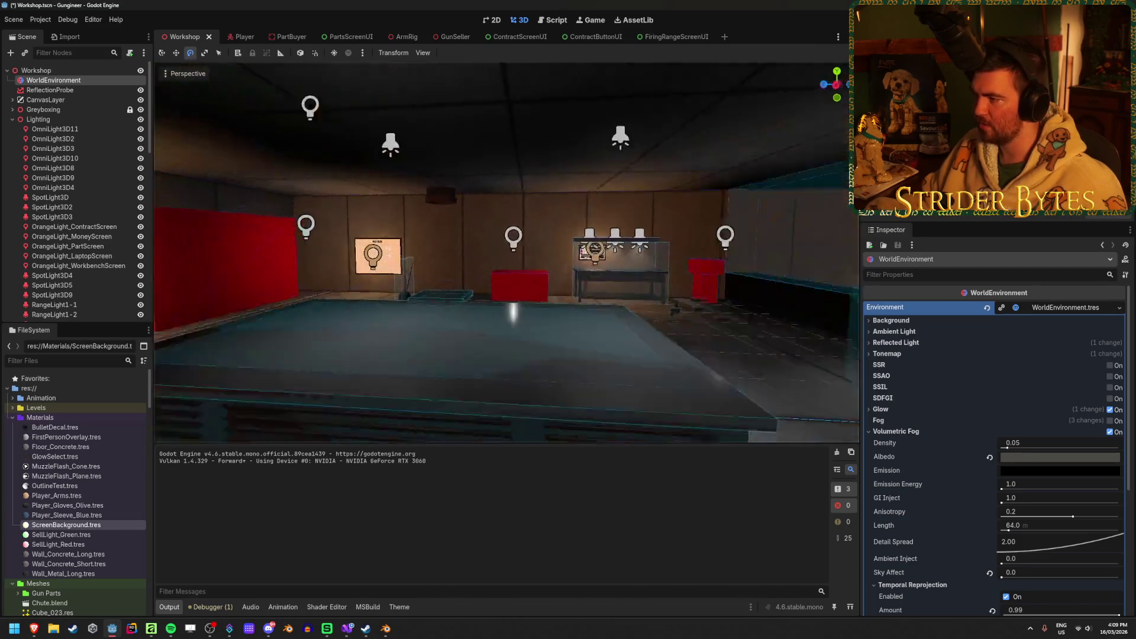
pyautogui.press('F5')
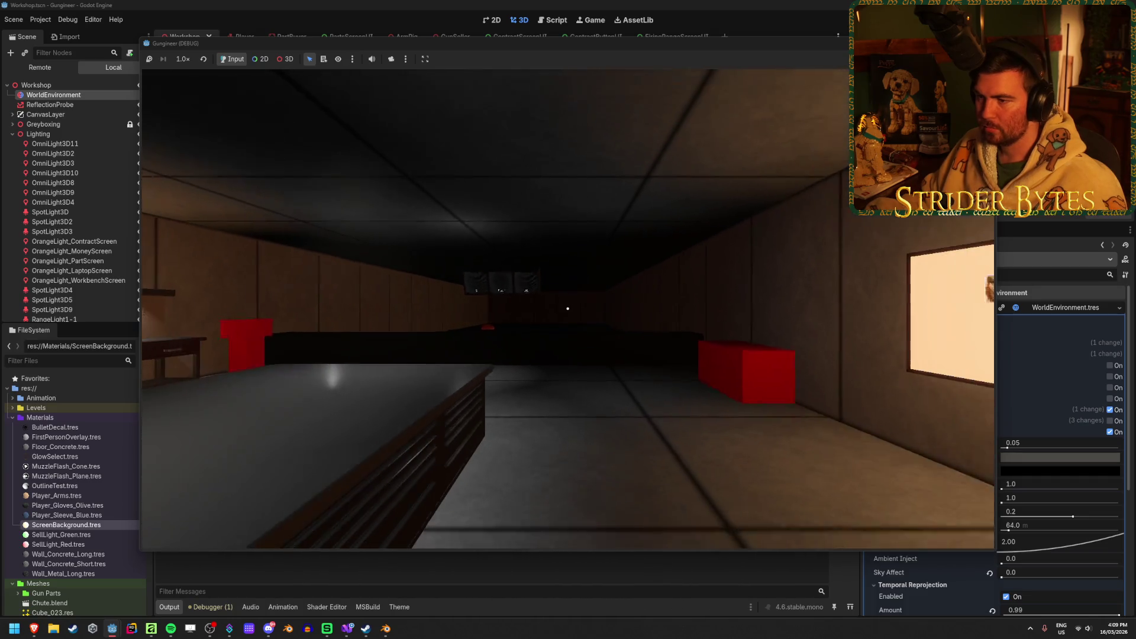
# Walk toward the counter and back in the running game, then stop it
pyautogui.moveTo(567, 308)
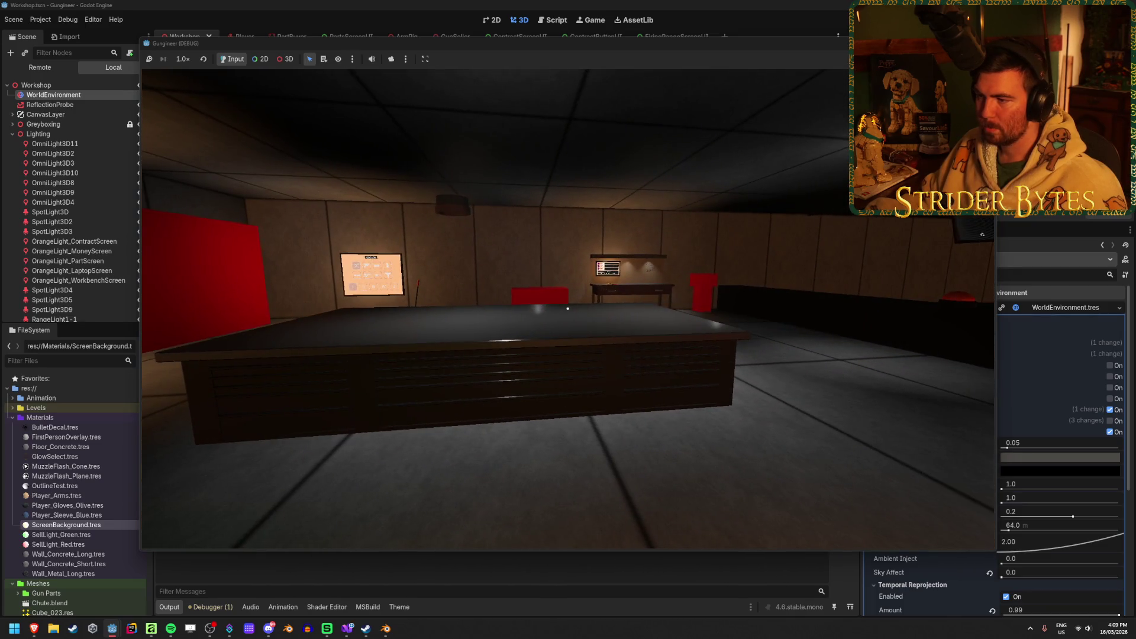
pyautogui.press('w')
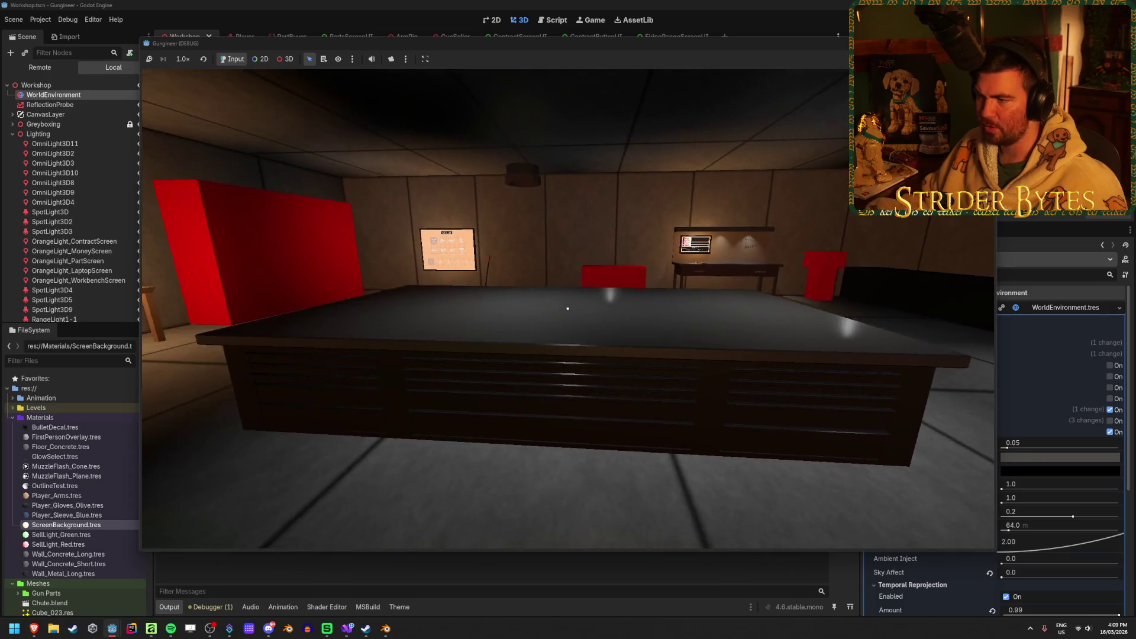
pyautogui.press('s')
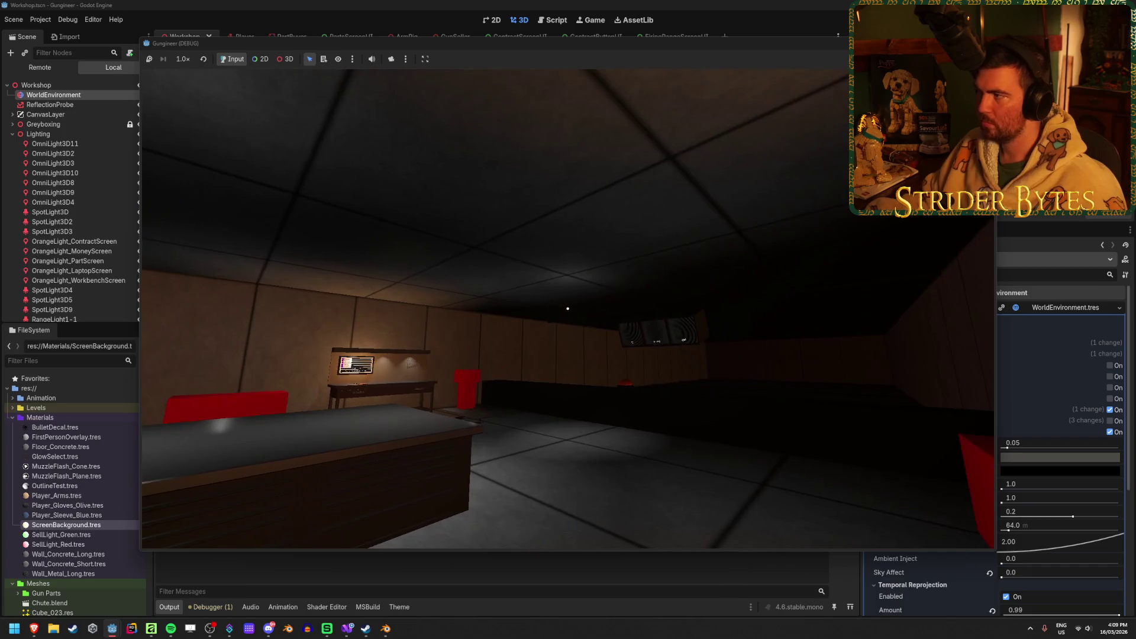
pyautogui.press('F8')
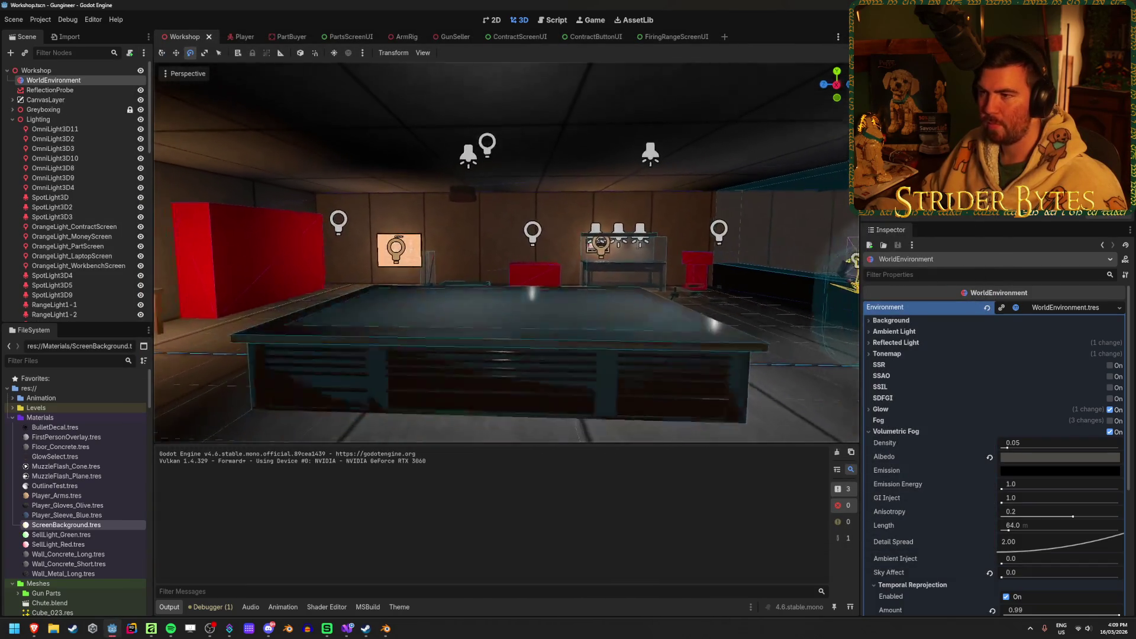
# Move SpotLight3D4 and SpotLight3D5 together 0.5 along the room
pyautogui.scroll(-3, 681, 212)
pyautogui.click(586, 212)
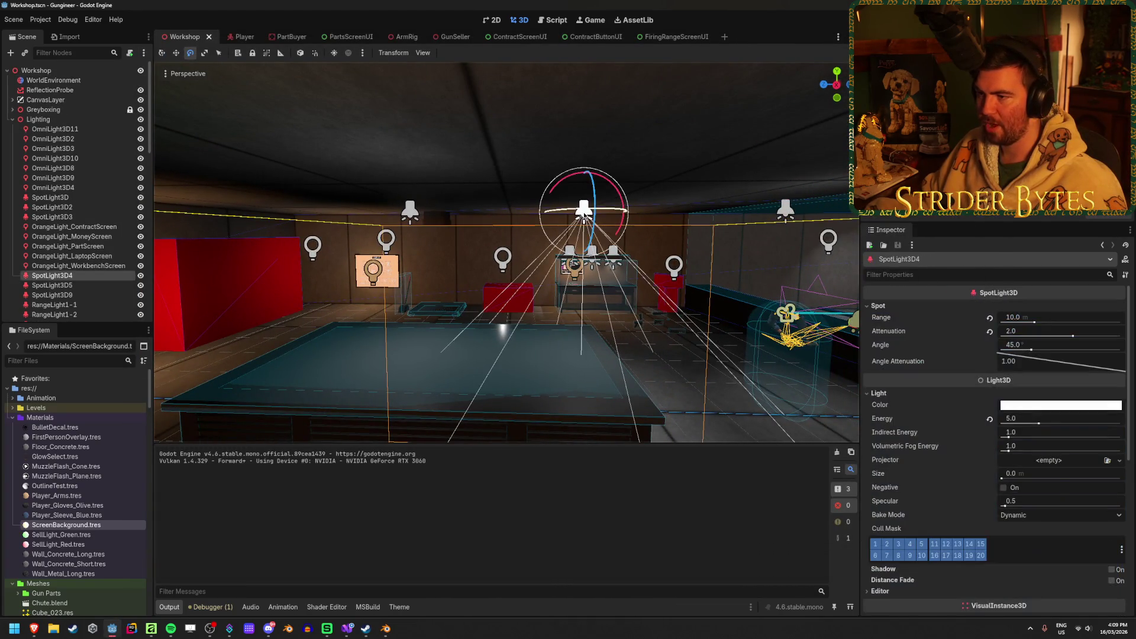
pyautogui.press('w')
pyautogui.click(474, 211)
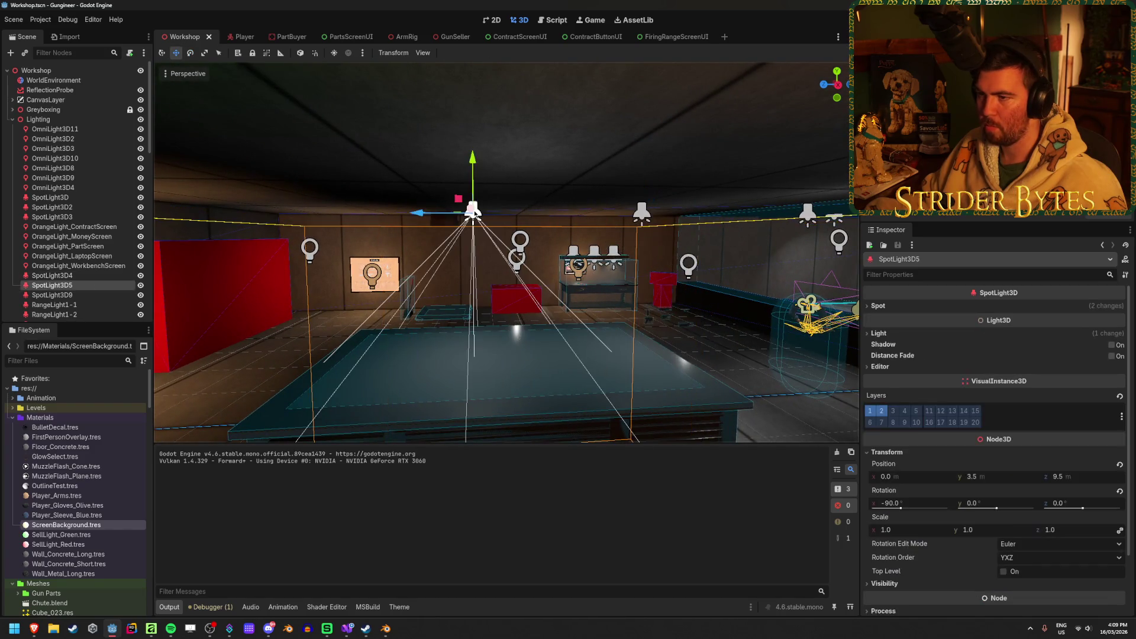
pyautogui.keyDown('shift'); pyautogui.click(646, 219); pyautogui.keyUp('shift')
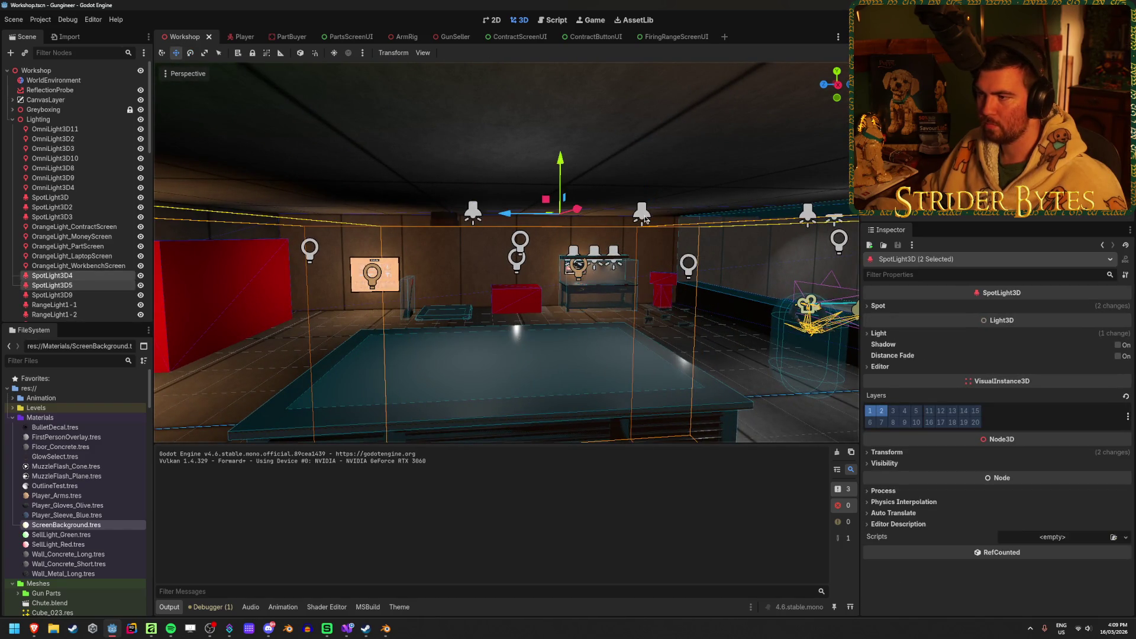
pyautogui.moveTo(500, 199); pyautogui.dragTo(428, 208)
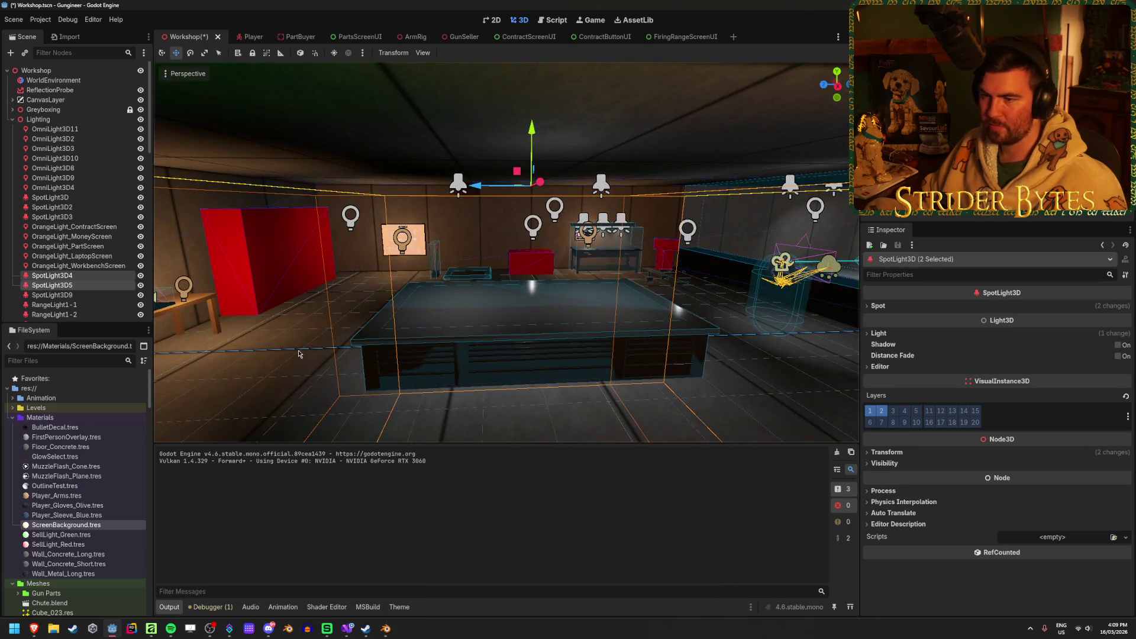
pyautogui.click(443, 214)
# Check the moved spotlights and the Centre Table's transform, then save the scene
pyautogui.click(457, 187)
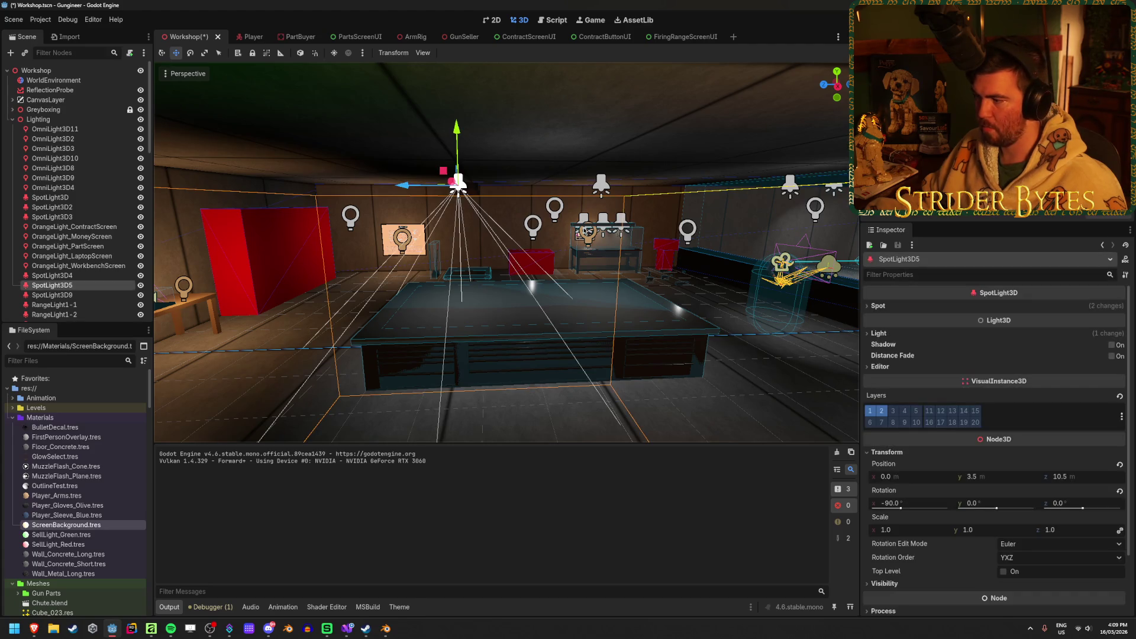
pyautogui.click(602, 188)
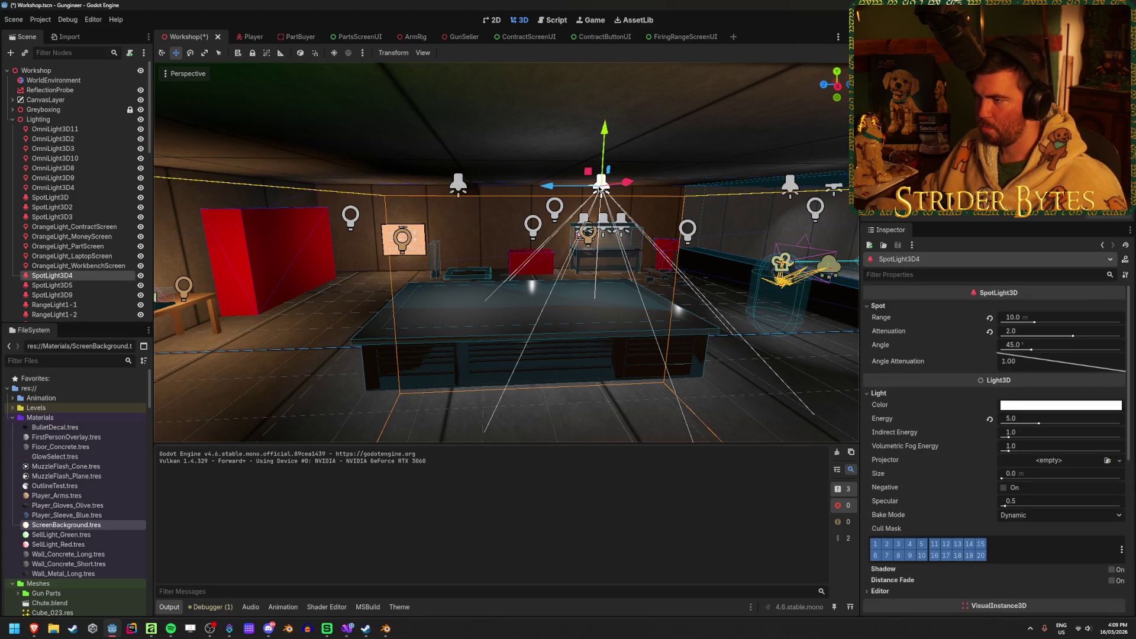
pyautogui.scroll(-5, 994, 414)
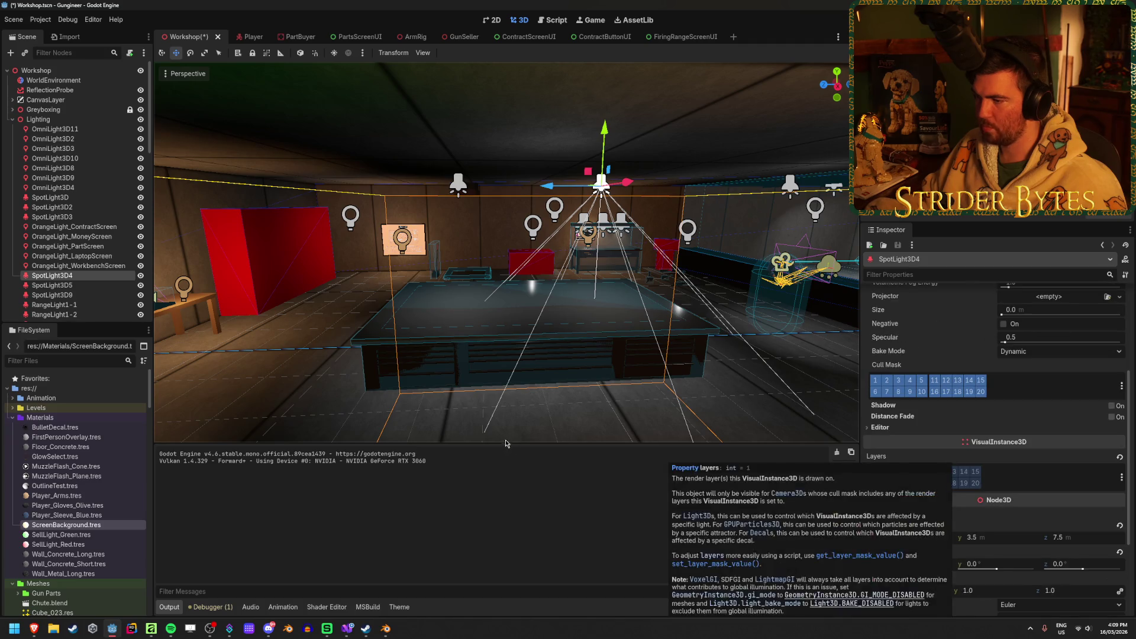
pyautogui.click(490, 344)
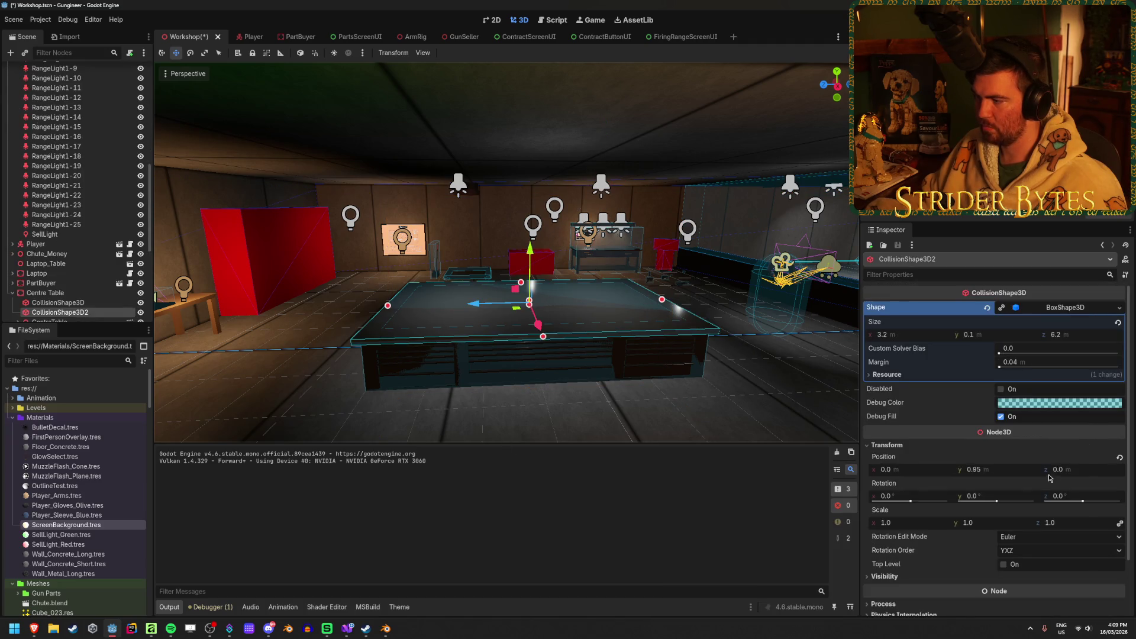
pyautogui.click(84, 294)
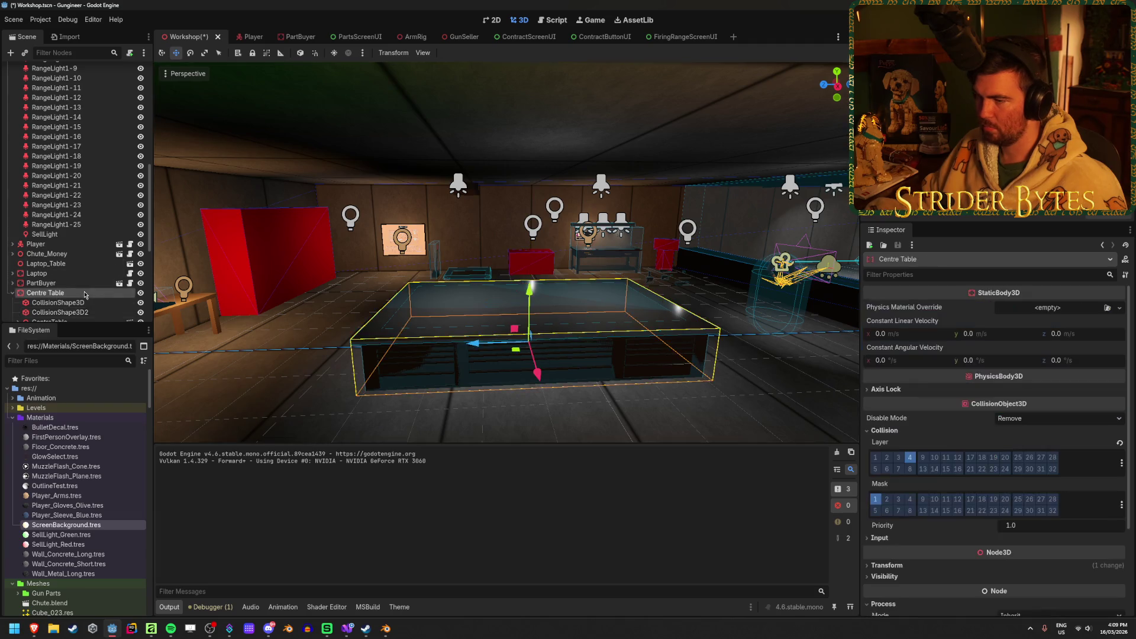
pyautogui.scroll(-3, 1058, 331)
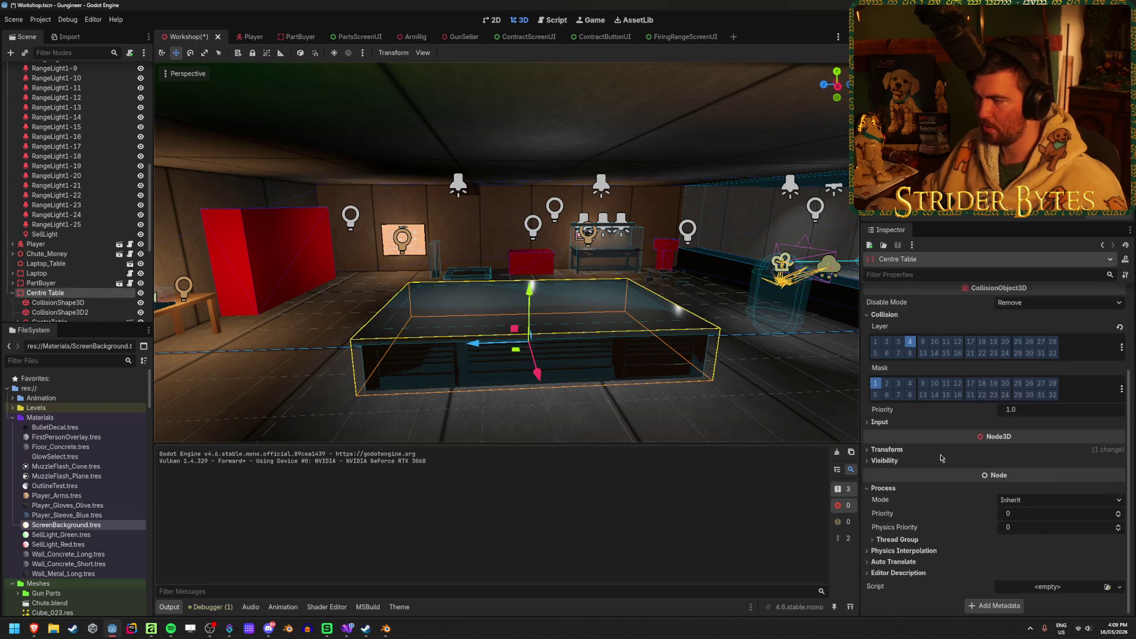
pyautogui.click(887, 449)
pyautogui.hotkey('ctrl', 's')
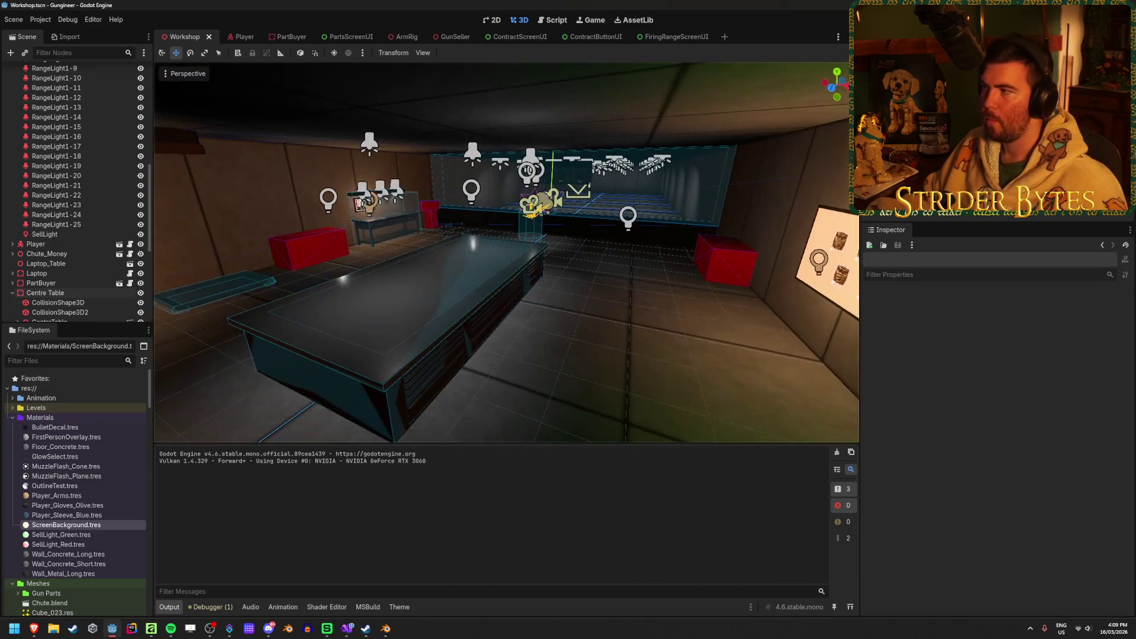
pyautogui.press('F5')
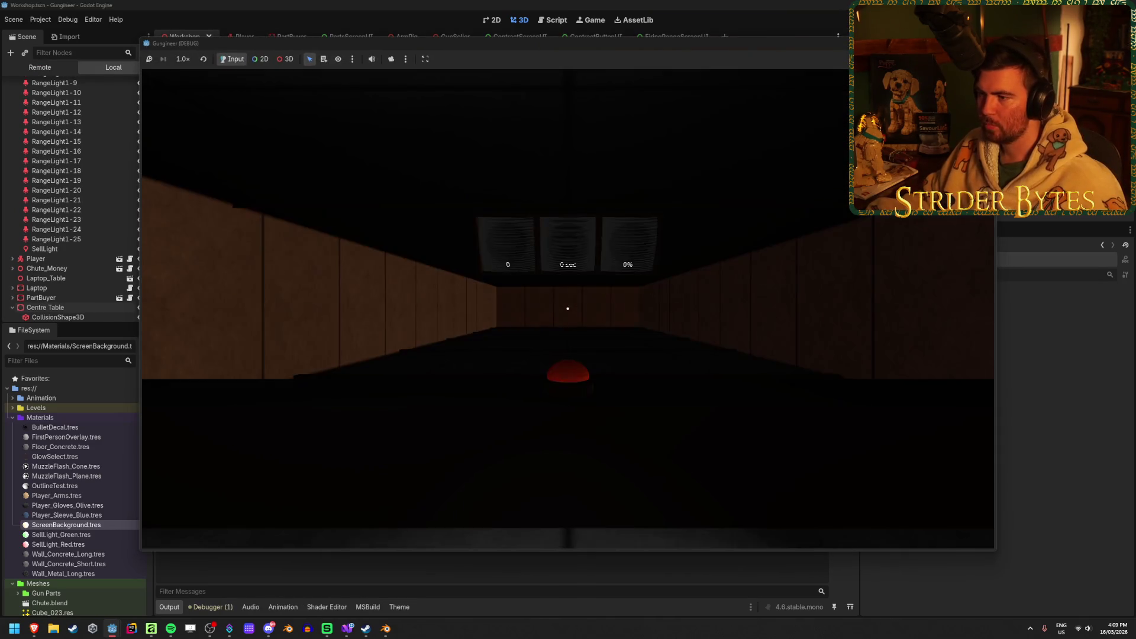
pyautogui.press('s')
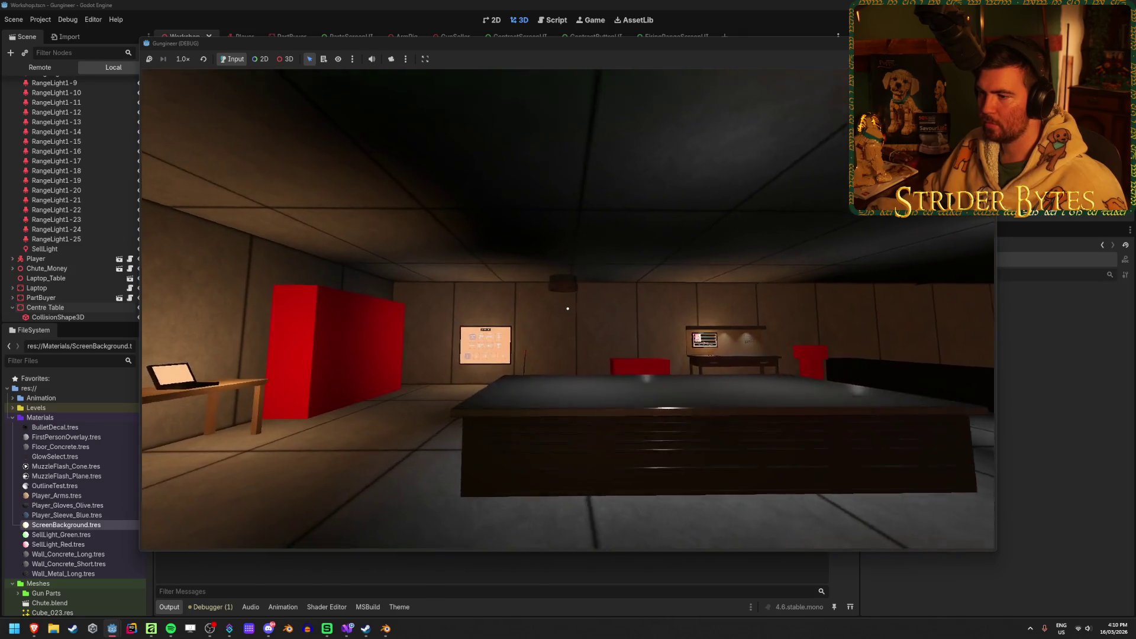
pyautogui.press('s')
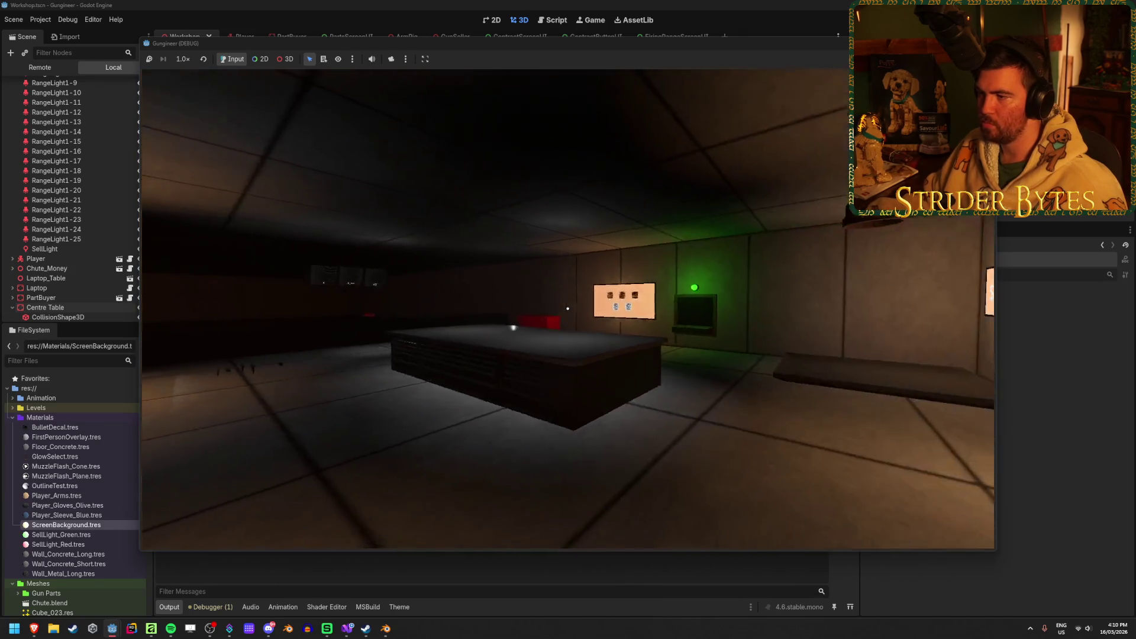
pyautogui.press('w')
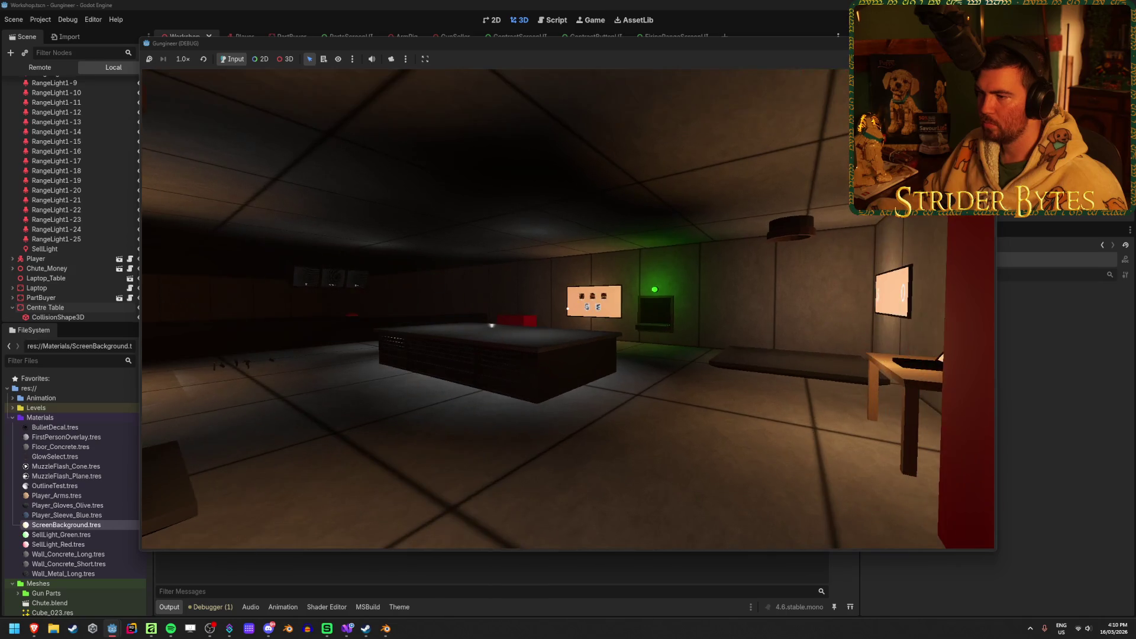
pyautogui.press('w')
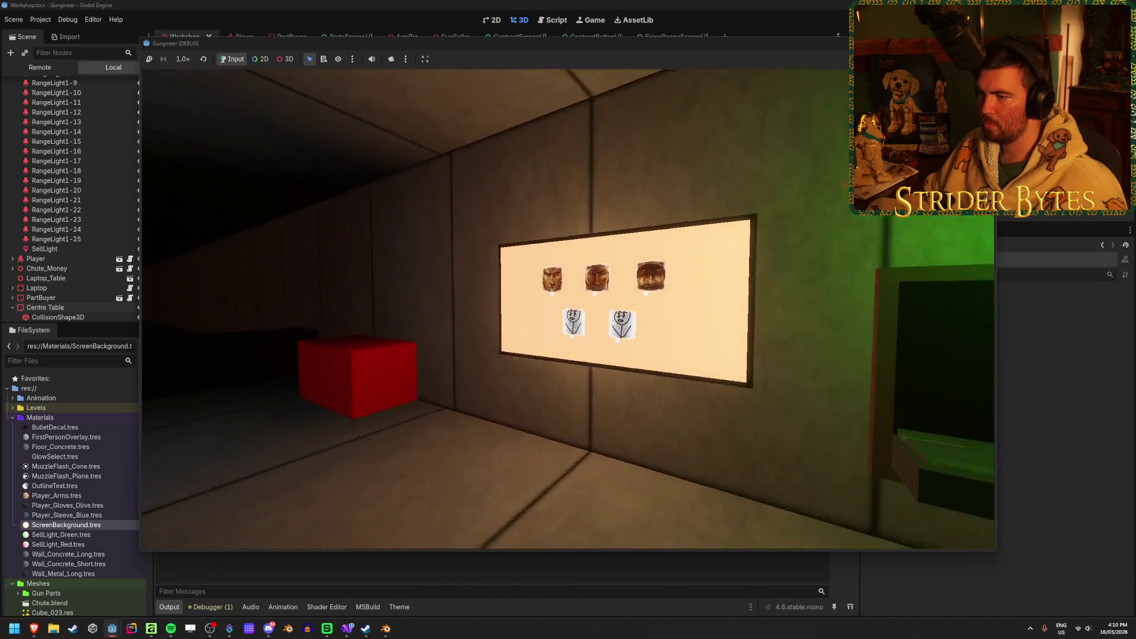
pyautogui.press('s')
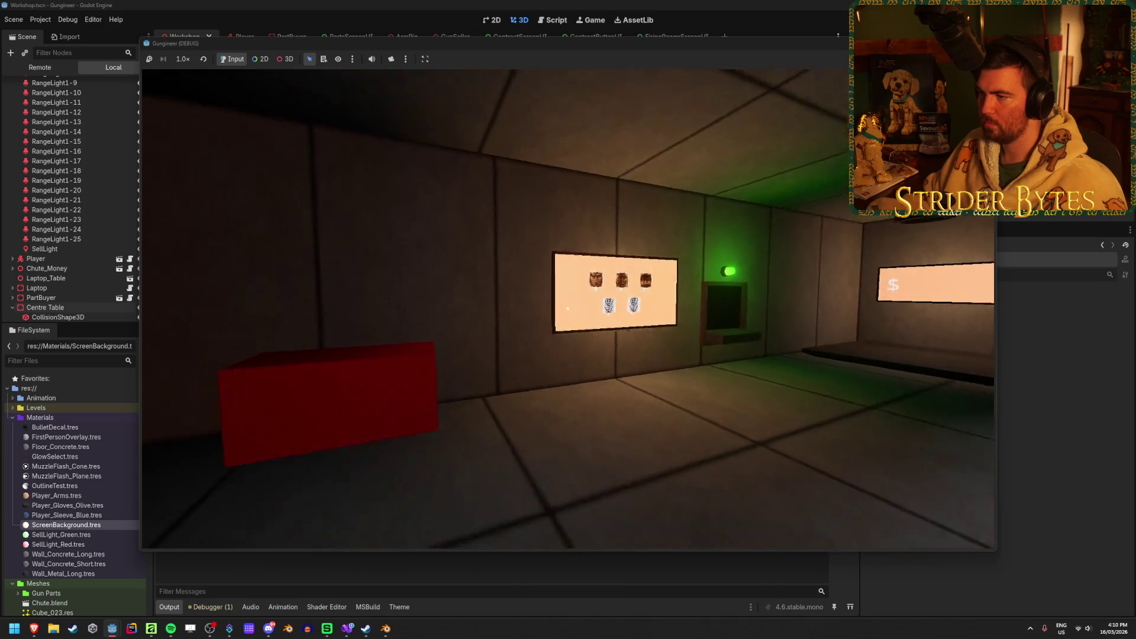
pyautogui.press('s')
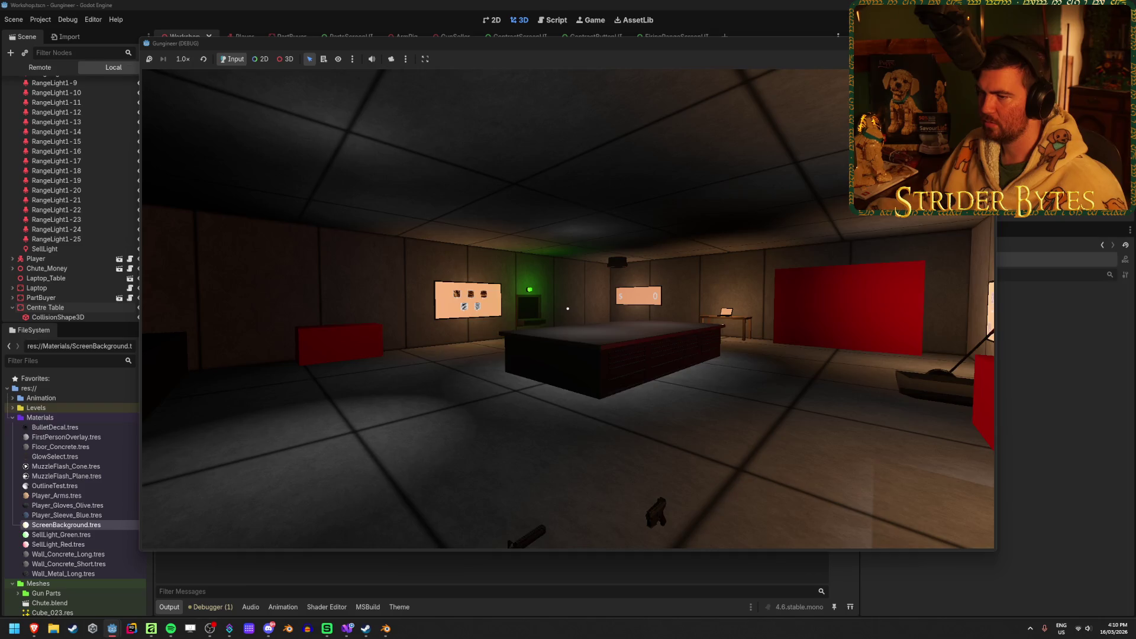
pyautogui.press('Escape')
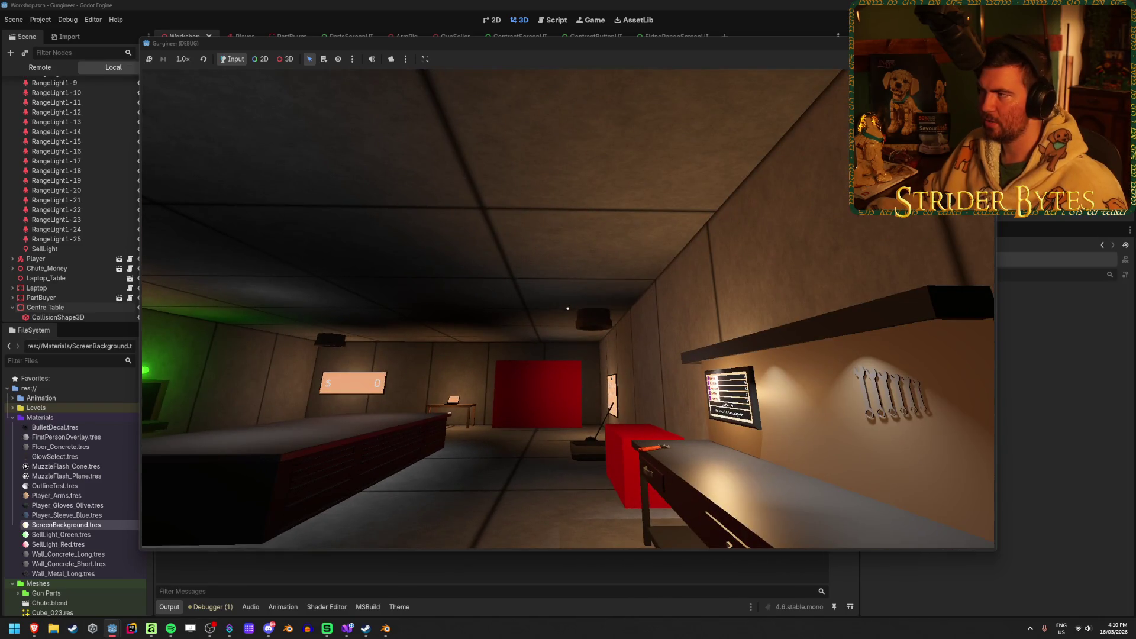
pyautogui.press('F8')
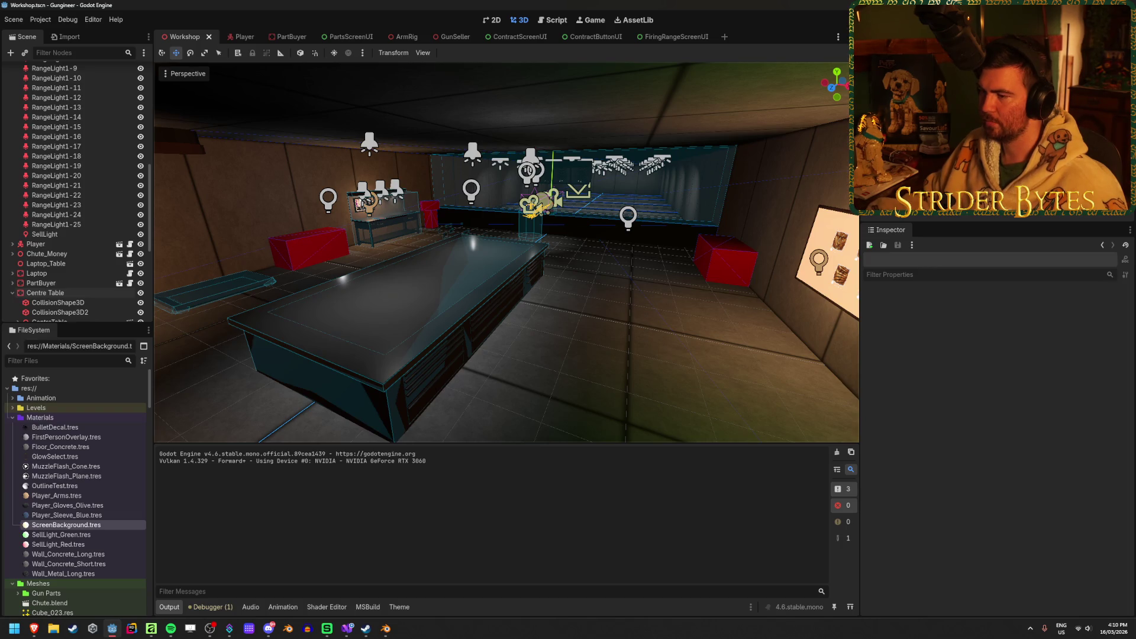
# Set the ScreenBackground emission colour to intensity 0, hue 25 and saturation 50
pyautogui.moveTo(527, 288); pyautogui.dragTo(526, 288)
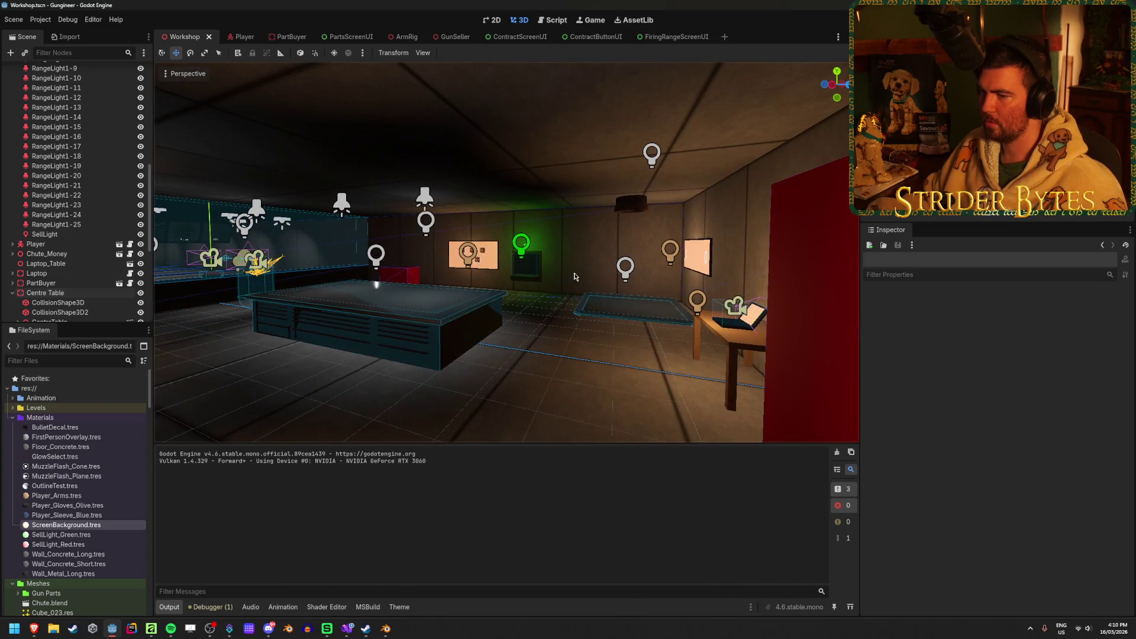
pyautogui.click(66, 526)
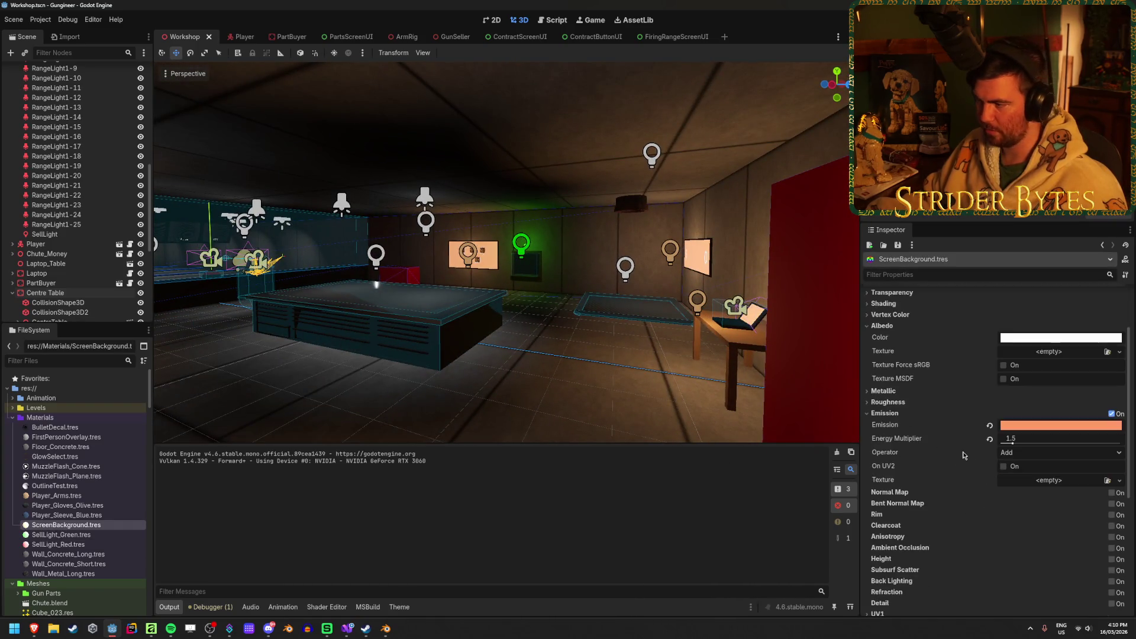
pyautogui.click(1039, 425)
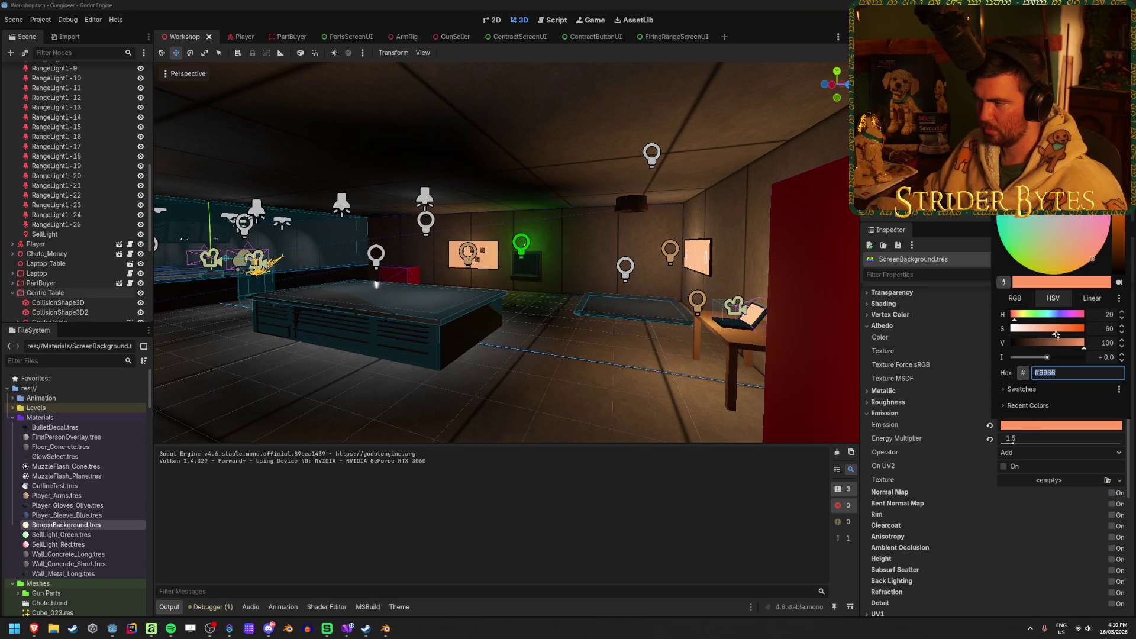
pyautogui.moveTo(1057, 333); pyautogui.dragTo(1048, 358)
pyautogui.click(1098, 356)
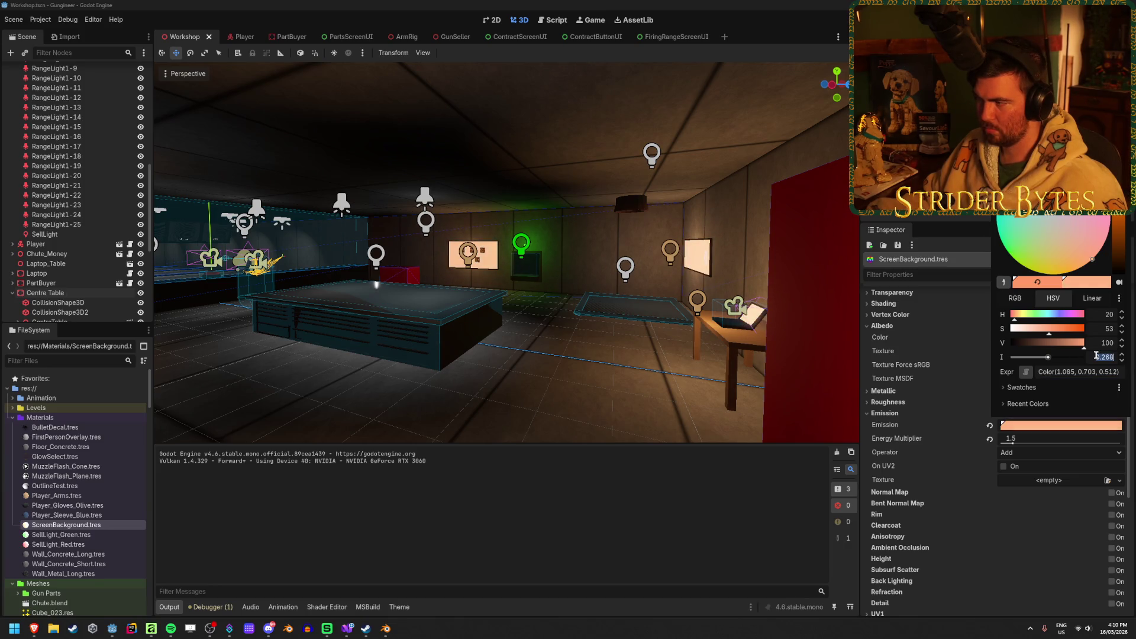
pyautogui.write('+ 0.0')
pyautogui.press('Return')
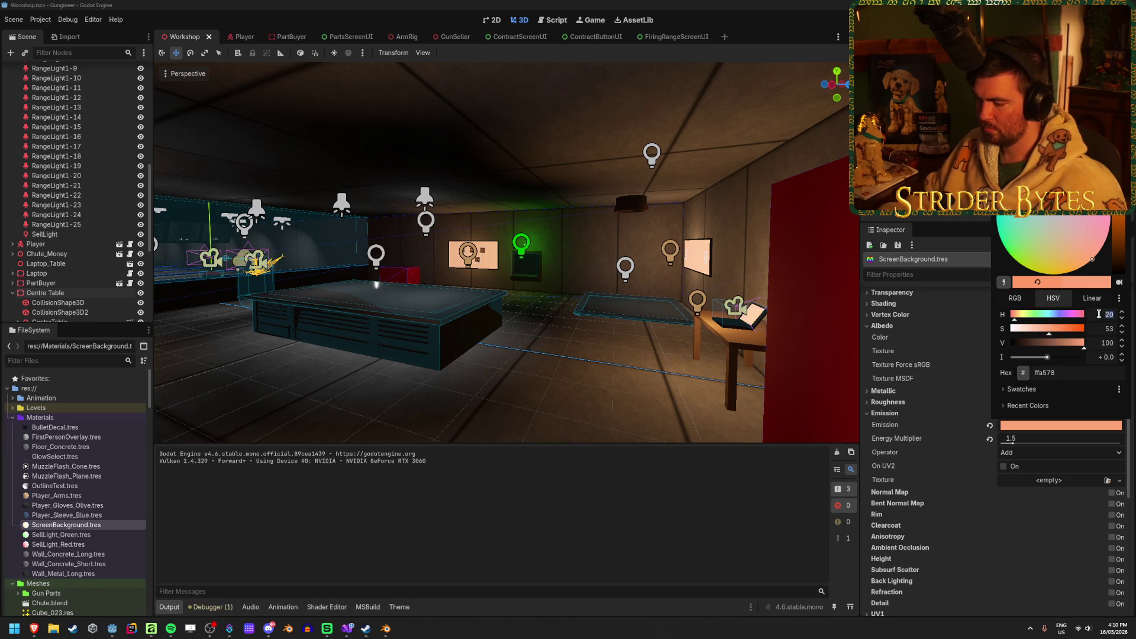
pyautogui.write('25')
pyautogui.press('Tab')
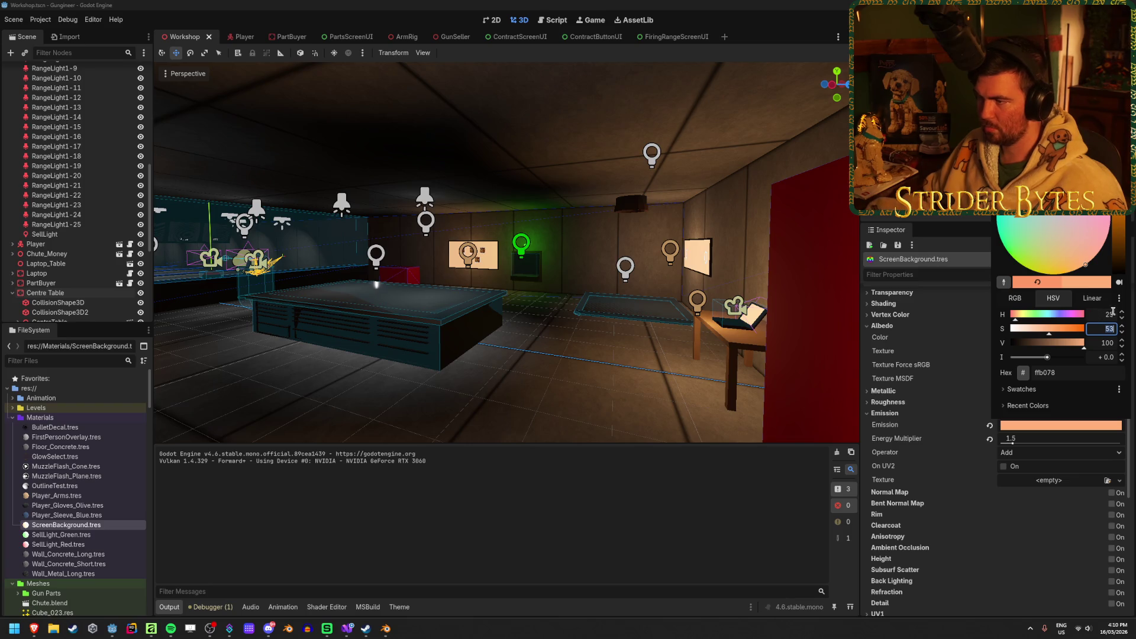
pyautogui.moveTo(1053, 332); pyautogui.dragTo(1043, 337)
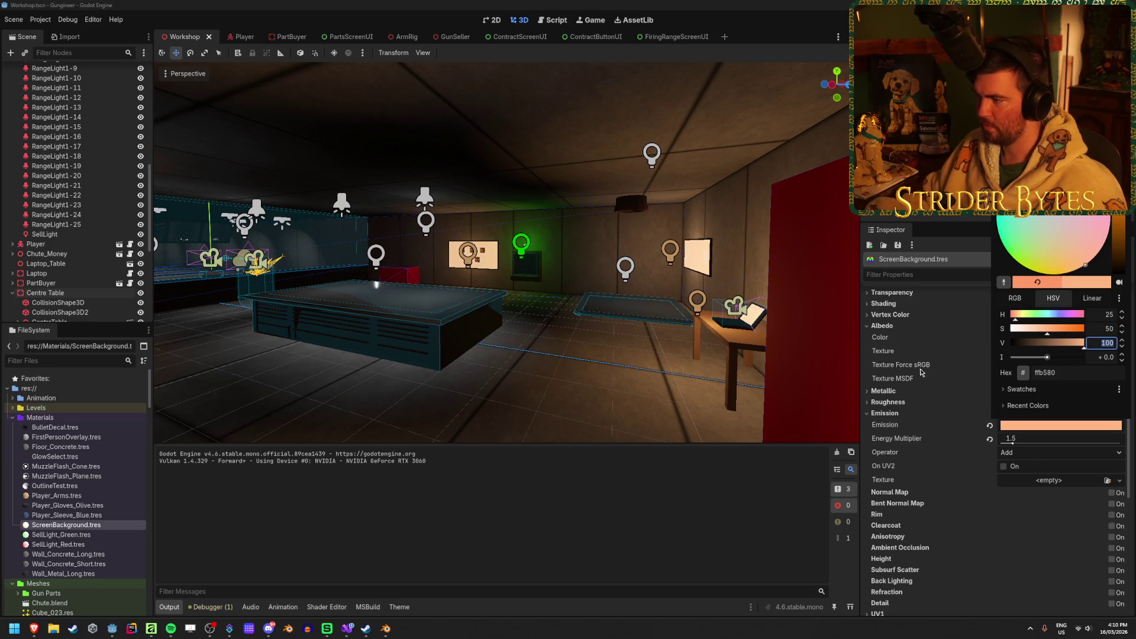
pyautogui.click(916, 362)
# Raise the emission energy multiplier to 2.0, then drag it up to 3.0
pyautogui.click(1024, 439)
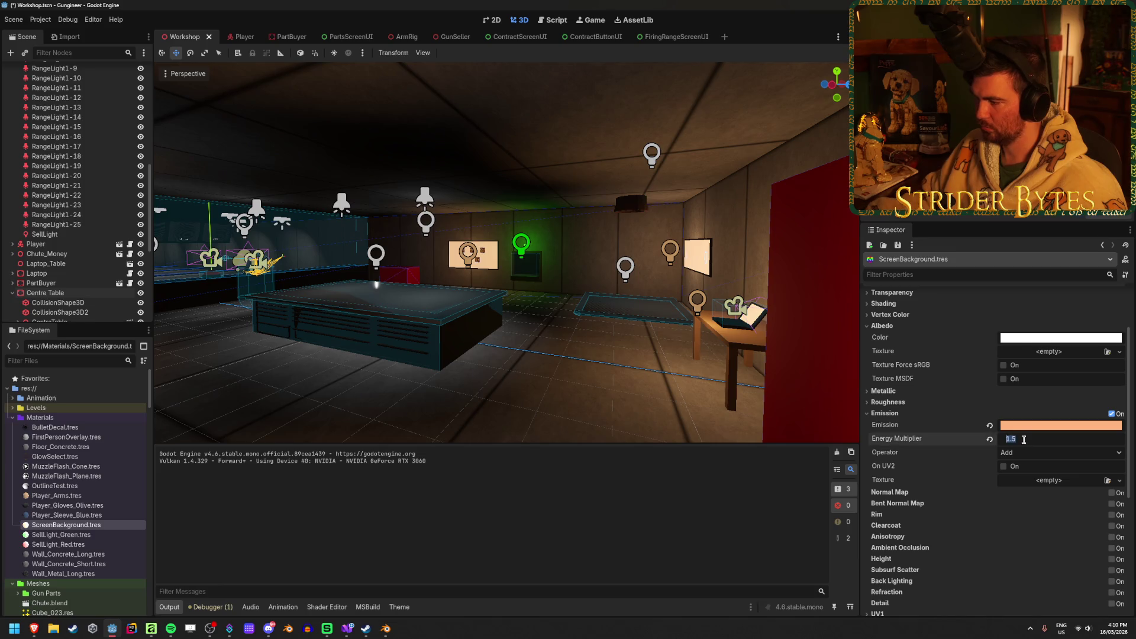
pyautogui.write('2')
pyautogui.press('Return')
pyautogui.moveTo(1016, 445)
pyautogui.mouseDown()
pyautogui.moveTo(1036, 443)
pyautogui.moveTo(1012, 446)
pyautogui.moveTo(1026, 449)
pyautogui.mouseUp()
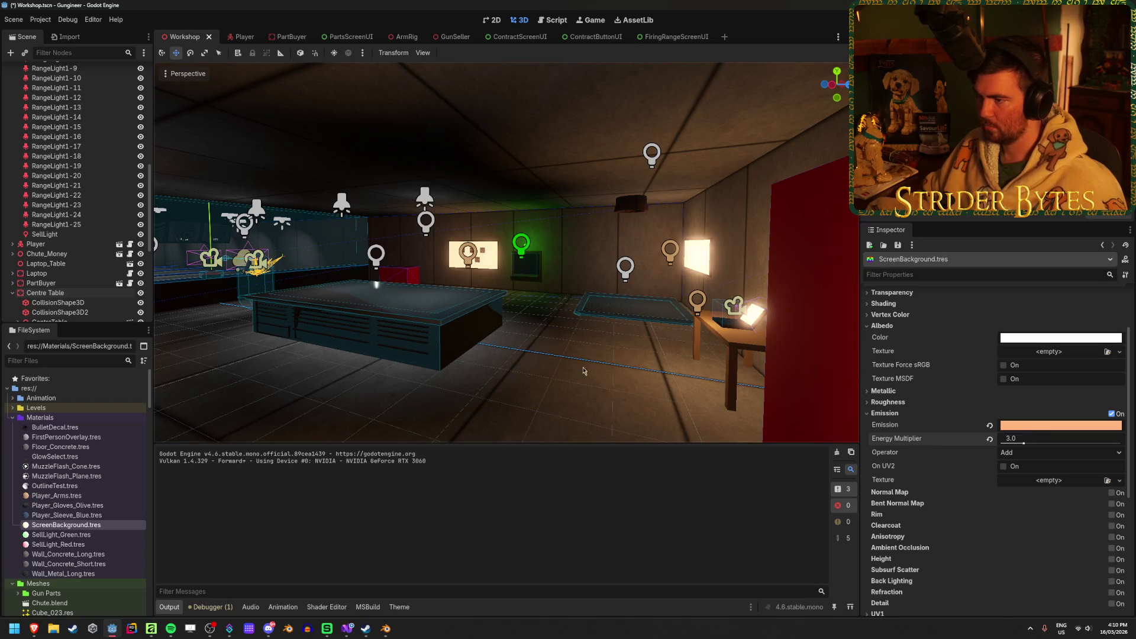
# Bring the emission energy multiplier back to 1.5
pyautogui.press('w')
pyautogui.press('s')
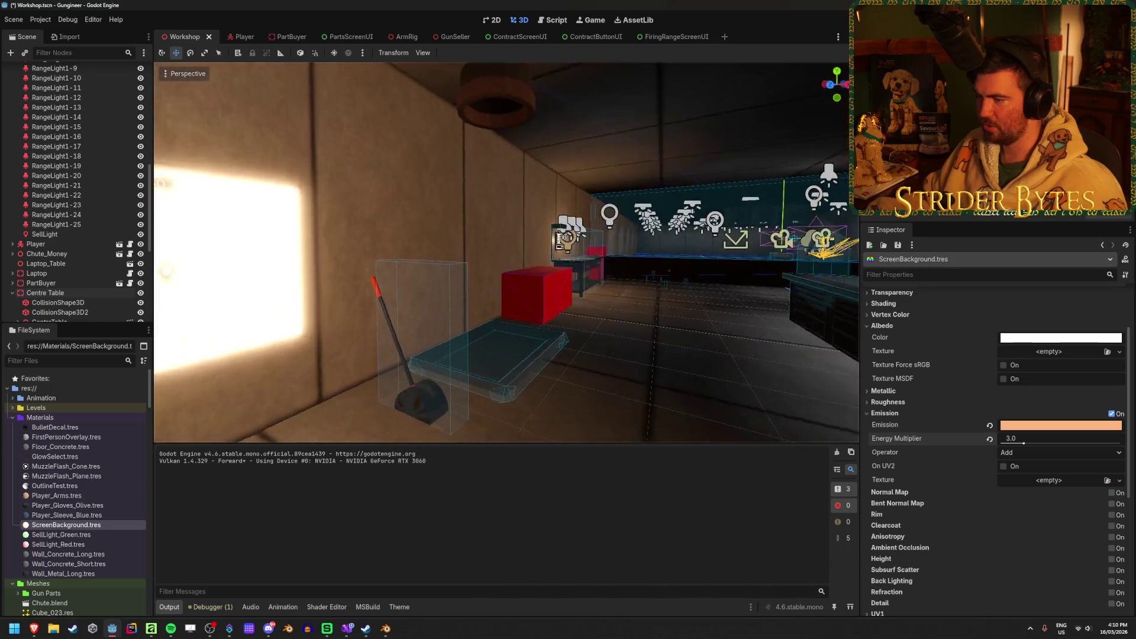
pyautogui.press('w')
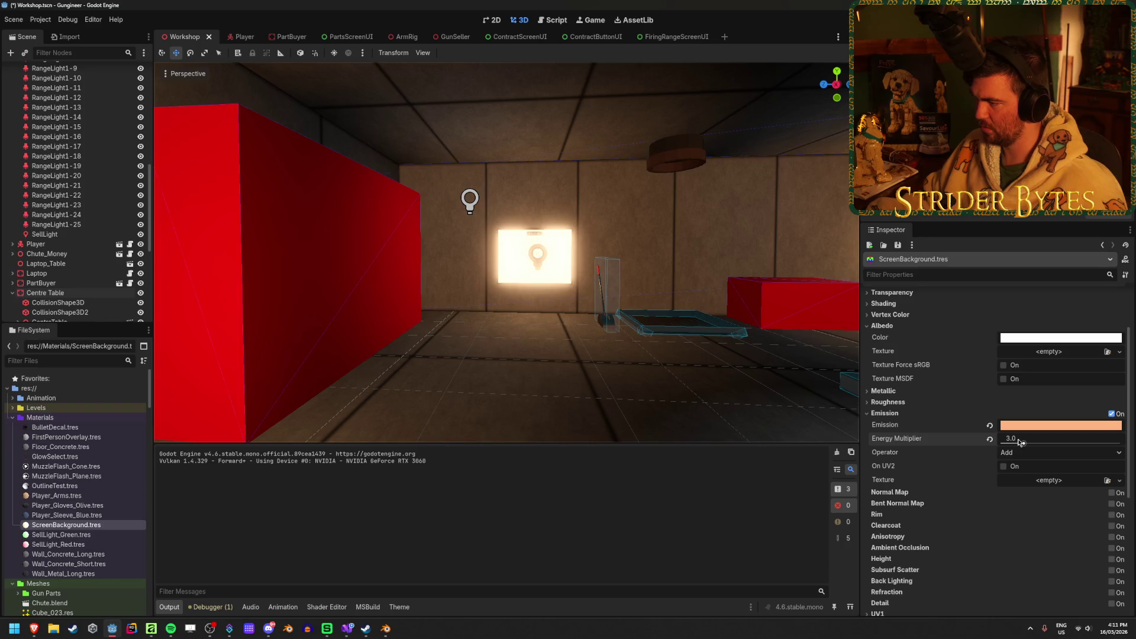
pyautogui.click(991, 439)
pyautogui.write('1.5')
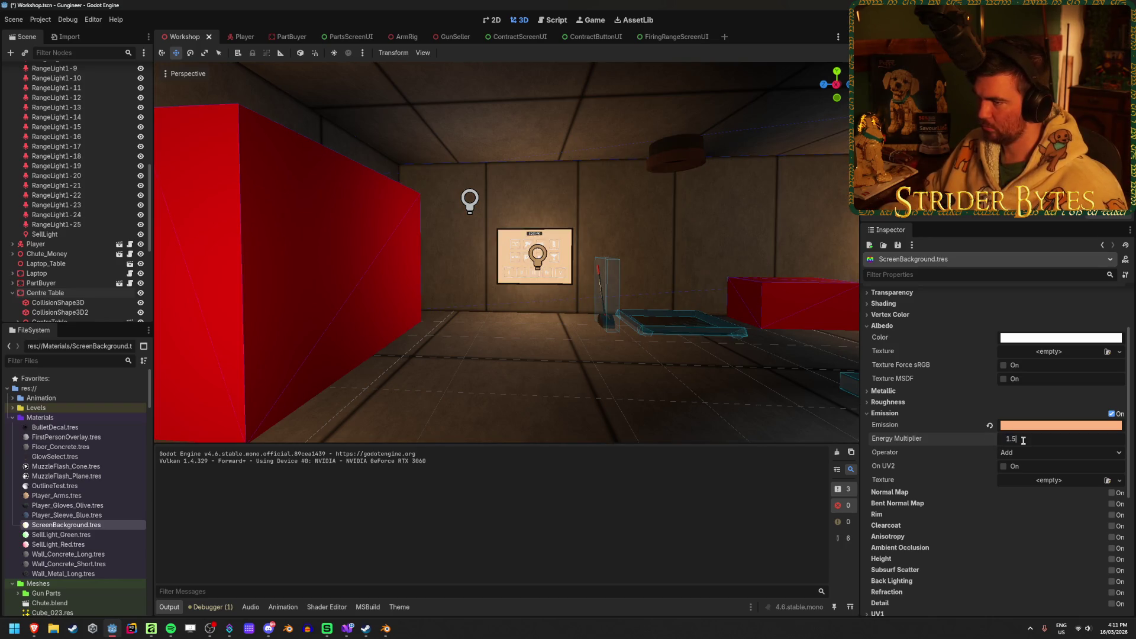
pyautogui.press('Return')
# Save the Workshop scene and fly around to inspect the wall screens
pyautogui.rightClick(508, 362)
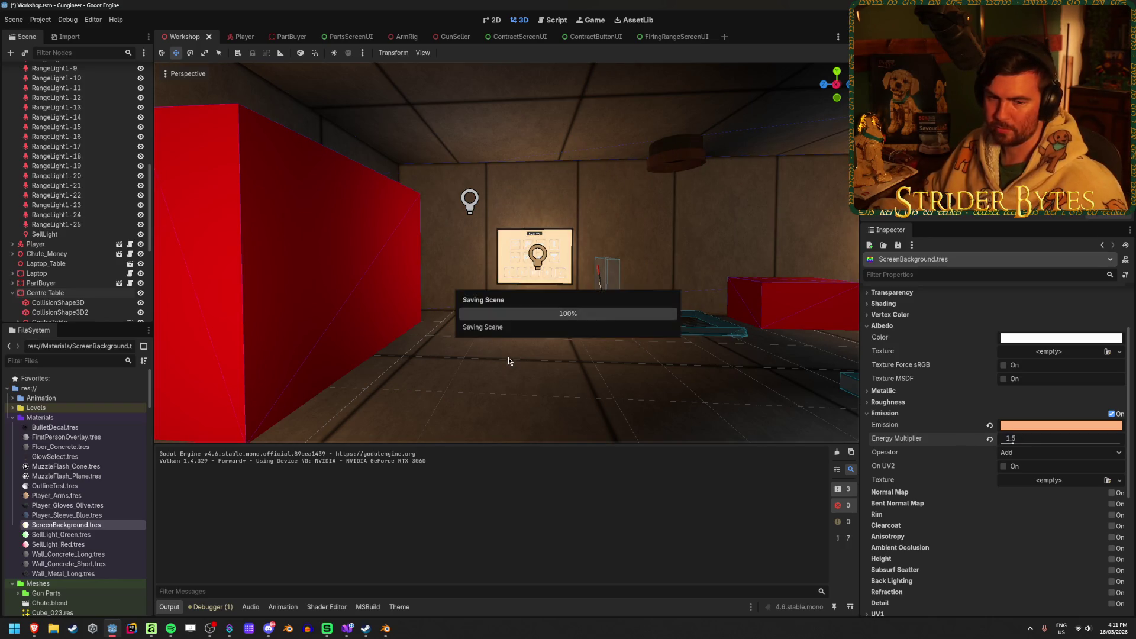
pyautogui.press('w')
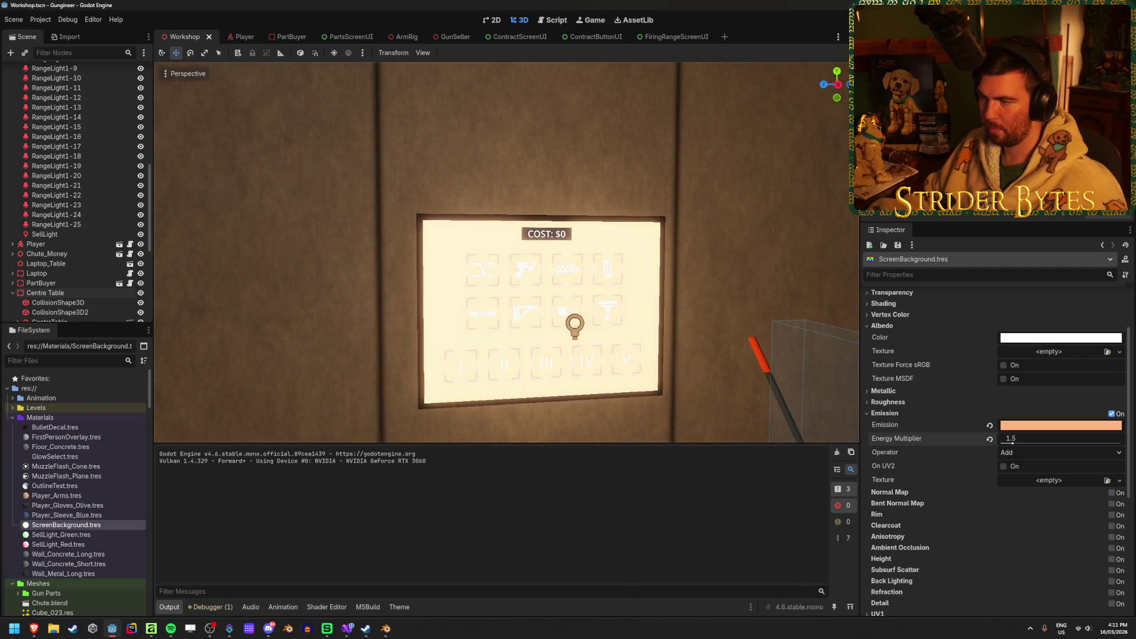
pyautogui.press('s')
pyautogui.press('w')
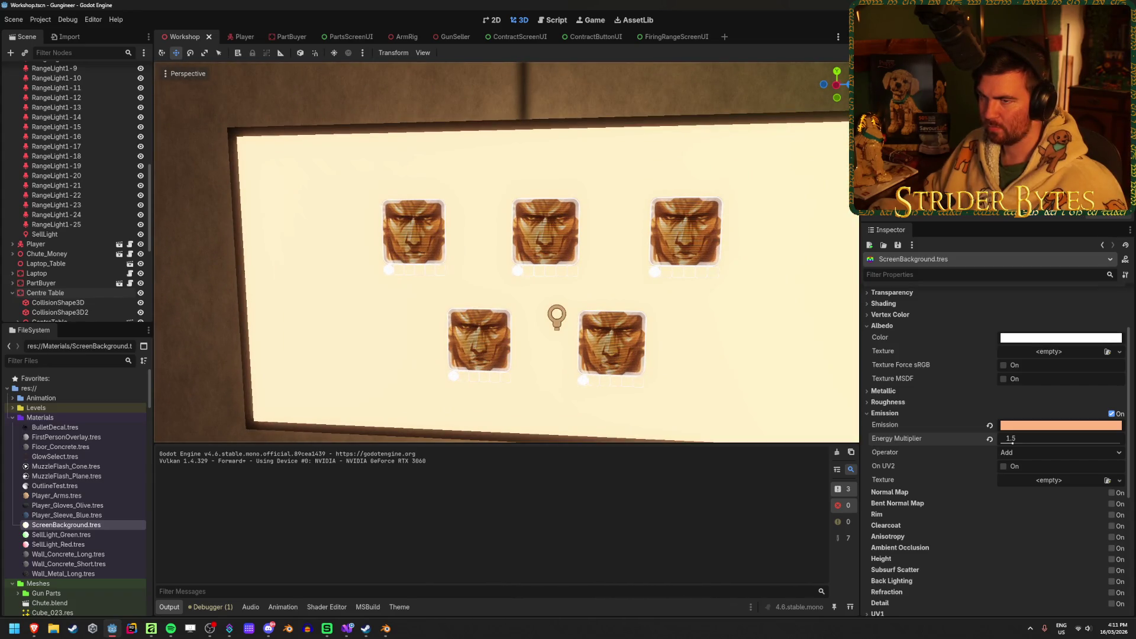
pyautogui.press('s')
pyautogui.press('s')
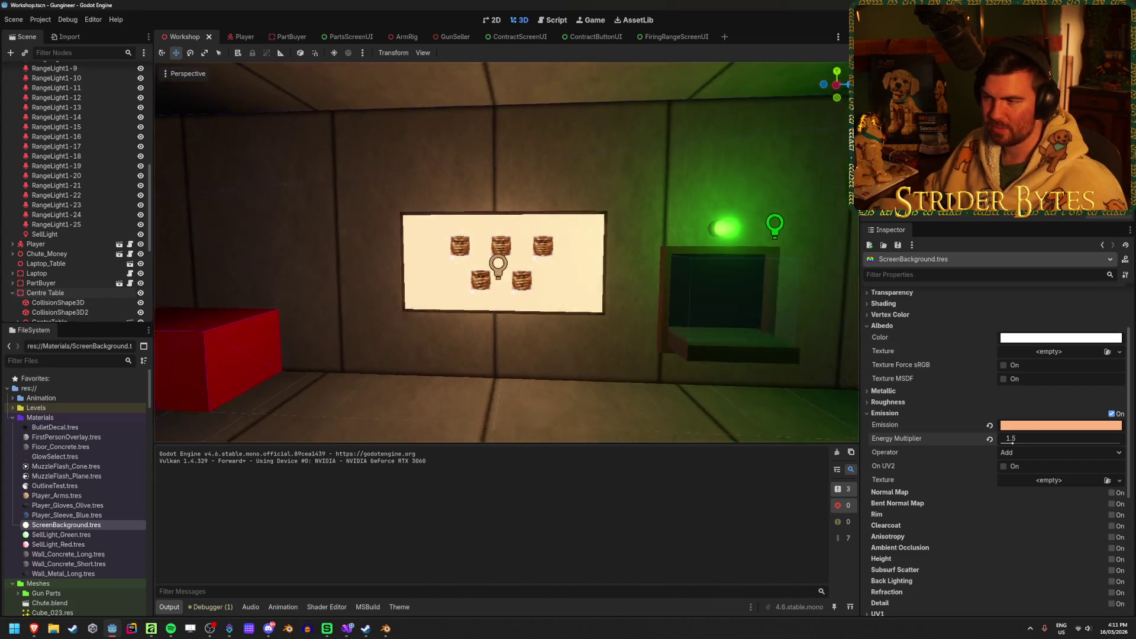
pyautogui.press('d')
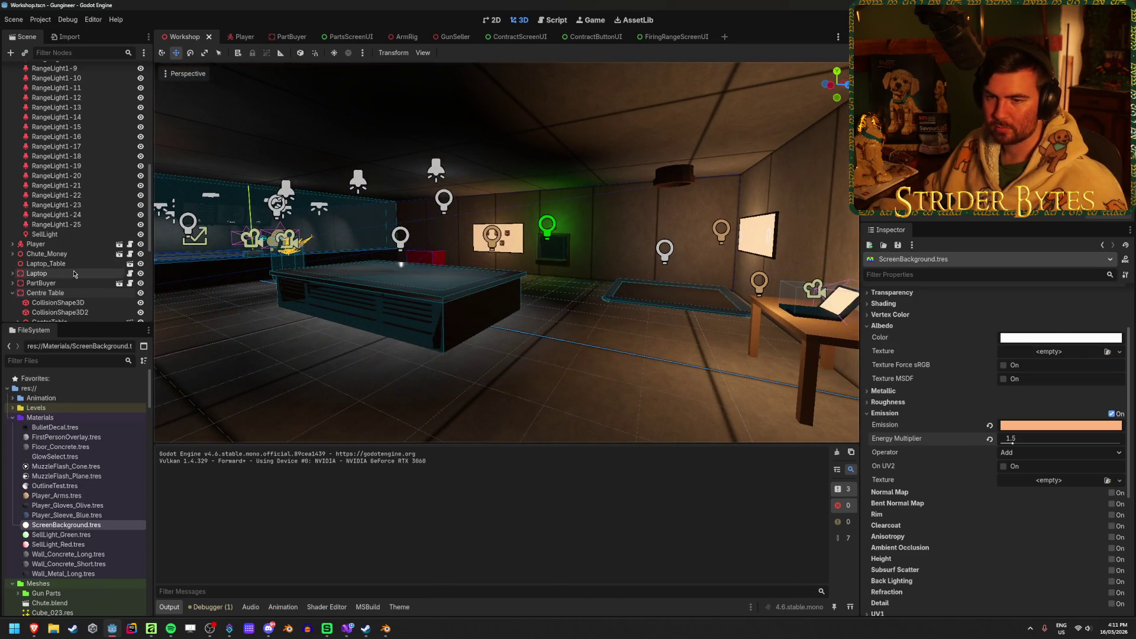
# On the WorldEnvironment, collapse Volumetric Fog and enable Glow with its settings shown
pyautogui.scroll(-3, 77, 246)
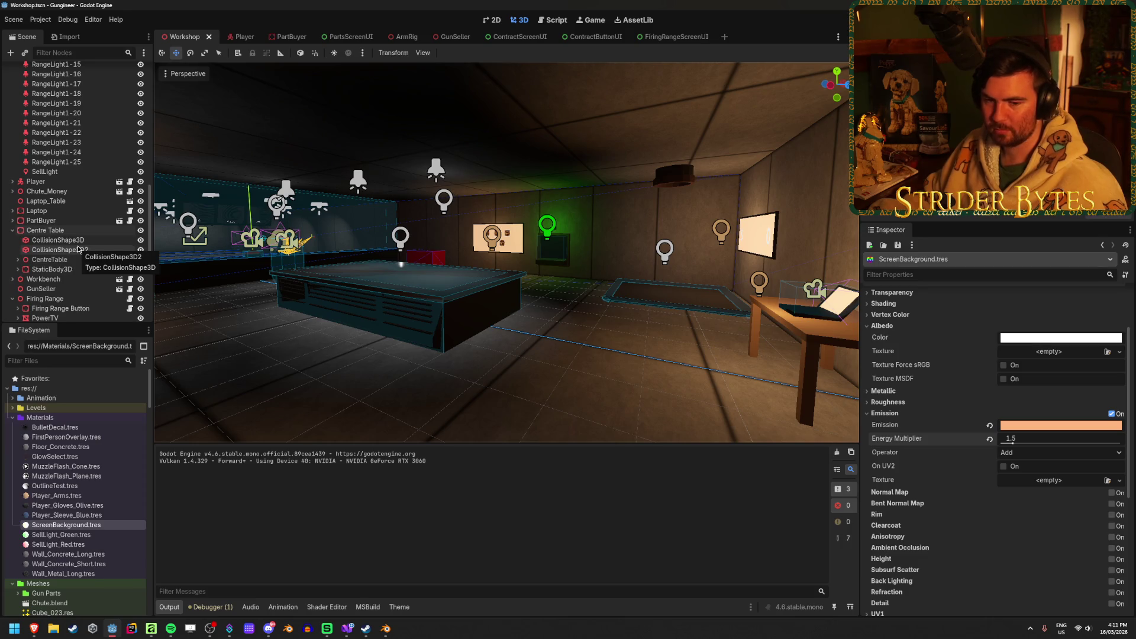
pyautogui.scroll(3, 77, 246)
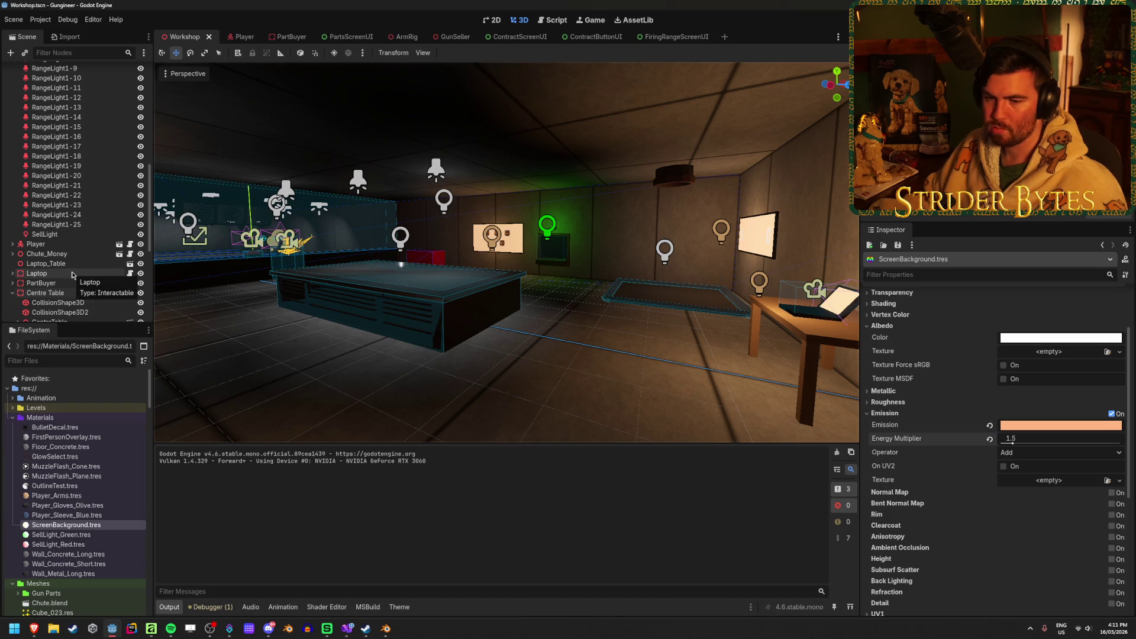
pyautogui.scroll(15, 72, 275)
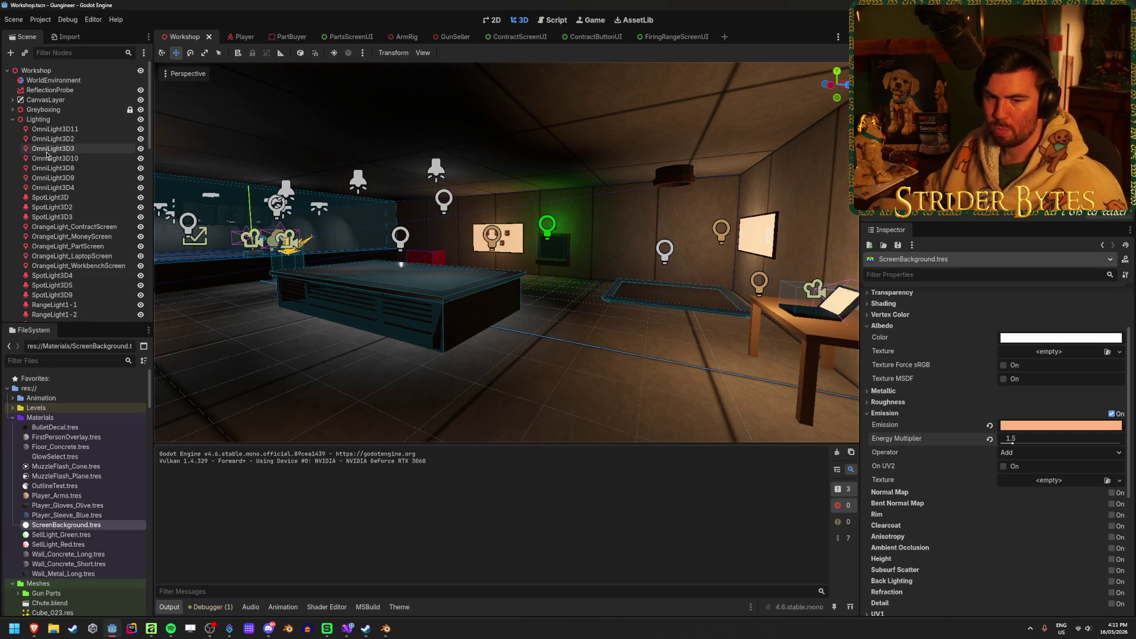
pyautogui.click(54, 80)
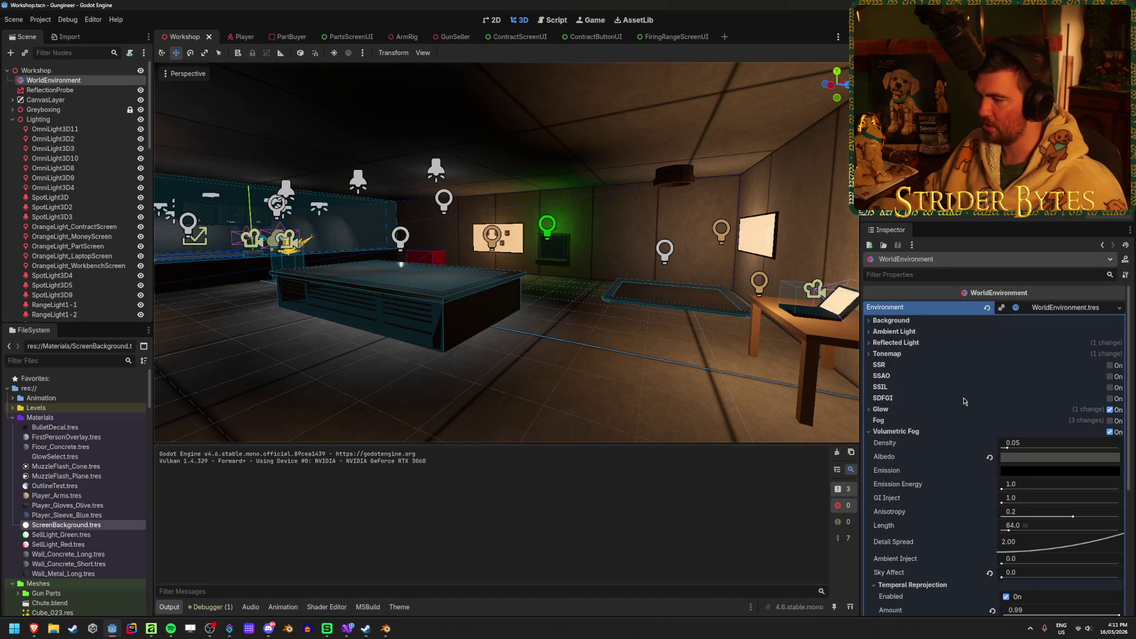
pyautogui.click(922, 432)
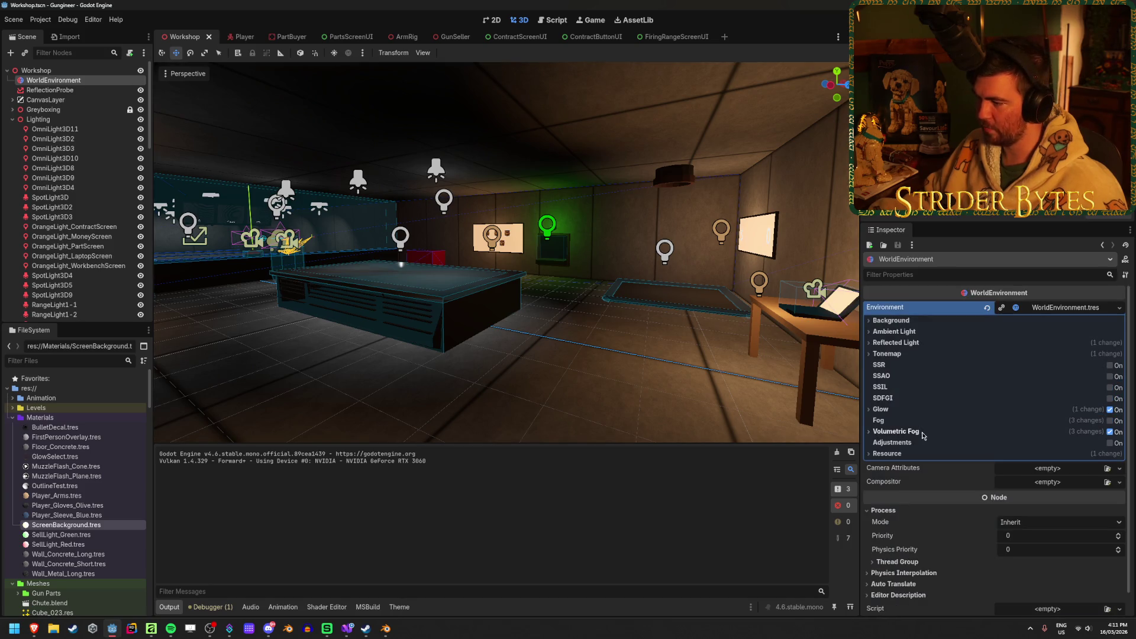
pyautogui.click(1111, 410)
pyautogui.click(1111, 410)
pyautogui.click(1110, 411)
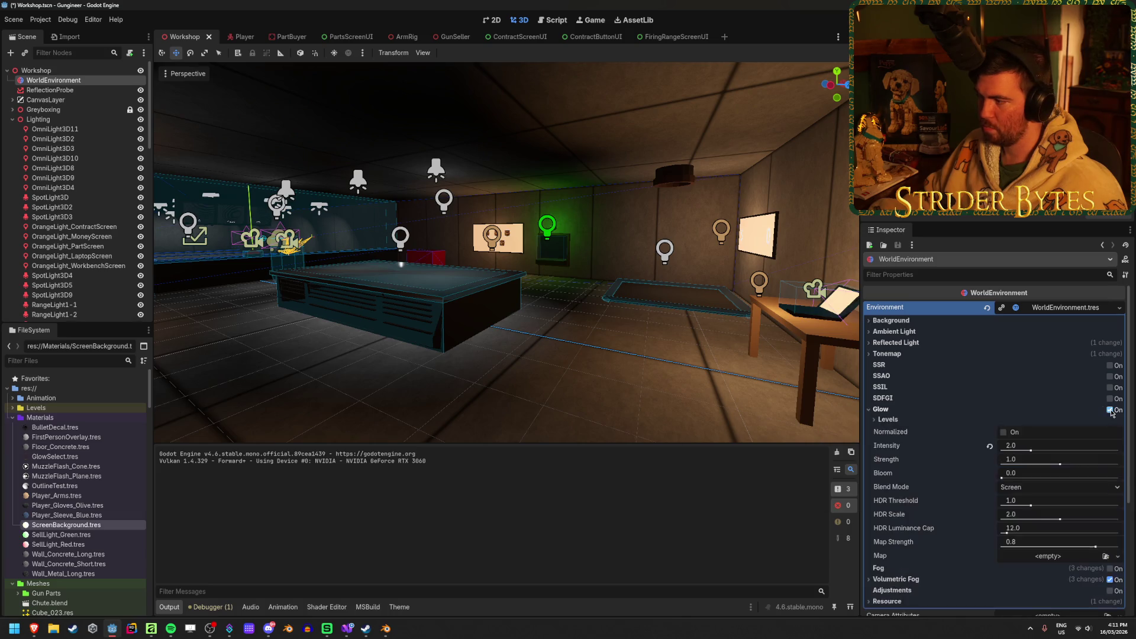
pyautogui.press('w')
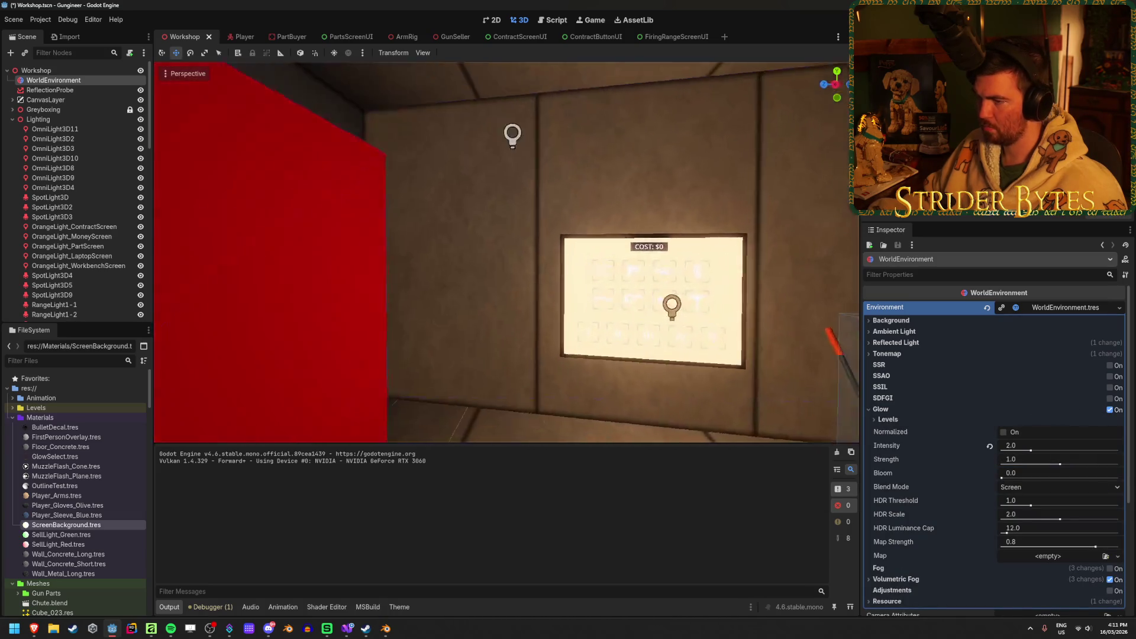
pyautogui.press('s')
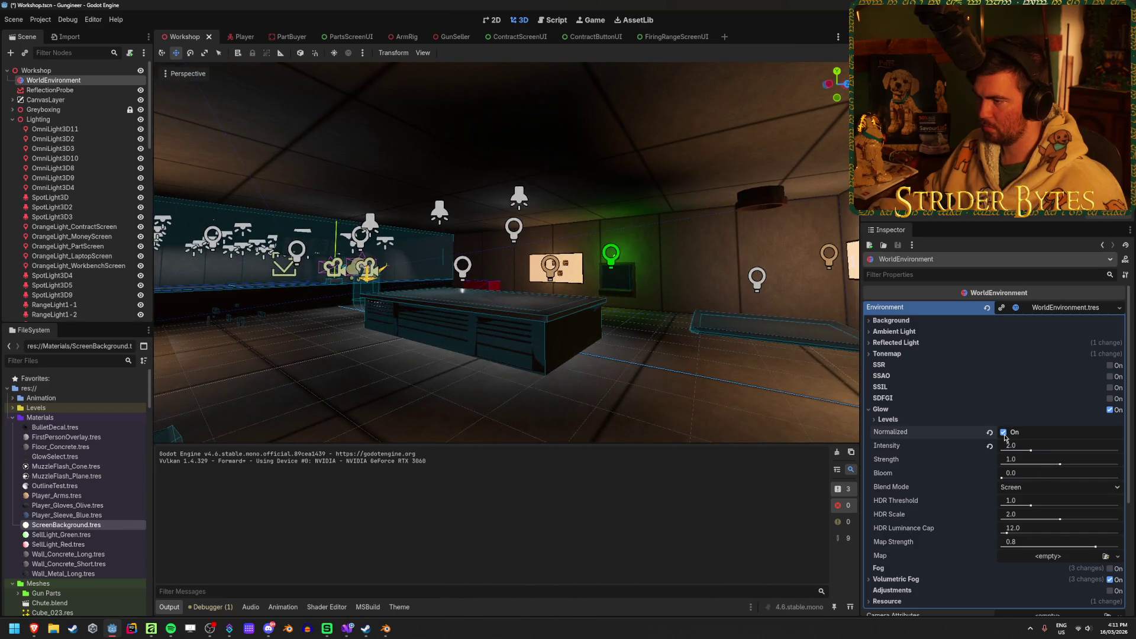
# Try higher glow intensities, revert to 0.3, and toggle volumetric fog on then off
pyautogui.moveTo(899, 436)
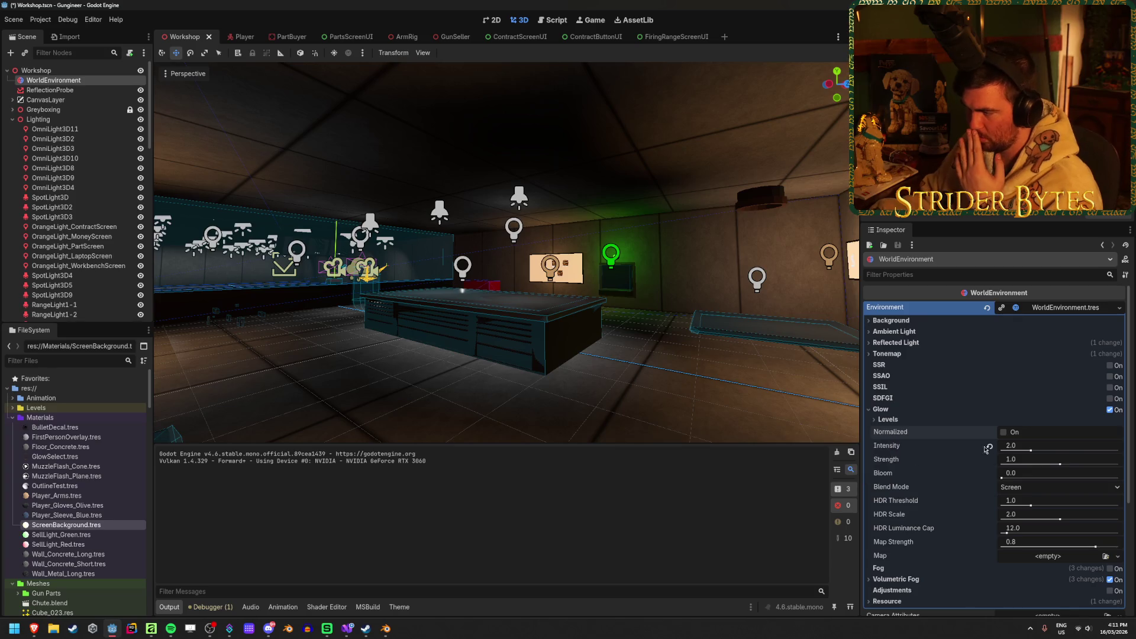
pyautogui.moveTo(1031, 452); pyautogui.dragTo(1083, 450)
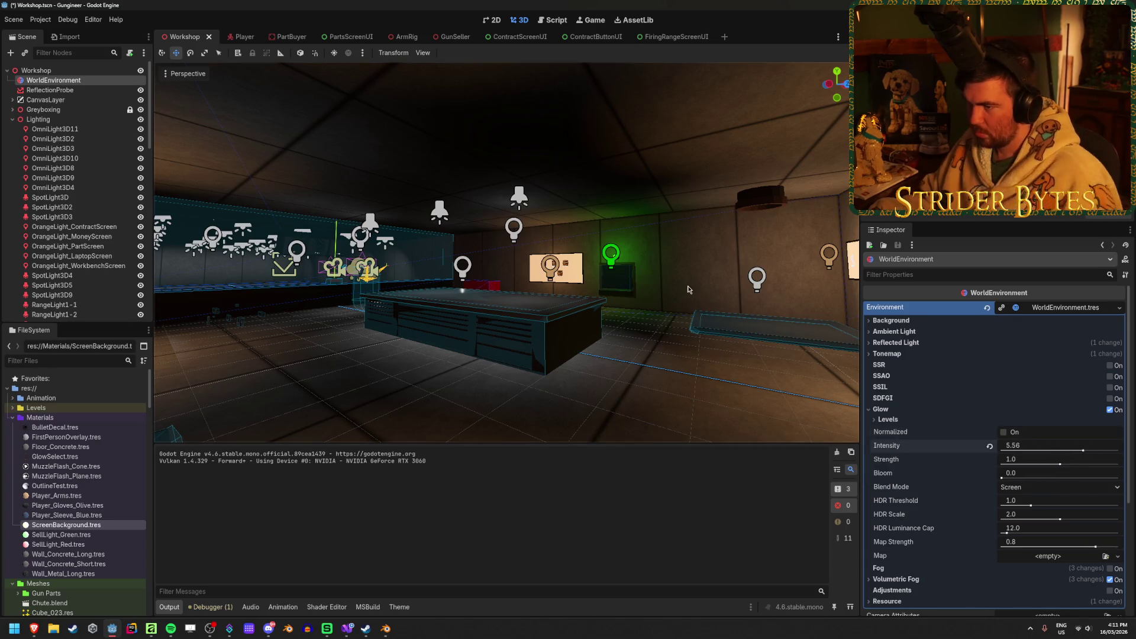
pyautogui.click(990, 448)
pyautogui.moveTo(1010, 453); pyautogui.dragTo(1039, 453)
pyautogui.click(990, 447)
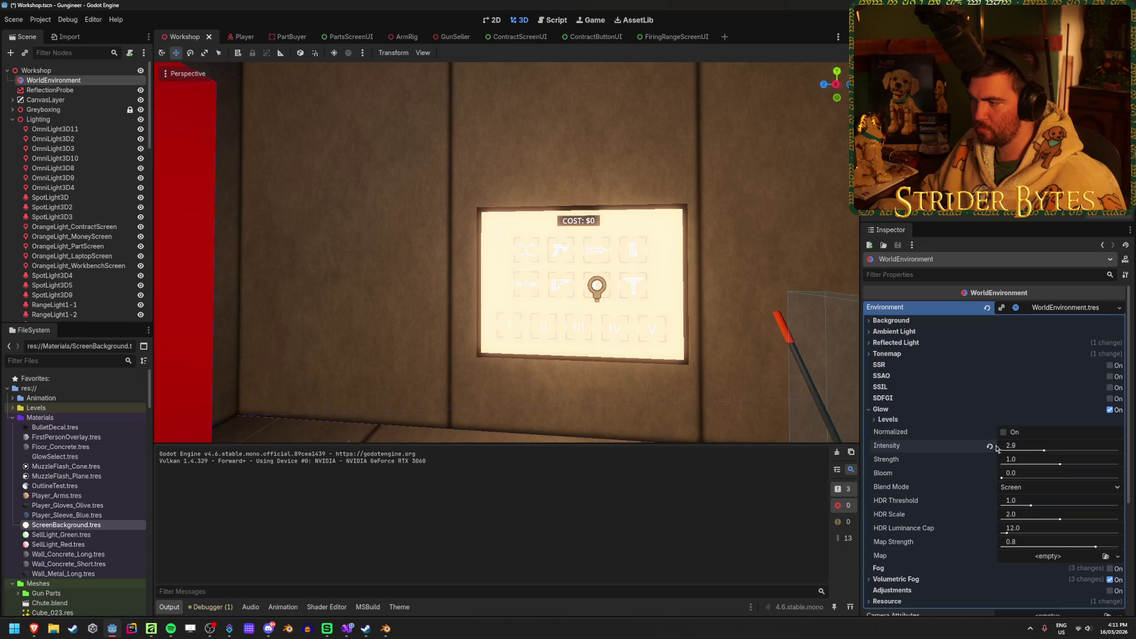
pyautogui.scroll(-10, 535, 341)
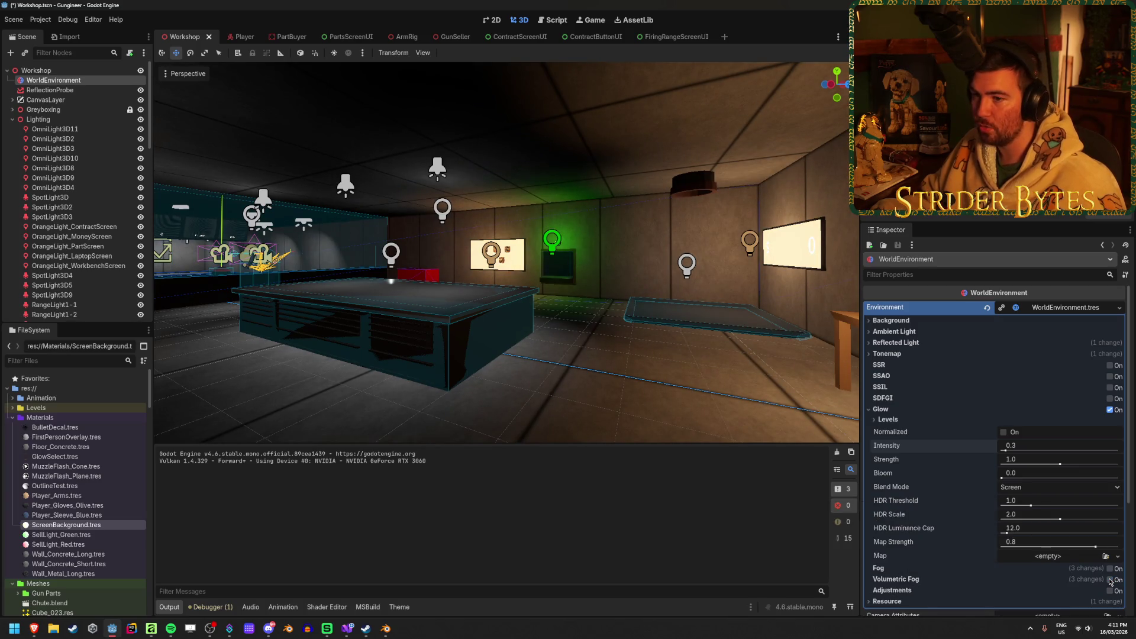
pyautogui.click(1110, 580)
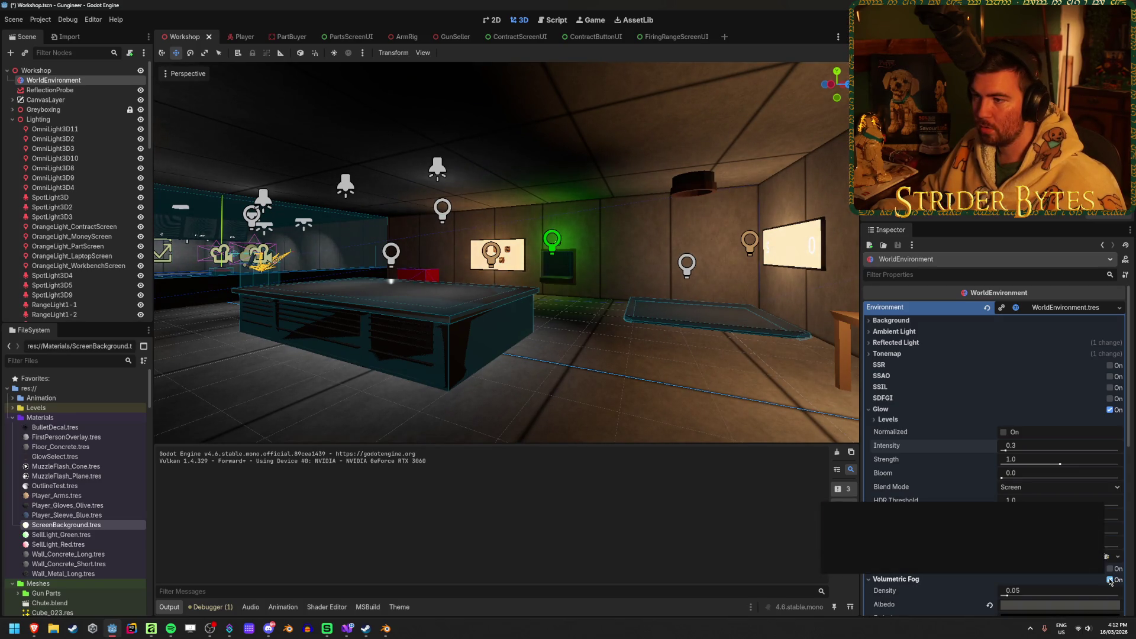
pyautogui.click(1110, 580)
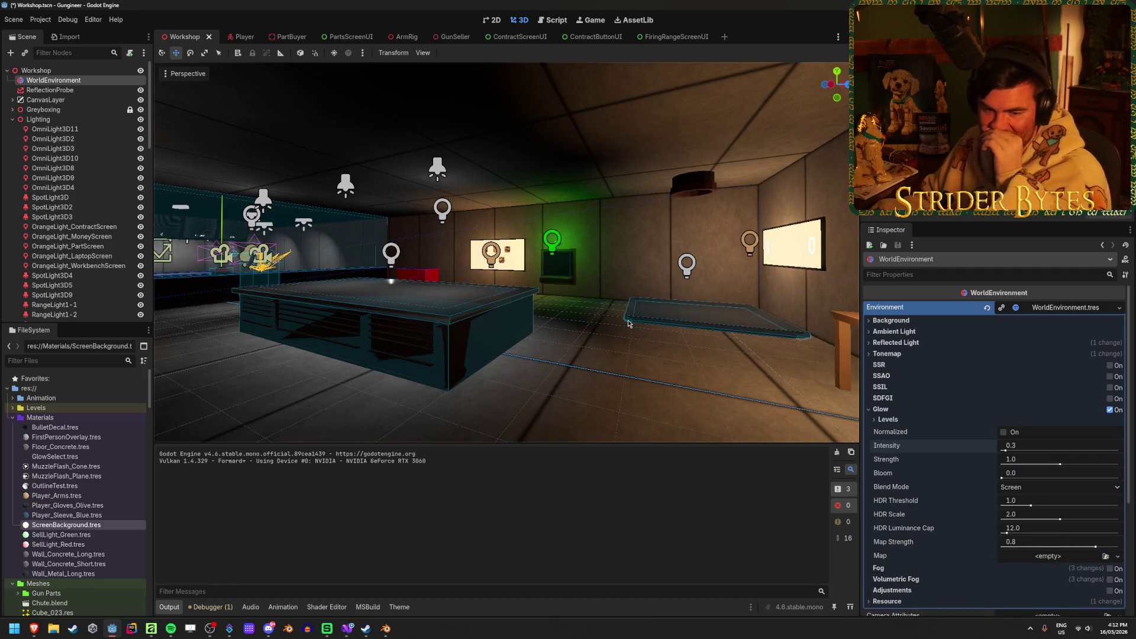
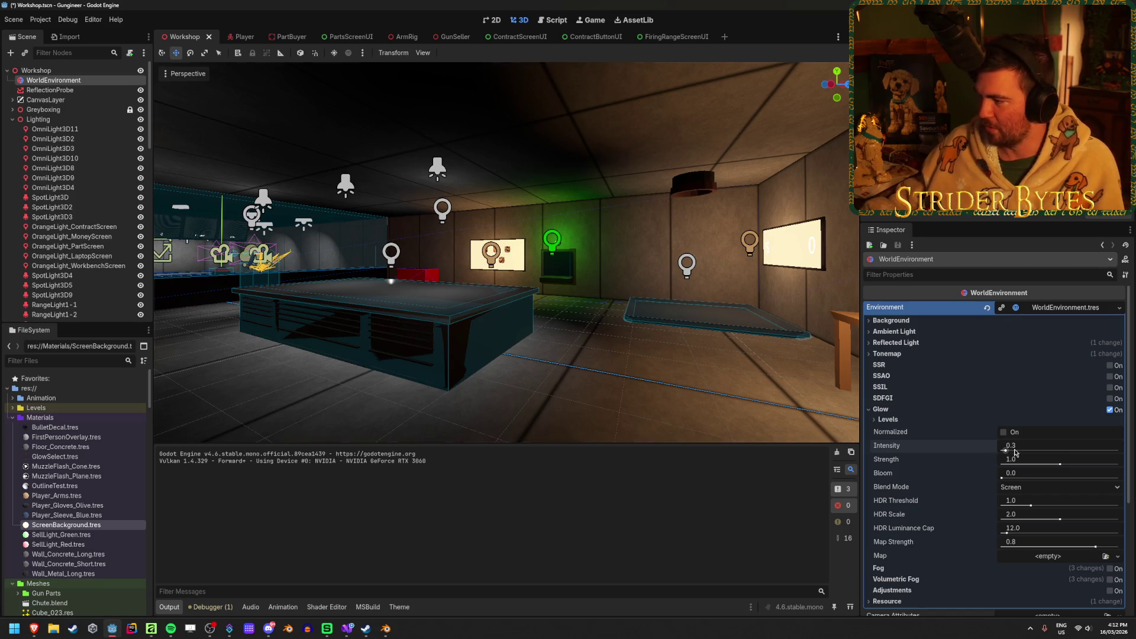
# Set glow intensity to 2.1, collapse the Glow section, and enable volumetric fog
pyautogui.press('Return')
pyautogui.moveTo(1030, 453); pyautogui.dragTo(1032, 453)
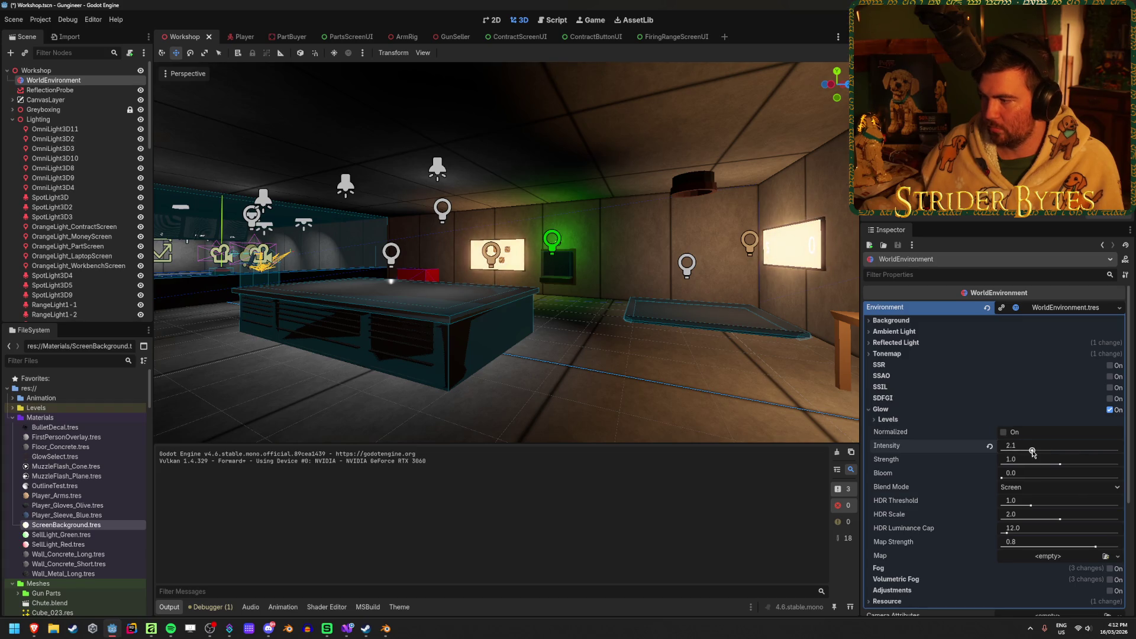
pyautogui.click(880, 411)
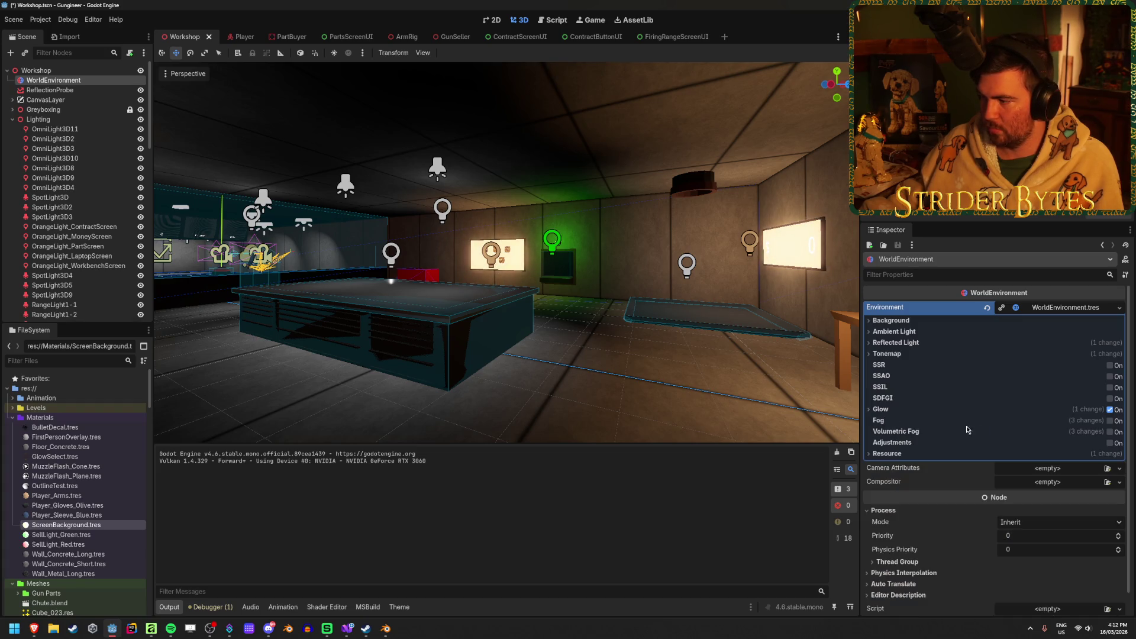
pyautogui.click(1110, 432)
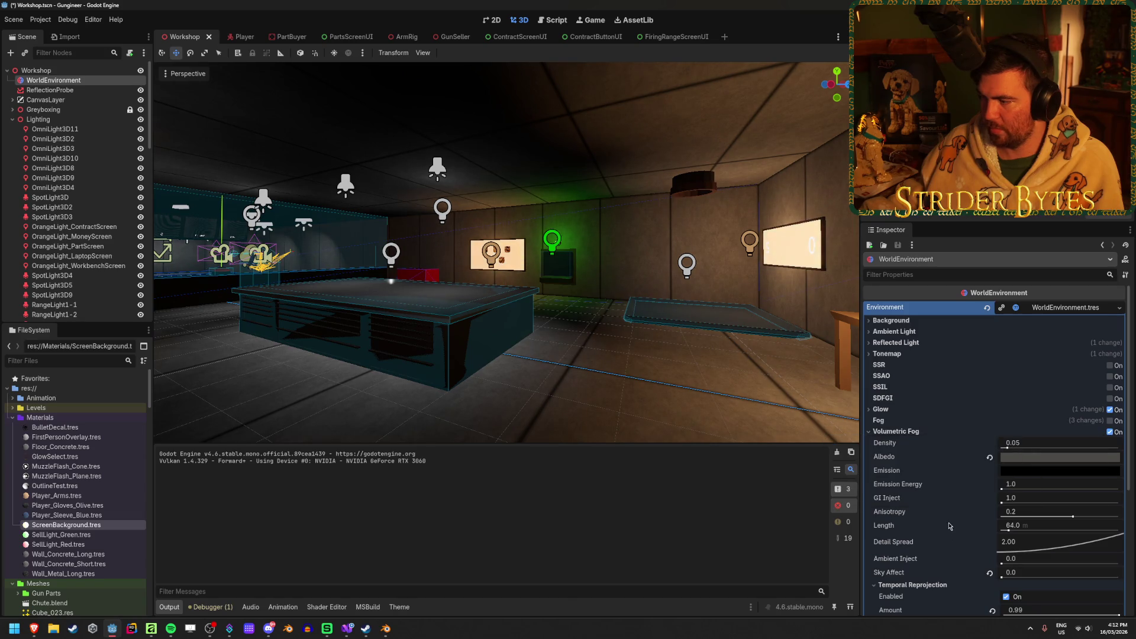
# Open the ScreenBackground.tres material and look over its settings, briefly expanding UV1
pyautogui.scroll(-2, 942, 501)
pyautogui.moveTo(942, 490)
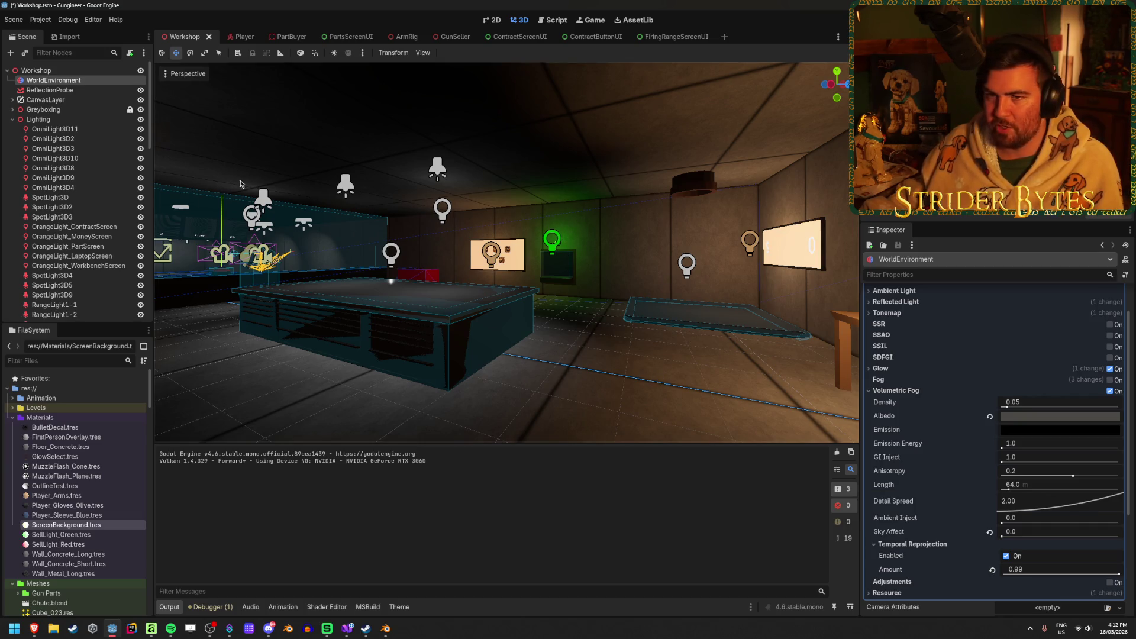
pyautogui.click(65, 525)
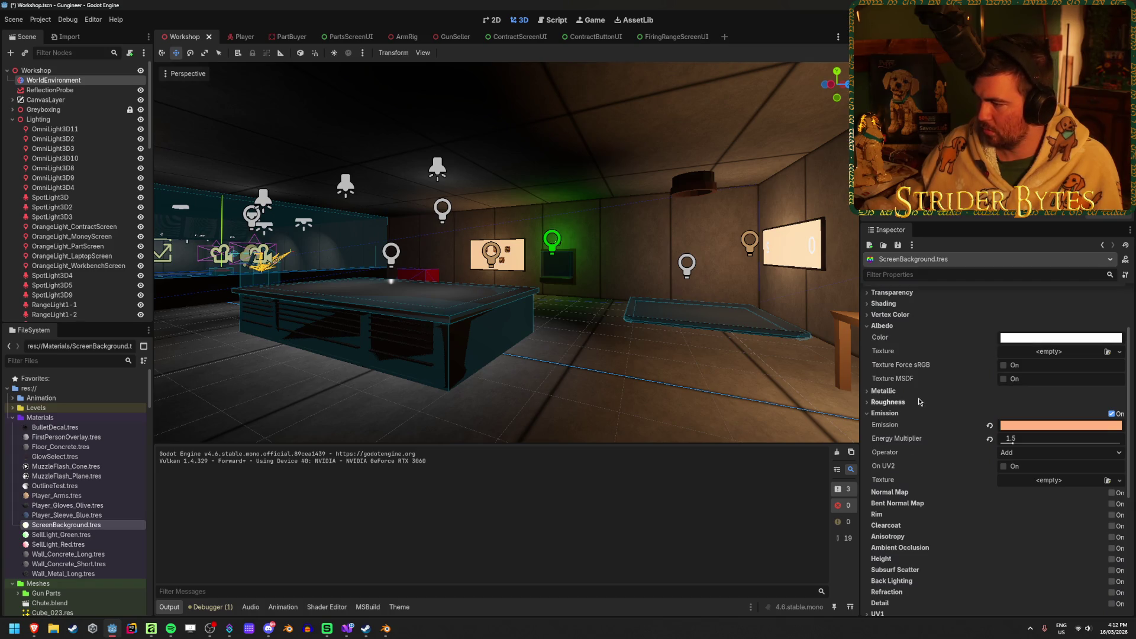
pyautogui.scroll(-3, 920, 402)
pyautogui.scroll(3, 919, 400)
pyautogui.scroll(-3, 917, 395)
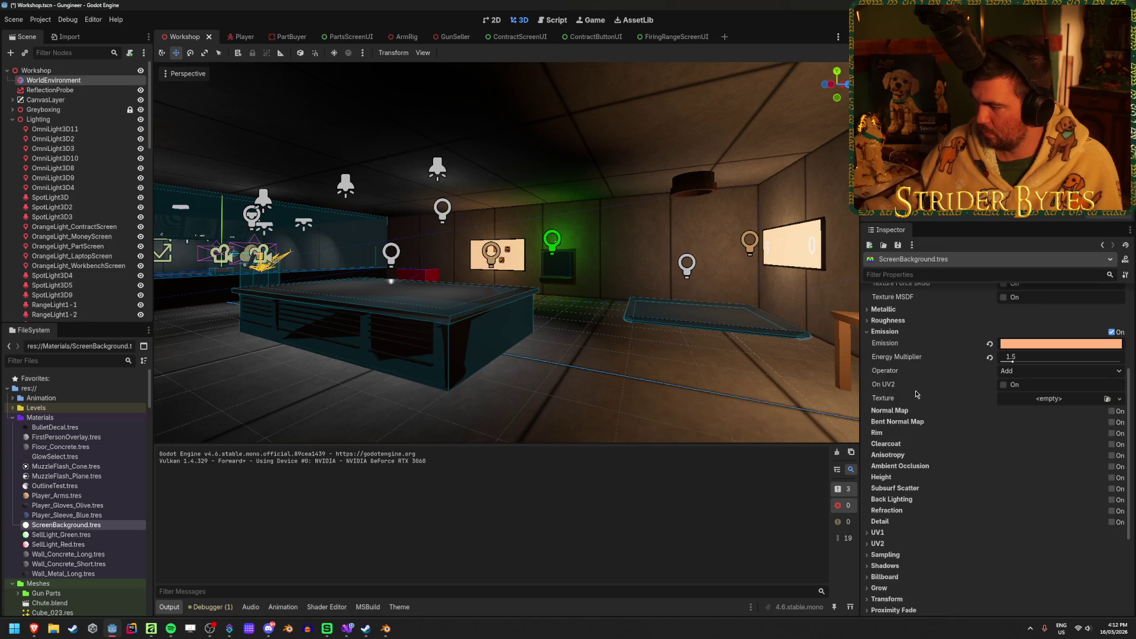
pyautogui.click(878, 492)
pyautogui.click(879, 493)
pyautogui.scroll(7, 880, 494)
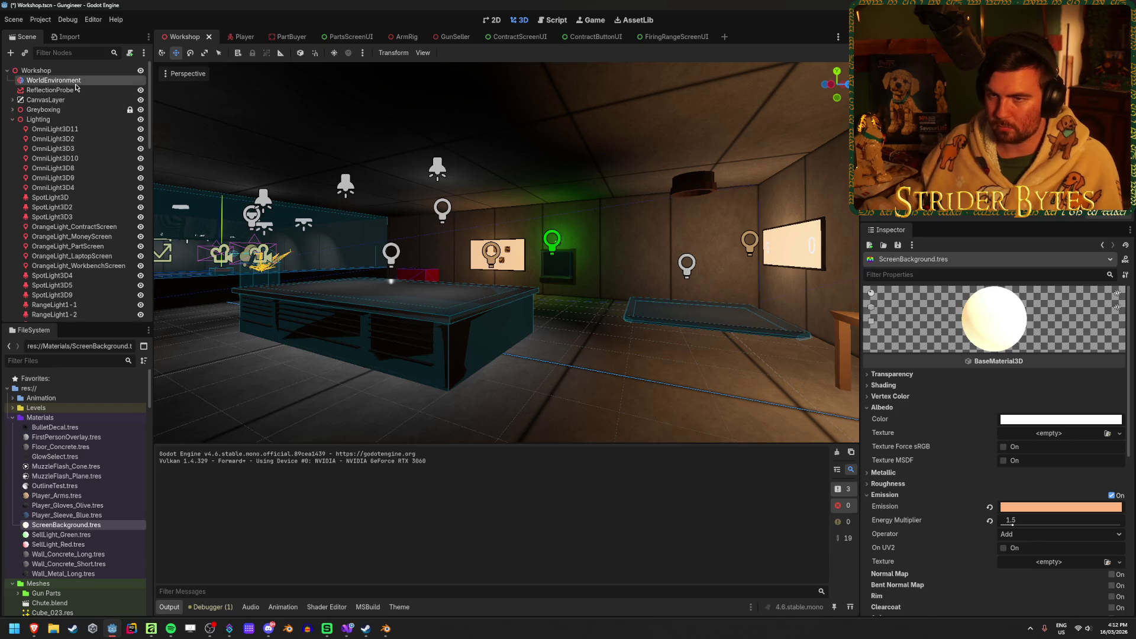
# On WorldEnvironment, compare fog looks, leaving regular fog off and volumetric fog on
pyautogui.doubleClick(75, 81)
pyautogui.click(1111, 390)
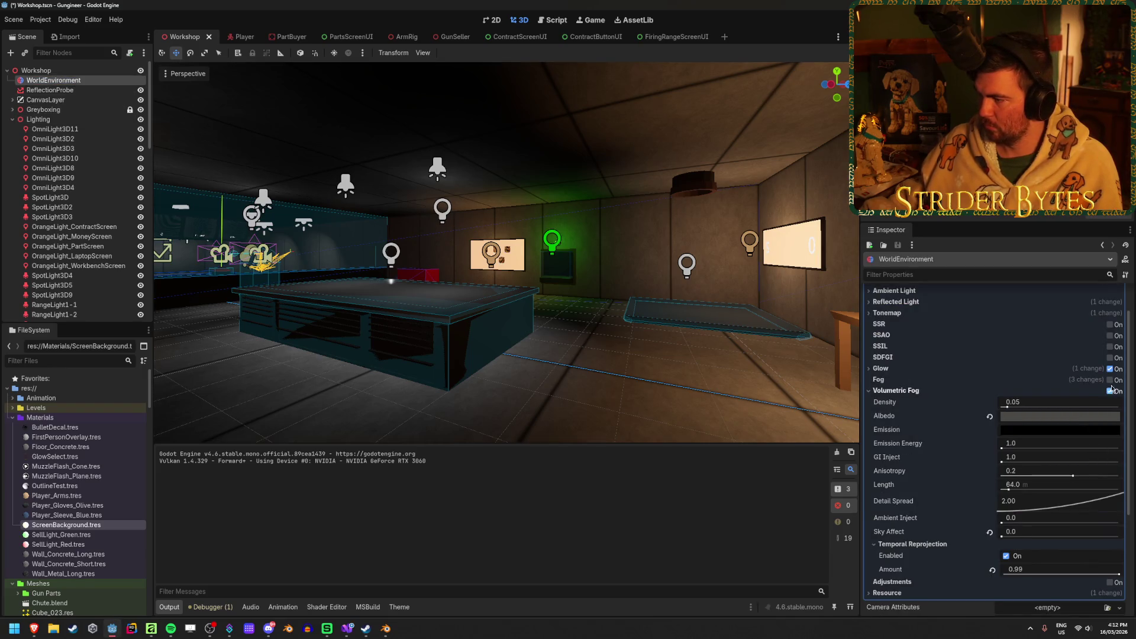
pyautogui.click(1111, 391)
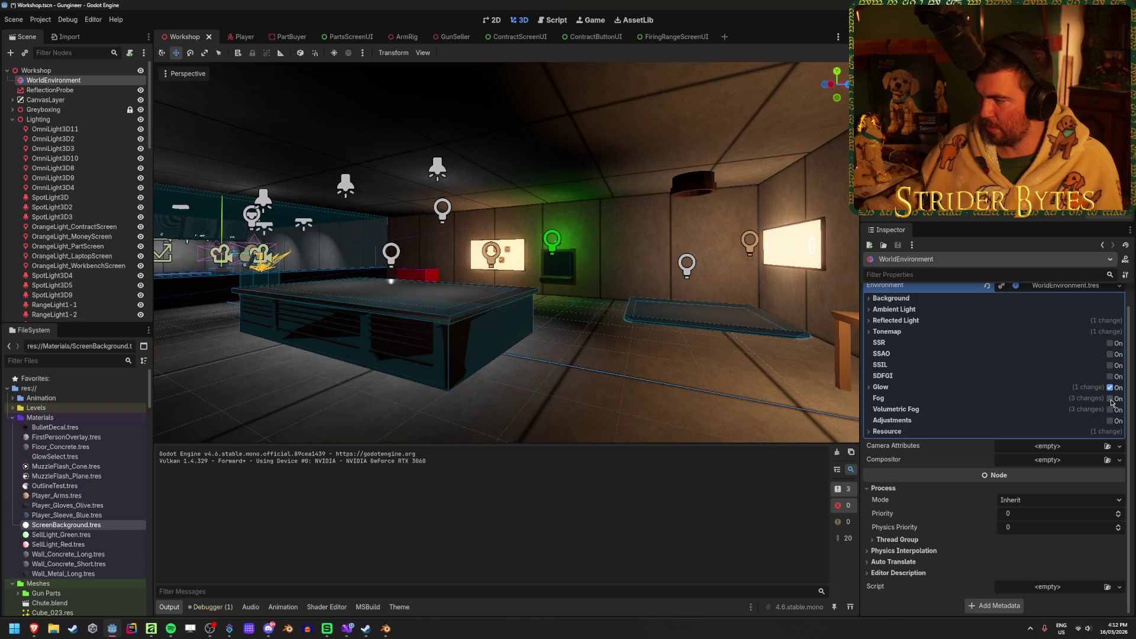
pyautogui.doubleClick(1111, 399)
pyautogui.click(1111, 399)
pyautogui.click(1111, 399)
pyautogui.click(1110, 398)
pyautogui.click(1111, 399)
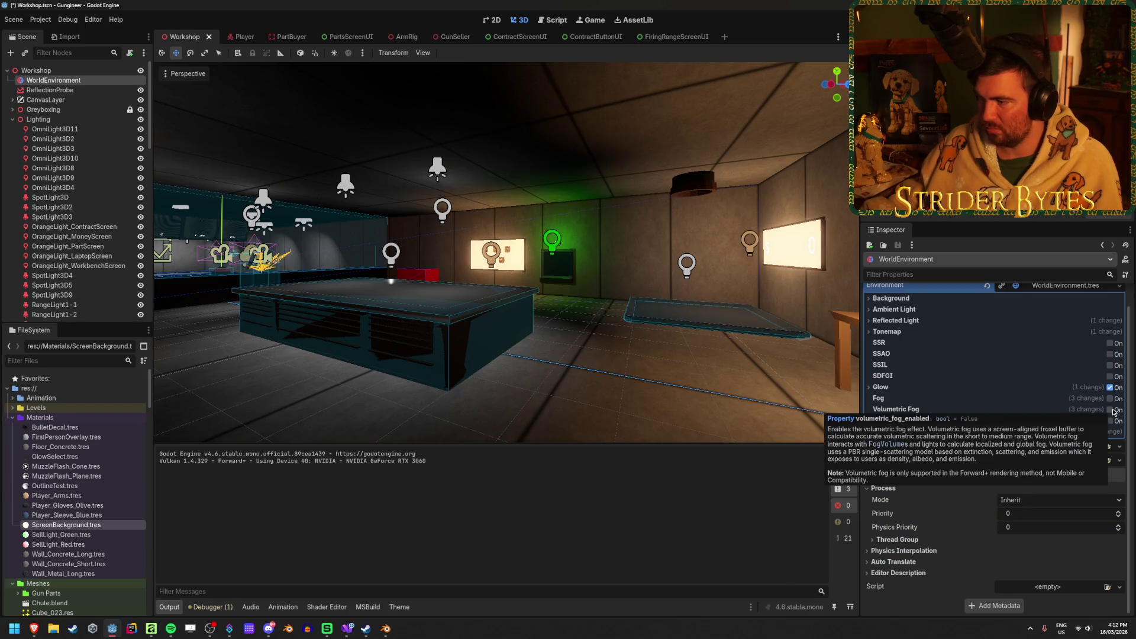
pyautogui.click(1111, 409)
pyautogui.click(1111, 409)
pyautogui.click(1111, 410)
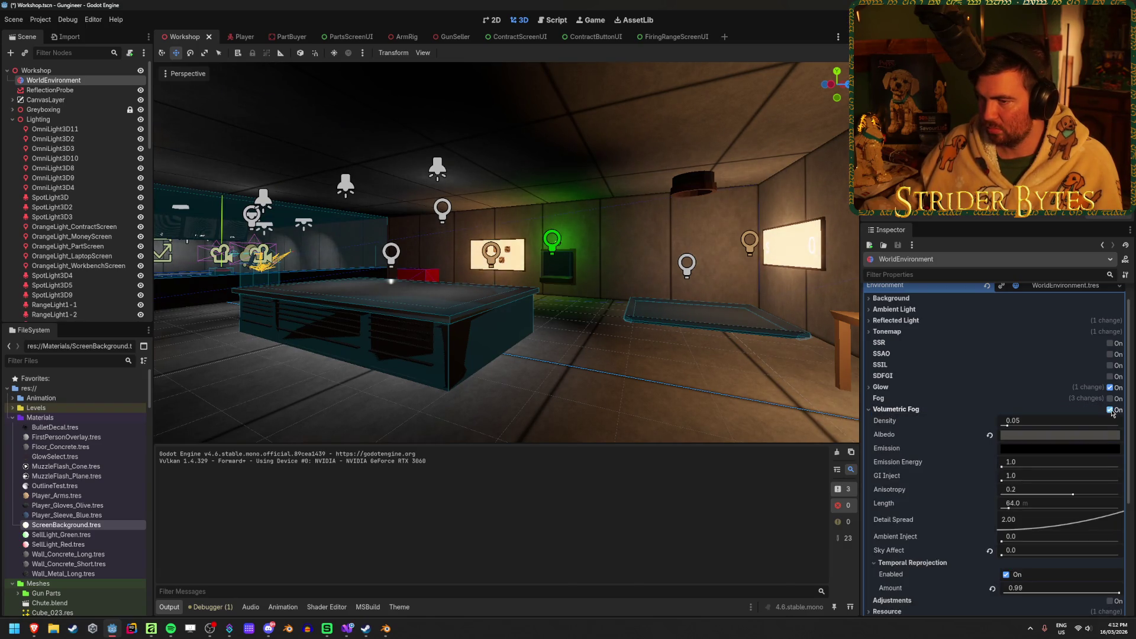
pyautogui.click(1111, 410)
pyautogui.click(1111, 409)
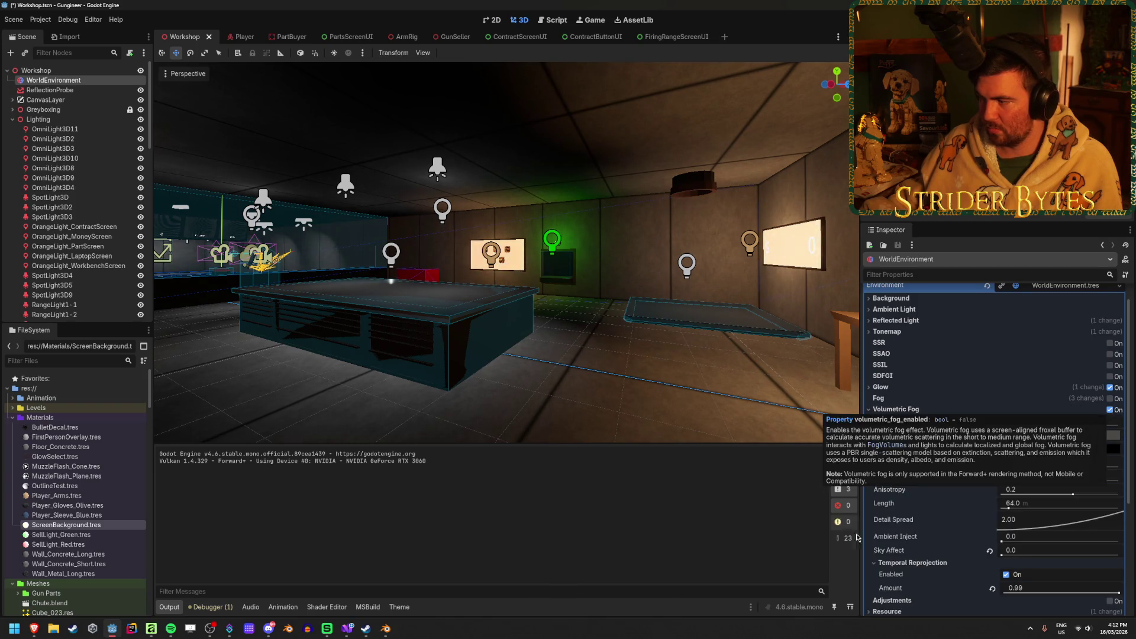
# Revert fog albedo to white, sky affect to 1.0 and reprojection amount to 0.9, then save
pyautogui.click(989, 436)
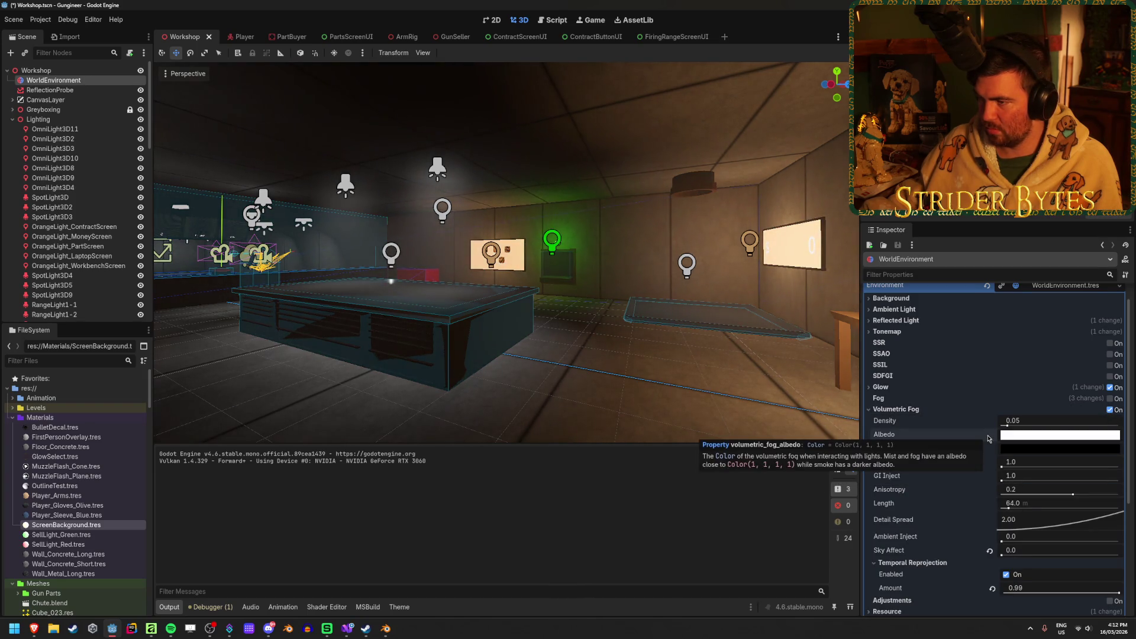
pyautogui.scroll(-2, 988, 439)
pyautogui.click(988, 511)
pyautogui.click(991, 547)
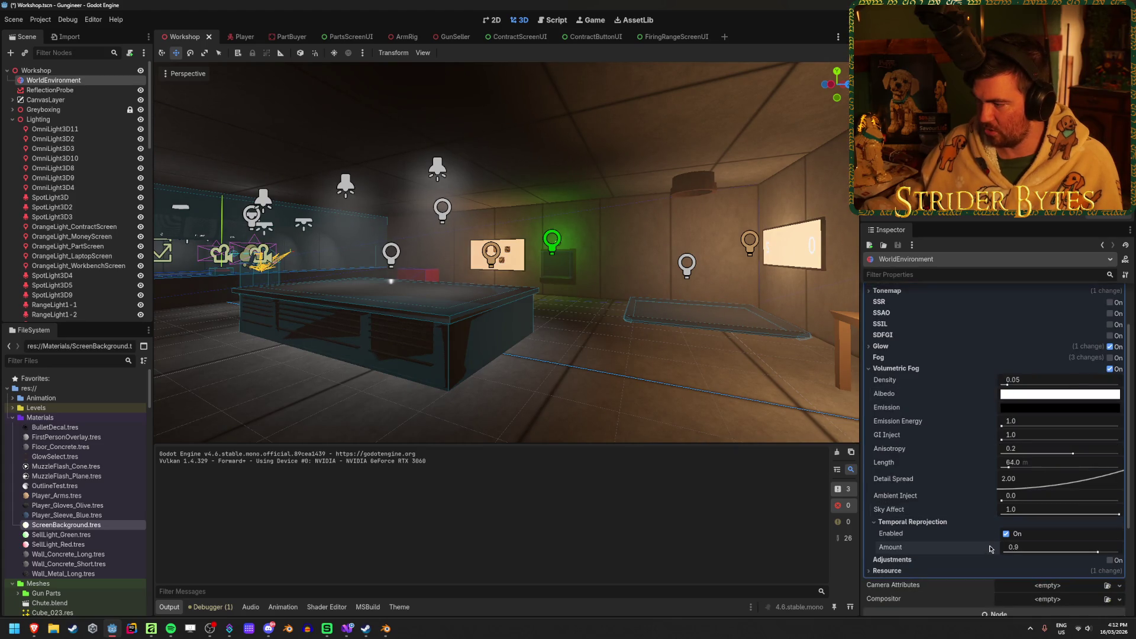
pyautogui.click(871, 523)
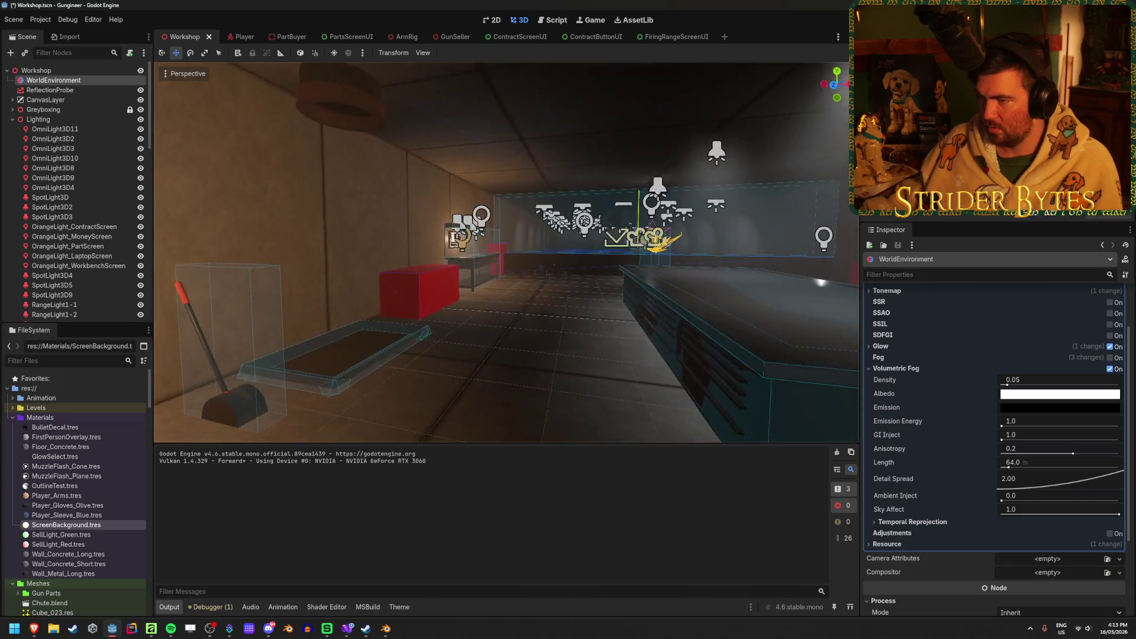
pyautogui.hotkey('ctrl', 's')
pyautogui.click(1036, 377)
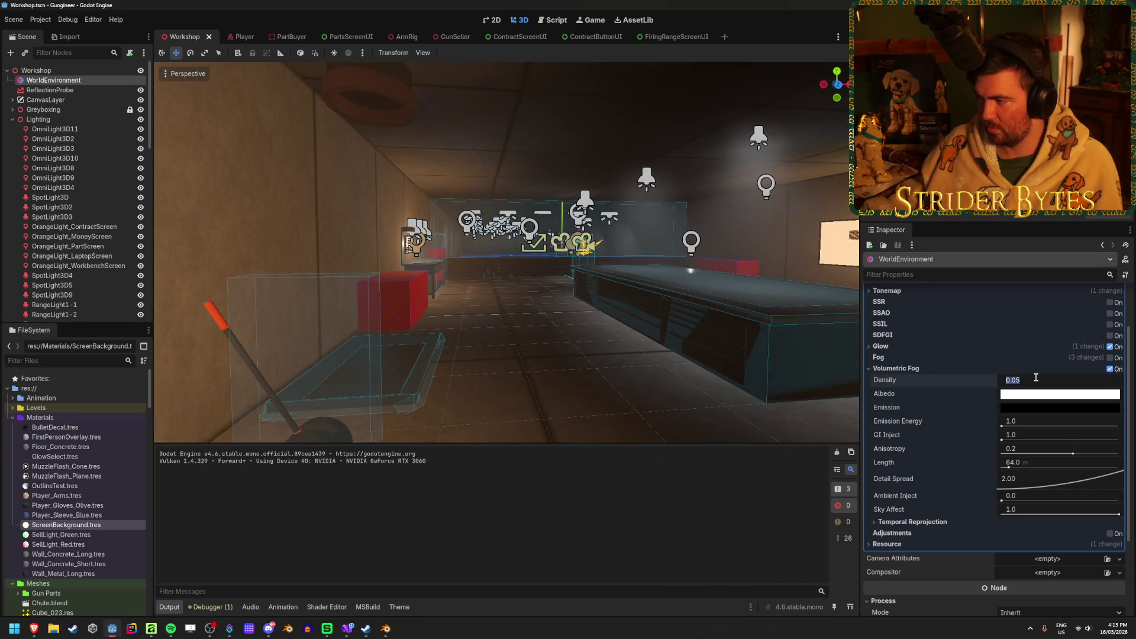
pyautogui.click(494, 345)
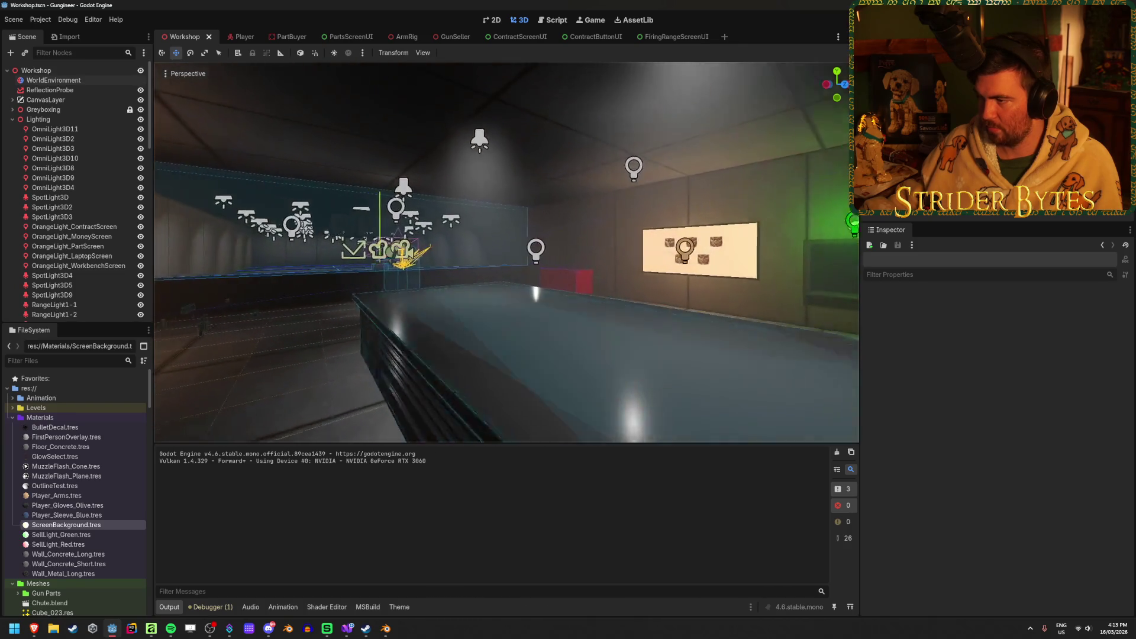
pyautogui.press('F5')
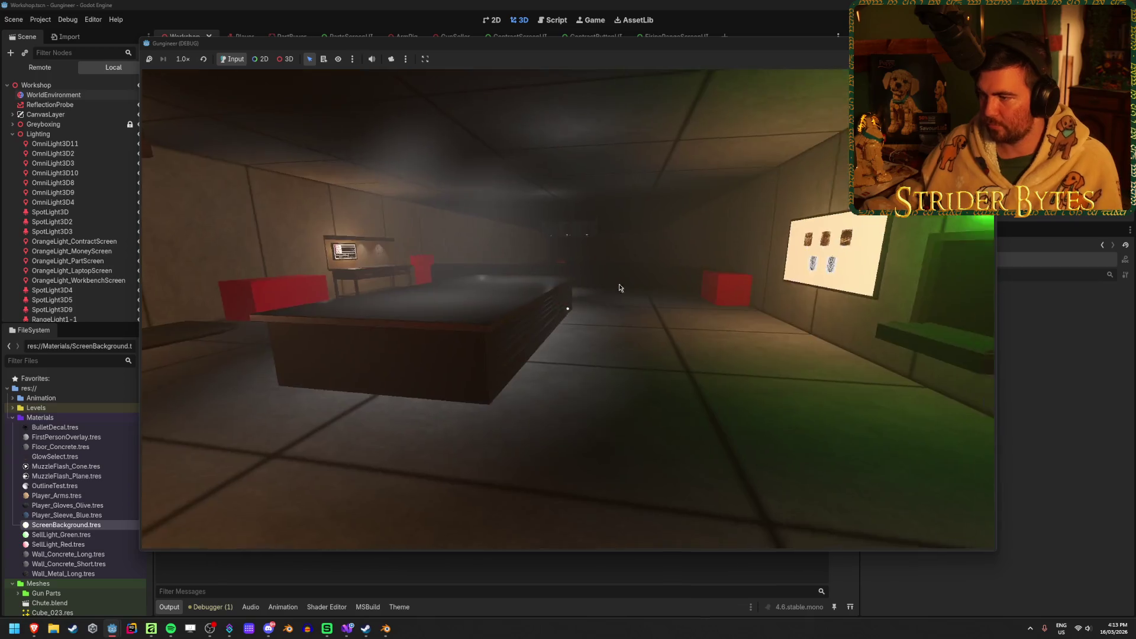
pyautogui.press('F8')
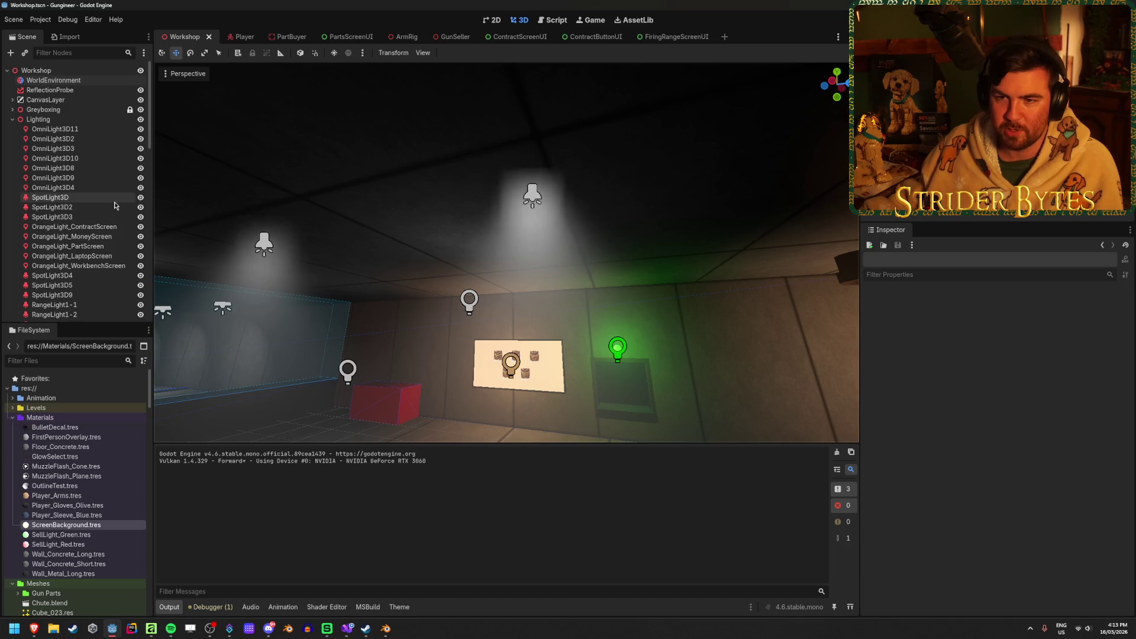
# Lower the spot attenuation of SpotLight3D4 and SpotLight3D5 to 1.0
pyautogui.click(53, 275)
pyautogui.keyDown('shift'); pyautogui.click(52, 285); pyautogui.keyUp('shift')
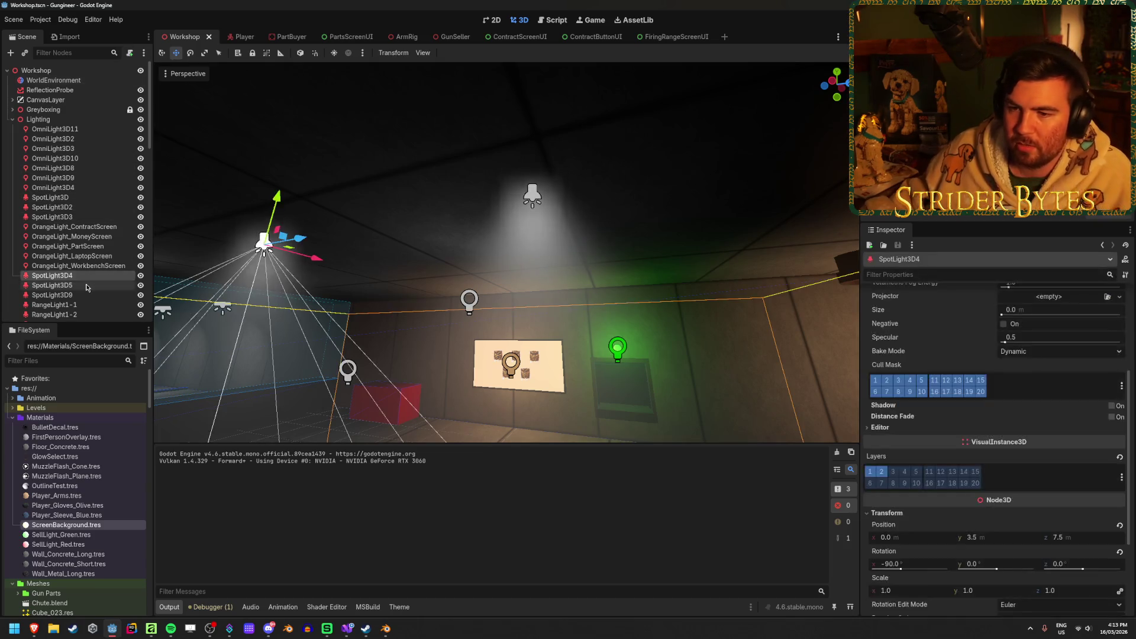
pyautogui.click(879, 333)
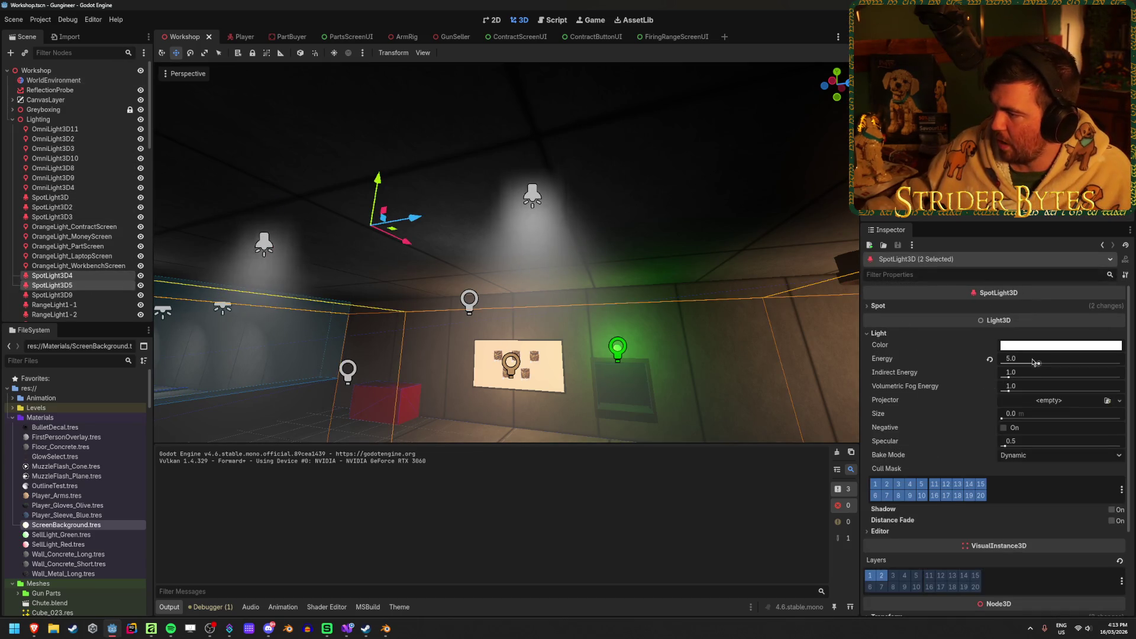
pyautogui.click(879, 306)
pyautogui.moveTo(1043, 333); pyautogui.dragTo(1006, 334)
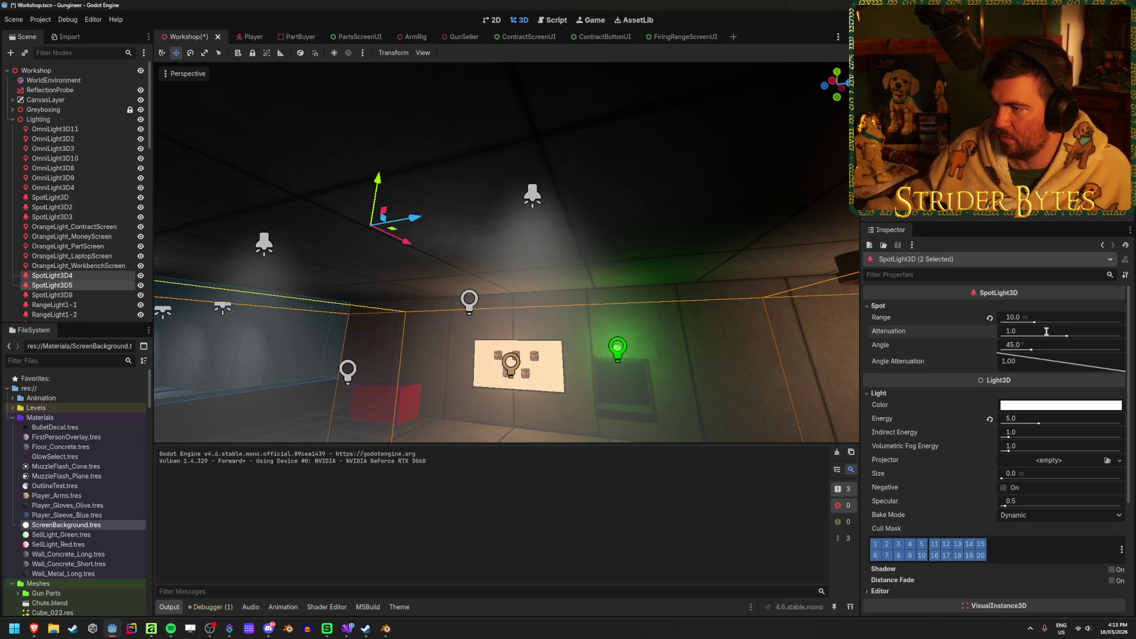
pyautogui.scroll(3, 664, 287)
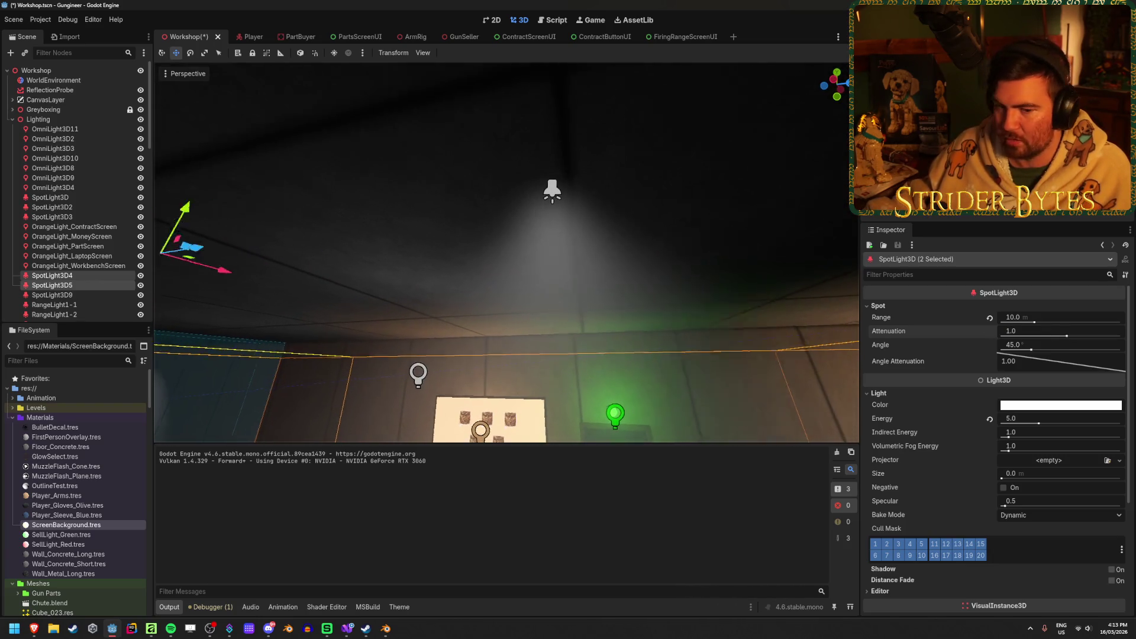
pyautogui.scroll(-5, 506, 252)
# Save the Workshop scene while viewing the workbench wall and ceiling lamps
pyautogui.moveTo(506, 252); pyautogui.dragTo(456, 257)
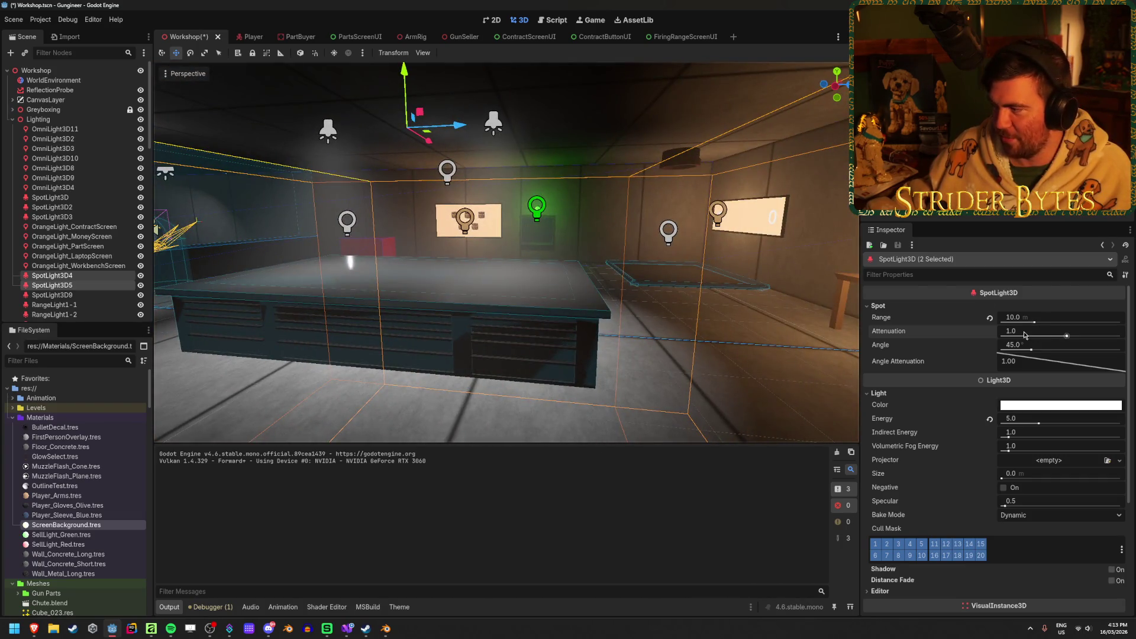
pyautogui.hotkey('ctrl', 's')
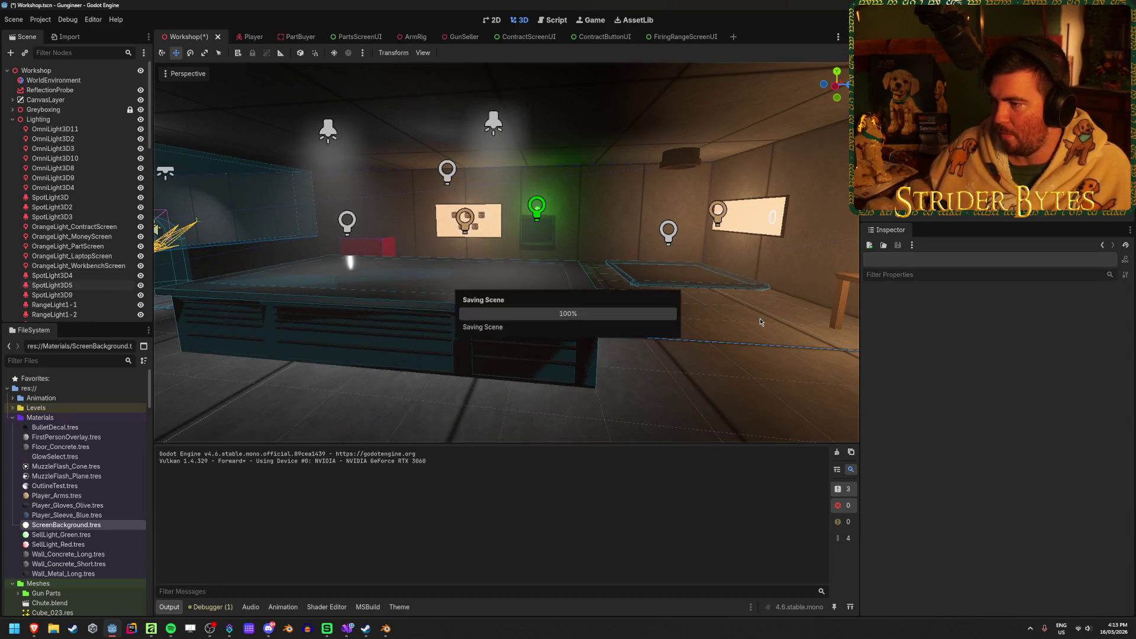
pyautogui.moveTo(506, 253); pyautogui.dragTo(479, 225)
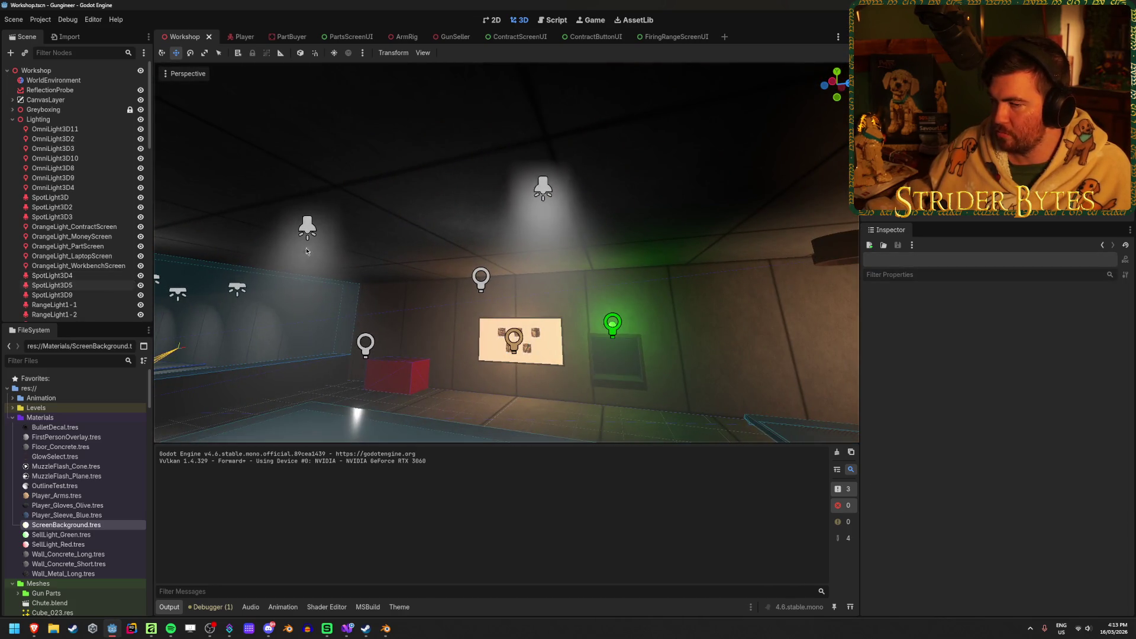
pyautogui.doubleClick(85, 81)
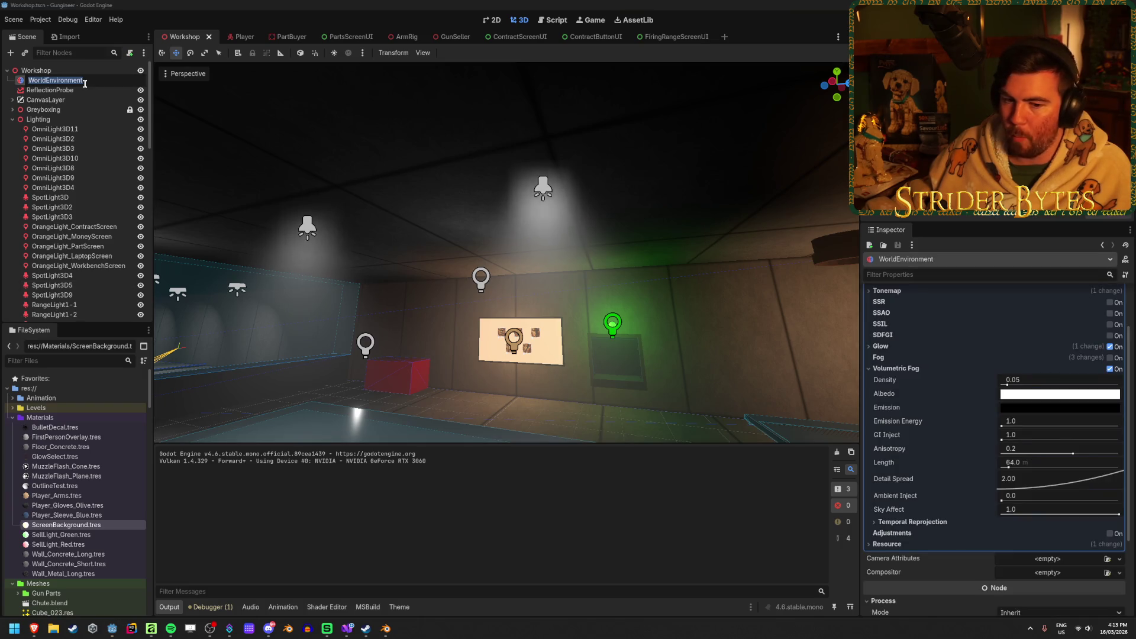
# Set the volumetric fog density to 0.2295, then run the game with F5 to view the fog
pyautogui.press('Escape')
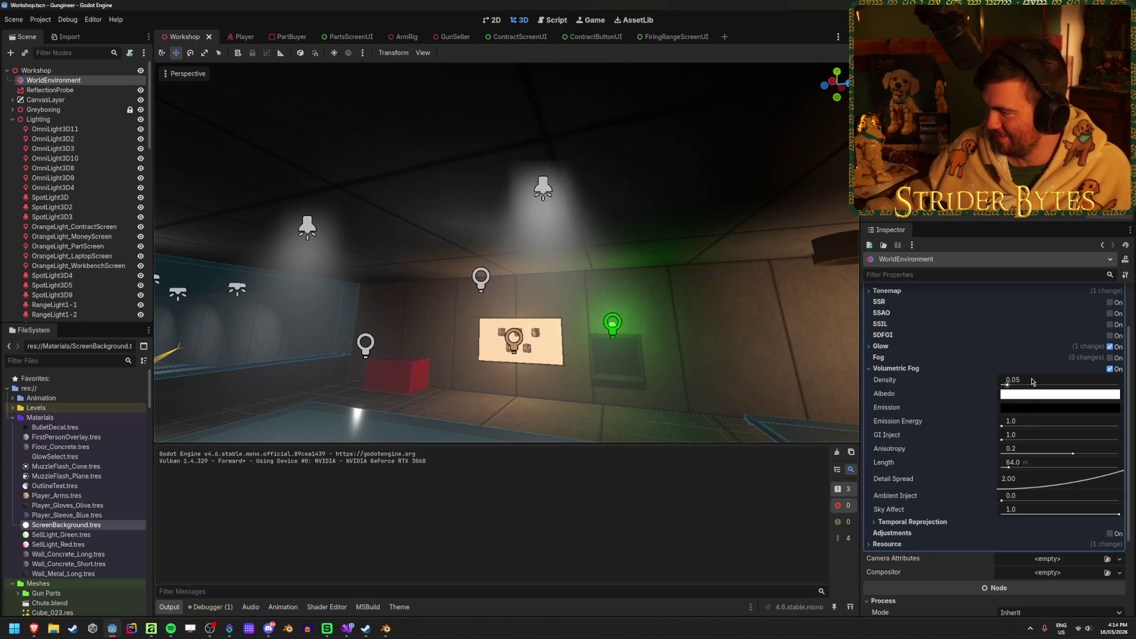
pyautogui.moveTo(1027, 384)
pyautogui.mouseDown()
pyautogui.moveTo(1006, 384)
pyautogui.moveTo(1028, 383)
pyautogui.mouseUp()
pyautogui.moveTo(602, 336); pyautogui.dragTo(698, 278)
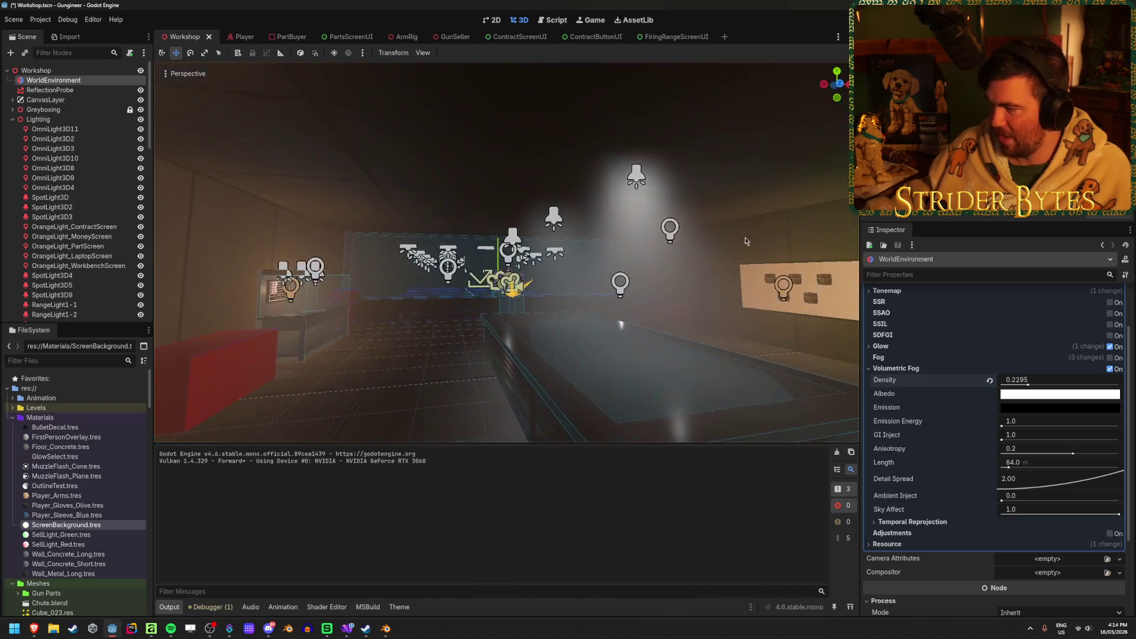
pyautogui.press('F5')
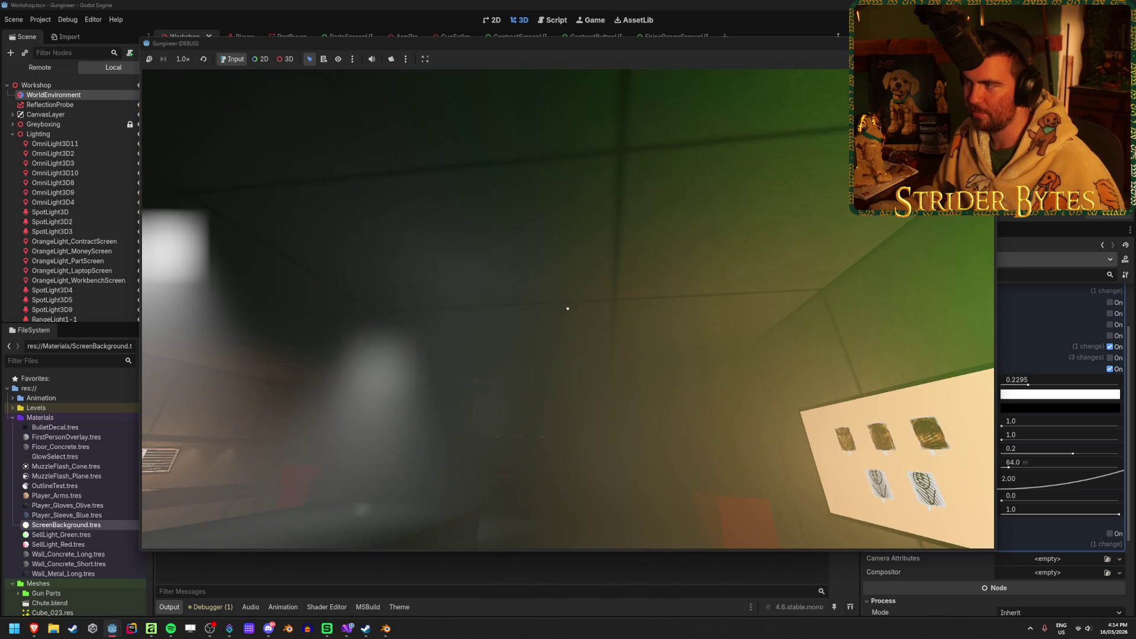
pyautogui.press('F8')
pyautogui.click(422, 429)
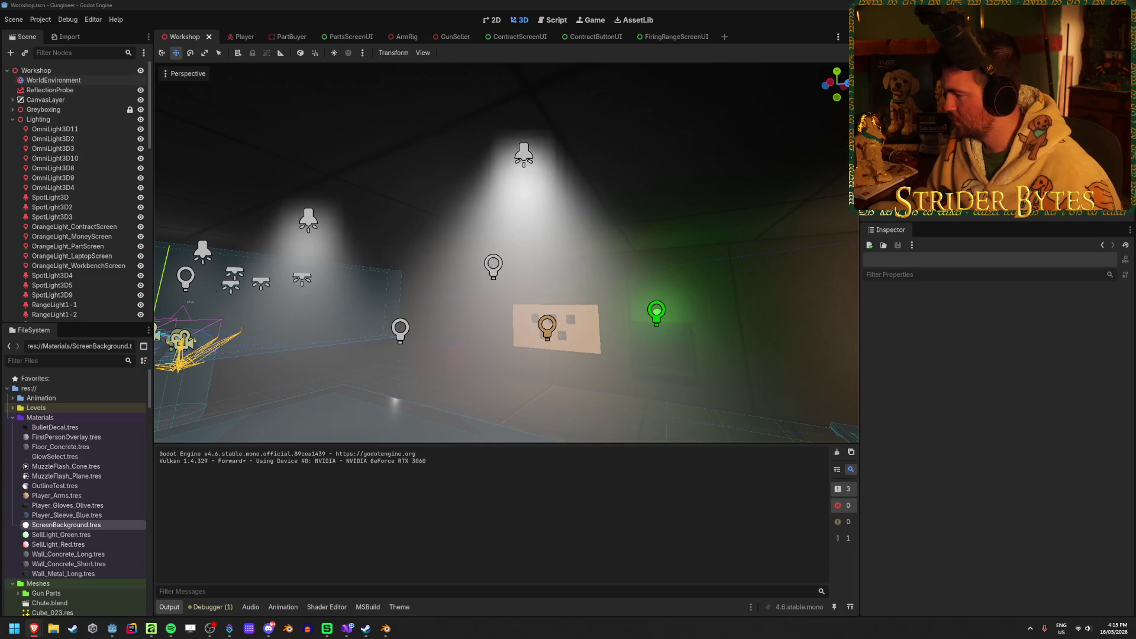
pyautogui.click(53, 79)
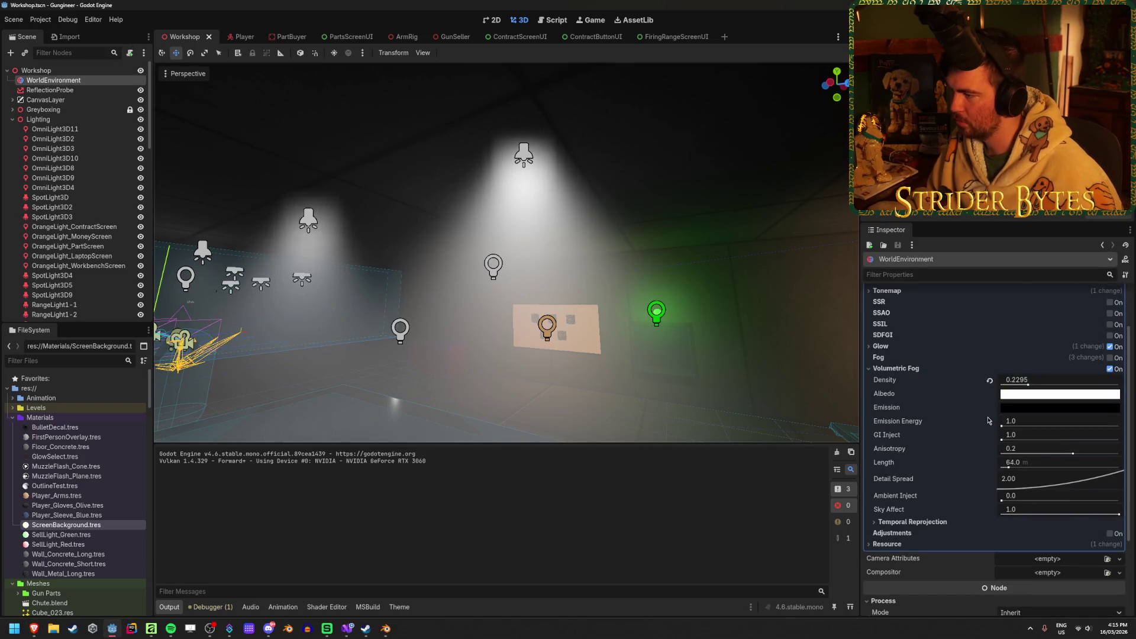
# Toggle Glow off and back on to compare, then collapse its settings
pyautogui.scroll(2, 988, 421)
pyautogui.click(1110, 411)
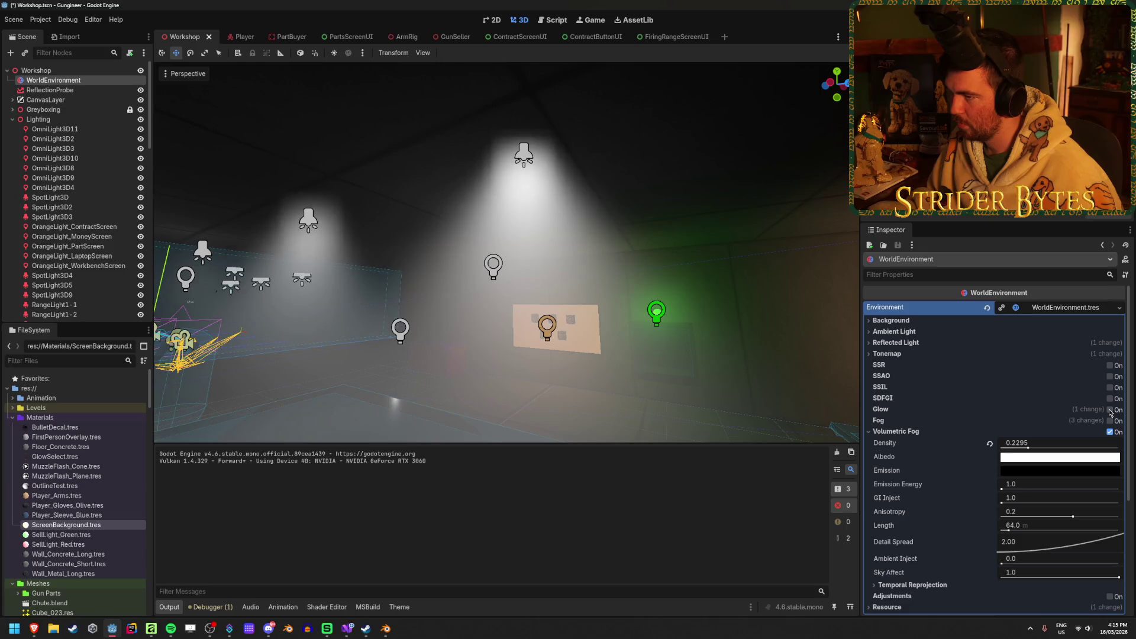
pyautogui.click(1110, 410)
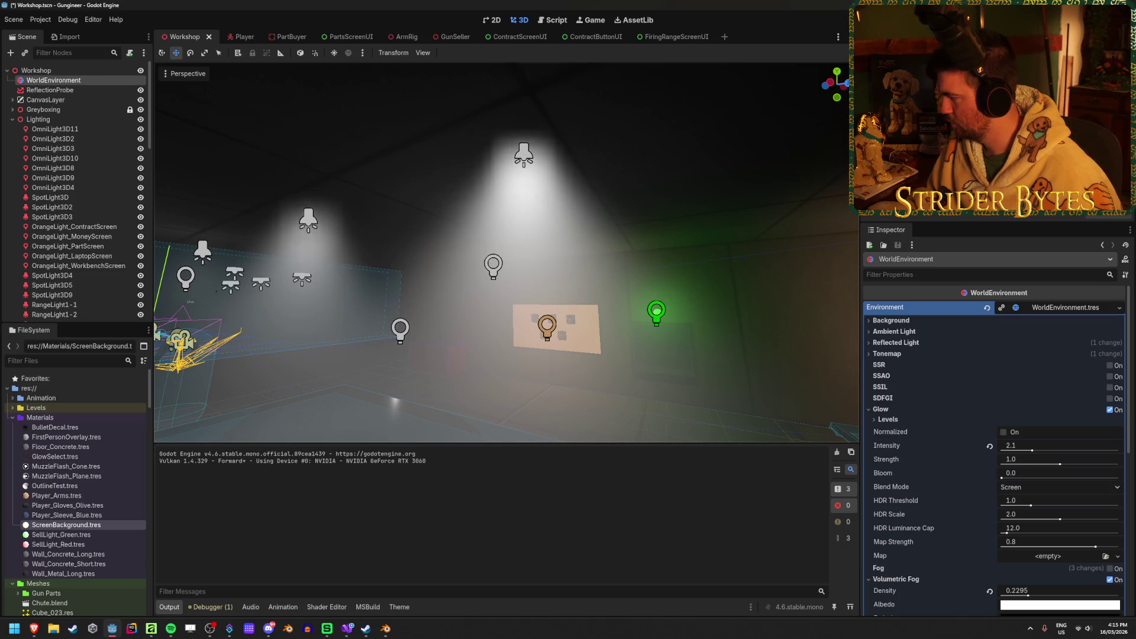
pyautogui.scroll(-2, 888, 373)
pyautogui.click(888, 371)
# Nudge fog Detail Spread just above its 2.00 default, then revert Density to 0.05
pyautogui.scroll(-2, 888, 378)
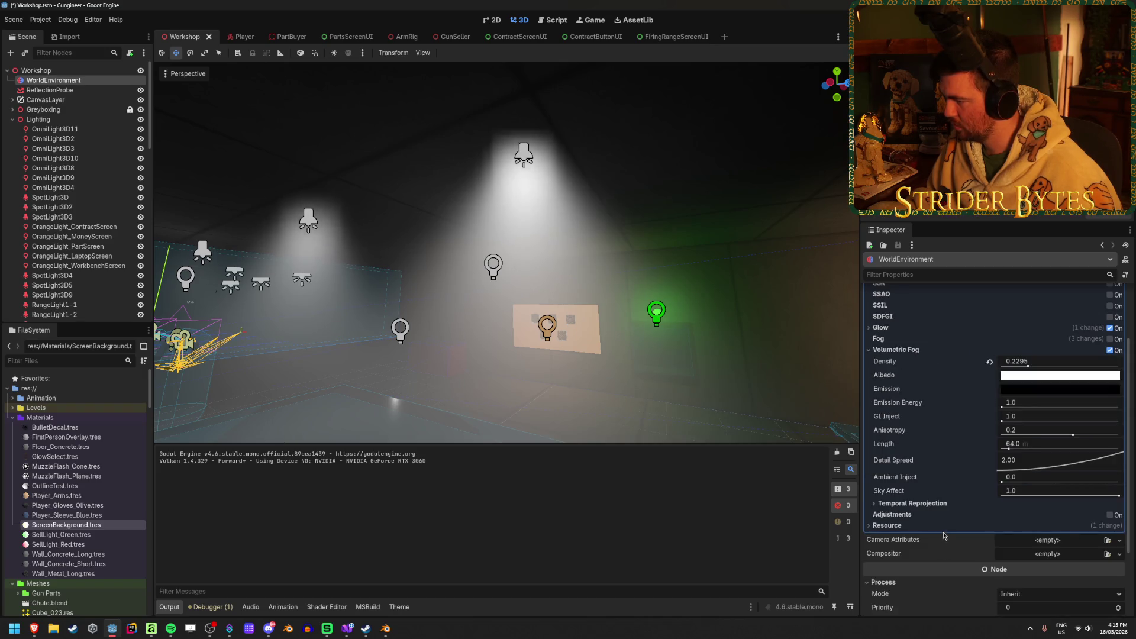
pyautogui.moveTo(1070, 461)
pyautogui.mouseDown()
pyautogui.moveTo(1028, 408)
pyautogui.moveTo(1121, 418)
pyautogui.mouseUp()
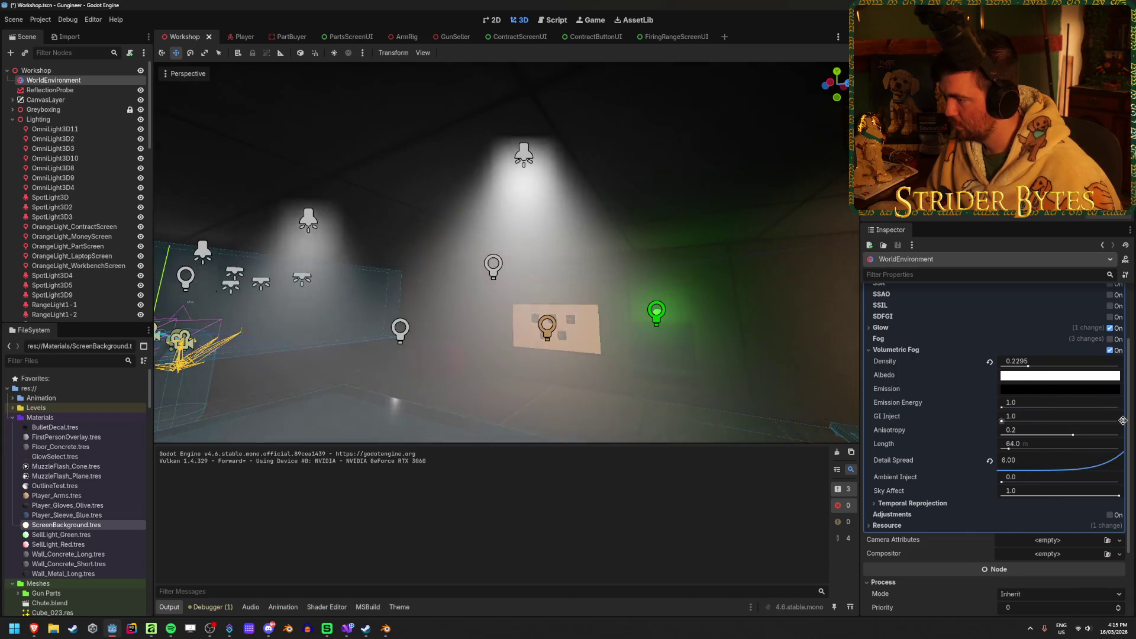
pyautogui.moveTo(1065, 461); pyautogui.dragTo(1052, 467)
pyautogui.click(990, 461)
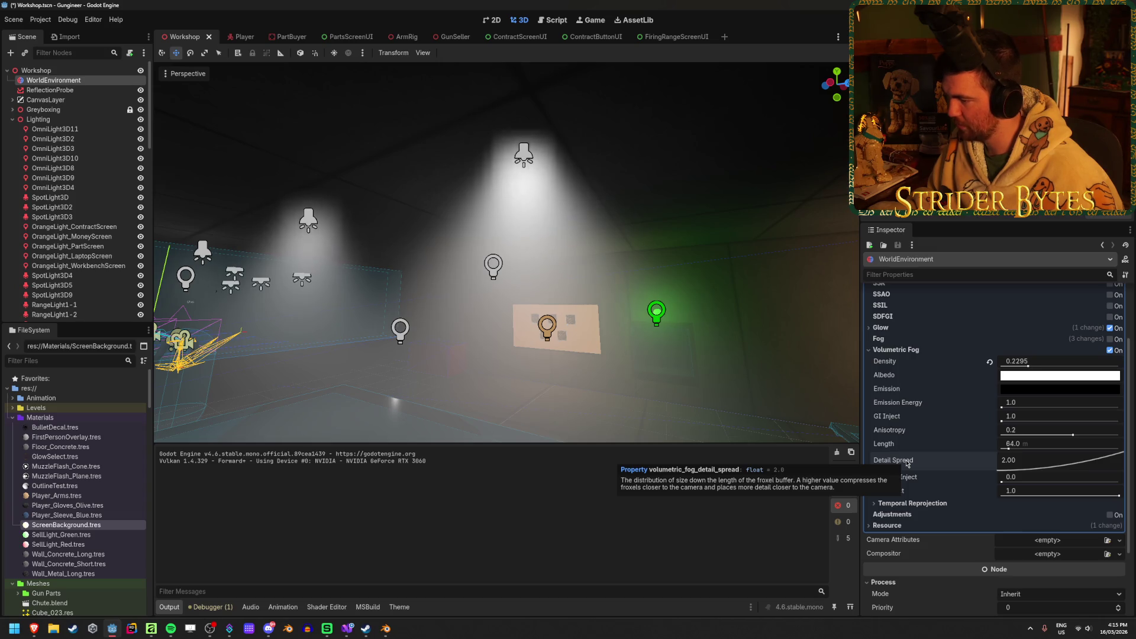
pyautogui.moveTo(1018, 460); pyautogui.dragTo(1031, 460)
pyautogui.click(990, 363)
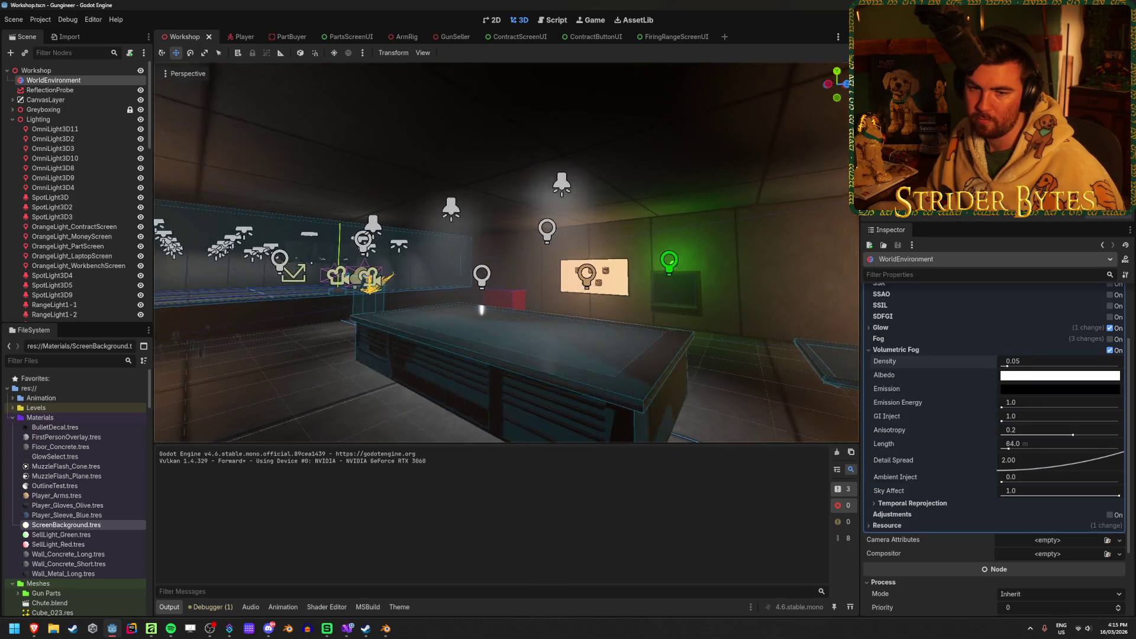
# Test fog Ambient Inject, then revert Anisotropy to 0.2, GI Inject to 1.0 and Emission Energy to 1.0
pyautogui.press('w')
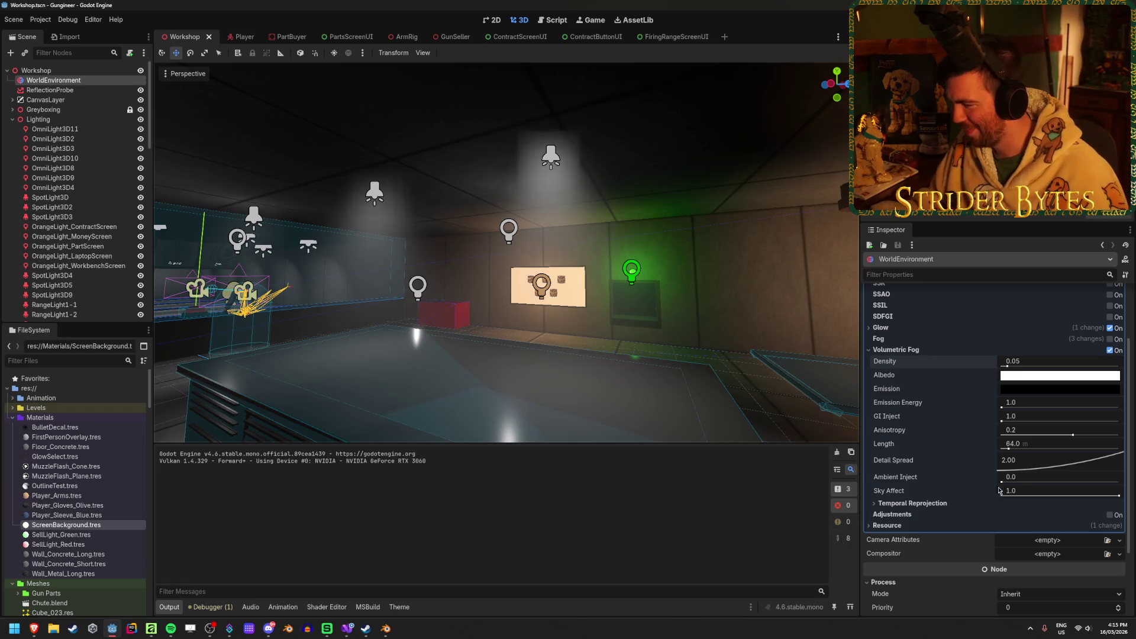
pyautogui.moveTo(1013, 482); pyautogui.dragTo(1083, 482)
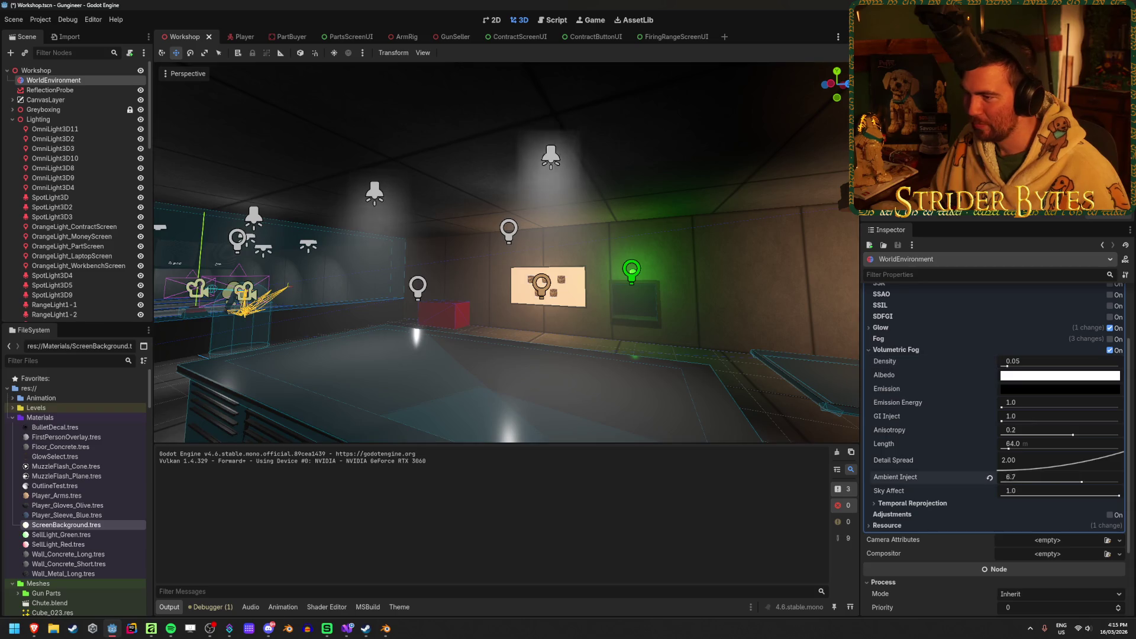
pyautogui.moveTo(1073, 432)
pyautogui.mouseDown()
pyautogui.moveTo(1001, 432)
pyautogui.moveTo(1091, 435)
pyautogui.mouseUp()
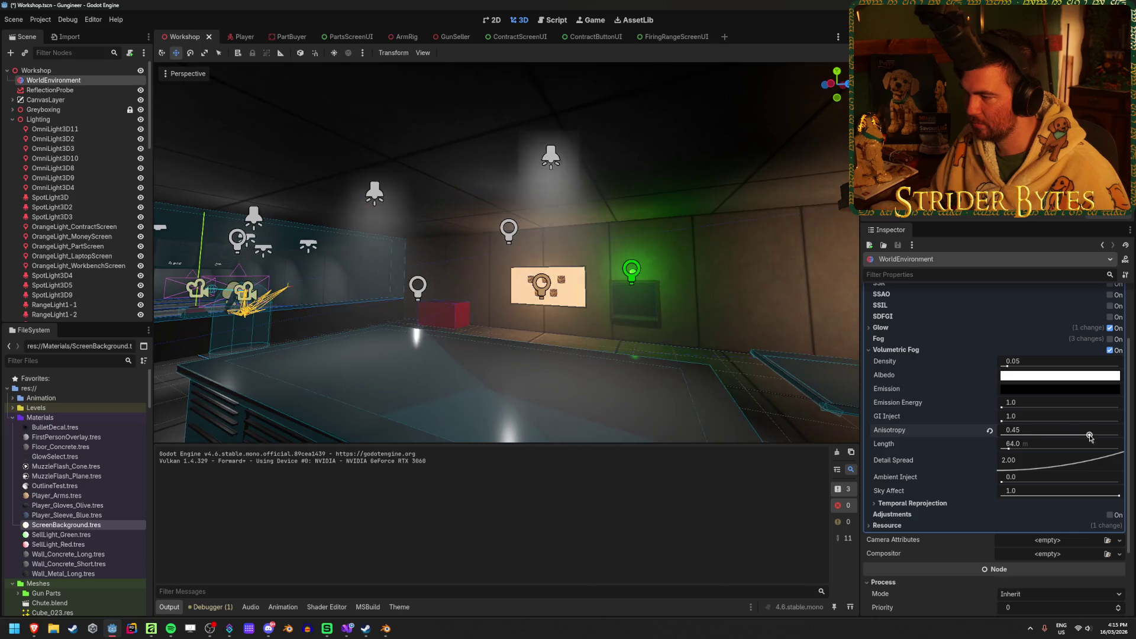
pyautogui.click(990, 431)
pyautogui.moveTo(1012, 417); pyautogui.dragTo(1069, 417)
pyautogui.click(990, 419)
pyautogui.moveTo(1003, 406); pyautogui.dragTo(1010, 408)
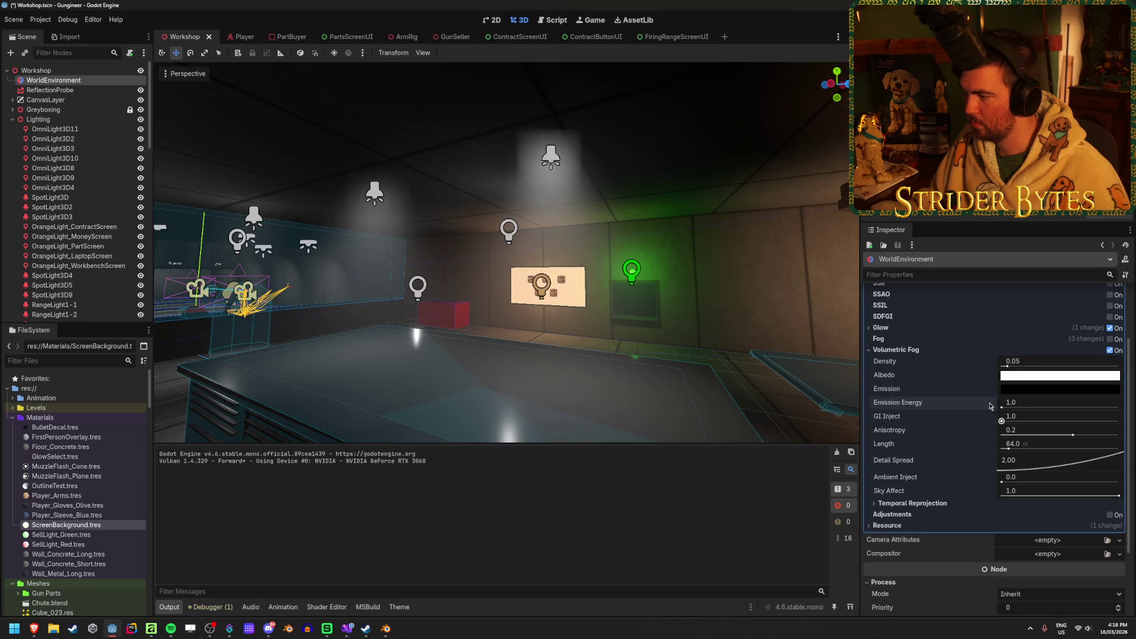
pyautogui.click(1059, 389)
# Try grey fog emission and albedo colours, leaving emission black and albedo white
pyautogui.click(1041, 227)
pyautogui.moveTo(1041, 227); pyautogui.dragTo(1042, 237)
pyautogui.press('Escape')
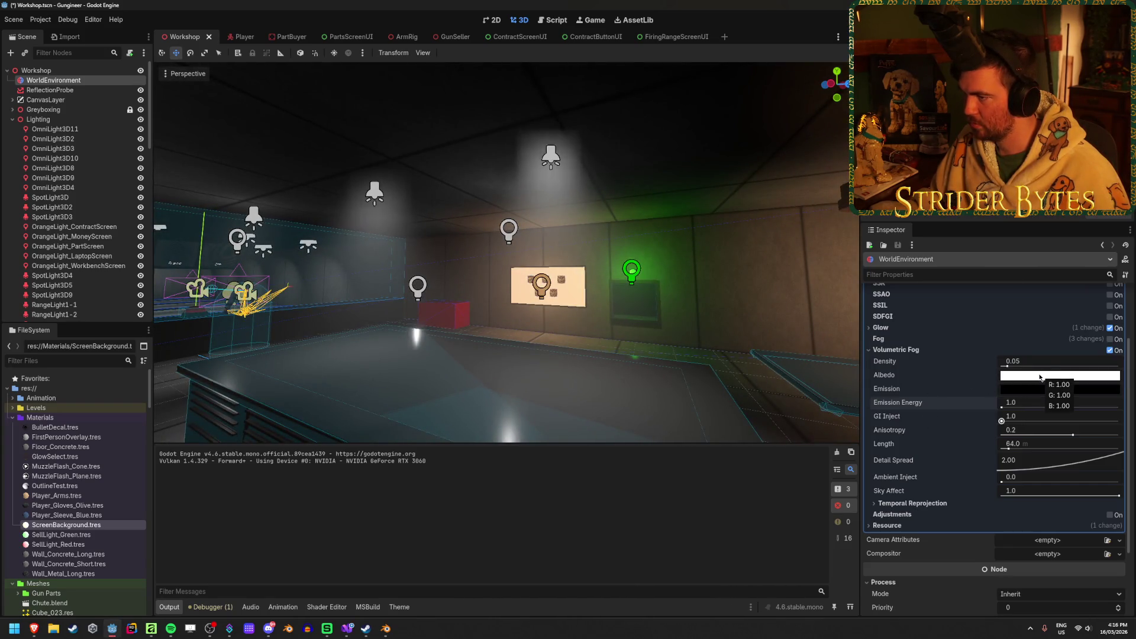
pyautogui.click(1039, 377)
pyautogui.click(1037, 232)
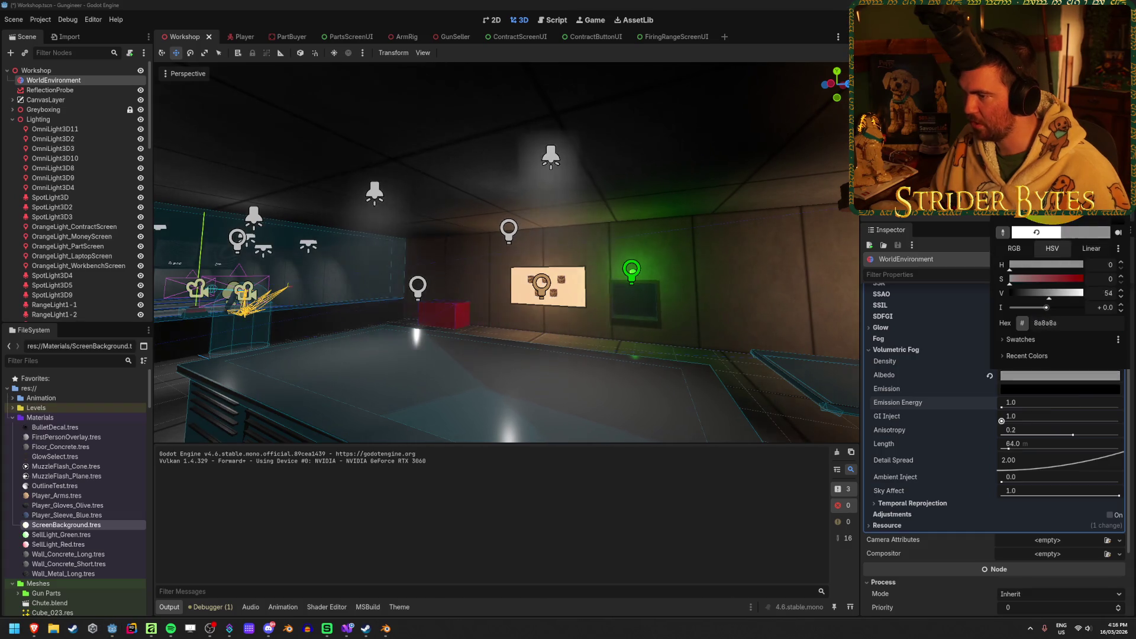
pyautogui.moveTo(1050, 292); pyautogui.dragTo(1009, 293)
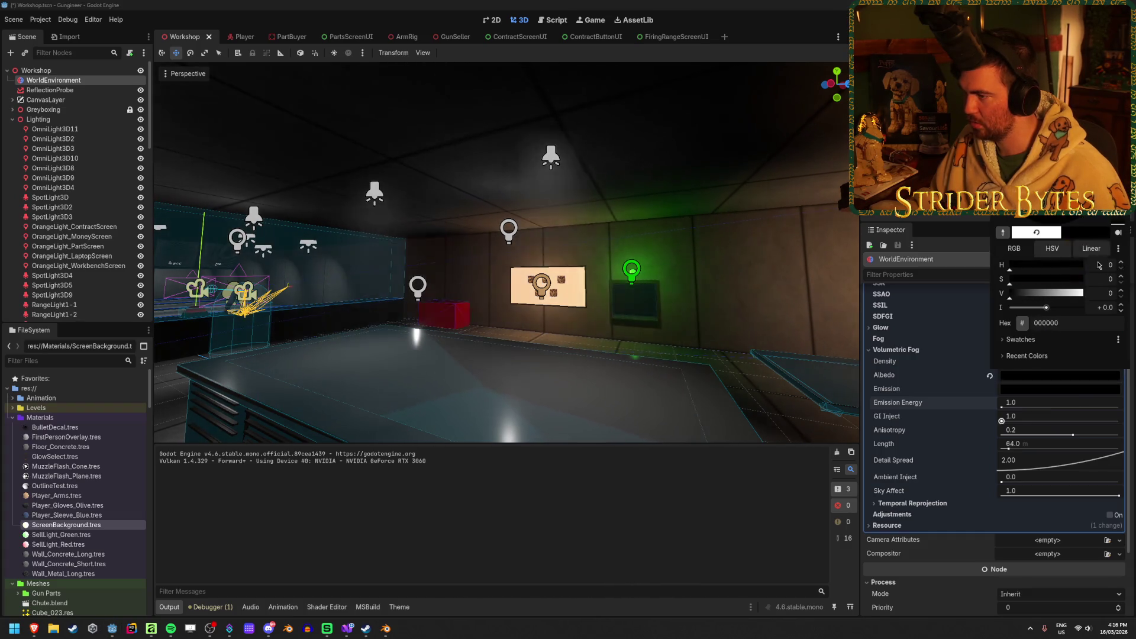
pyautogui.click(1083, 293)
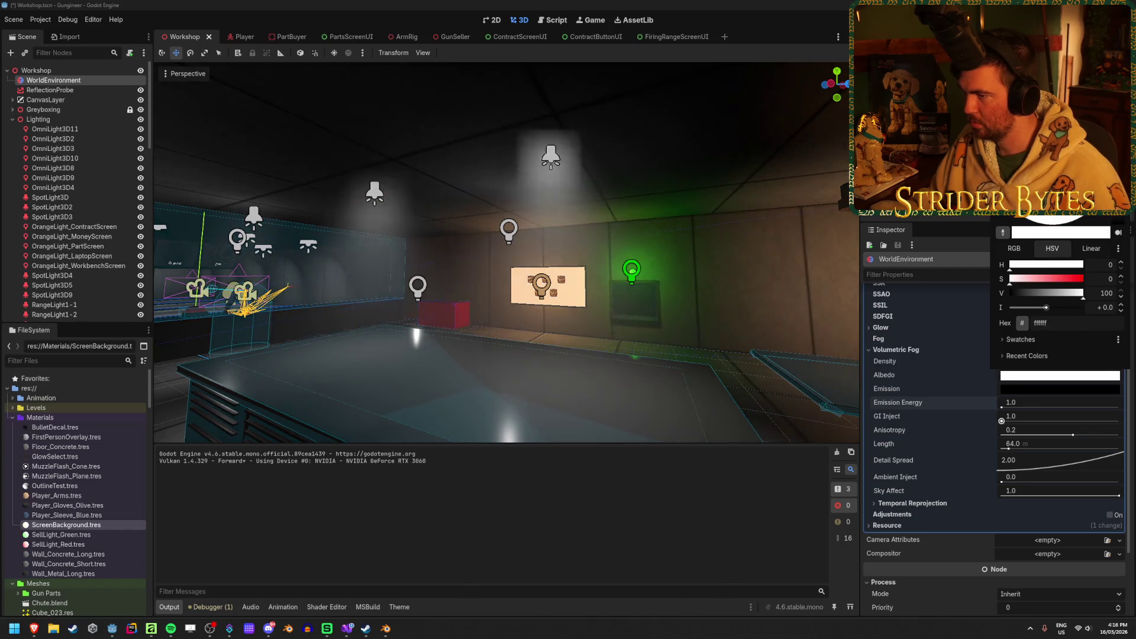
pyautogui.click(592, 266)
# Fly through the room to inspect the fog, then open Project Settings
pyautogui.press('w')
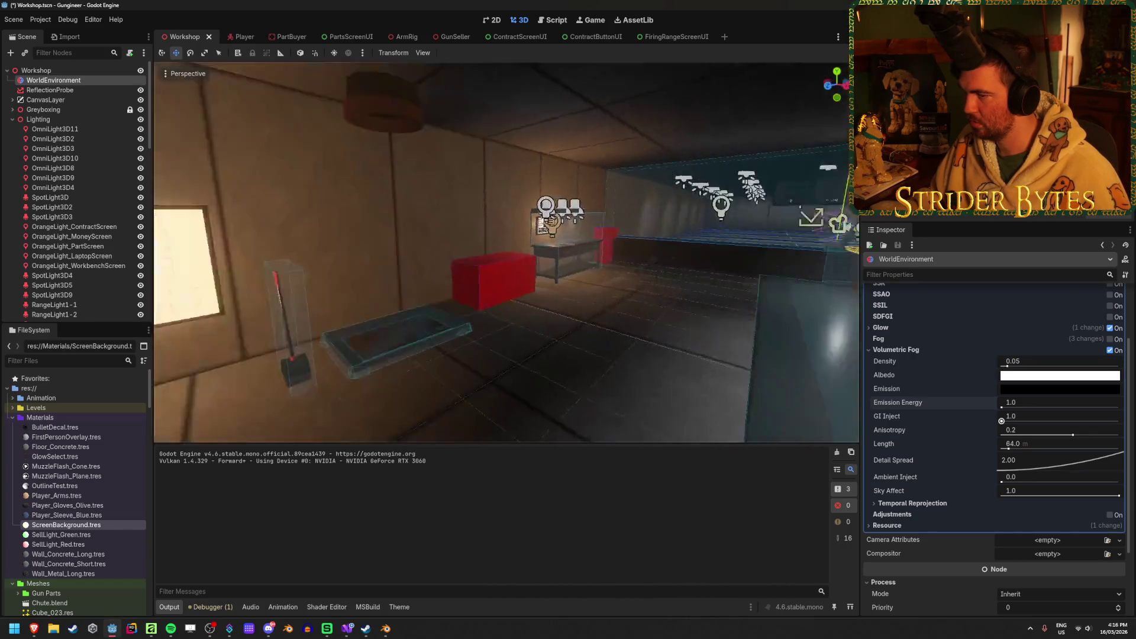
pyautogui.press('s')
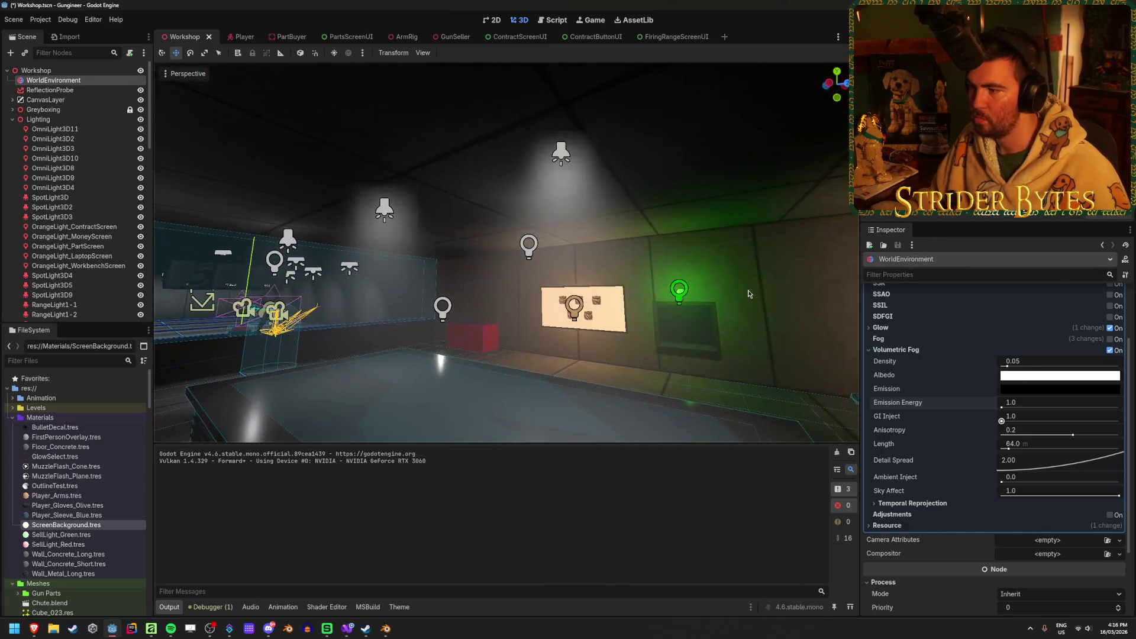
pyautogui.click(40, 19)
pyautogui.click(59, 34)
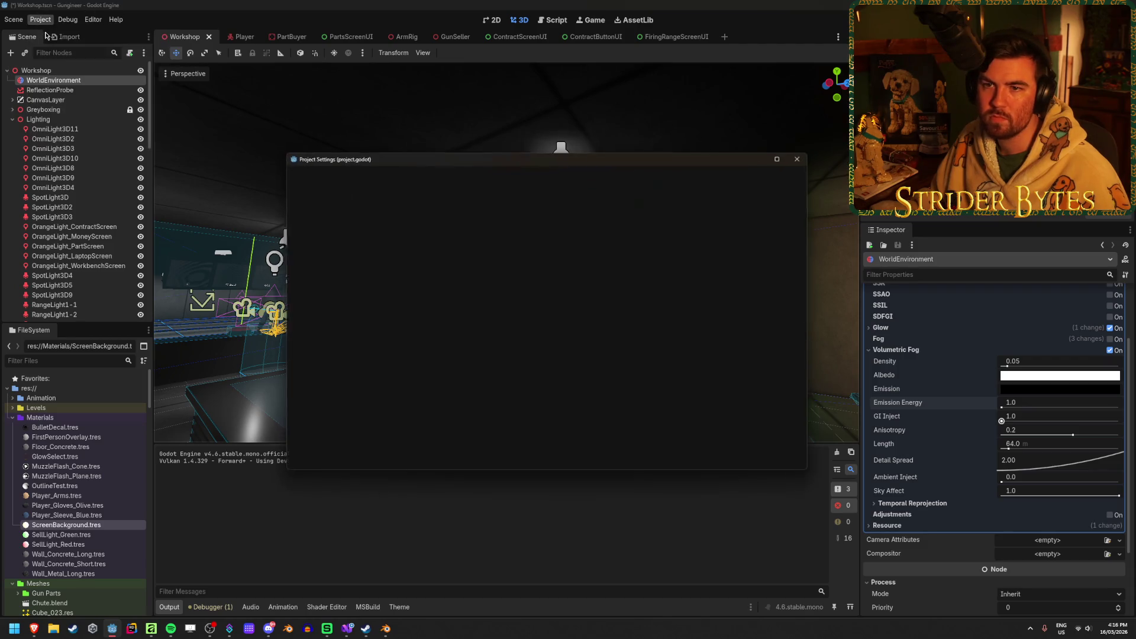
# Filter Project Settings by 'fog' and show the volumetric fog environment settings
pyautogui.scroll(-5, 328, 331)
pyautogui.scroll(-5, 326, 370)
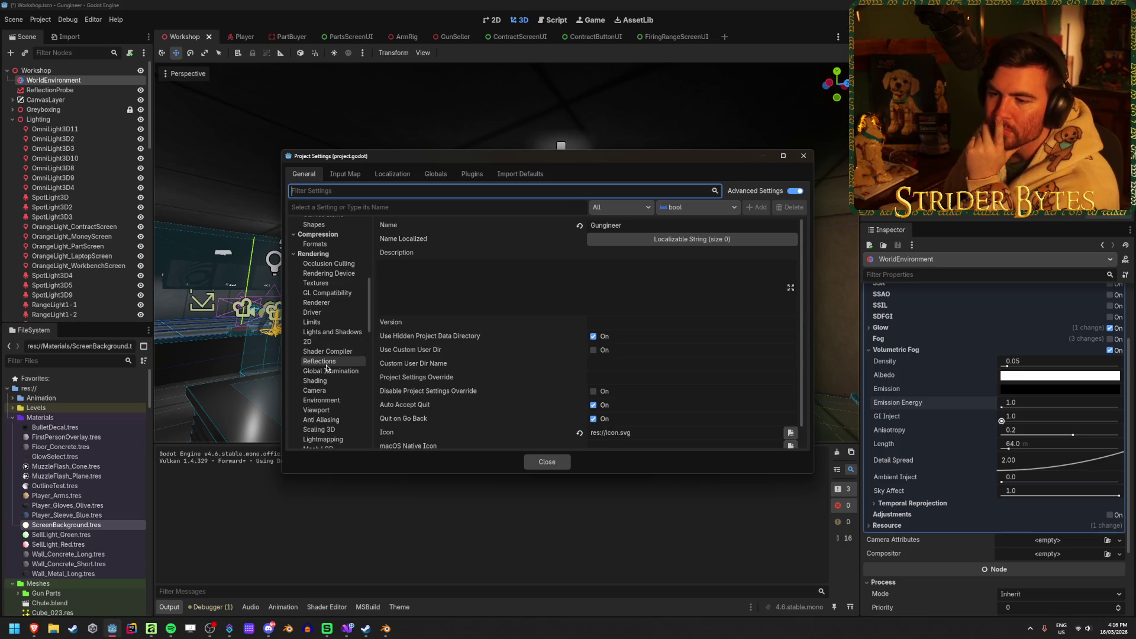
pyautogui.scroll(3, 326, 314)
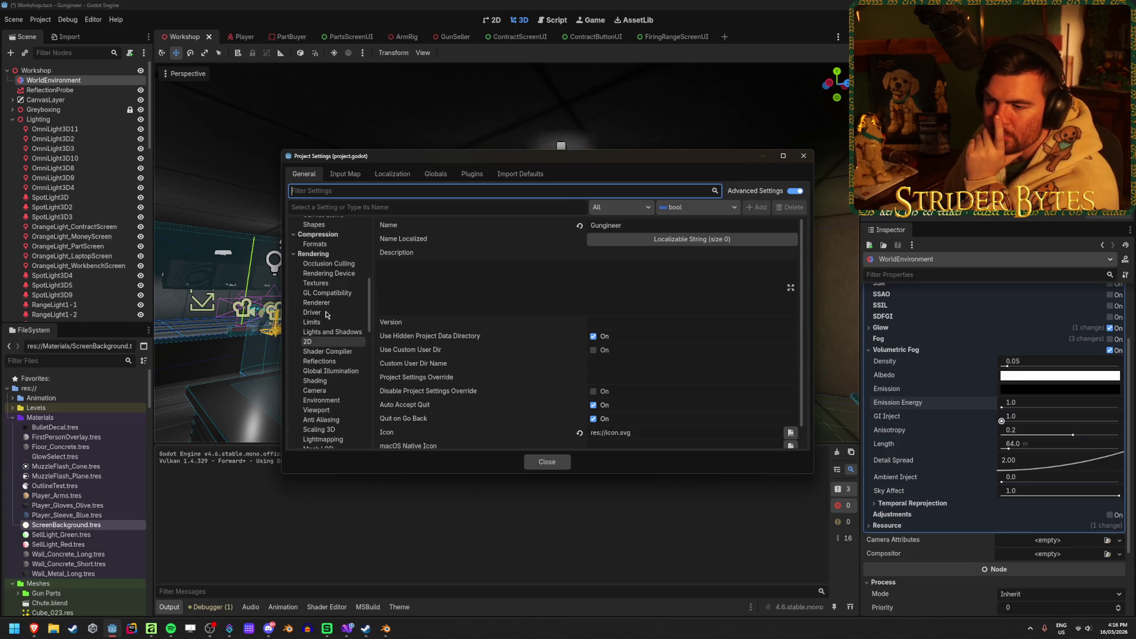
pyautogui.scroll(-1, 326, 315)
pyautogui.write('fog')
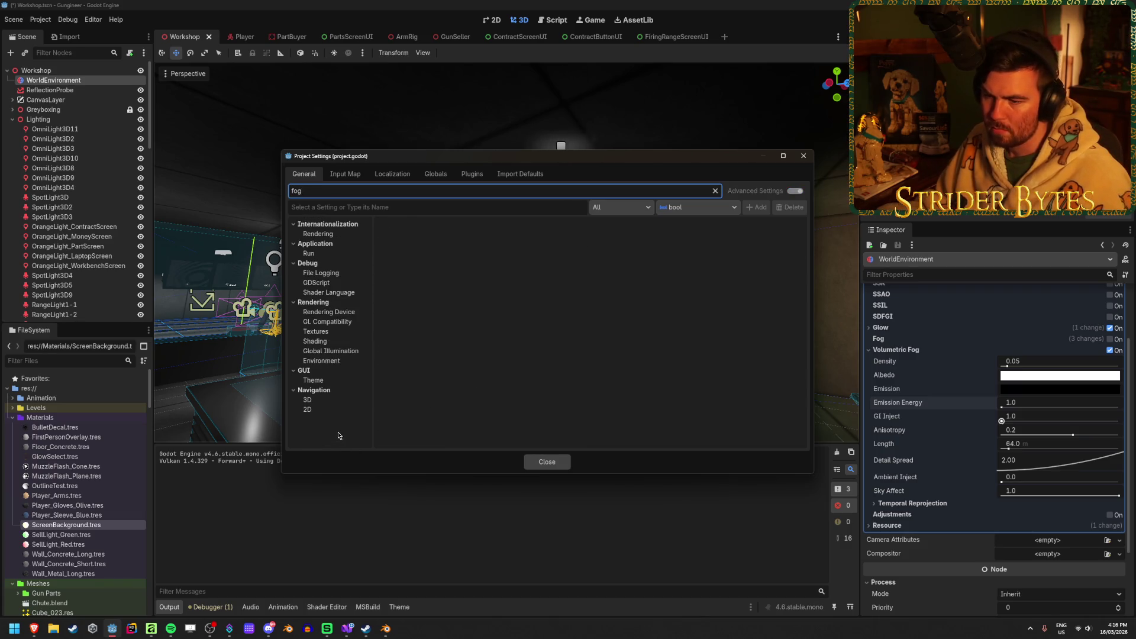
pyautogui.click(334, 351)
pyautogui.click(348, 362)
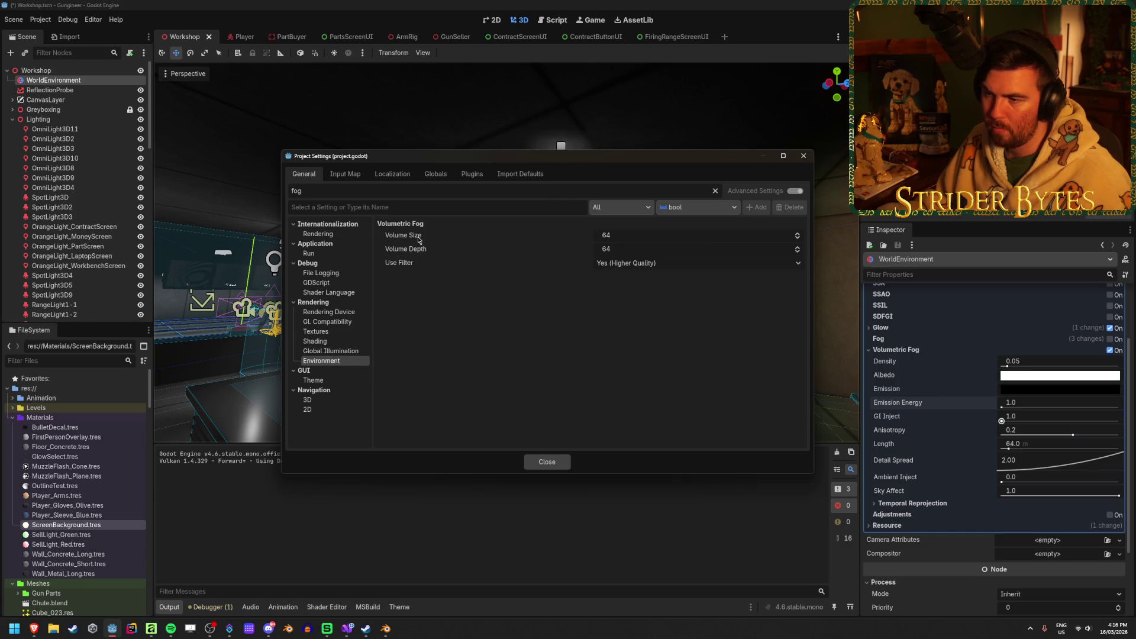
# Try Volume Size and Depth values of 256 and 512, reverting both to 64
pyautogui.moveTo(412, 239)
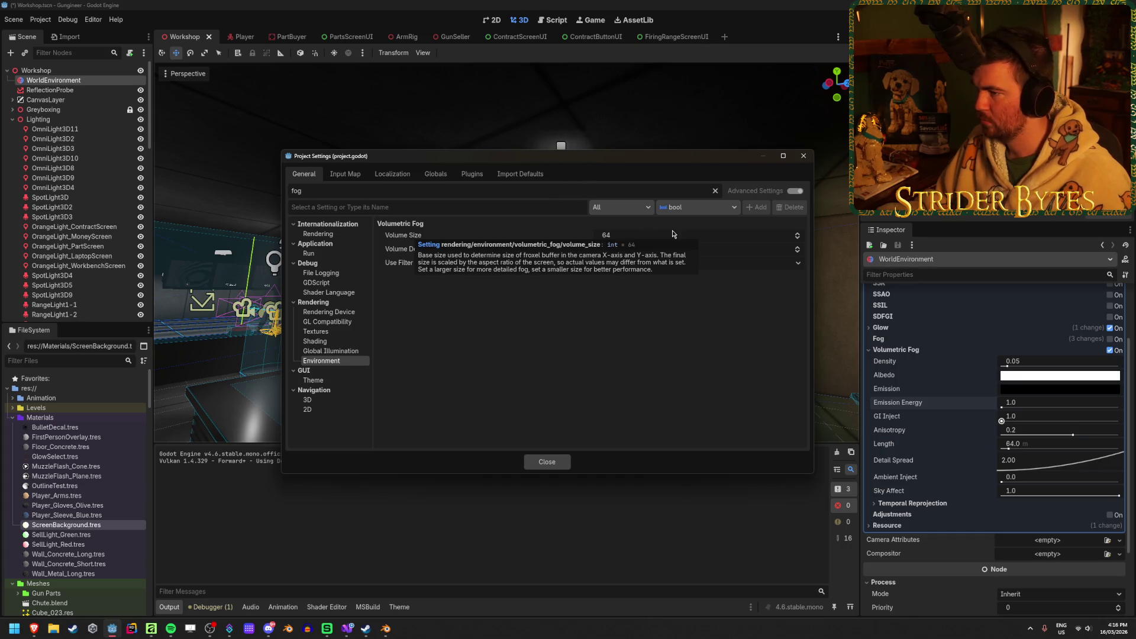
pyautogui.click(624, 235)
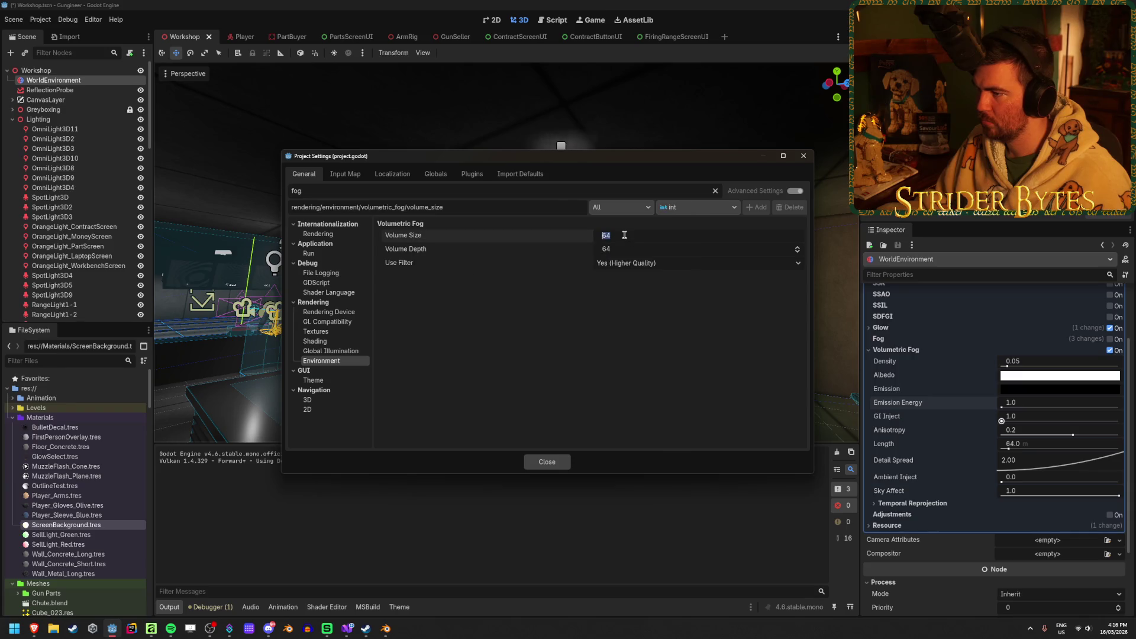
pyautogui.write('256')
pyautogui.press('Tab')
pyautogui.moveTo(607, 160)
pyautogui.mouseDown()
pyautogui.moveTo(627, 324)
pyautogui.moveTo(779, 385)
pyautogui.moveTo(974, 208)
pyautogui.mouseUp()
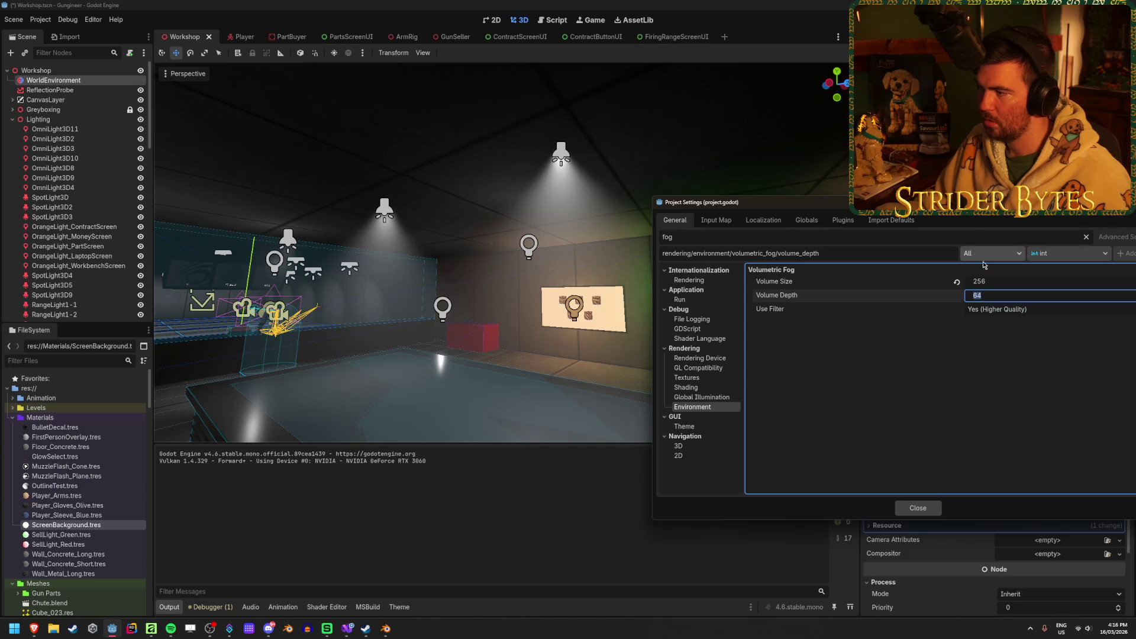
pyautogui.click(956, 285)
pyautogui.moveTo(900, 209)
pyautogui.mouseDown()
pyautogui.moveTo(521, 255)
pyautogui.moveTo(444, 295)
pyautogui.mouseUp()
pyautogui.click(610, 368)
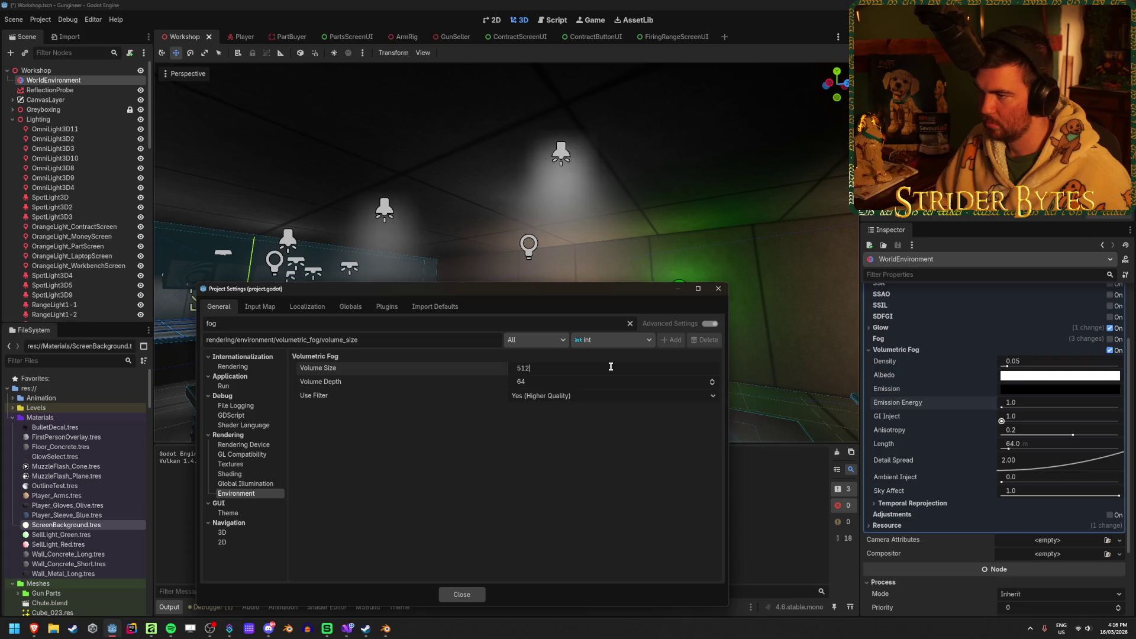
pyautogui.press('Tab')
pyautogui.write('5')
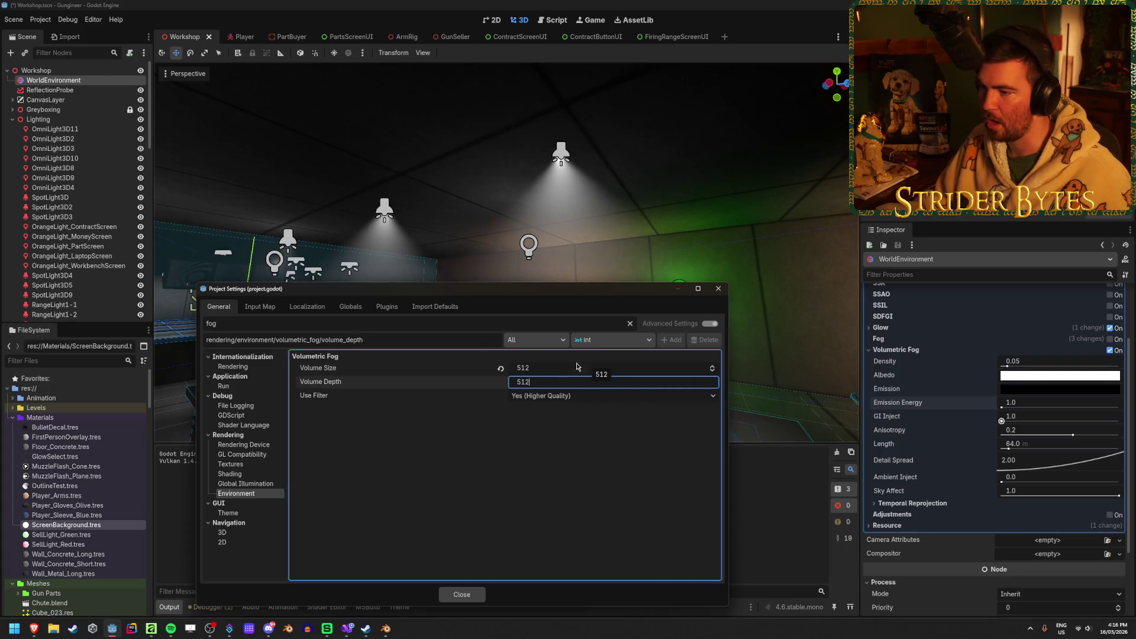
pyautogui.press('Tab')
pyautogui.click(556, 369)
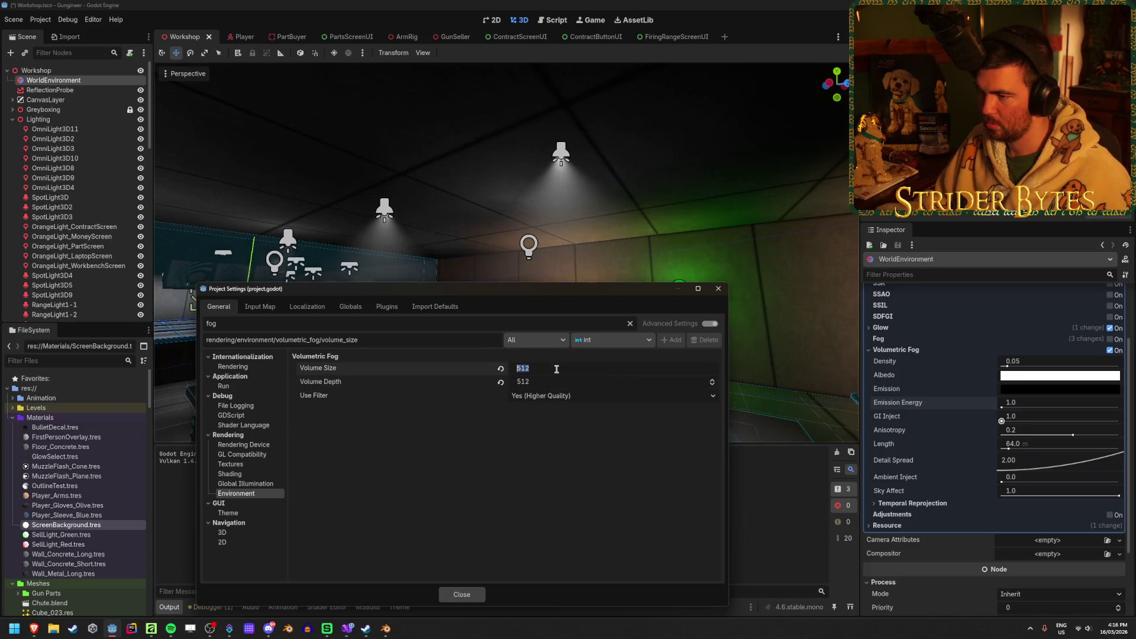
pyautogui.click(556, 368)
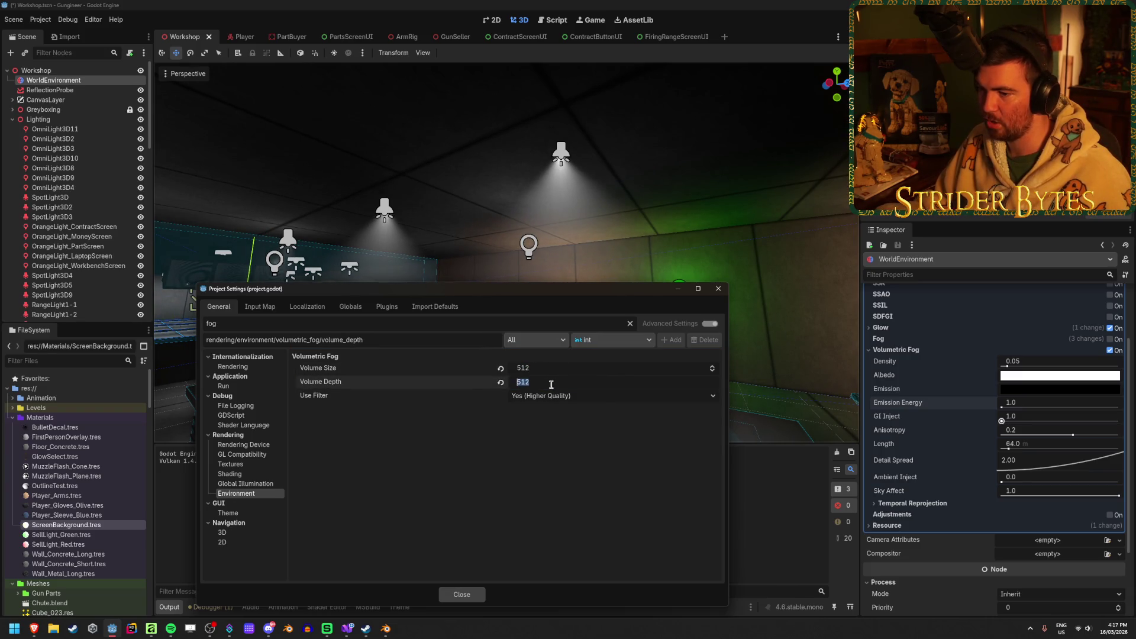
pyautogui.click(501, 382)
# Set volumetric fog Volume Size and Depth to 256 and close Project Settings
pyautogui.click(541, 368)
pyautogui.write('128')
pyautogui.press('Tab')
pyautogui.write('128')
pyautogui.press('Return')
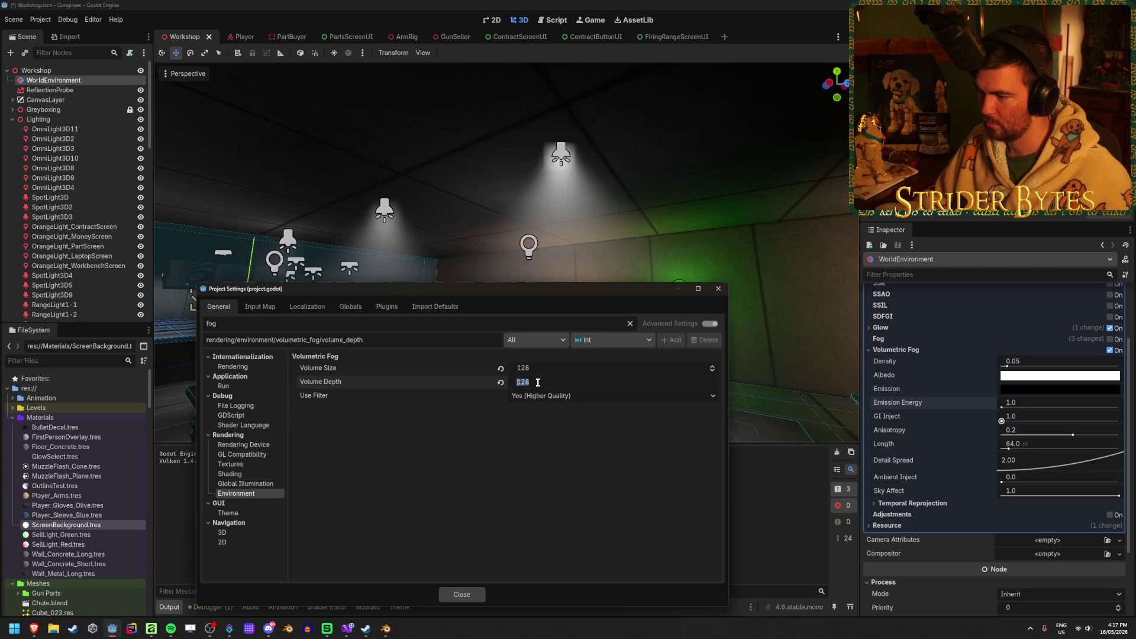
pyautogui.doubleClick(538, 382)
pyautogui.write('256')
pyautogui.press('Tab')
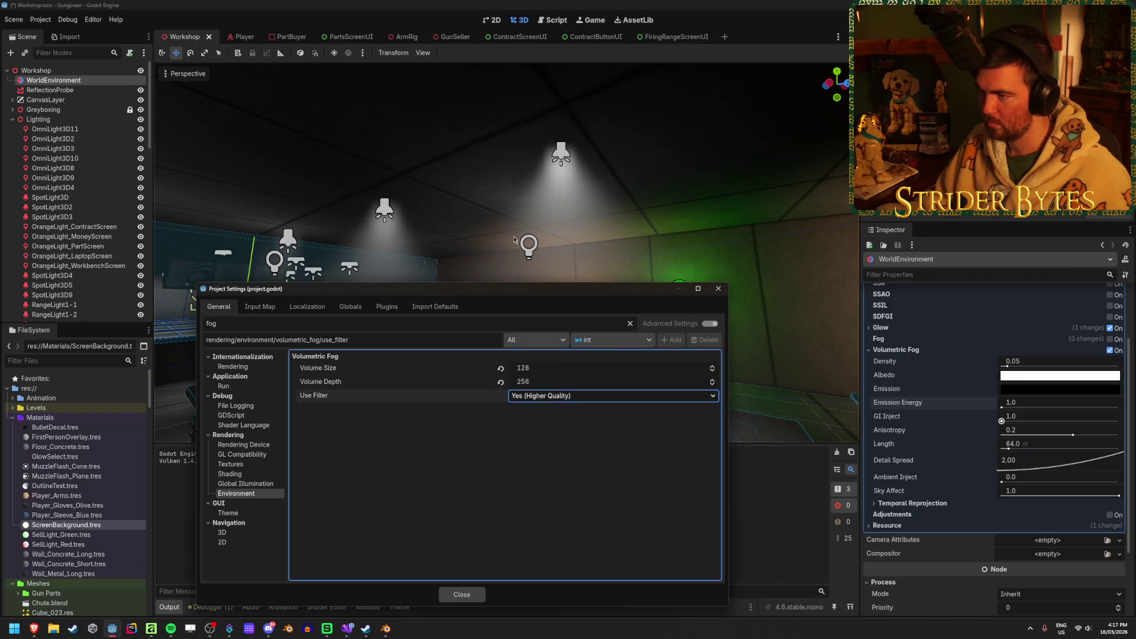
pyautogui.doubleClick(537, 369)
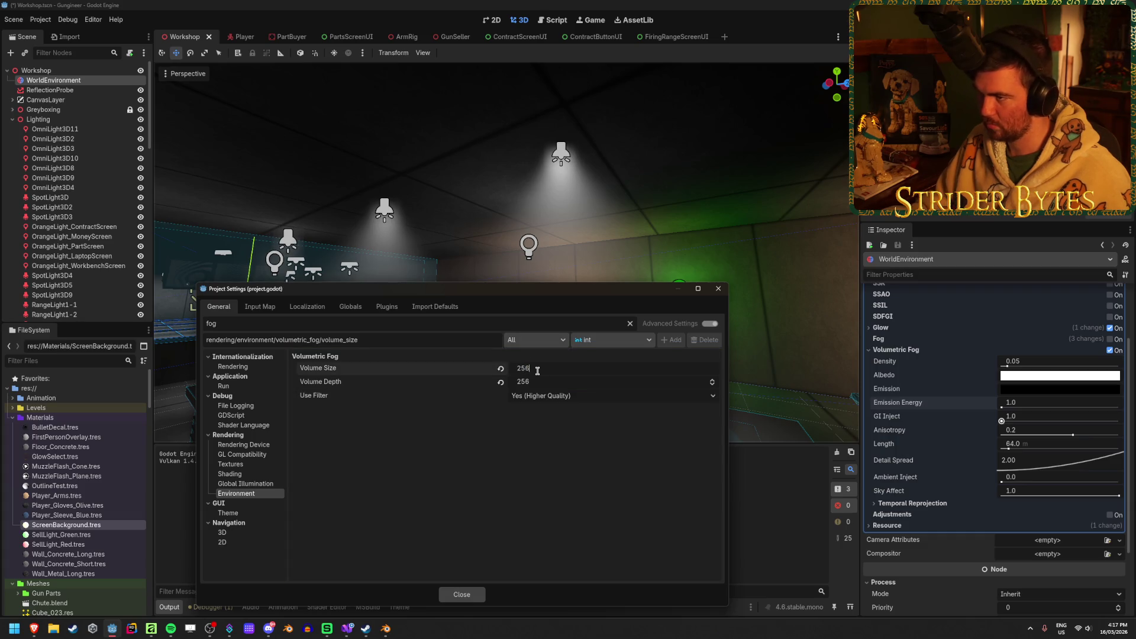
pyautogui.press('Tab')
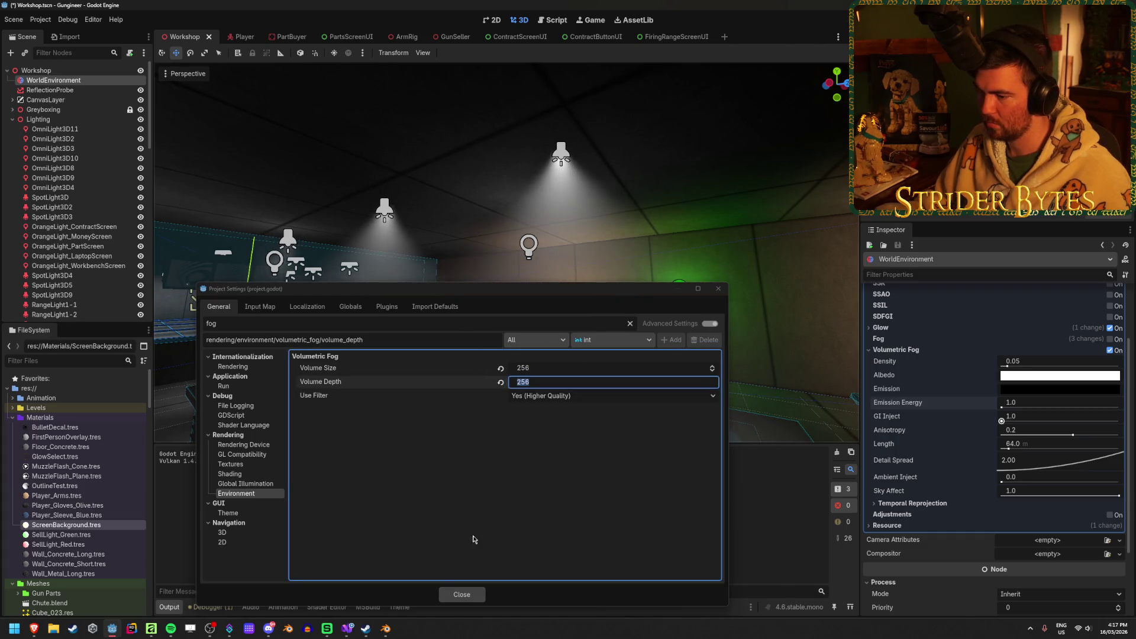
pyautogui.click(462, 594)
# Fly the camera around the room, run the game with F5, then stop it with F8
pyautogui.press('w')
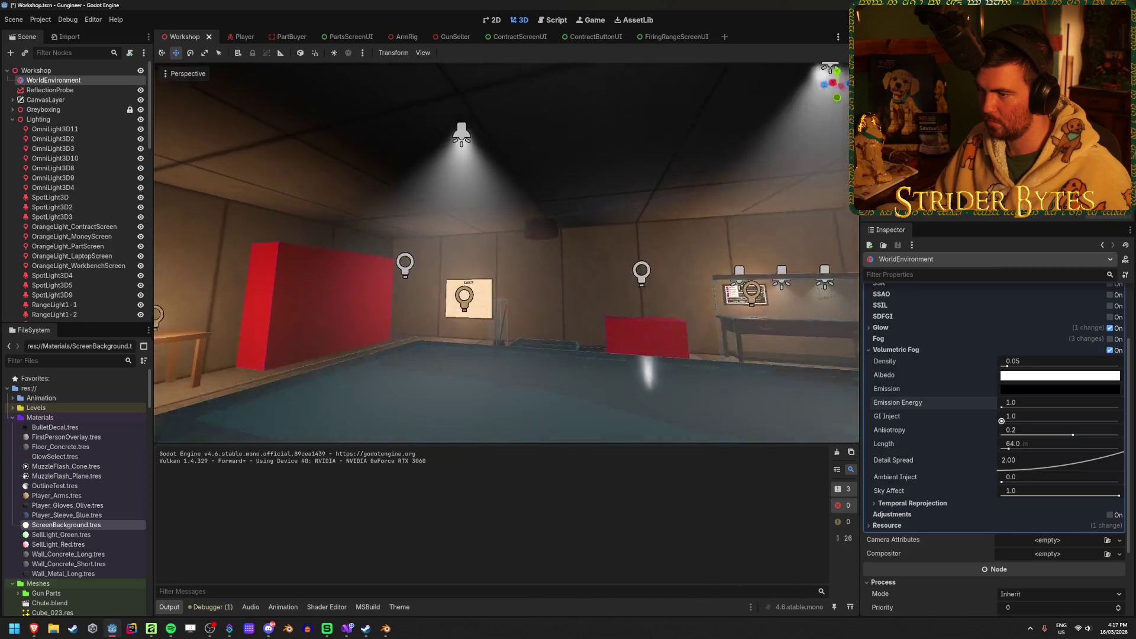
pyautogui.press('s')
pyautogui.press('w')
pyautogui.press('F5')
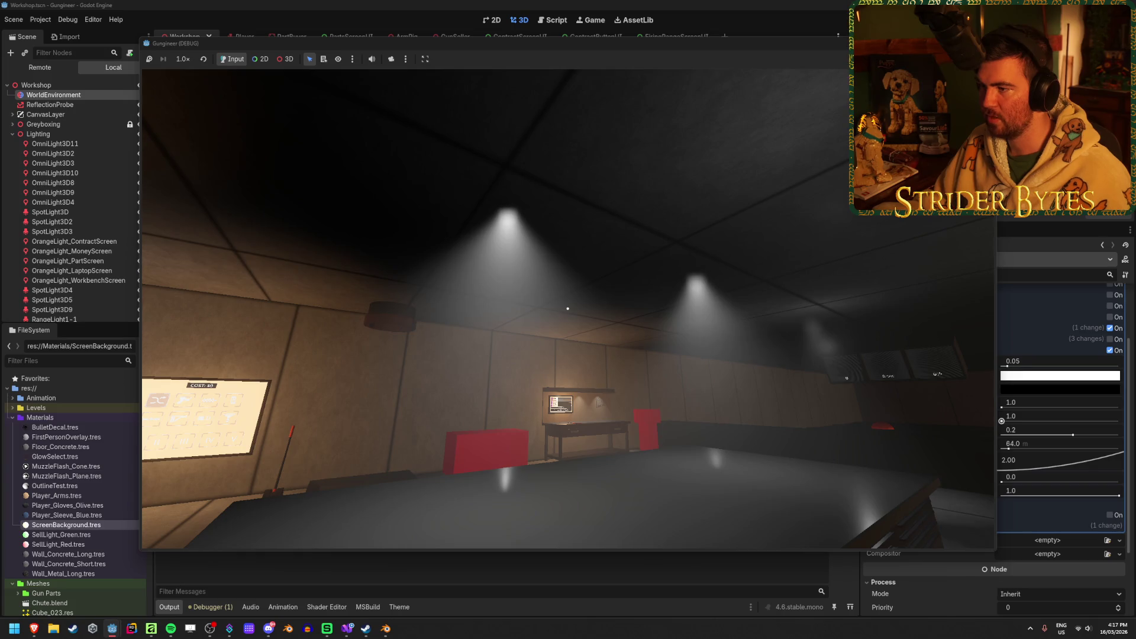
pyautogui.press('F8')
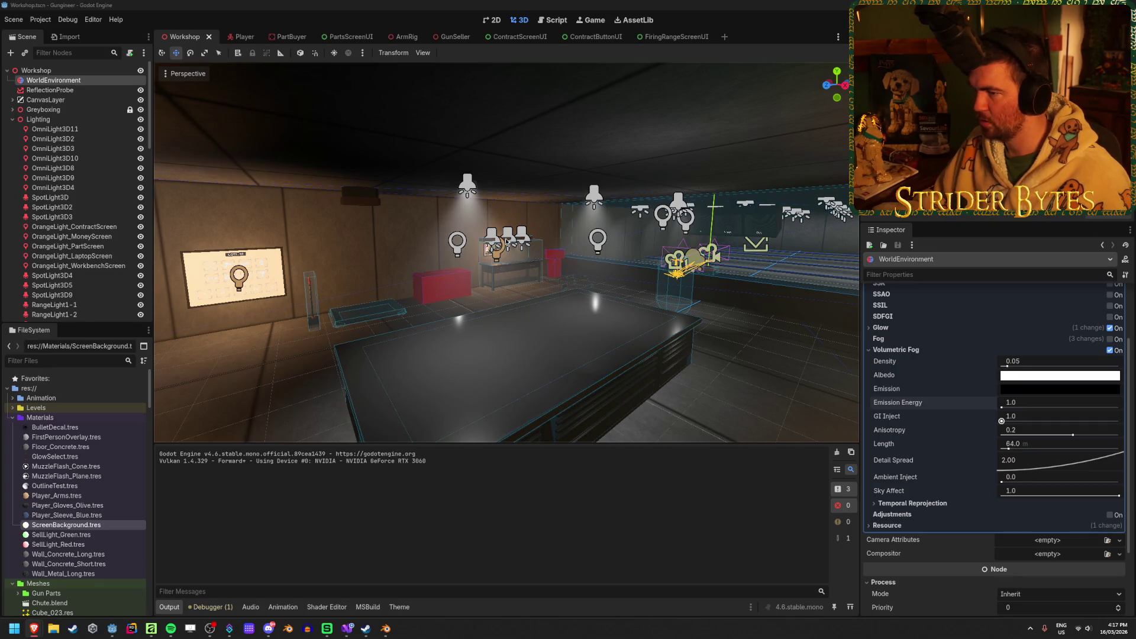
pyautogui.moveTo(487, 234); pyautogui.dragTo(544, 252)
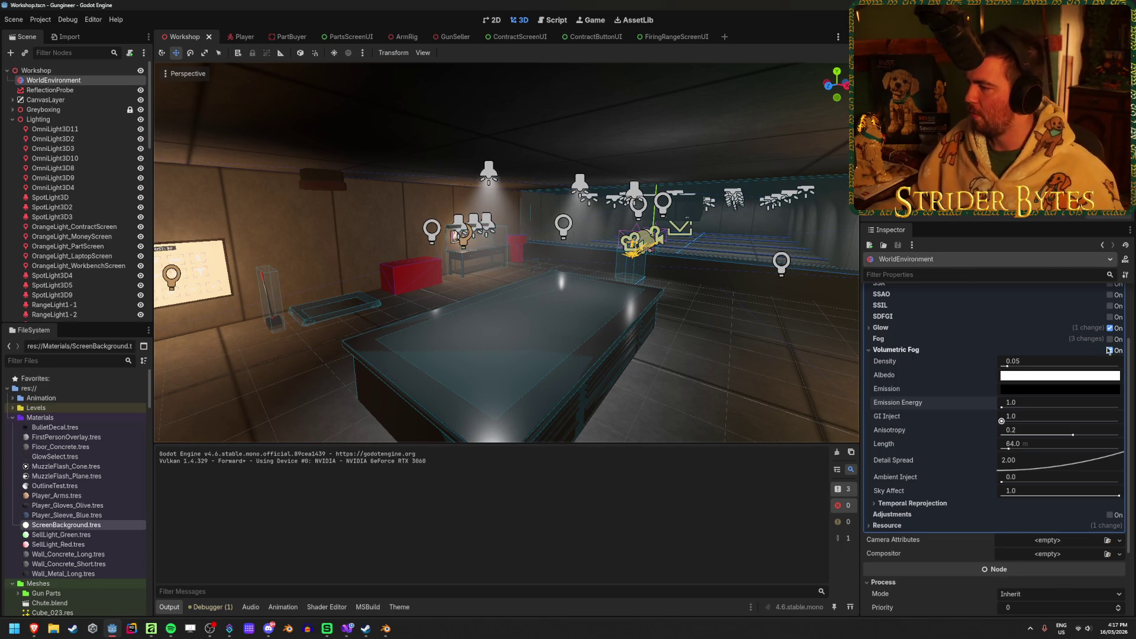
# Turn off volumetric fog and save the Workshop scene
pyautogui.click(1110, 350)
pyautogui.hotkey('ctrl', 's')
pyautogui.scroll(5, 705, 349)
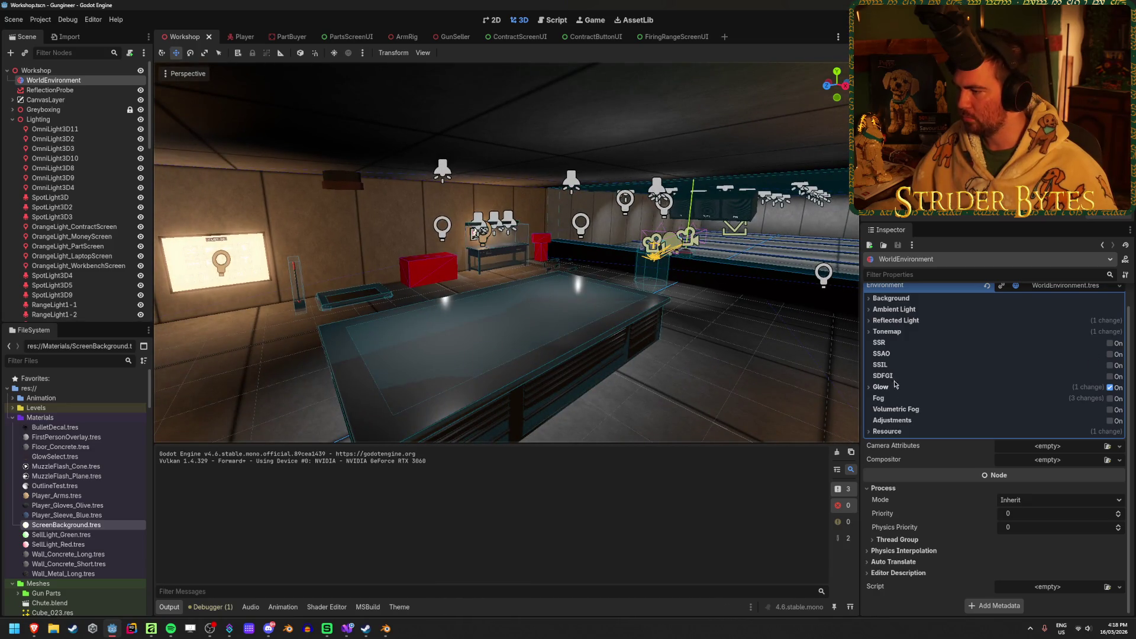
# Enable SDFGI without sky light, with 8 cascades and raised energy
pyautogui.click(1110, 377)
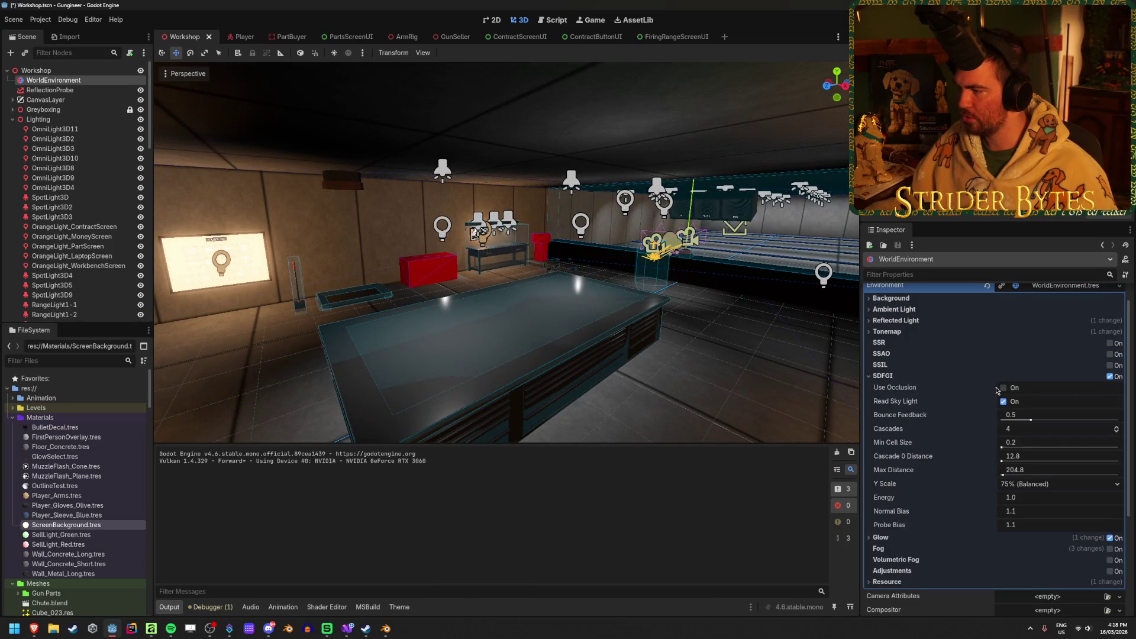
pyautogui.click(1005, 402)
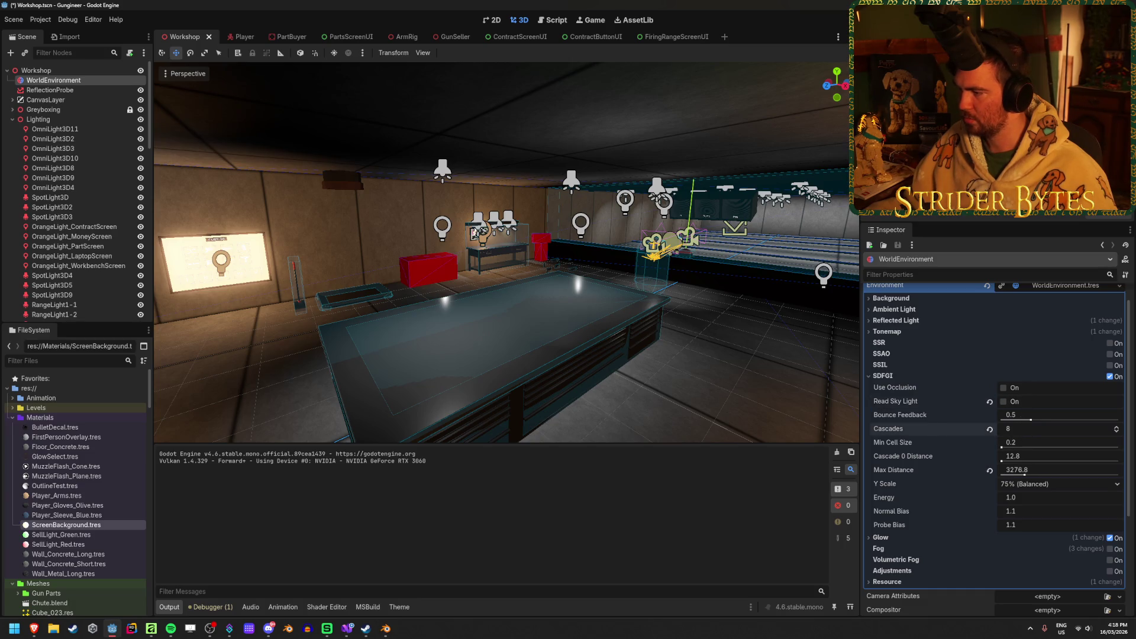
pyautogui.moveTo(1042, 429)
pyautogui.mouseDown()
pyautogui.moveTo(1095, 429)
pyautogui.moveTo(1059, 443)
pyautogui.mouseUp()
pyautogui.scroll(-2, 571, 279)
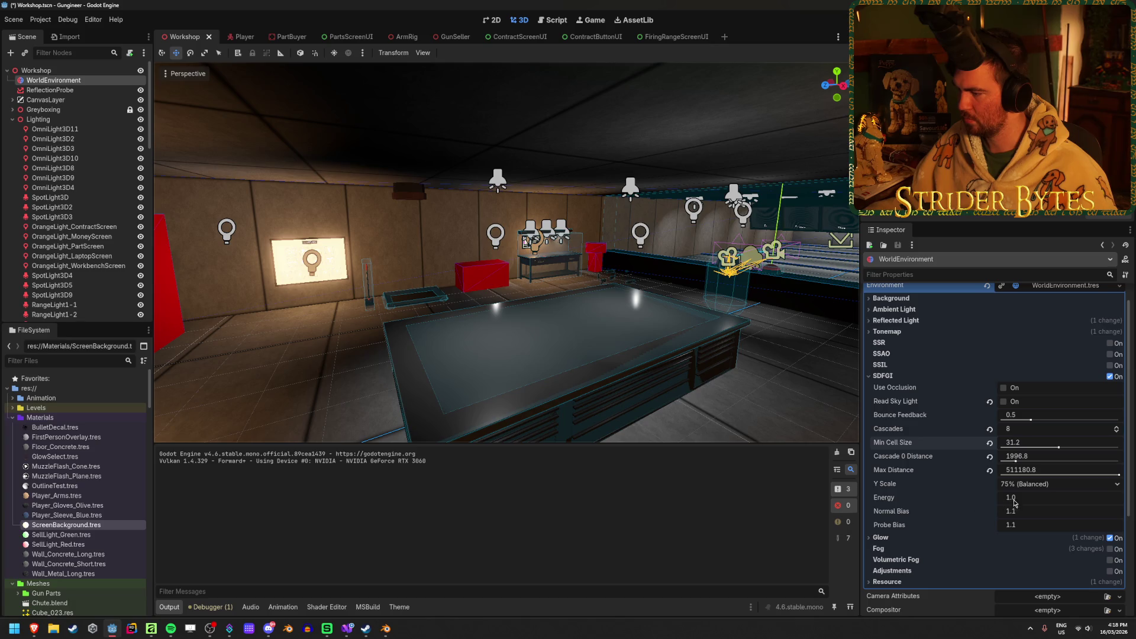
pyautogui.moveTo(1015, 502)
pyautogui.mouseDown()
pyautogui.moveTo(1053, 503)
pyautogui.moveTo(1030, 530)
pyautogui.mouseUp()
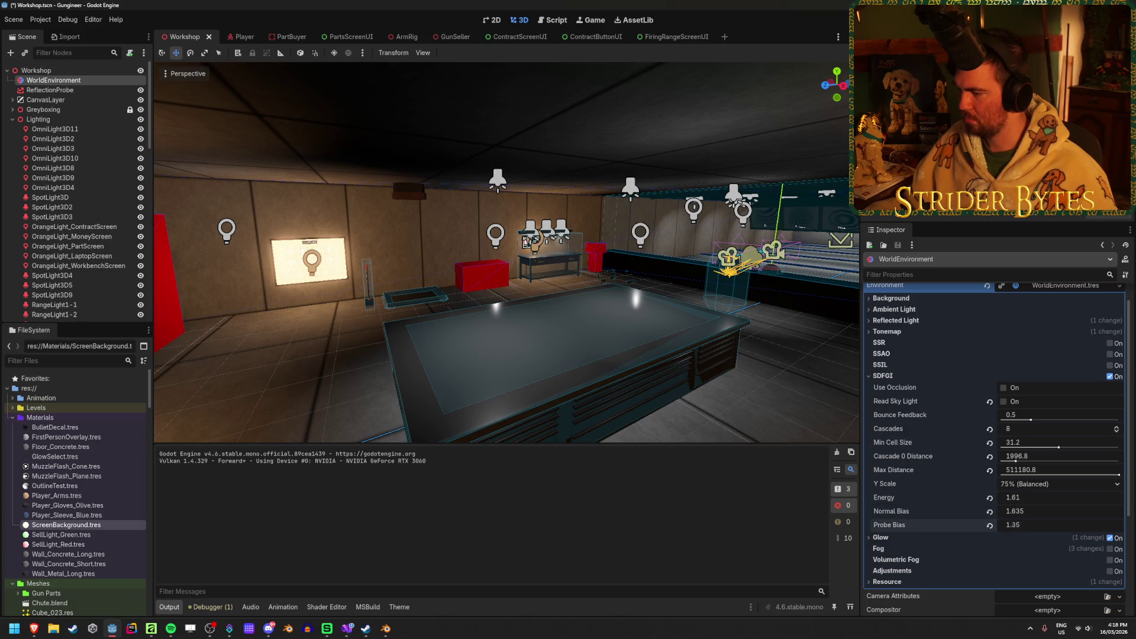
pyautogui.click(880, 376)
pyautogui.click(879, 374)
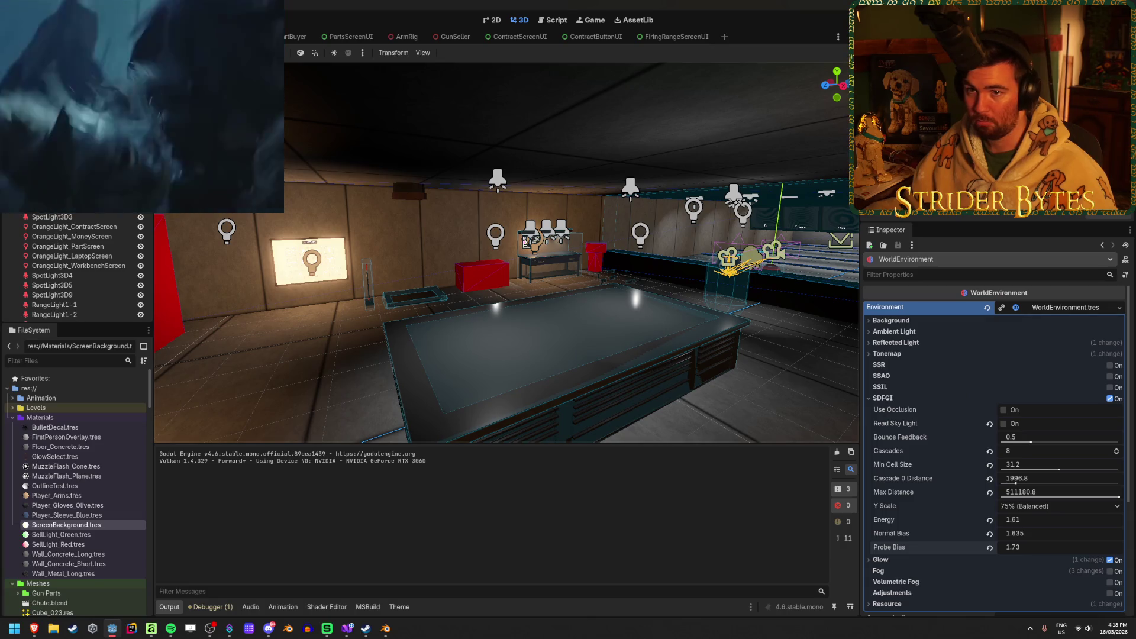
pyautogui.click(571, 271)
pyautogui.click(526, 242)
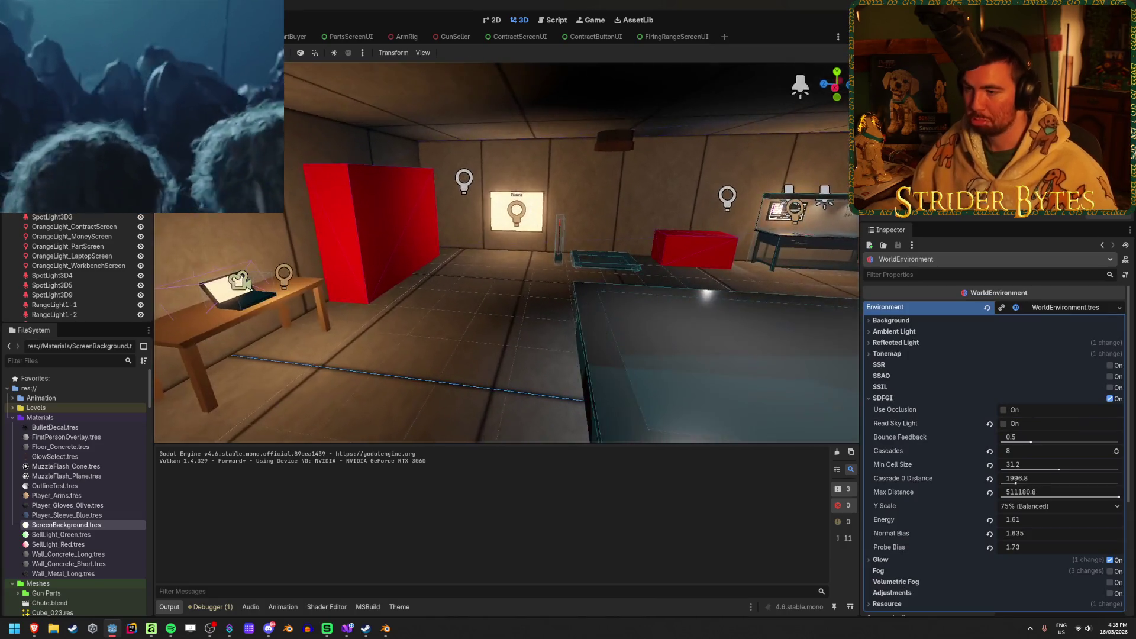
pyautogui.moveTo(506, 253); pyautogui.dragTo(426, 256)
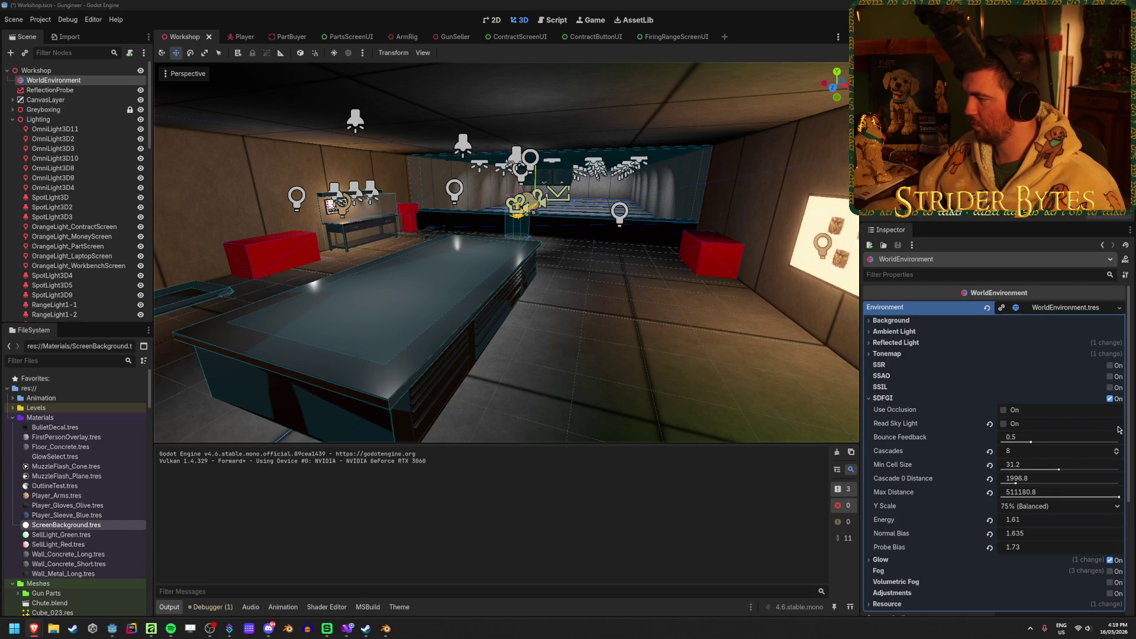
pyautogui.press('F5')
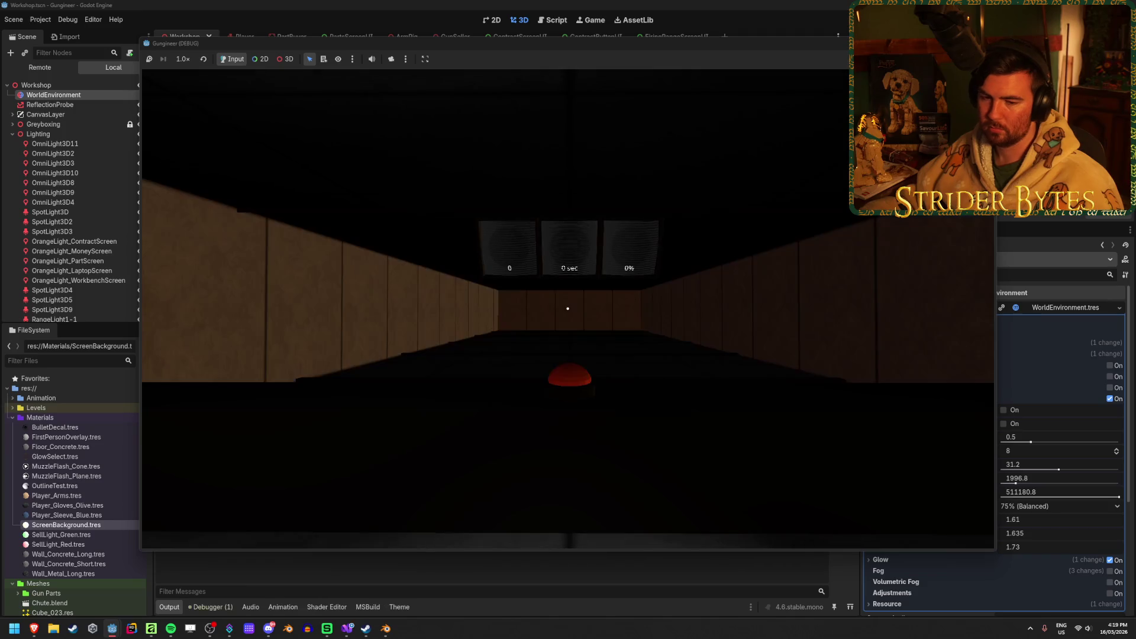
pyautogui.press('w')
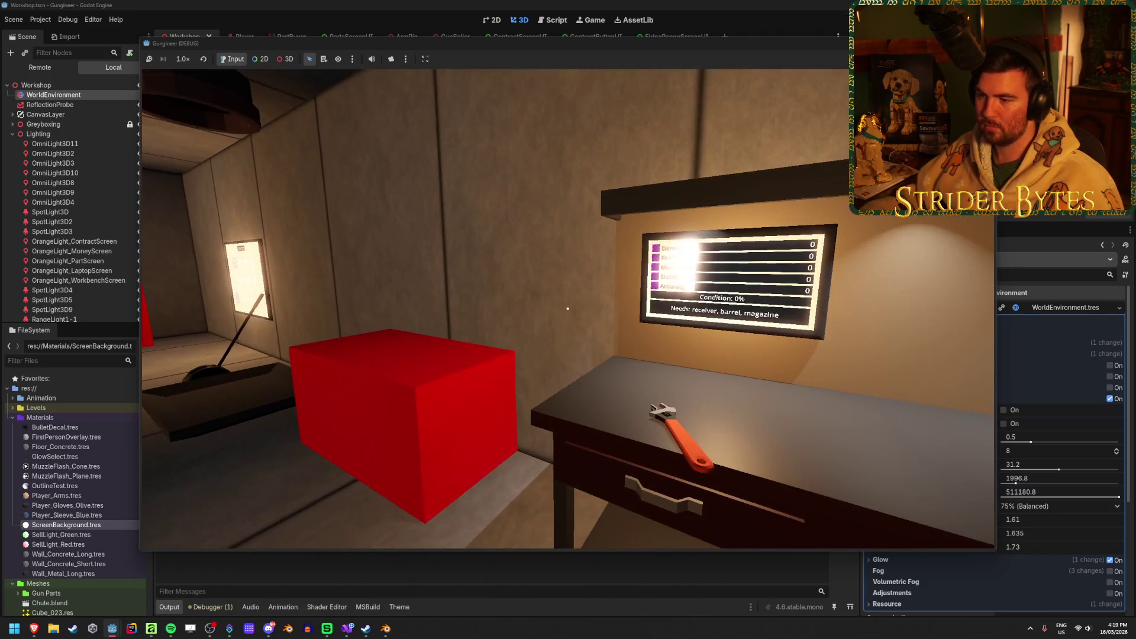
pyautogui.moveTo(567, 309)
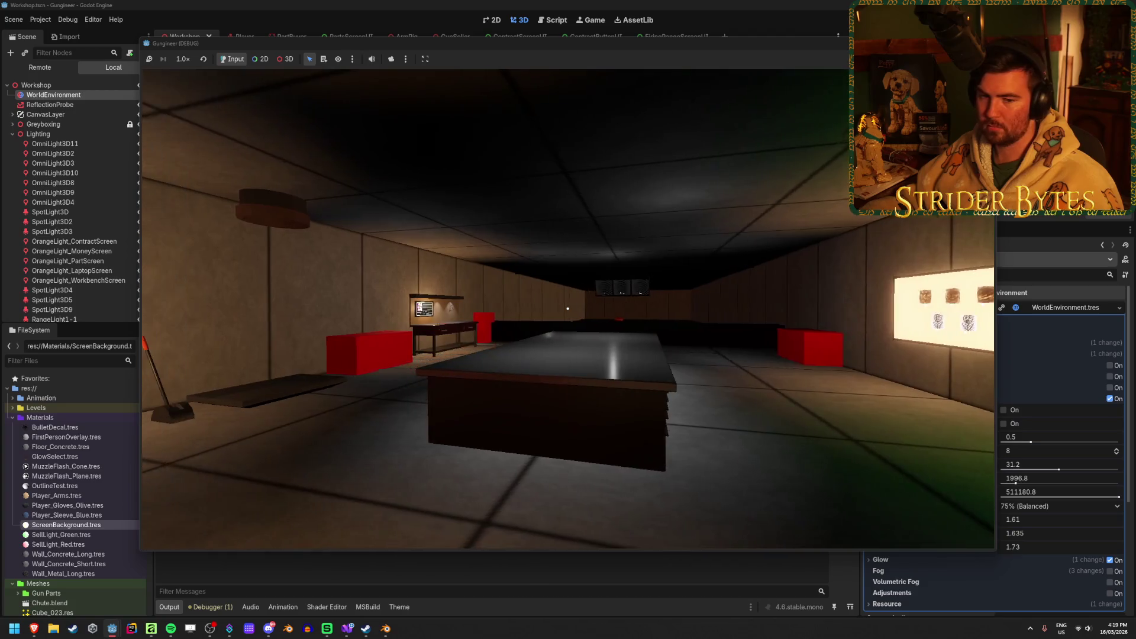
pyautogui.press('Escape')
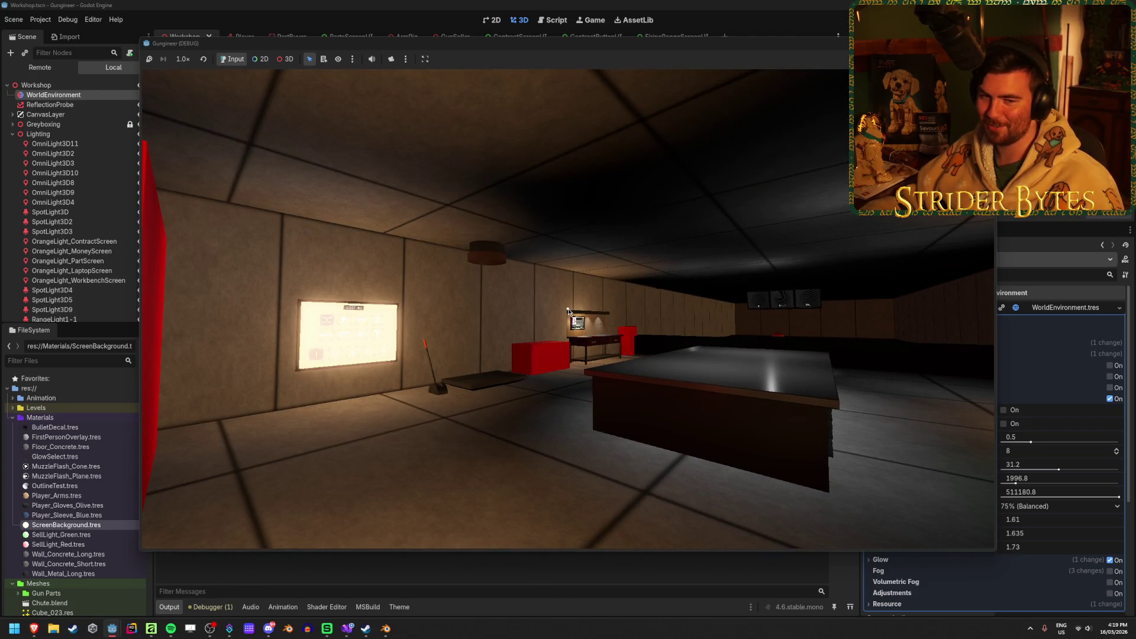
pyautogui.press('F8')
pyautogui.hotkey('ctrl', 's')
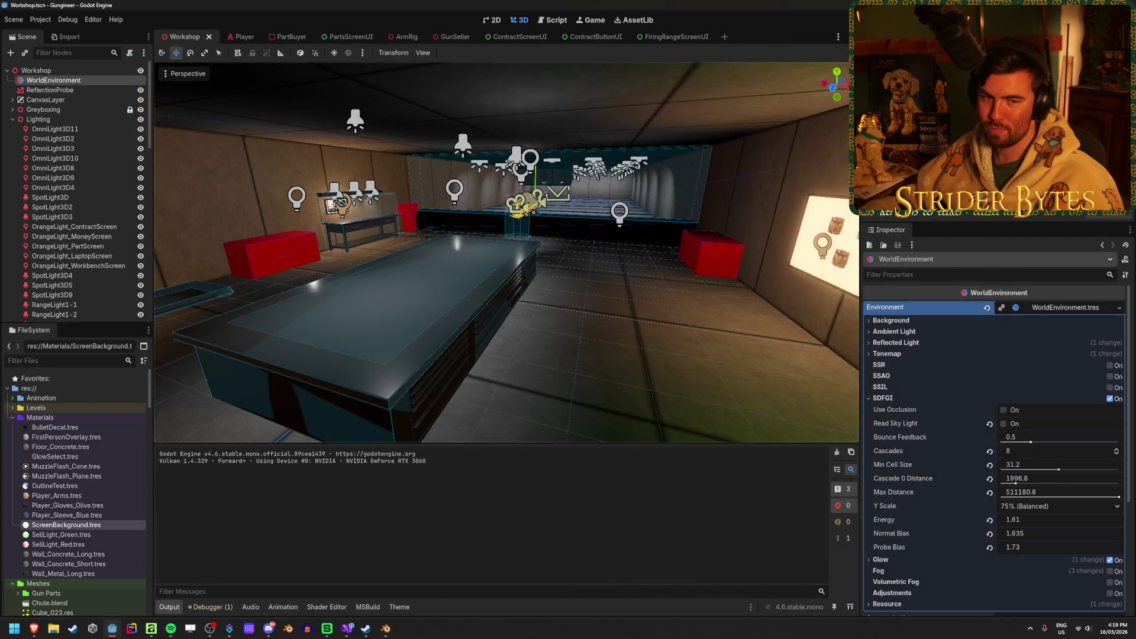
# Select the WorldEnvironment and toggle SDFGI off and back on
pyautogui.click(614, 355)
pyautogui.moveTo(672, 385); pyautogui.dragTo(564, 348)
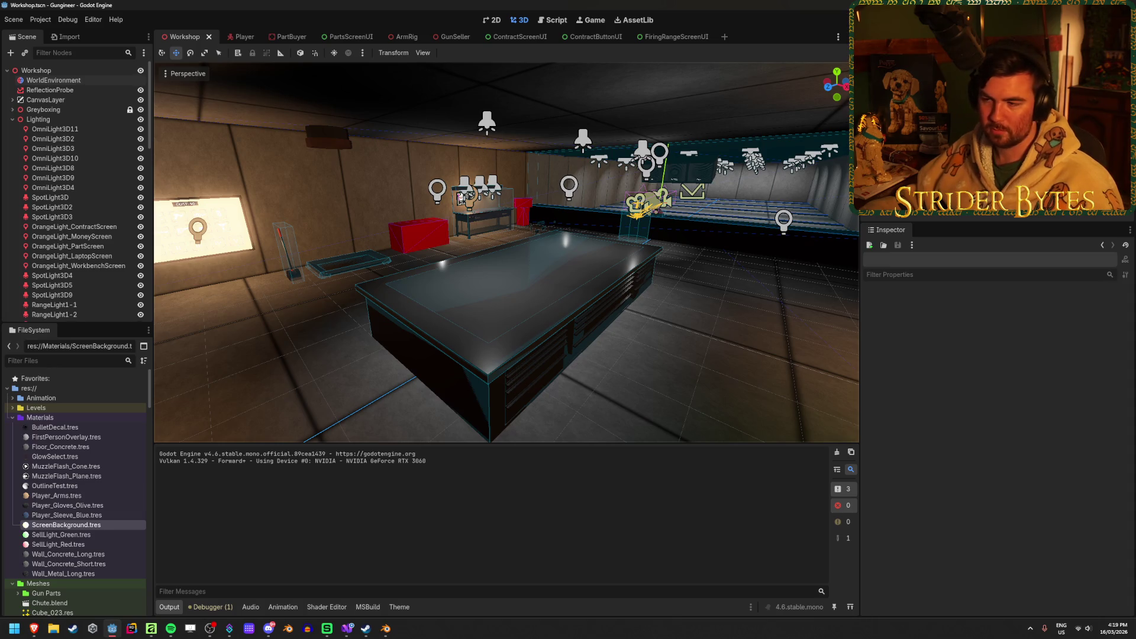
pyautogui.moveTo(780, 369); pyautogui.dragTo(780, 368)
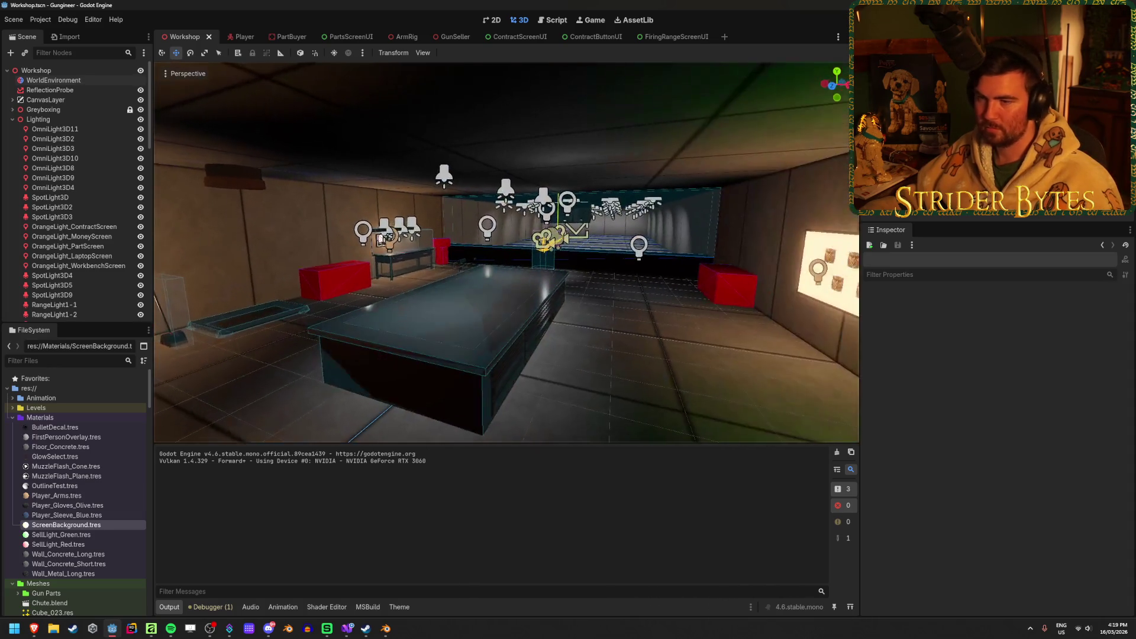
pyautogui.click(59, 79)
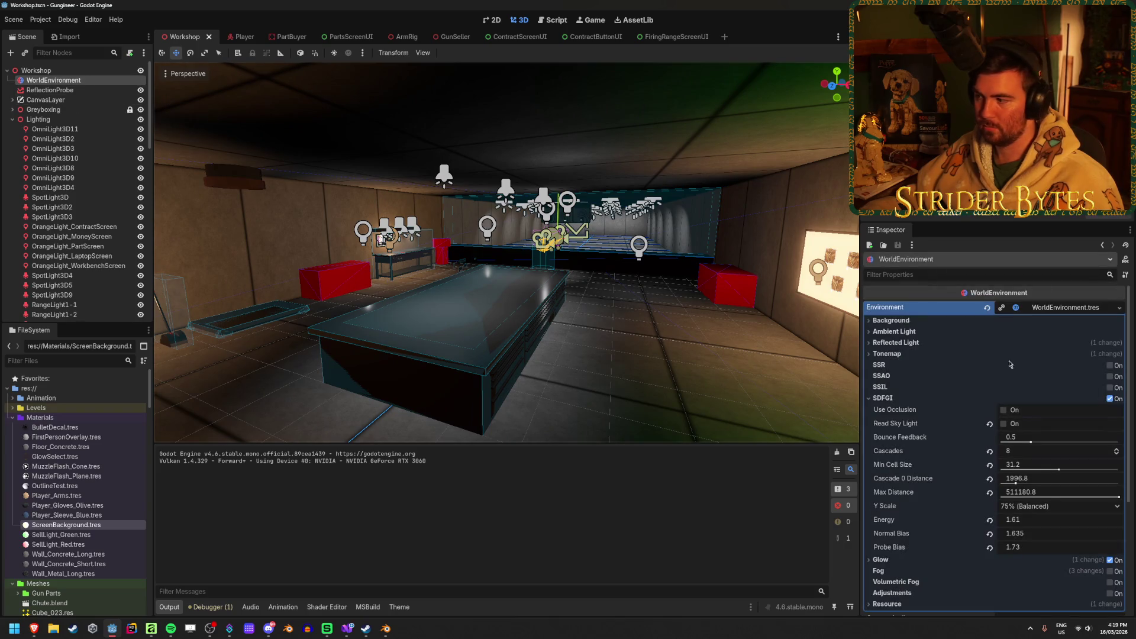
pyautogui.click(1110, 398)
pyautogui.click(1110, 398)
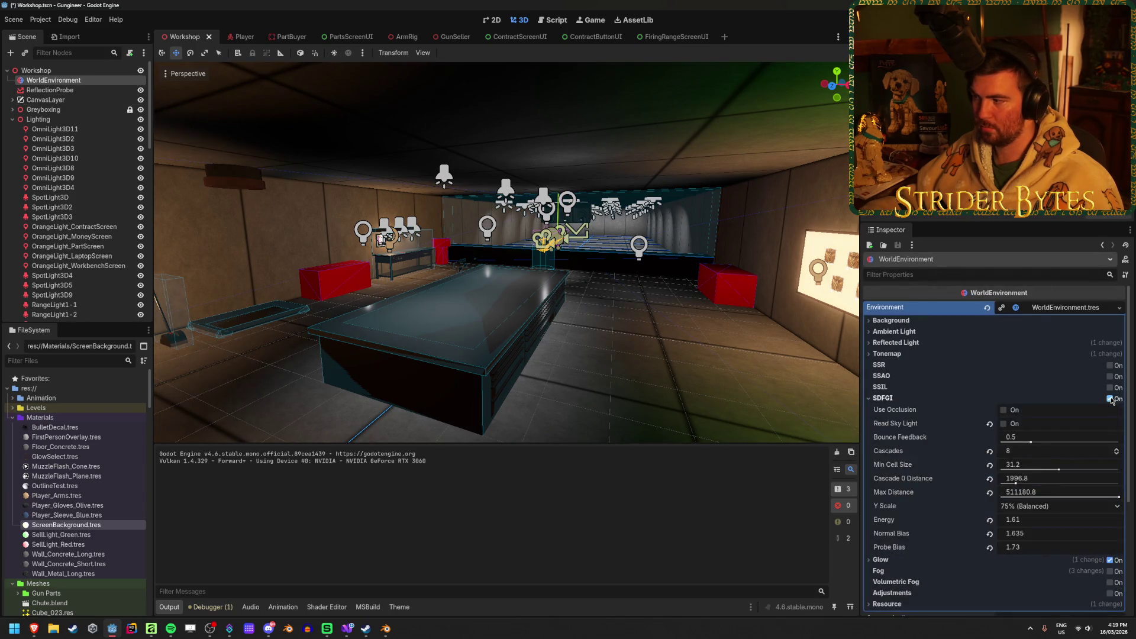
# Revert each SDFGI property to default (4 cascades, min cell 0.2, energy 1.0, biases 1.1) and save
pyautogui.click(990, 492)
pyautogui.click(990, 478)
pyautogui.click(990, 465)
pyautogui.click(990, 451)
pyautogui.click(990, 423)
pyautogui.click(989, 519)
pyautogui.click(989, 533)
pyautogui.click(990, 547)
pyautogui.hotkey('ctrl', 's')
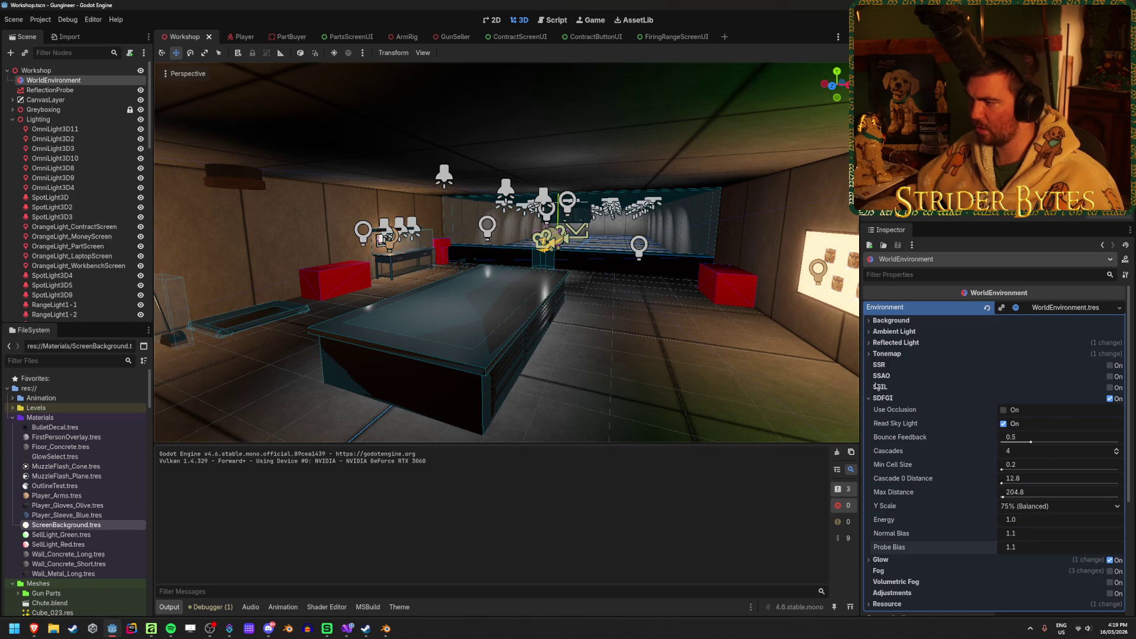
pyautogui.moveTo(883, 389)
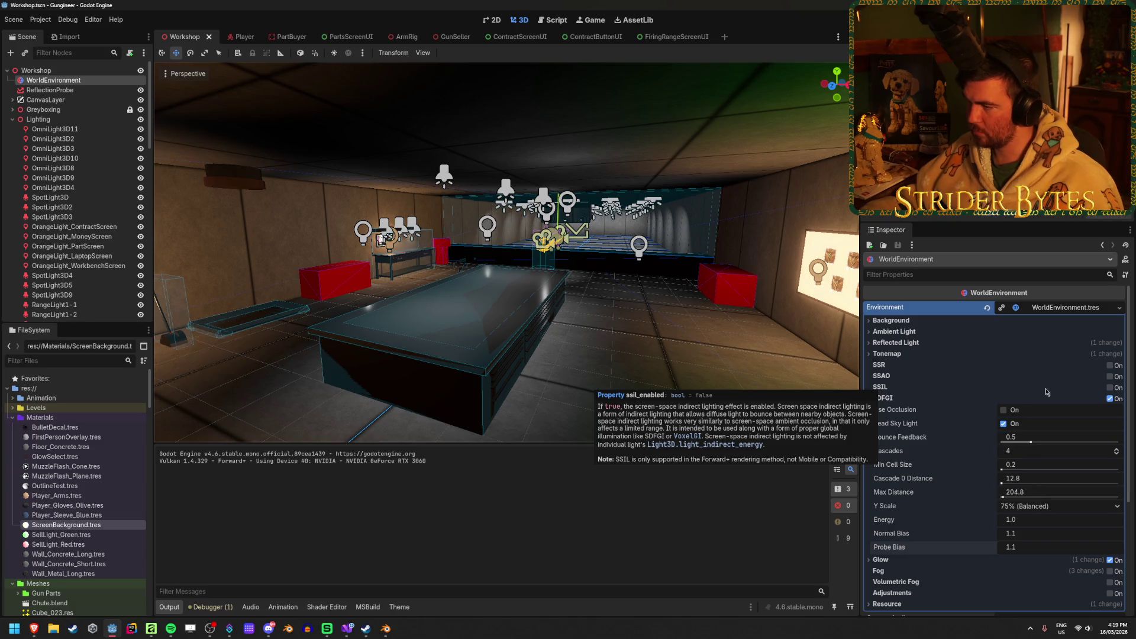
# Enable SSIL with its radius and intensity left at defaults, and save the scene
pyautogui.click(1111, 387)
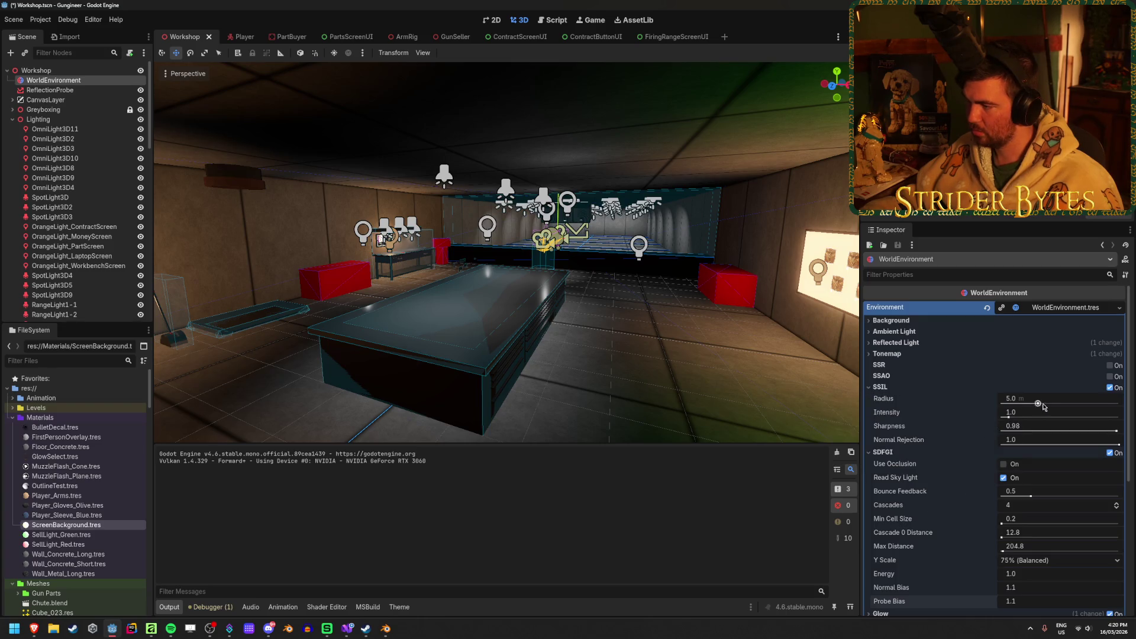
pyautogui.moveTo(1038, 404)
pyautogui.mouseDown()
pyautogui.moveTo(1047, 405)
pyautogui.moveTo(1000, 413)
pyautogui.moveTo(1067, 412)
pyautogui.moveTo(1046, 413)
pyautogui.mouseUp()
pyautogui.click(990, 400)
pyautogui.click(990, 416)
pyautogui.hotkey('ctrl', 's')
pyautogui.click(887, 388)
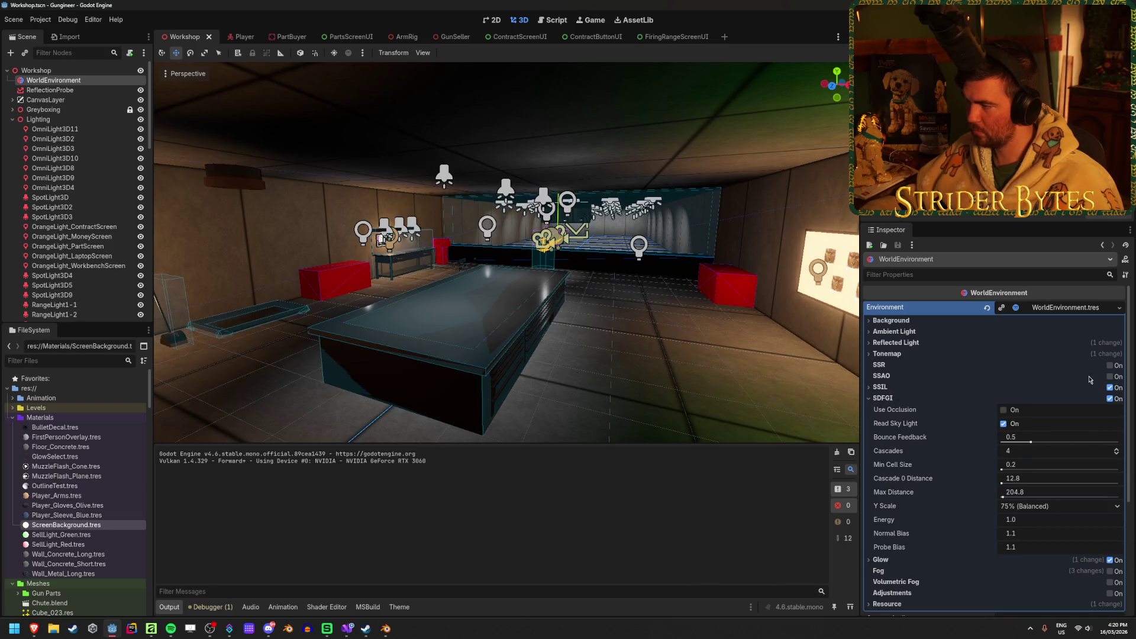
# Enable SSAO, raise its intensity to 5.0, and fly the camera around the room to check it
pyautogui.click(1110, 376)
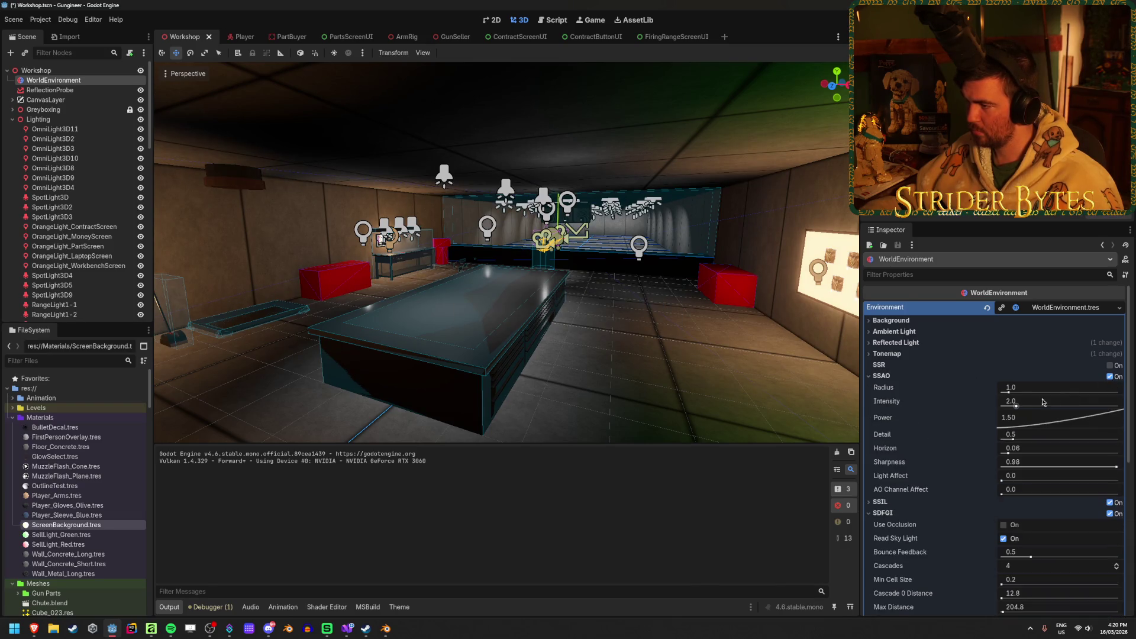
pyautogui.moveTo(1022, 409)
pyautogui.mouseDown()
pyautogui.moveTo(1089, 411)
pyautogui.moveTo(1007, 410)
pyautogui.moveTo(1119, 410)
pyautogui.moveTo(987, 414)
pyautogui.moveTo(1045, 419)
pyautogui.moveTo(1034, 411)
pyautogui.moveTo(1052, 390)
pyautogui.moveTo(1095, 390)
pyautogui.moveTo(1001, 390)
pyautogui.moveTo(1010, 404)
pyautogui.mouseUp()
pyautogui.hotkey('ctrl', 'z')
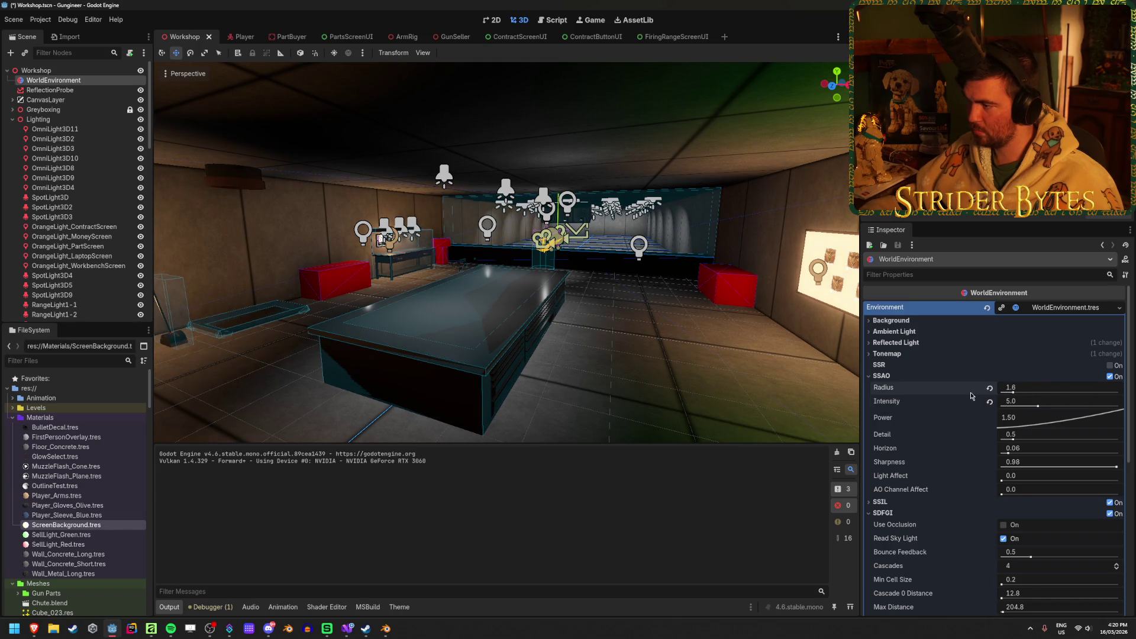
pyautogui.press('w')
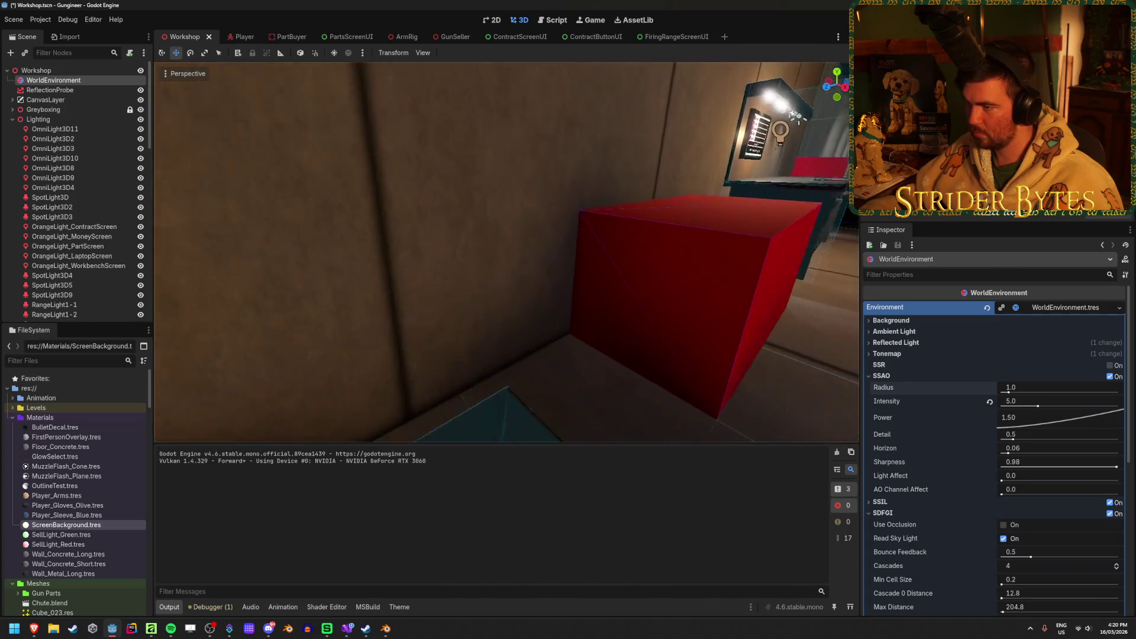
pyautogui.press('s')
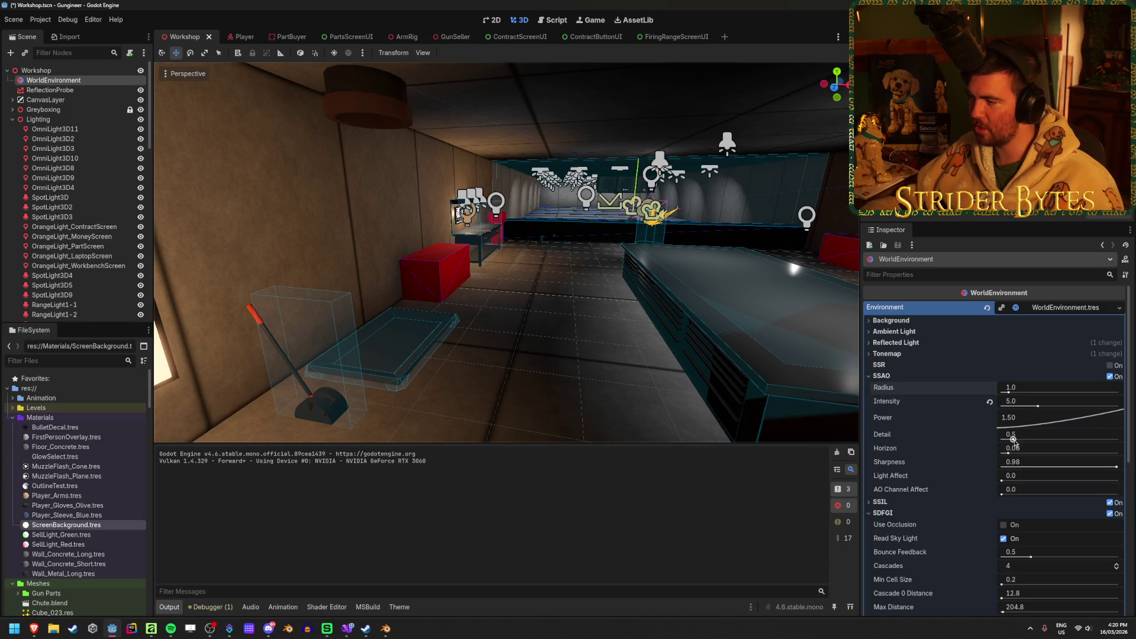
# Set SSAO Horizon to 0.0 and Sharpness to 1.0, keeping power at its default
pyautogui.moveTo(1040, 421); pyautogui.dragTo(1119, 436)
pyautogui.click(989, 418)
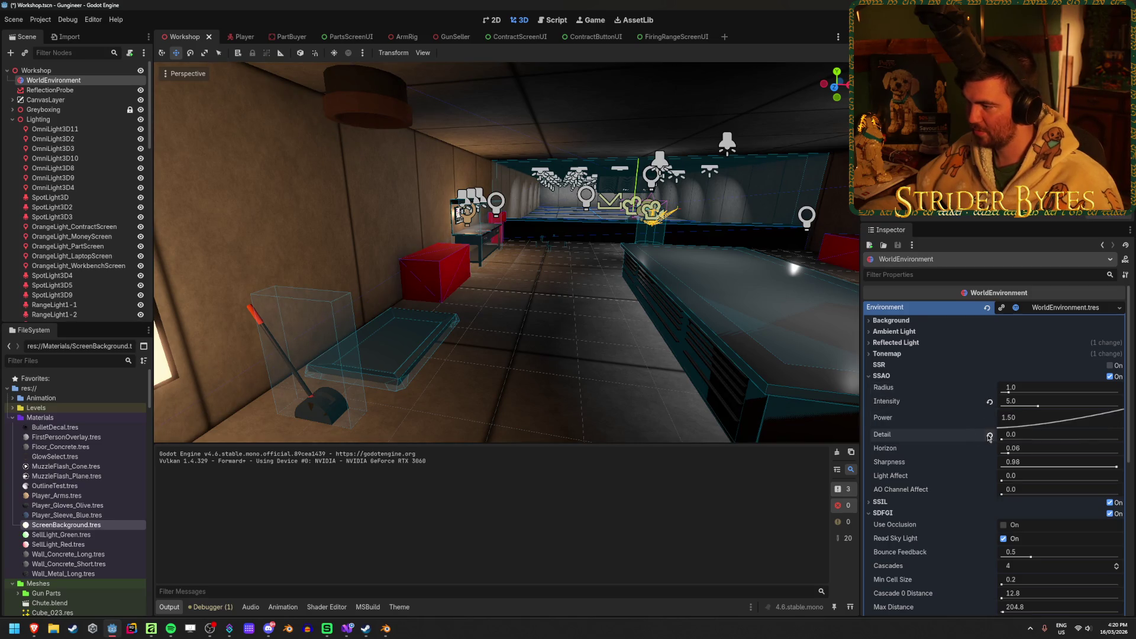
pyautogui.moveTo(1016, 453); pyautogui.dragTo(1002, 453)
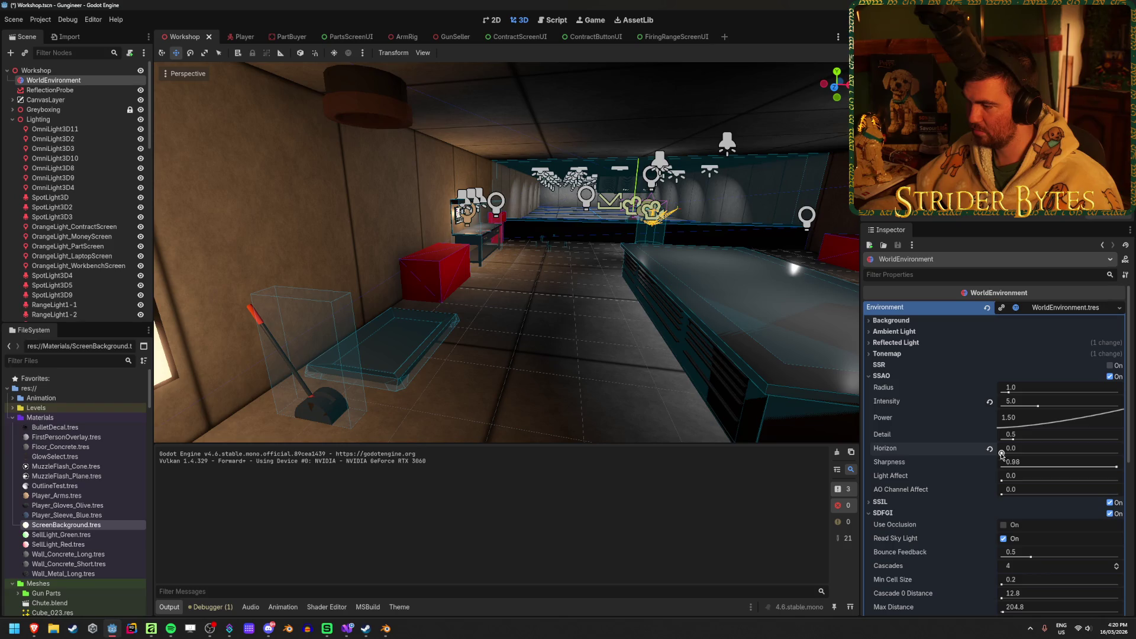
pyautogui.moveTo(1017, 467); pyautogui.dragTo(1032, 468)
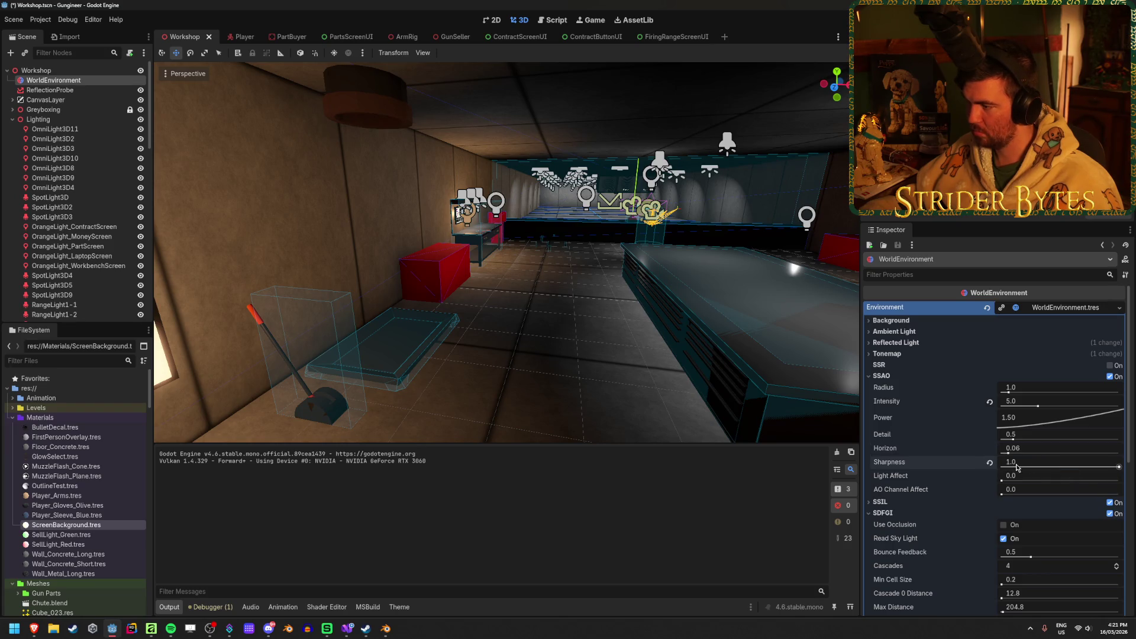
pyautogui.click(881, 376)
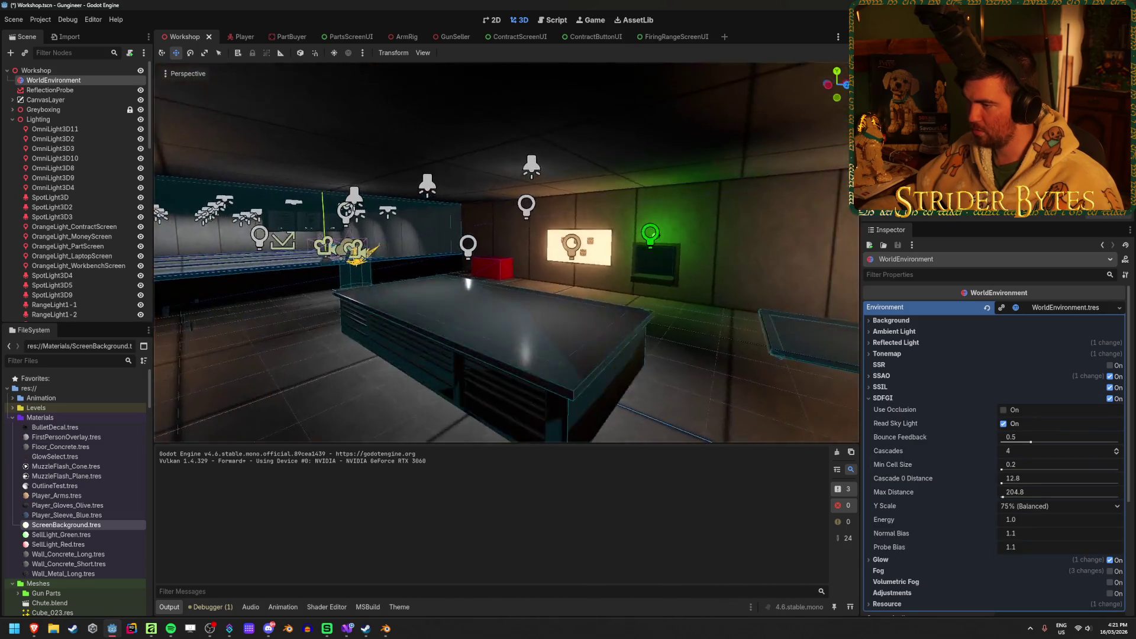
# Enable screen-space reflections, save the workshop scene and run the game to test lighting
pyautogui.click(1110, 365)
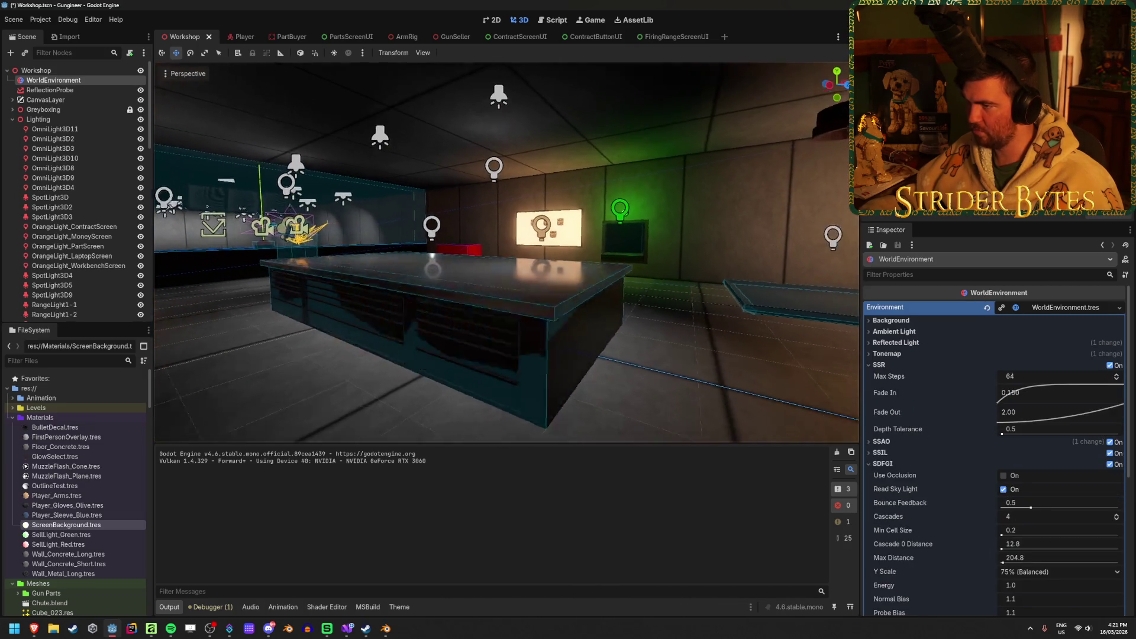
pyautogui.hotkey('ctrl', 's')
pyautogui.press('F5')
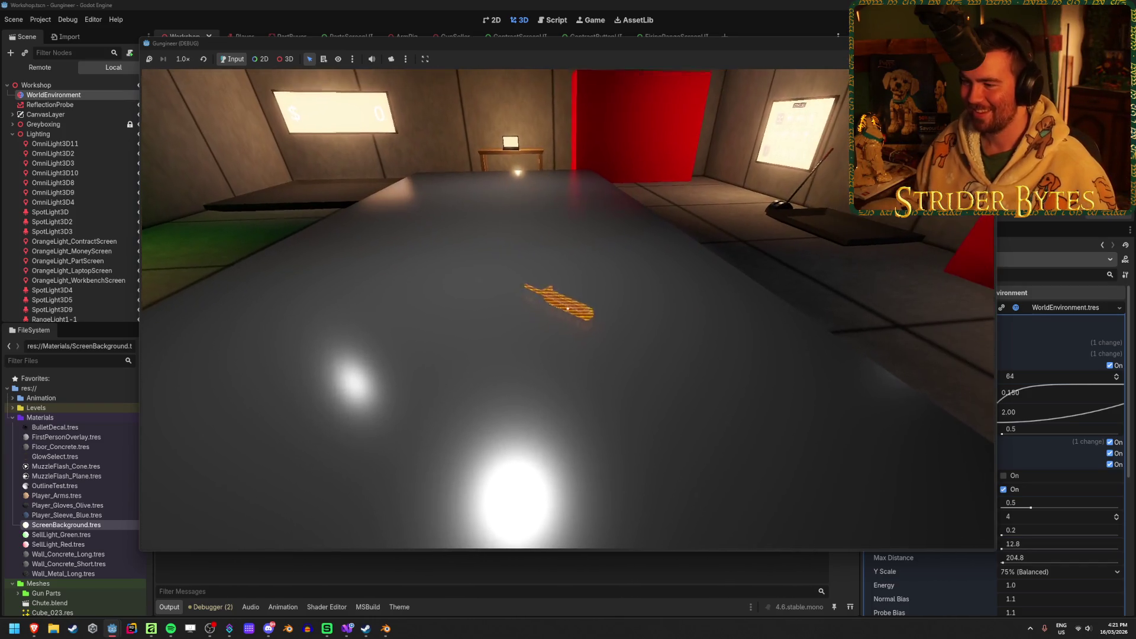
# Walk to the gun in-game, stop the game, disable SSR, then drop the gun and stop again
pyautogui.press('s')
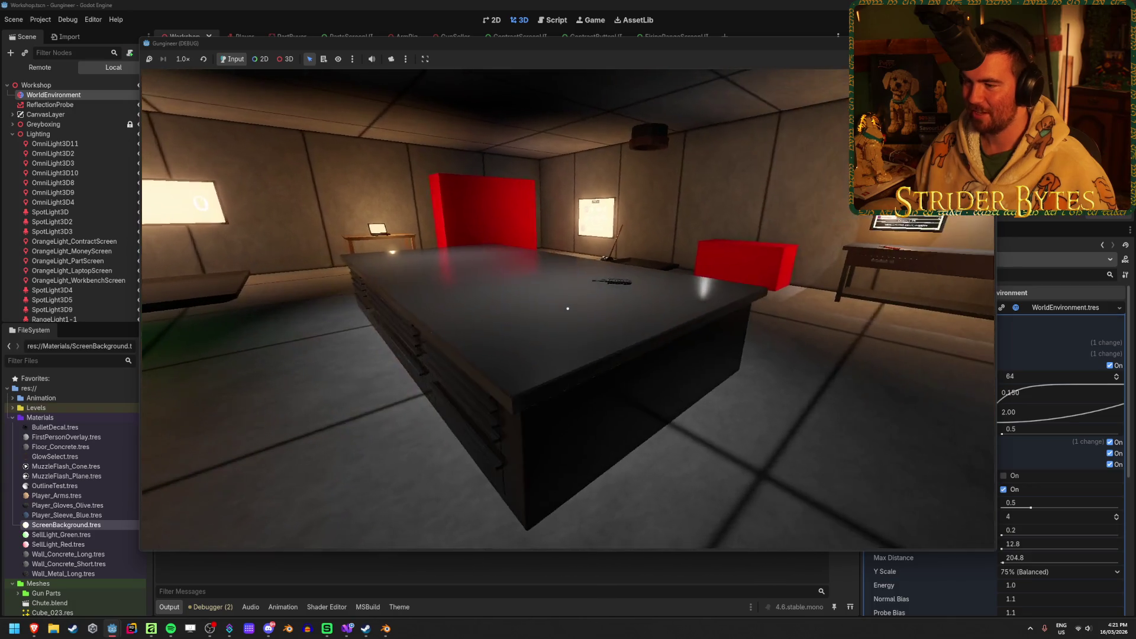
pyautogui.press('w')
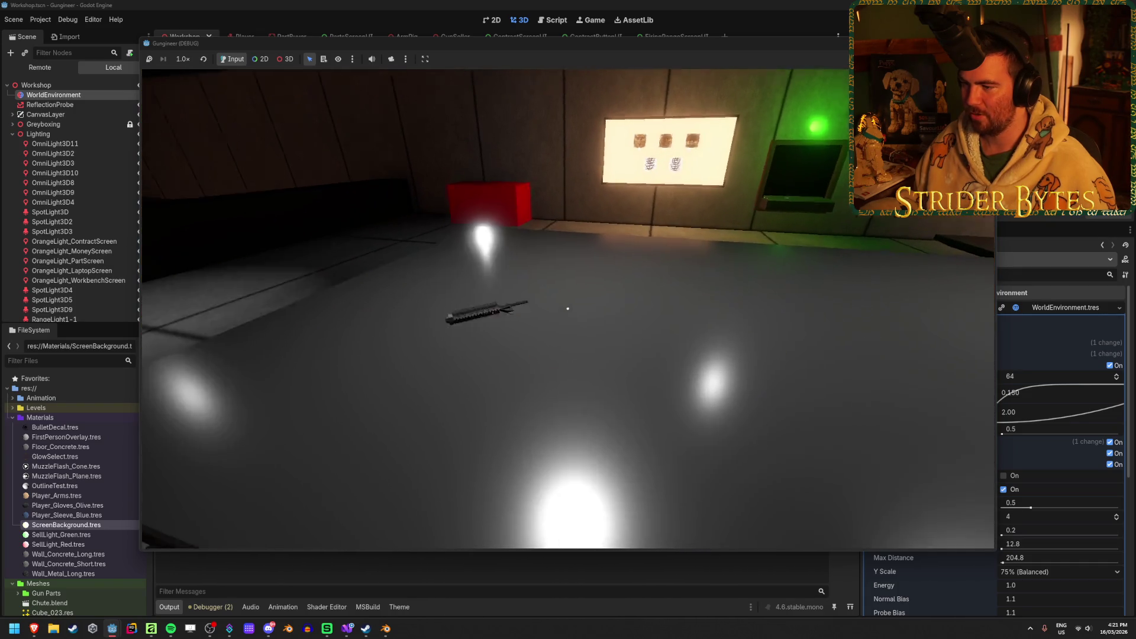
pyautogui.press('w')
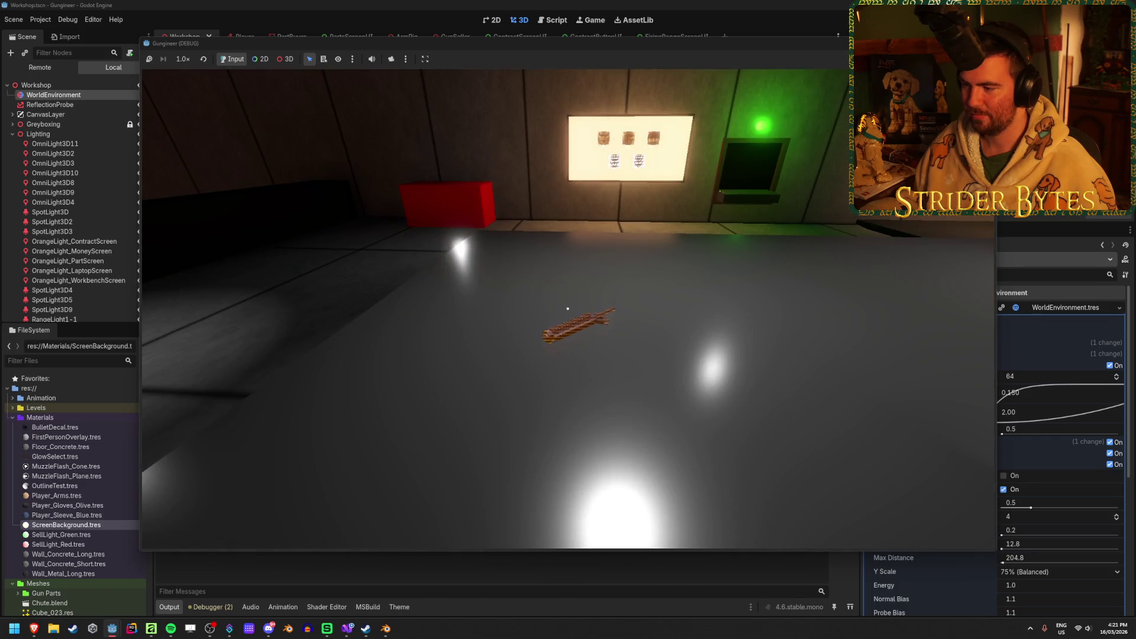
pyautogui.press('F8')
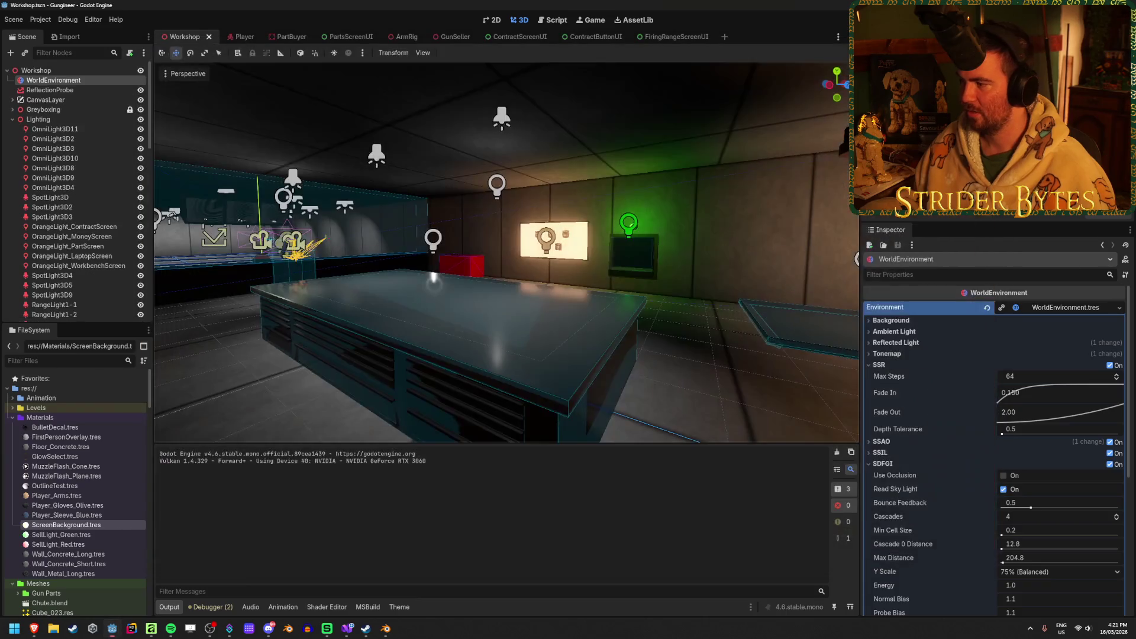
pyautogui.click(1109, 366)
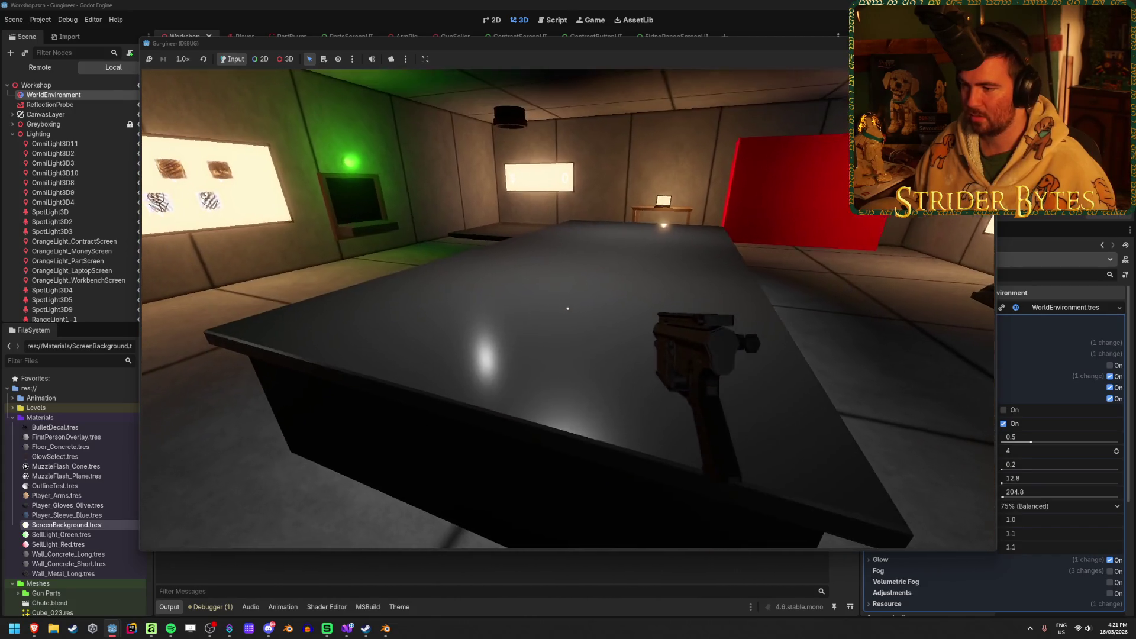
pyautogui.press('q')
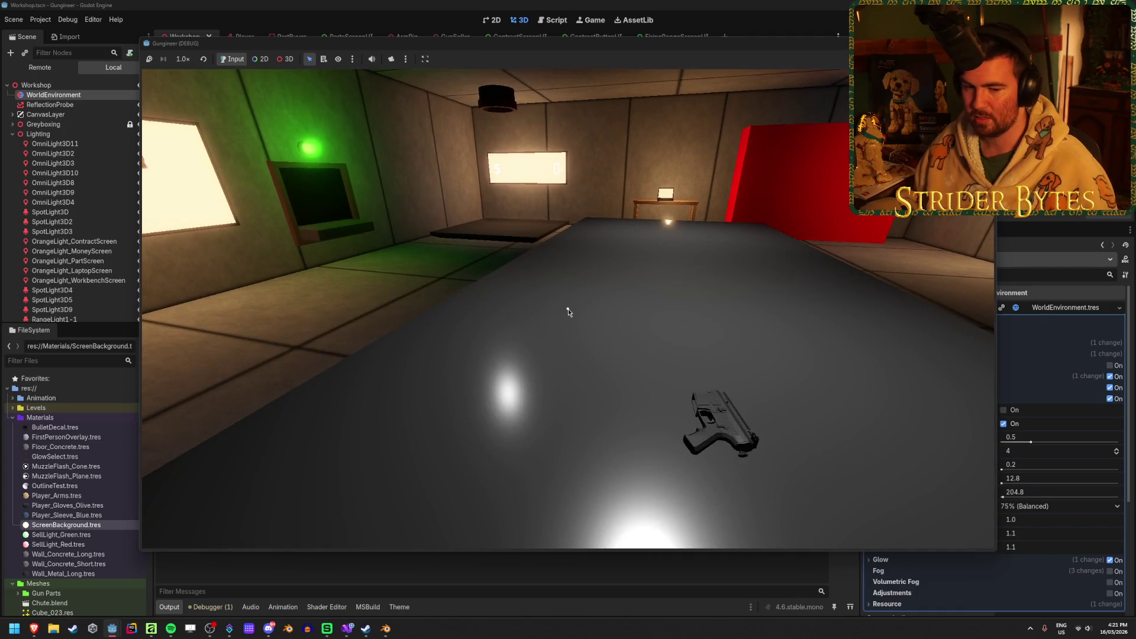
pyautogui.press('F8')
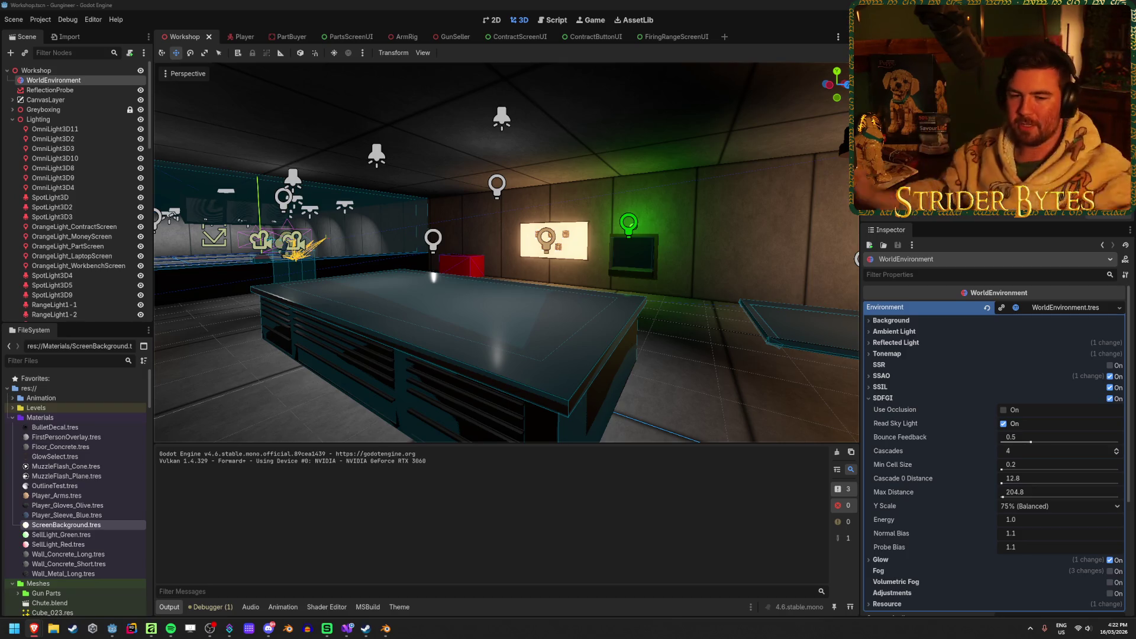
# Show the Debugger's Monitors and enable the FPS graph
pyautogui.click(211, 607)
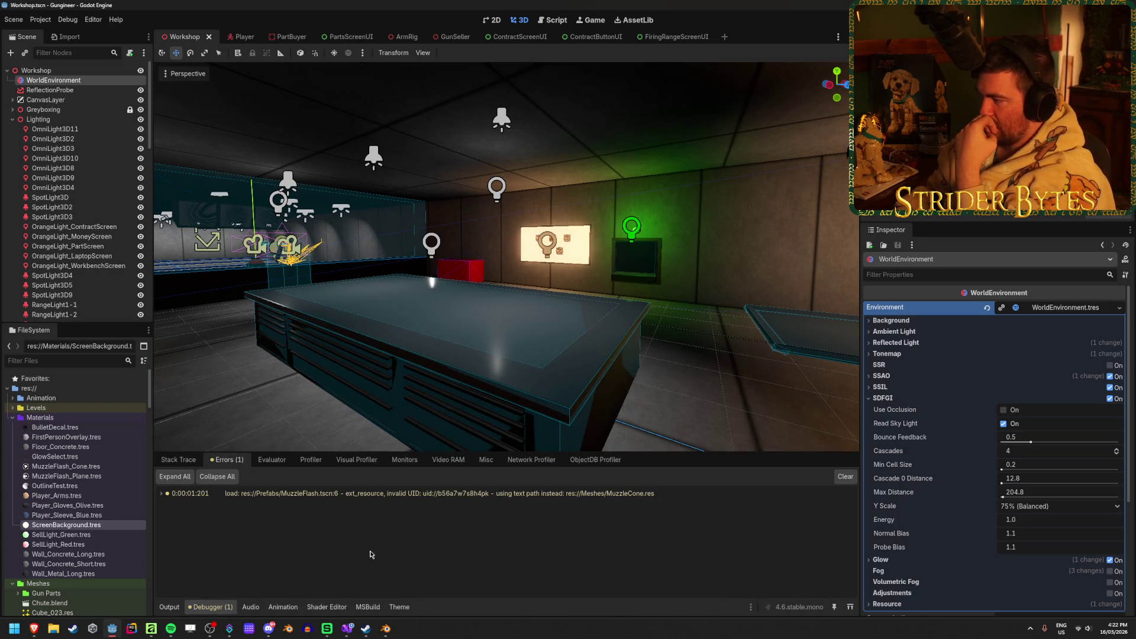
pyautogui.click(405, 459)
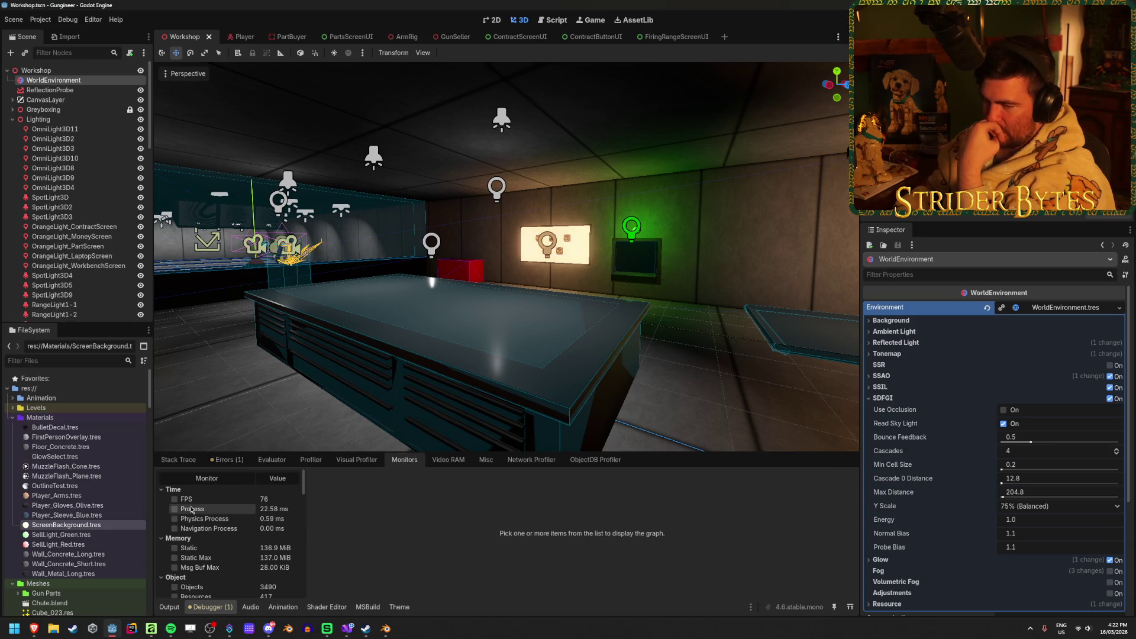
pyautogui.click(174, 500)
pyautogui.click(175, 500)
pyautogui.click(175, 499)
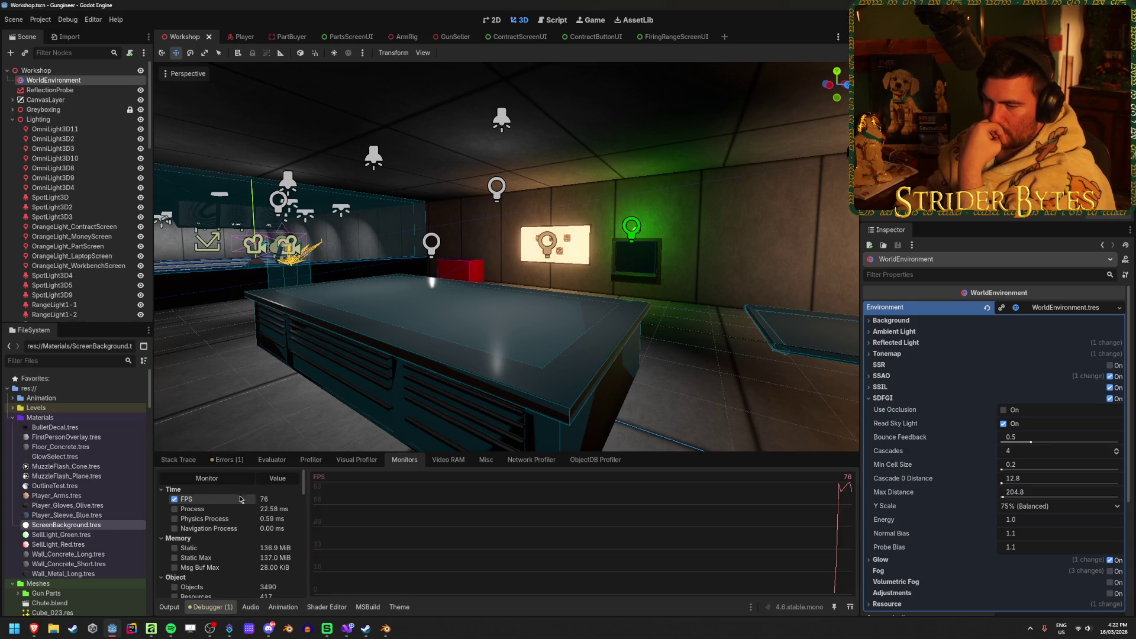
# Run the game beside the FPS graph, walk between workshop table and firing range, then stop
pyautogui.press('F5')
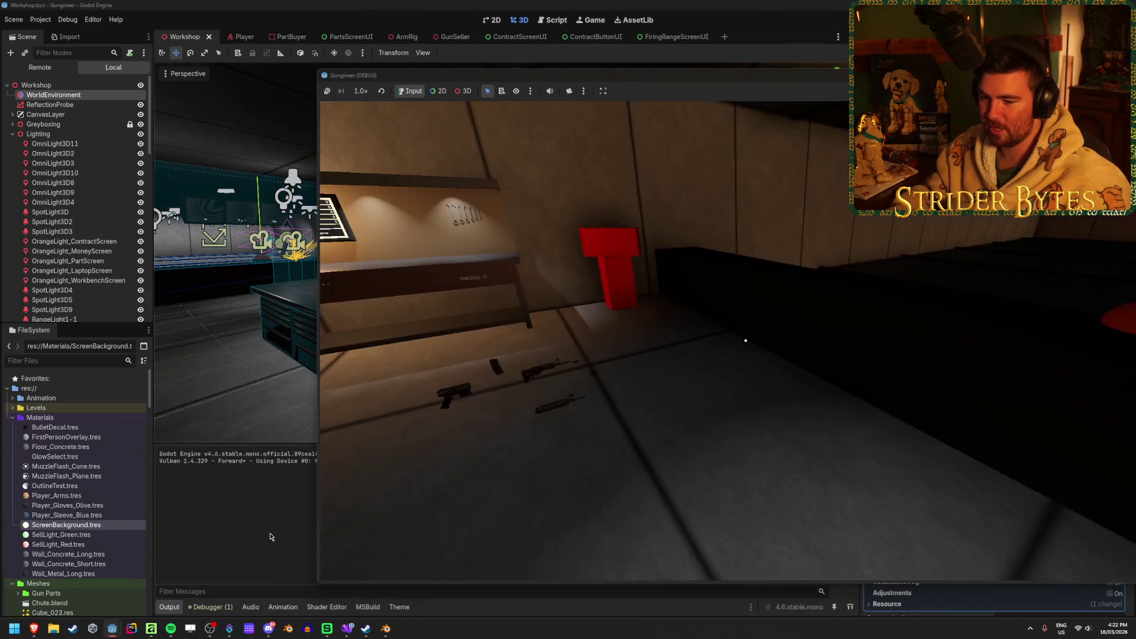
pyautogui.click(210, 608)
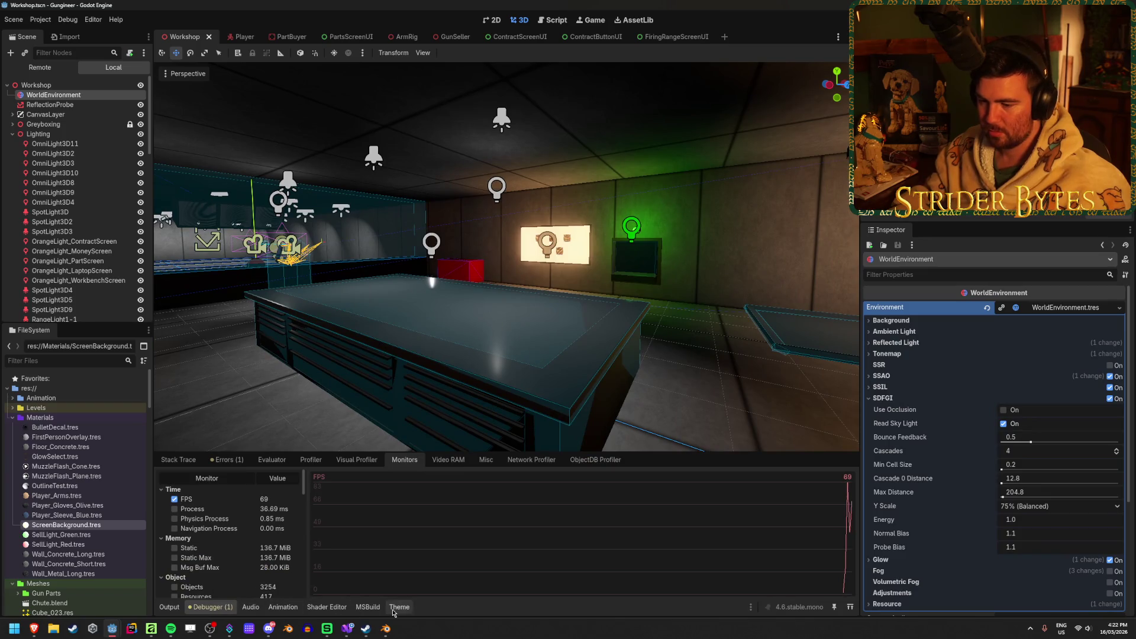
pyautogui.moveTo(112, 629)
pyautogui.click(157, 583)
pyautogui.moveTo(709, 80)
pyautogui.mouseDown()
pyautogui.moveTo(473, 12)
pyautogui.moveTo(594, 86)
pyautogui.moveTo(748, 116)
pyautogui.moveTo(704, 77)
pyautogui.mouseUp()
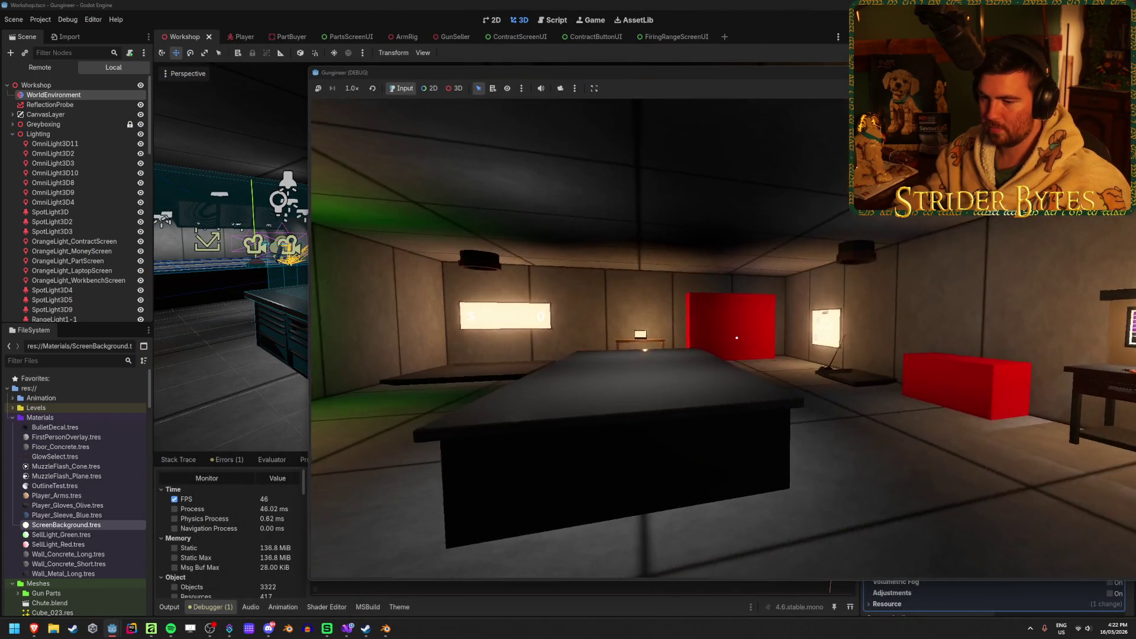
pyautogui.press('w')
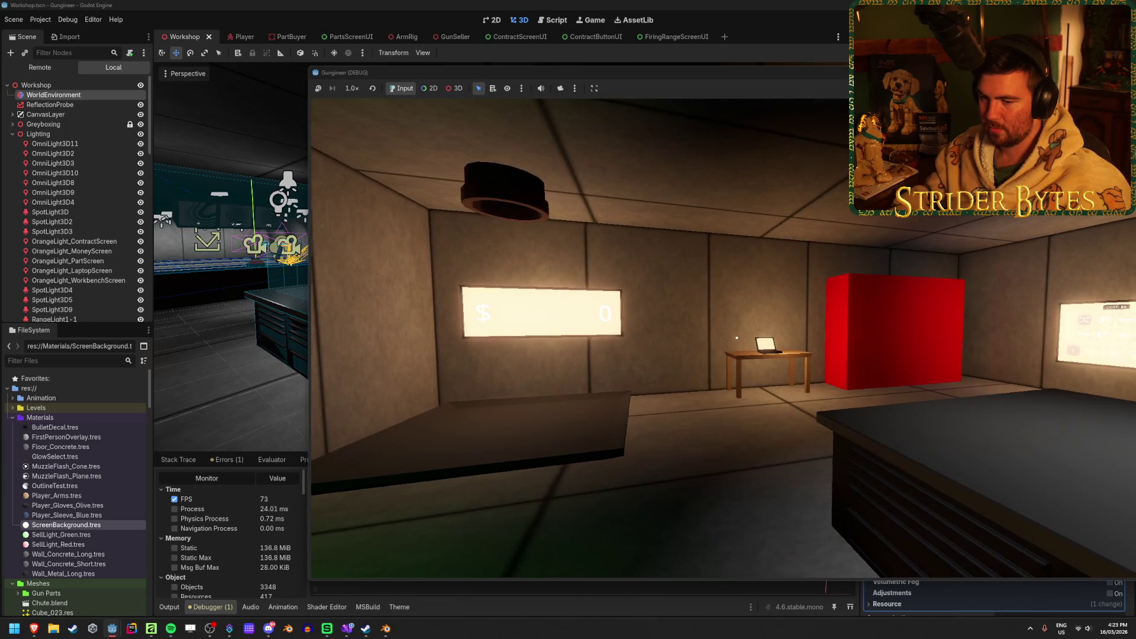
pyautogui.press('s')
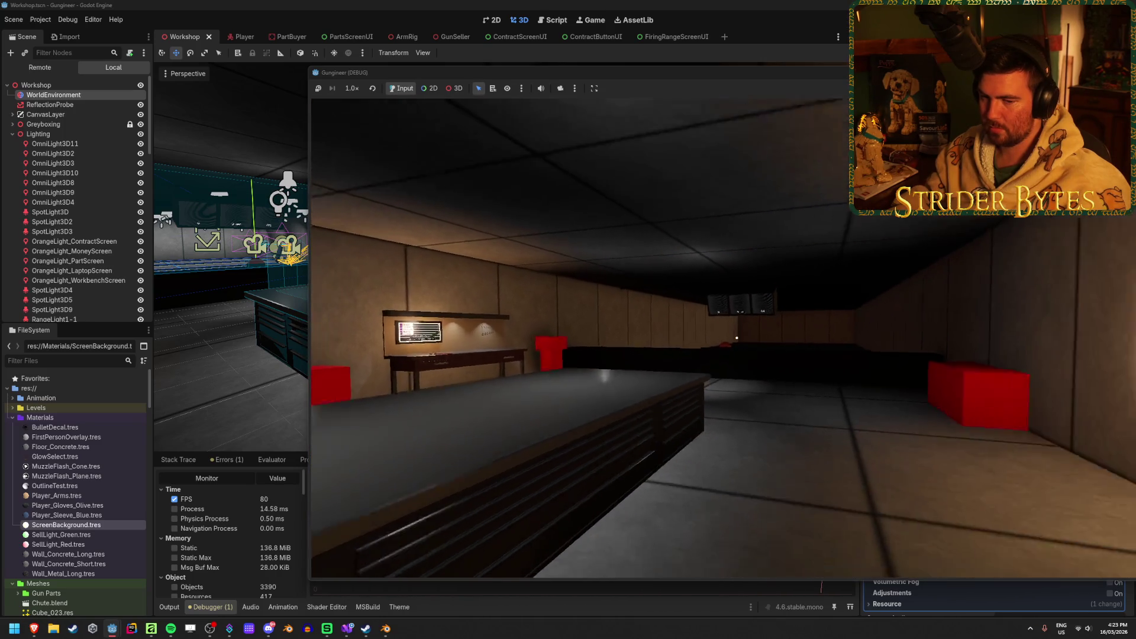
pyautogui.press('w')
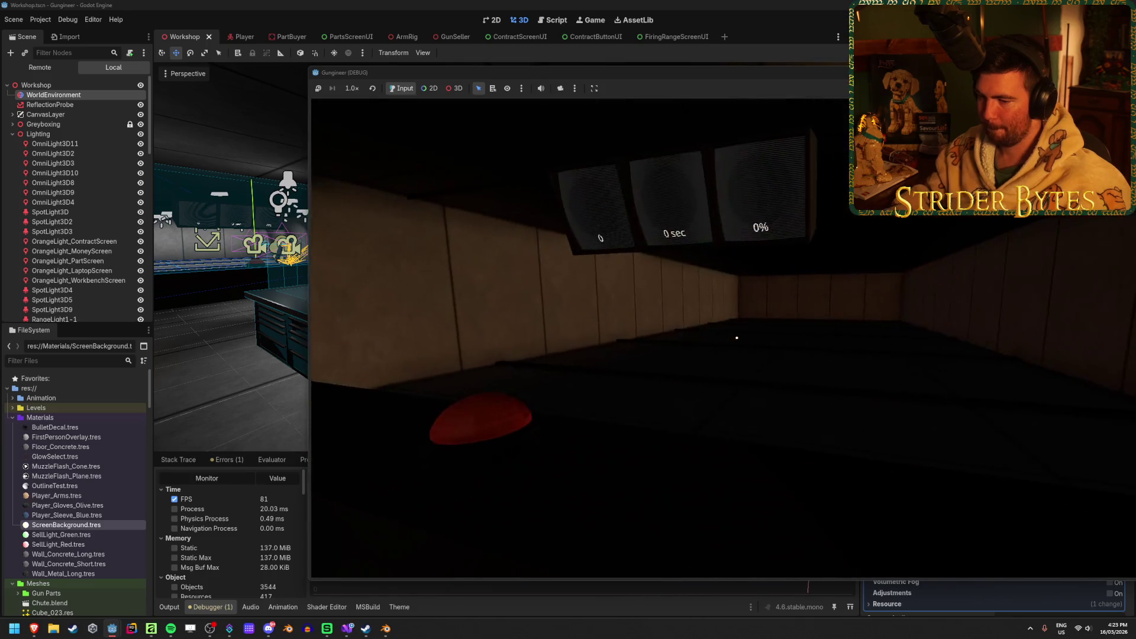
pyautogui.press('w')
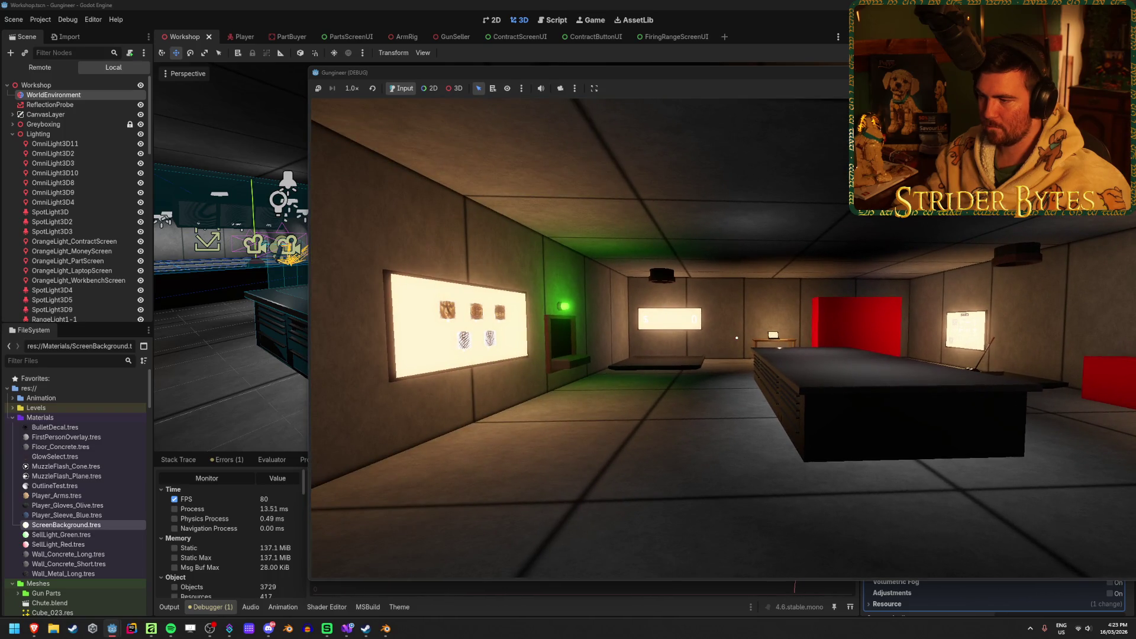
pyautogui.press('F8')
pyautogui.hotkey('ctrl', 's')
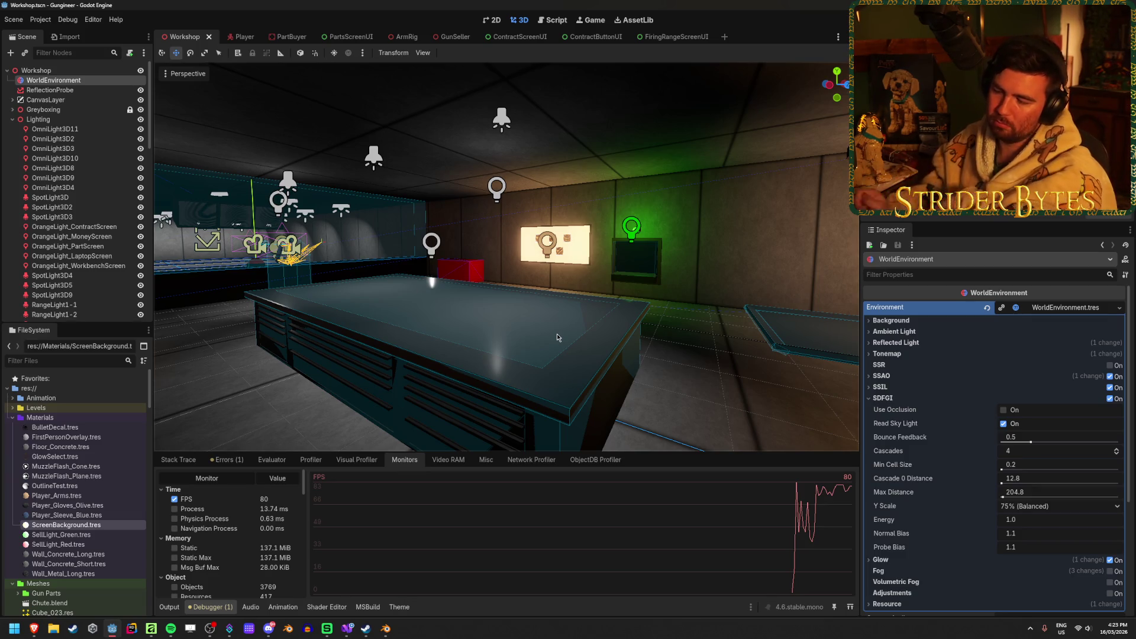
# Open the Debugger's Profiler, run the game, and move its window off to the right
pyautogui.scroll(-3, 215, 532)
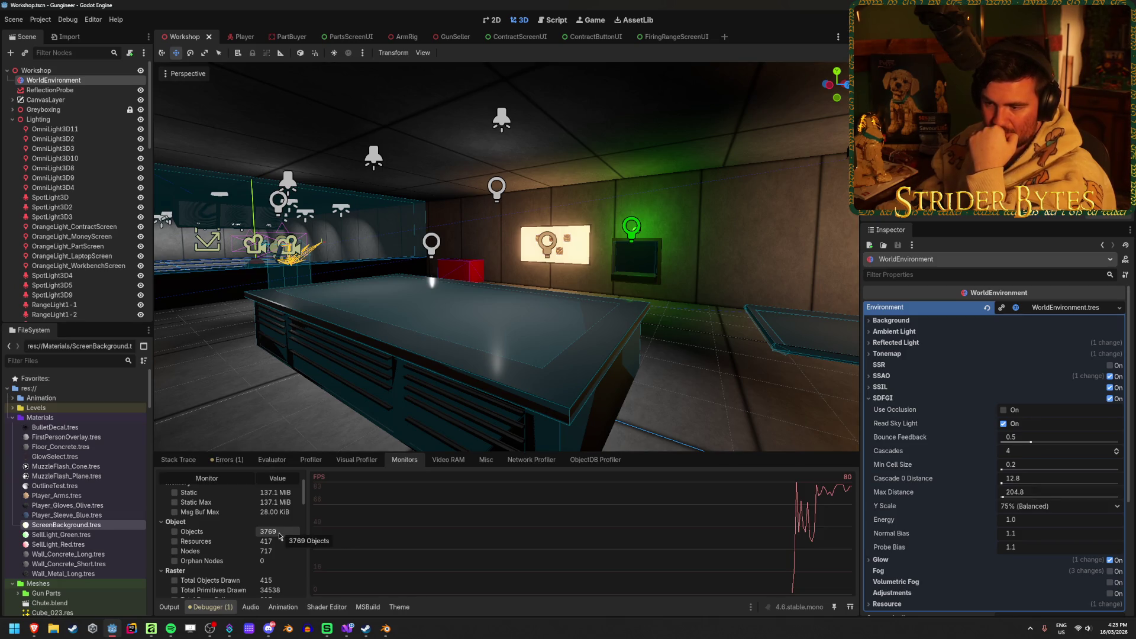
pyautogui.scroll(3, 280, 536)
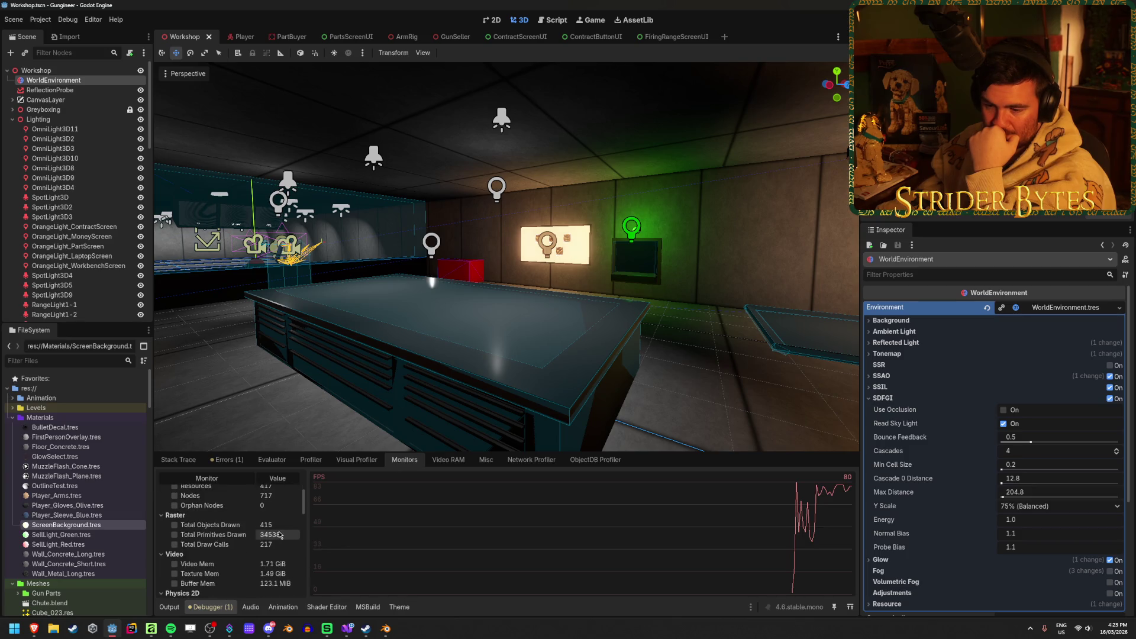
pyautogui.click(324, 461)
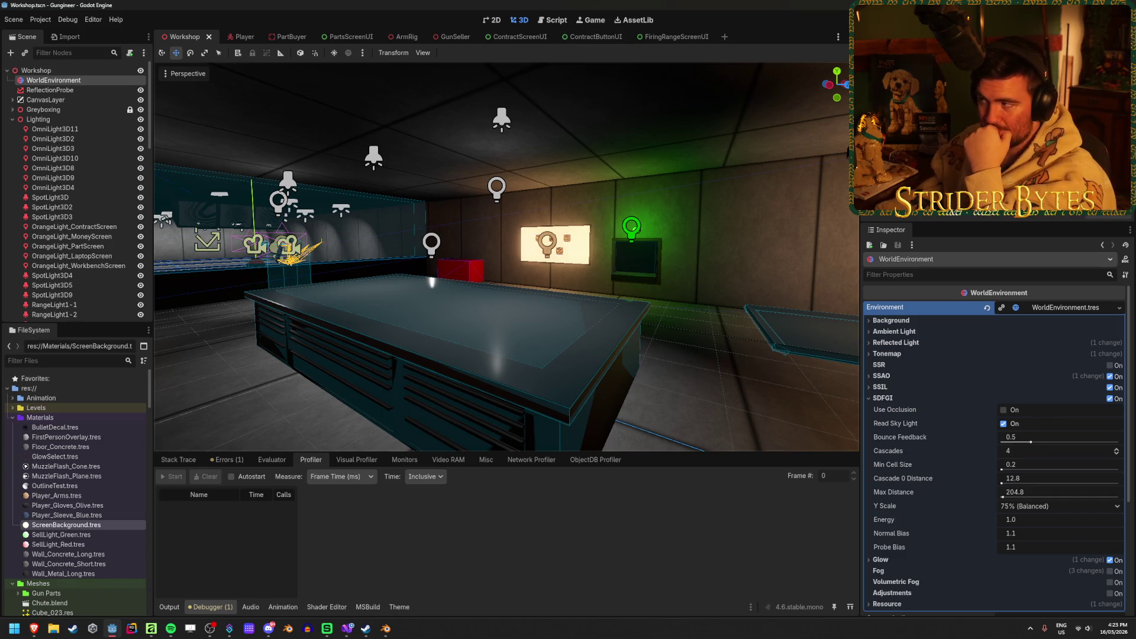
pyautogui.press('F5')
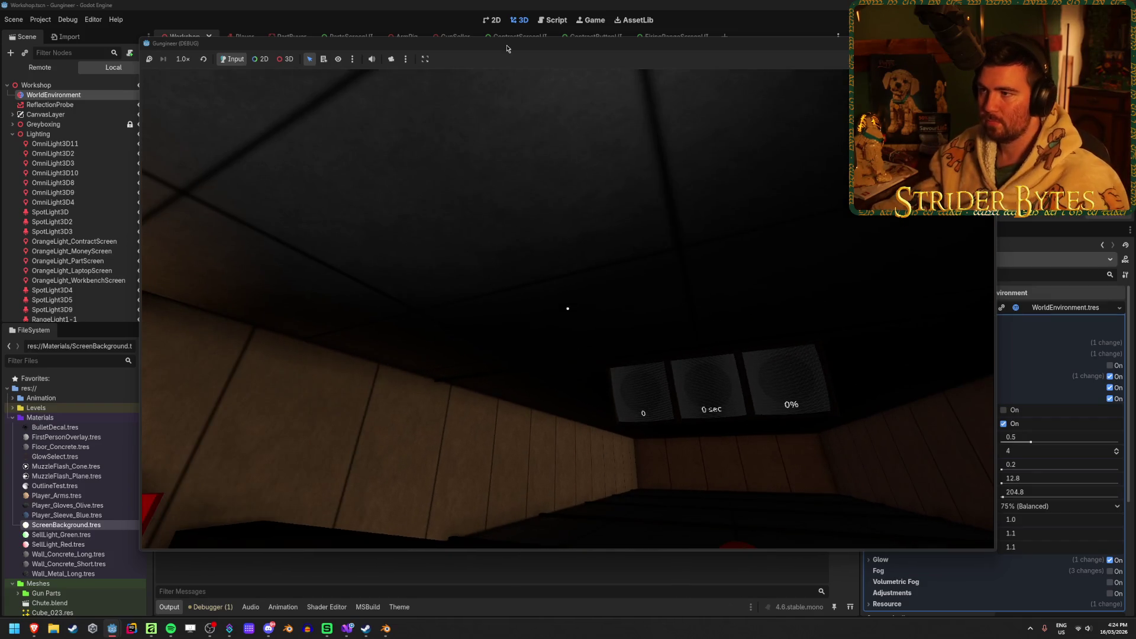
pyautogui.moveTo(507, 45)
pyautogui.mouseDown()
pyautogui.moveTo(926, 118)
pyautogui.moveTo(956, 96)
pyautogui.moveTo(1135, 88)
pyautogui.mouseUp()
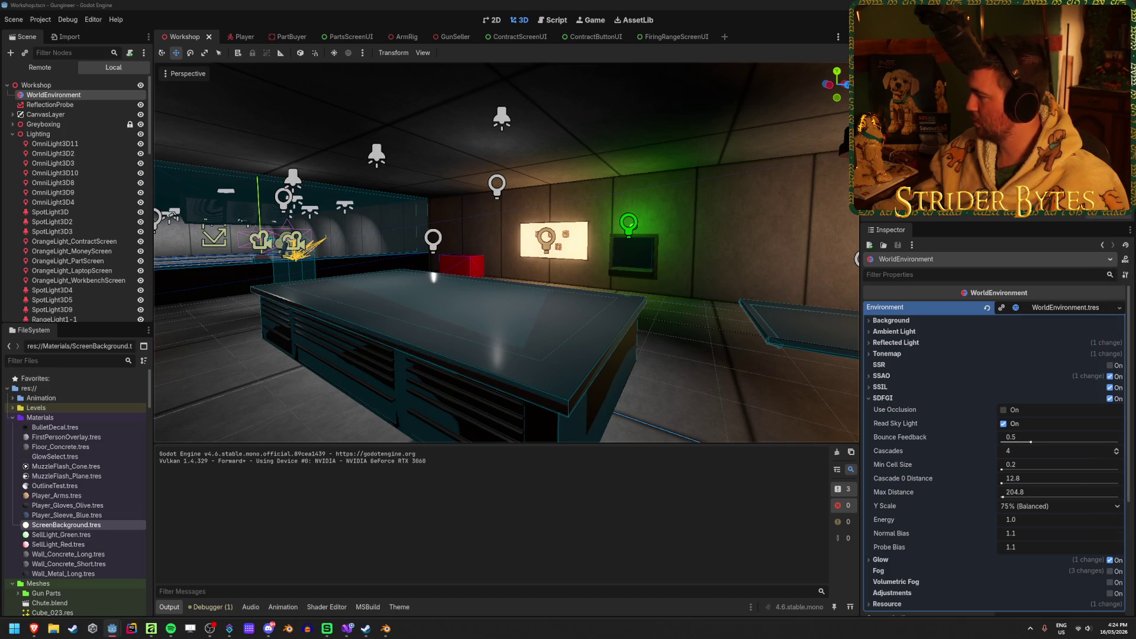
# Profile the running game, stop it, and scrub back through earlier frames' timings
pyautogui.click(216, 609)
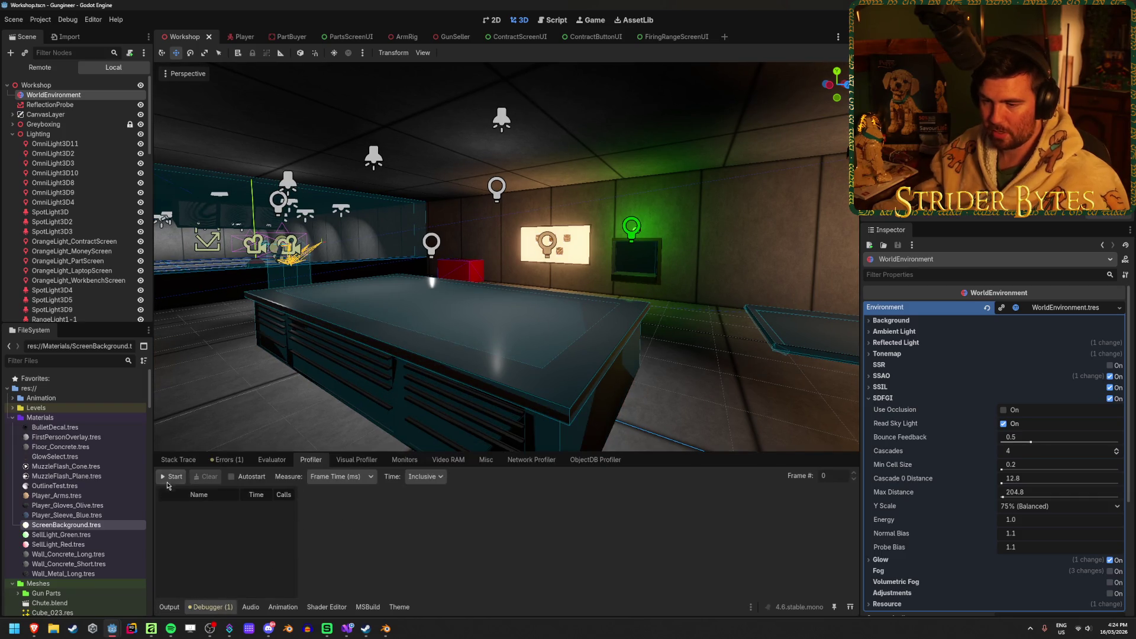
pyautogui.click(171, 477)
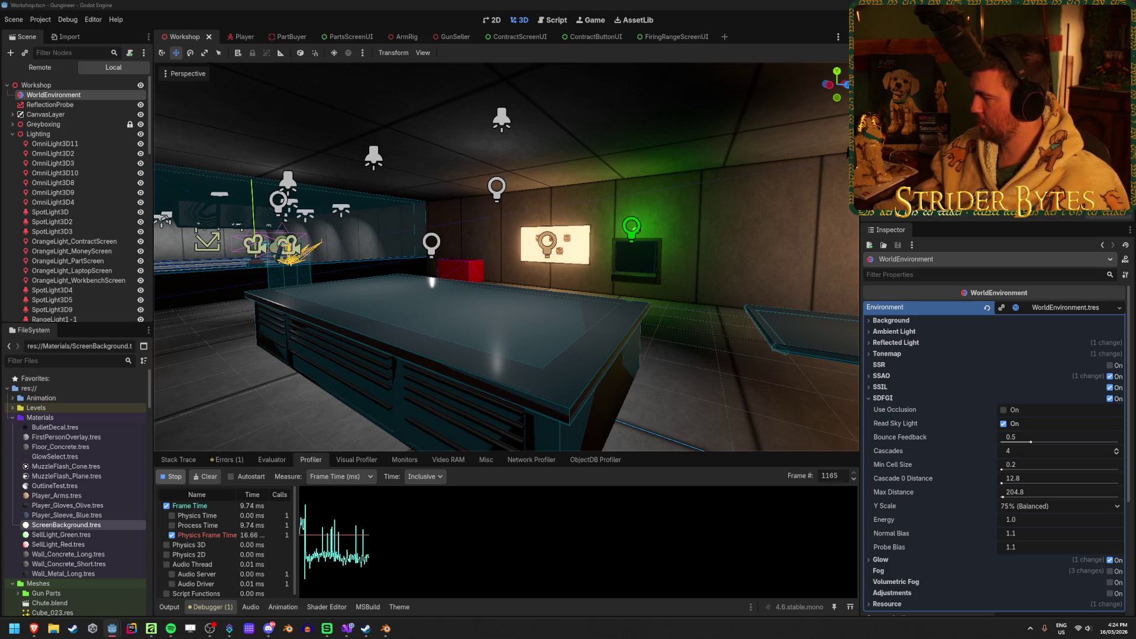
pyautogui.press('F8')
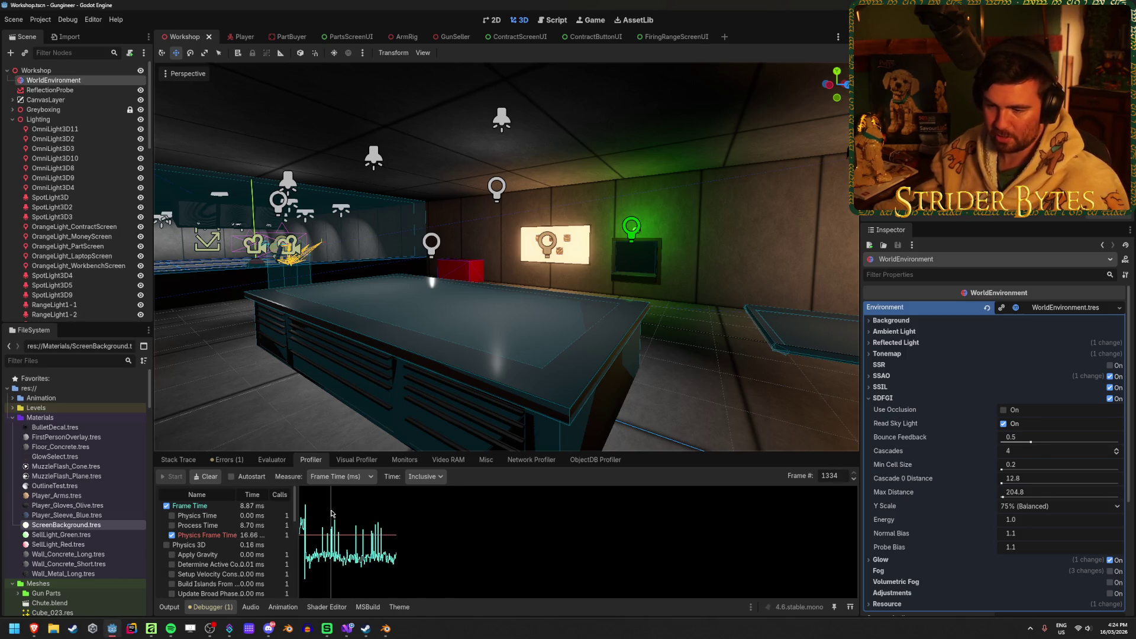
pyautogui.click(396, 523)
pyautogui.moveTo(395, 523); pyautogui.dragTo(335, 529)
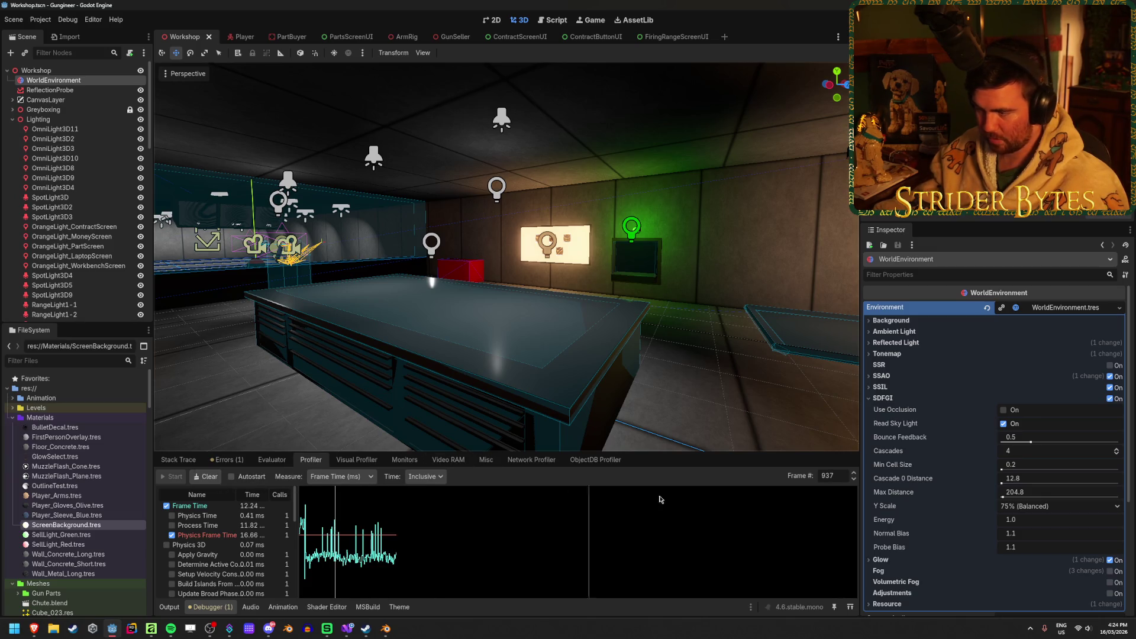
pyautogui.scroll(-3, 241, 559)
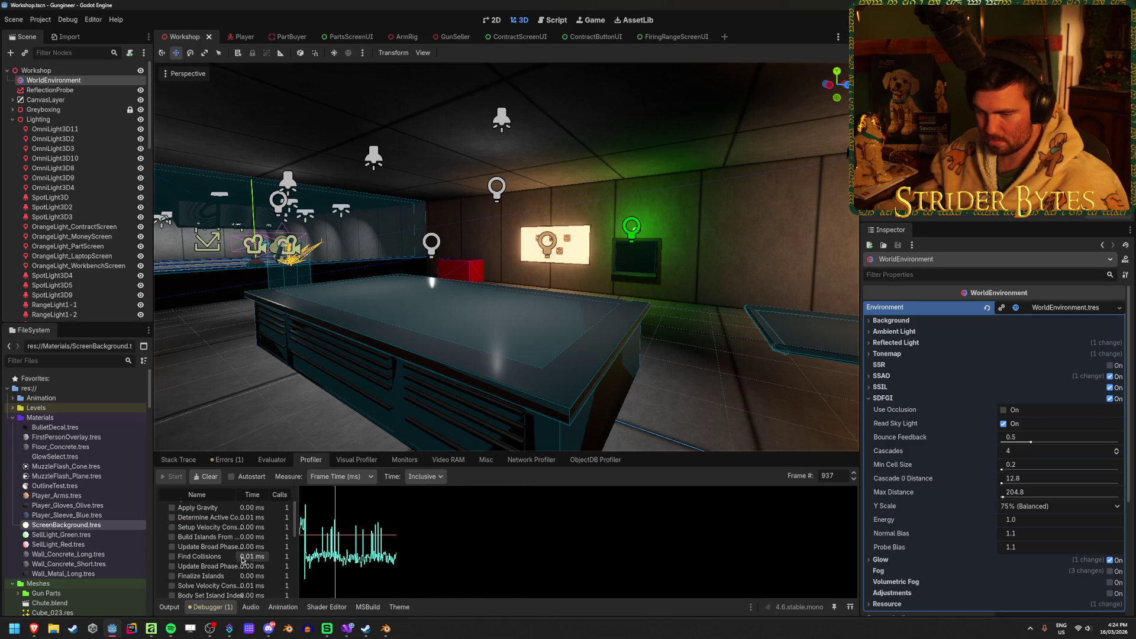
pyautogui.scroll(3, 240, 557)
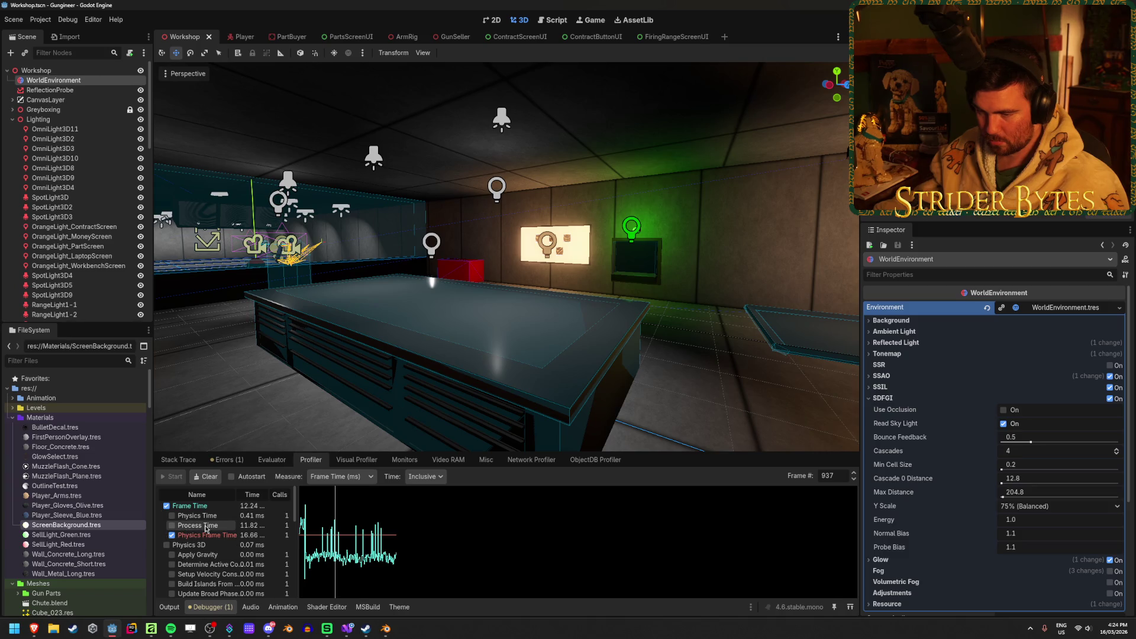
pyautogui.scroll(-8, 219, 542)
pyautogui.scroll(3, 228, 553)
pyautogui.scroll(5, 216, 557)
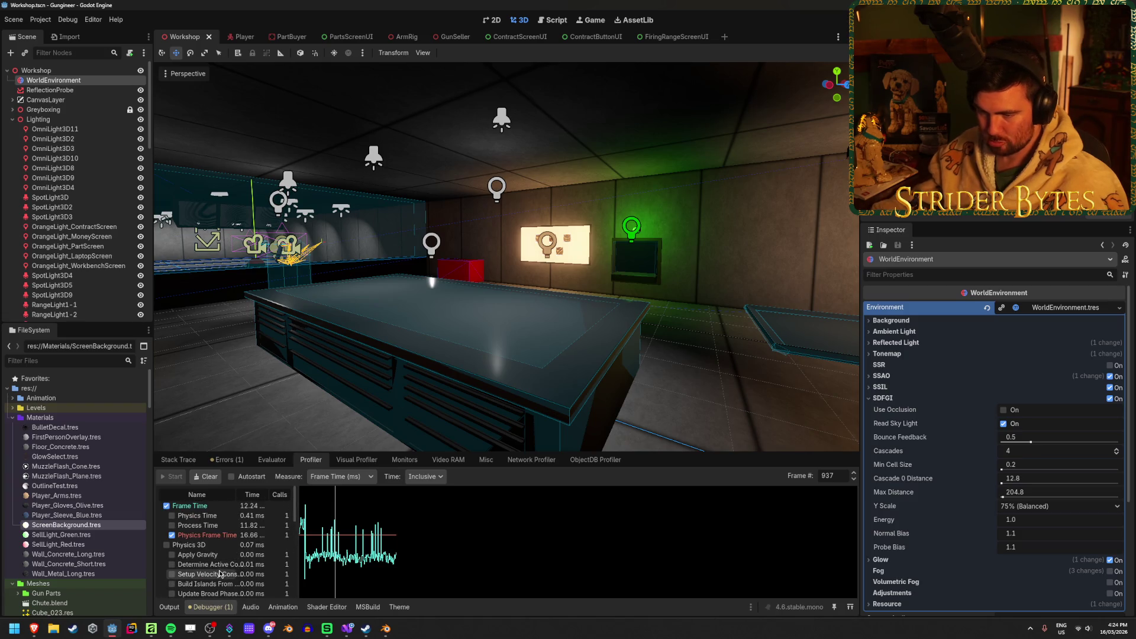
# Graph only the overall Frame Time with inclusive measurement, and scrub to later frames
pyautogui.click(198, 526)
pyautogui.click(198, 535)
pyautogui.click(199, 525)
pyautogui.click(196, 506)
pyautogui.click(195, 507)
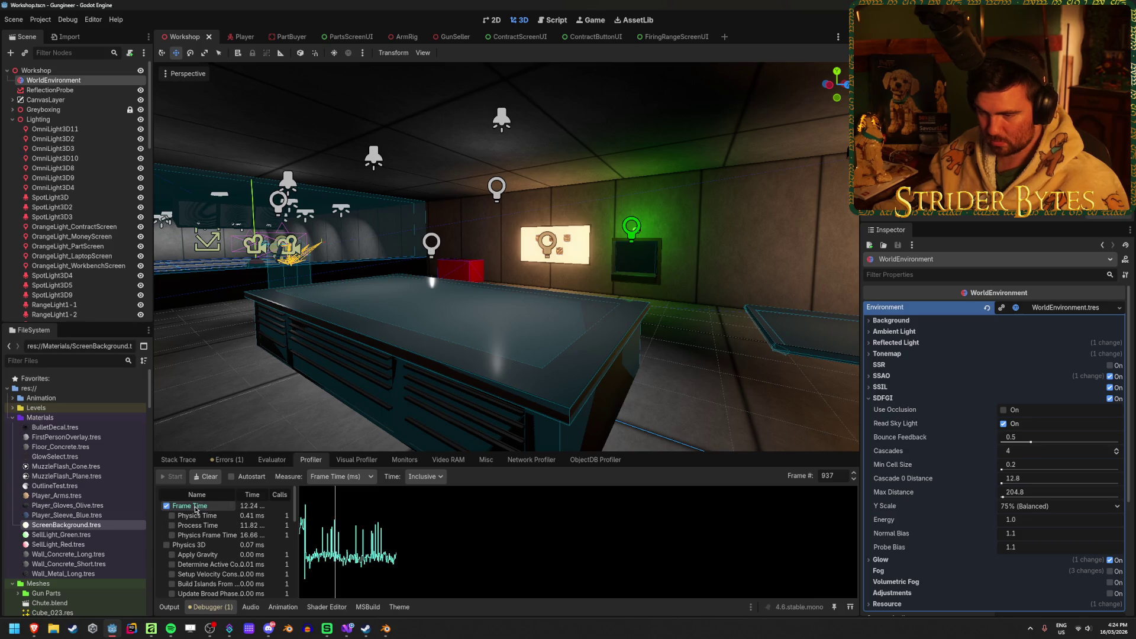
pyautogui.click(433, 476)
pyautogui.click(432, 476)
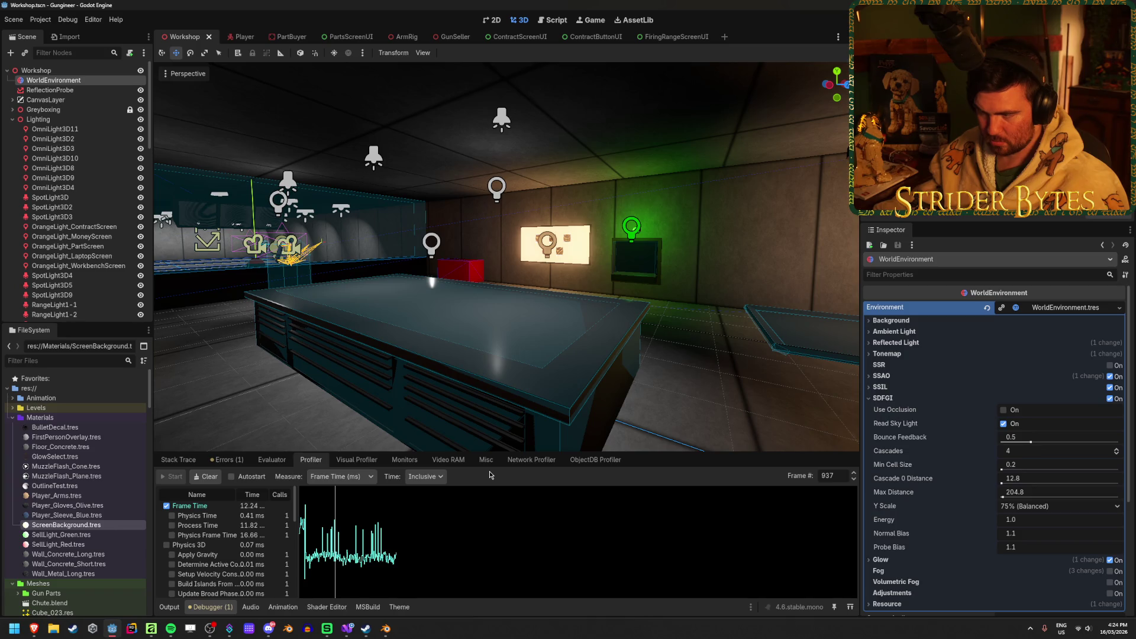
pyautogui.moveTo(331, 520)
pyautogui.mouseDown()
pyautogui.moveTo(368, 521)
pyautogui.moveTo(303, 522)
pyautogui.moveTo(362, 522)
pyautogui.mouseUp()
pyautogui.click(361, 461)
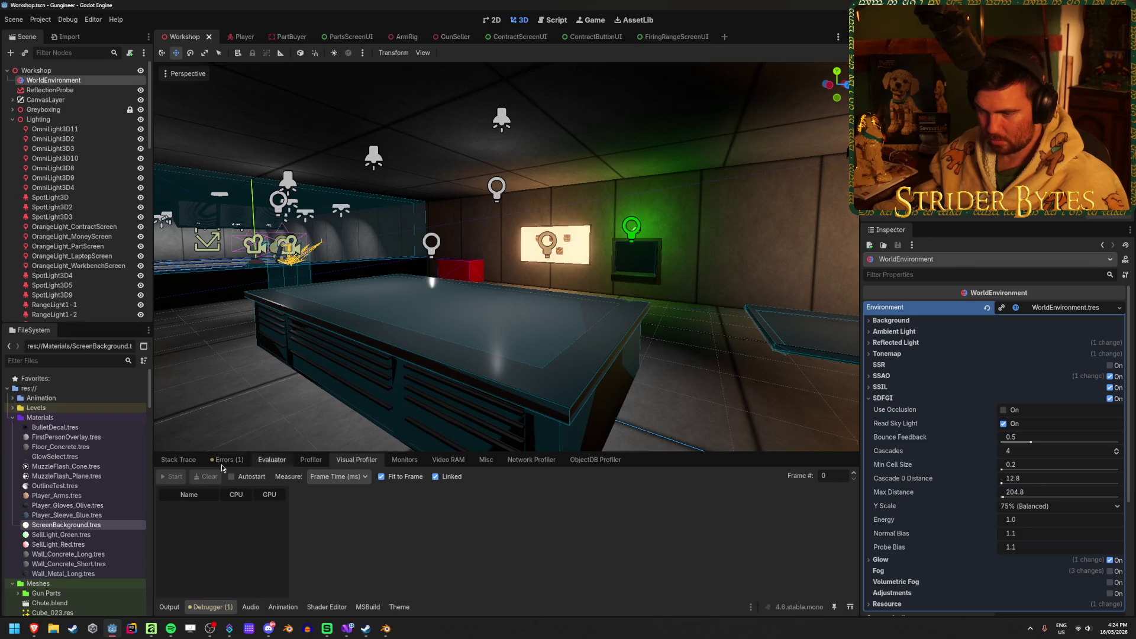
# Run the game, start a Visual Profiler capture, then close the game
pyautogui.press('F5')
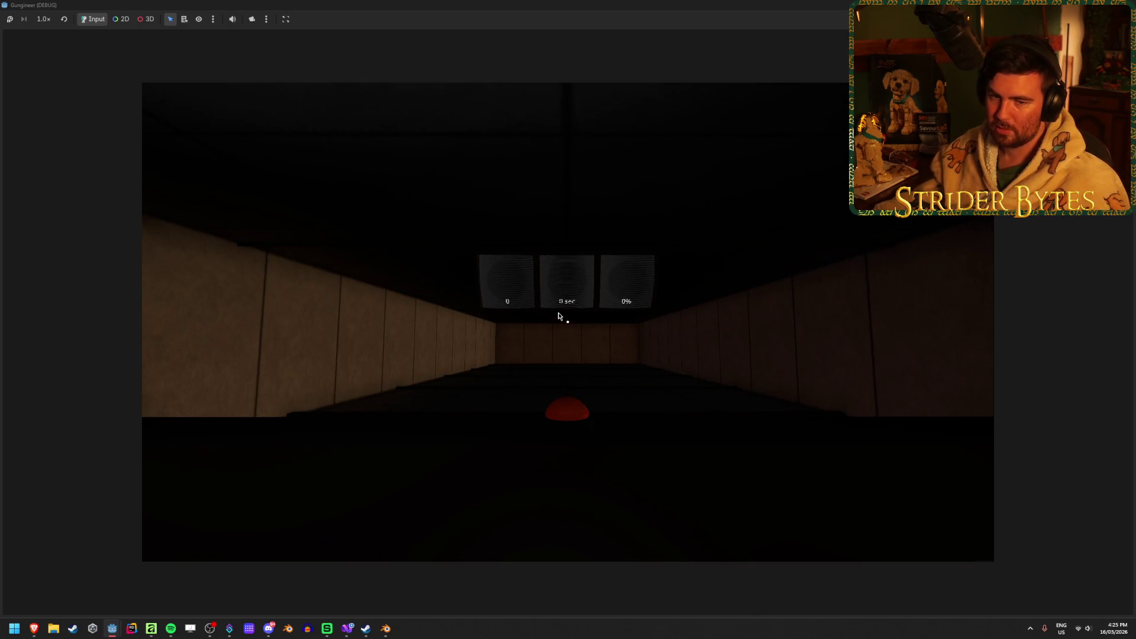
pyautogui.moveTo(521, 85)
pyautogui.click(1128, 5)
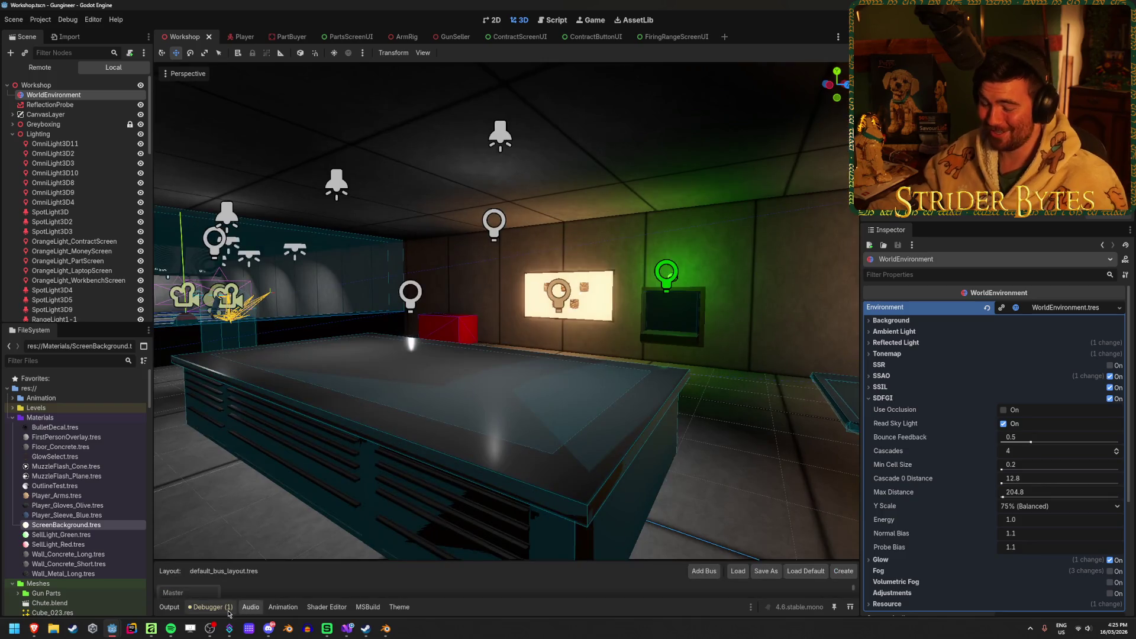
pyautogui.click(229, 608)
pyautogui.click(173, 477)
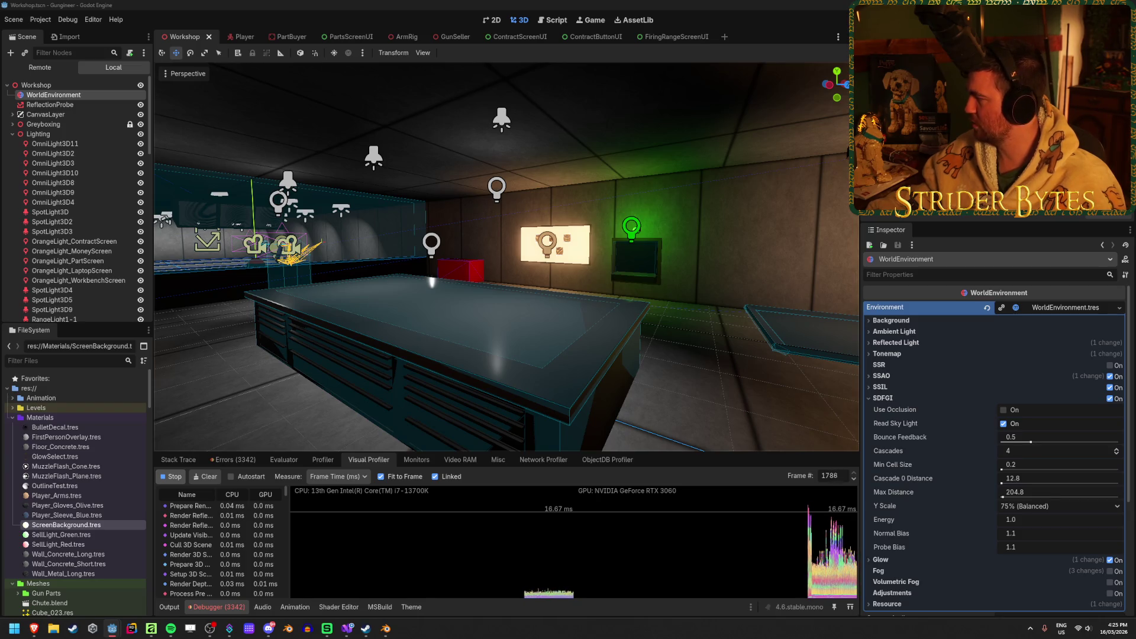
pyautogui.hotkey('alt', 'F4')
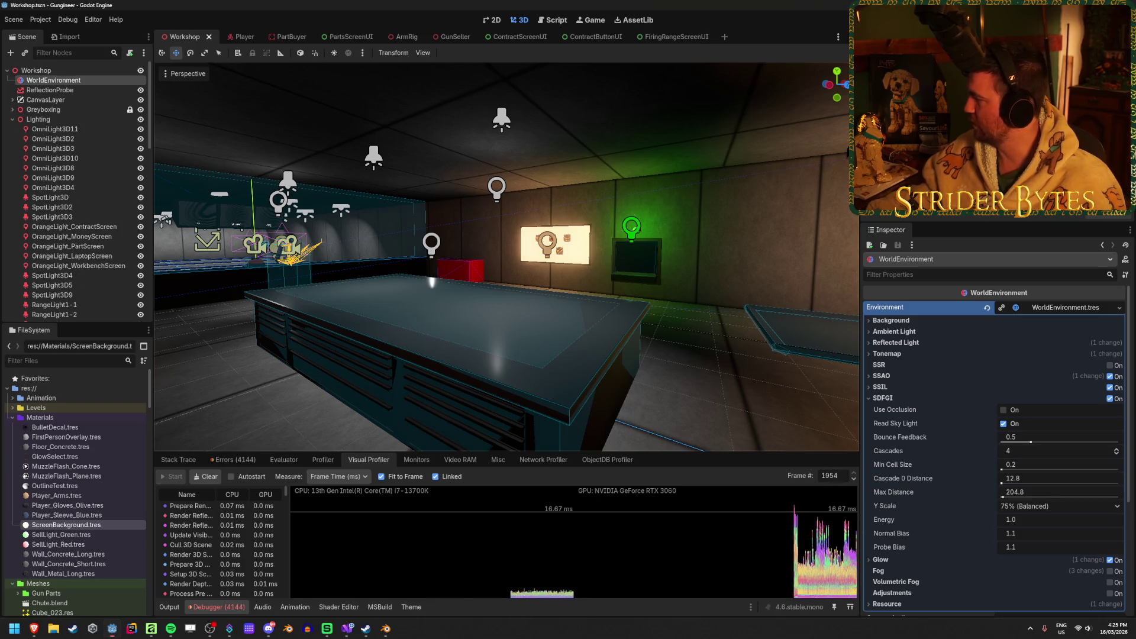
# Scrub through captured frames and inspect one with a GPU spike
pyautogui.click(793, 516)
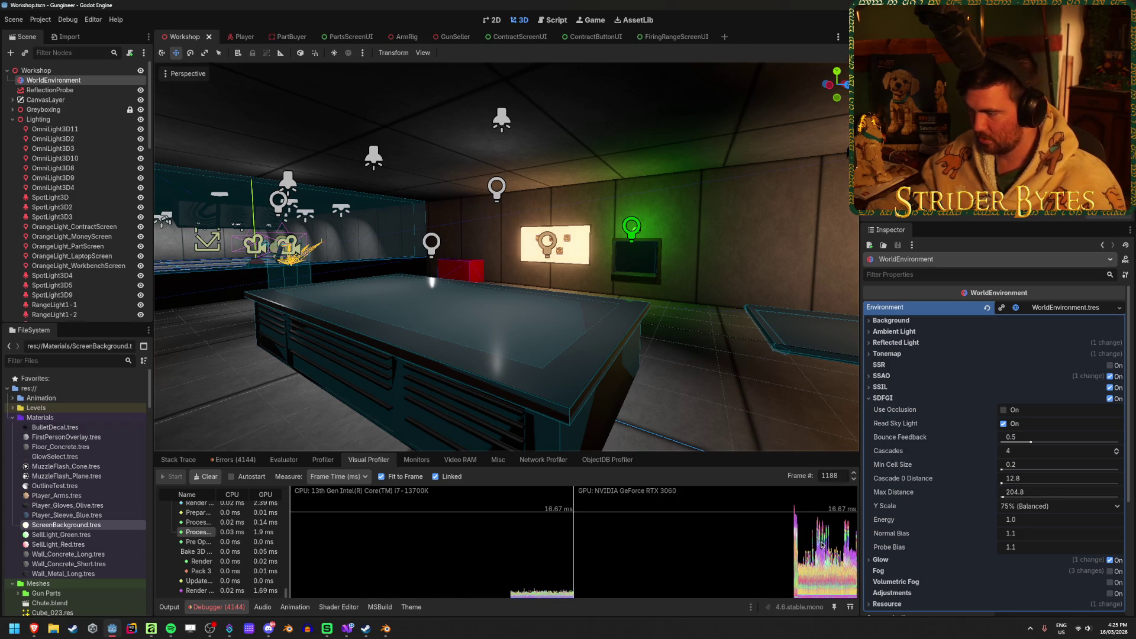
pyautogui.moveTo(836, 534); pyautogui.dragTo(500, 504)
pyautogui.scroll(10, 220, 591)
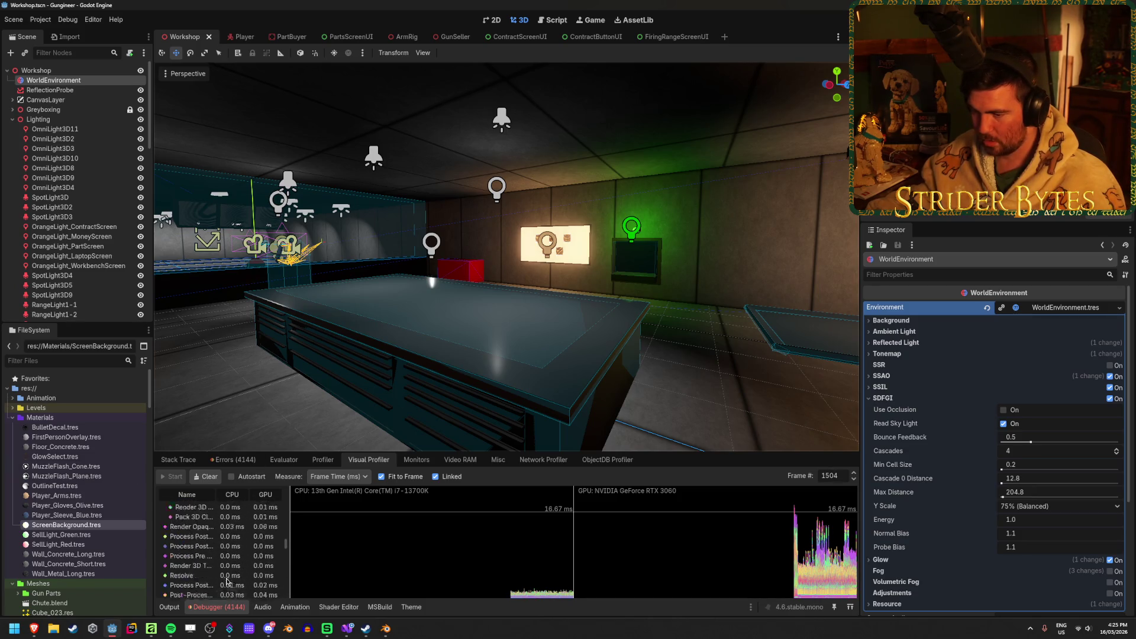
pyautogui.scroll(5, 220, 590)
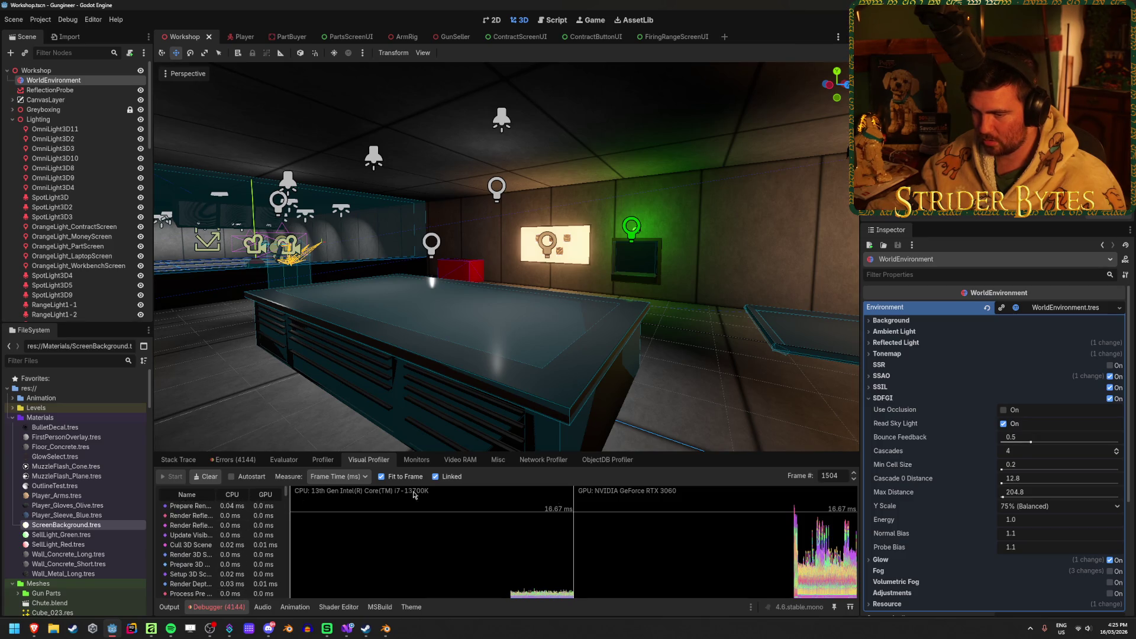
pyautogui.click(827, 558)
pyautogui.click(824, 560)
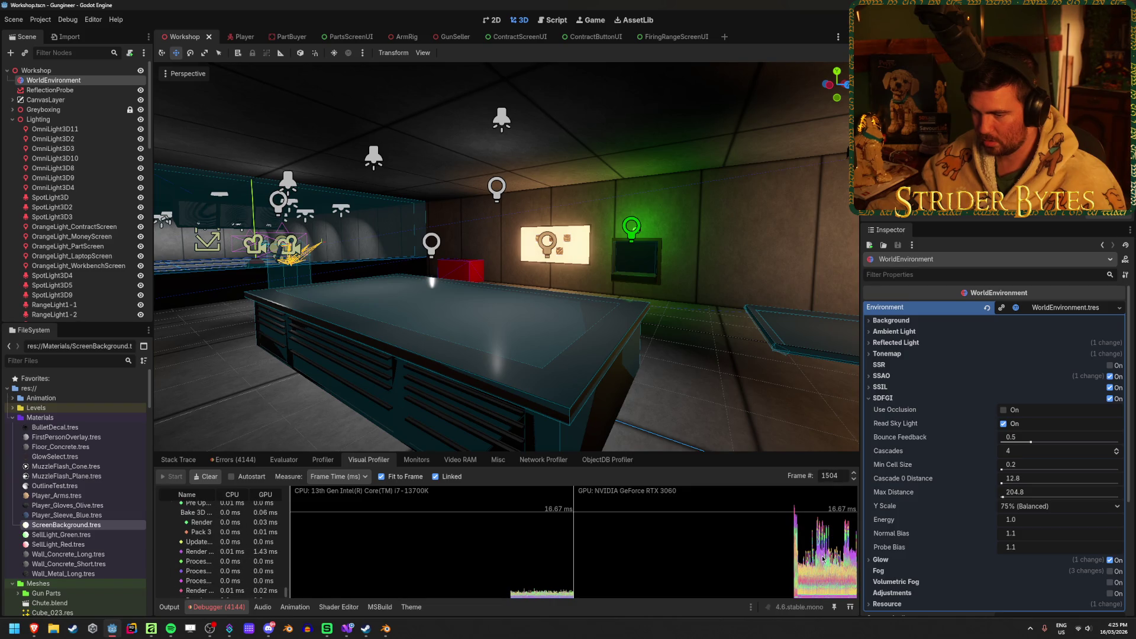
pyautogui.click(795, 525)
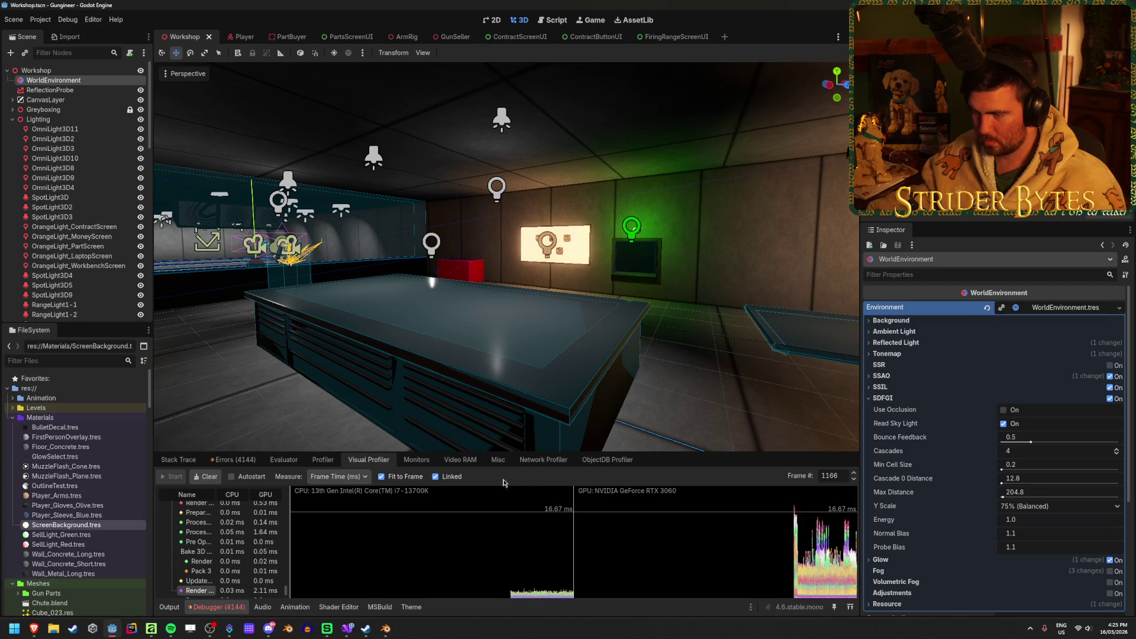
# Make the profiler panel taller and compare neighbouring frames' GPU timings
pyautogui.moveTo(691, 461); pyautogui.dragTo(726, 360)
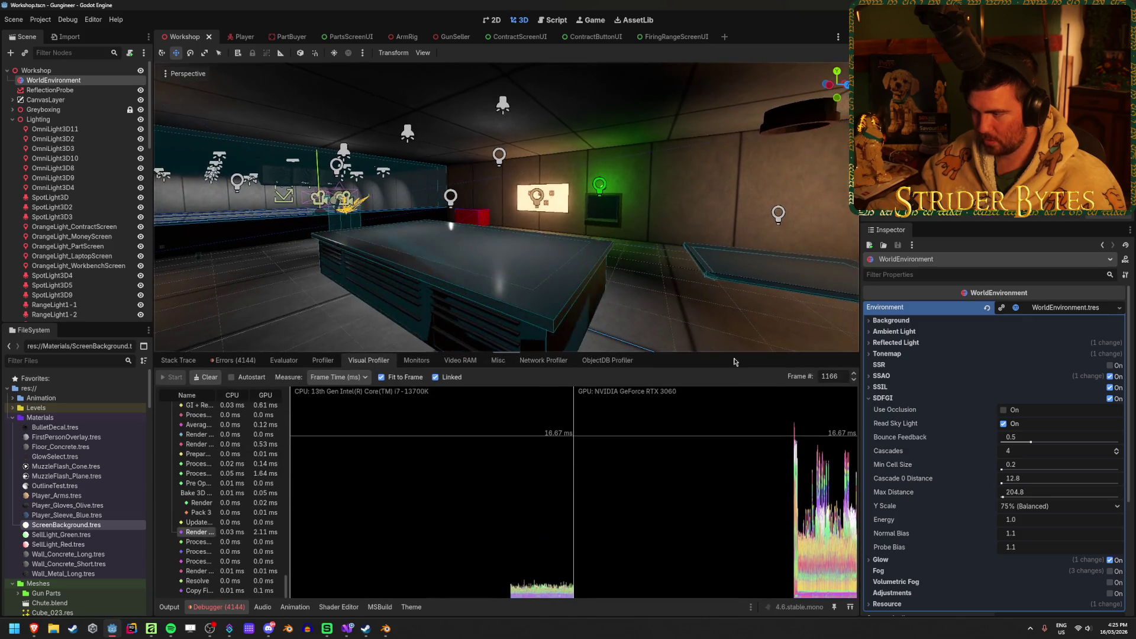
pyautogui.click(814, 545)
pyautogui.click(826, 565)
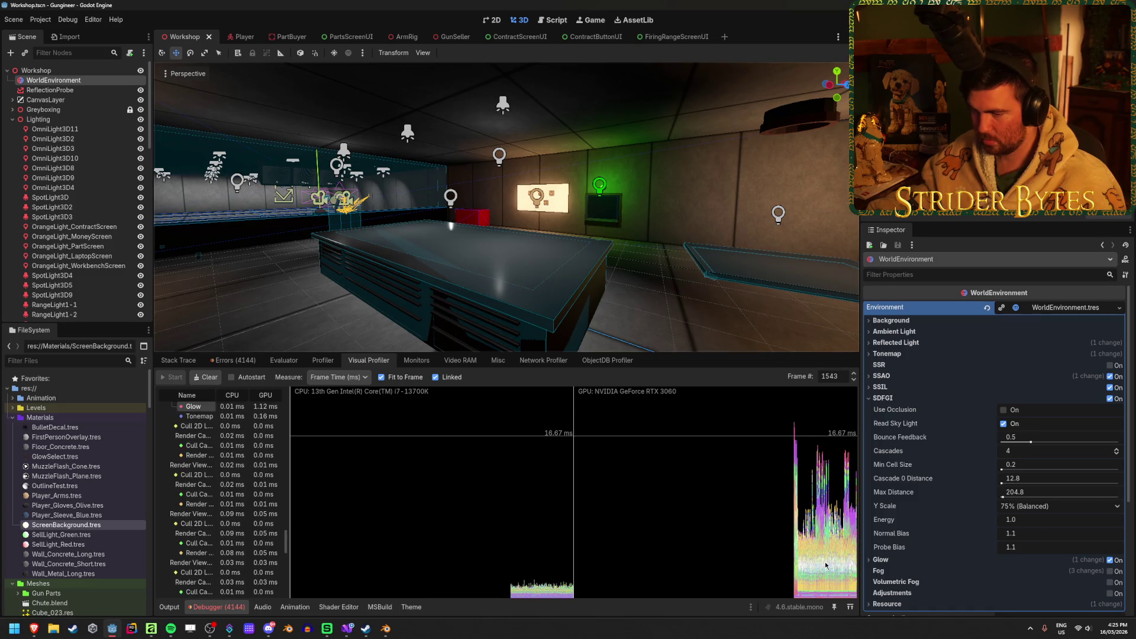
pyautogui.click(816, 565)
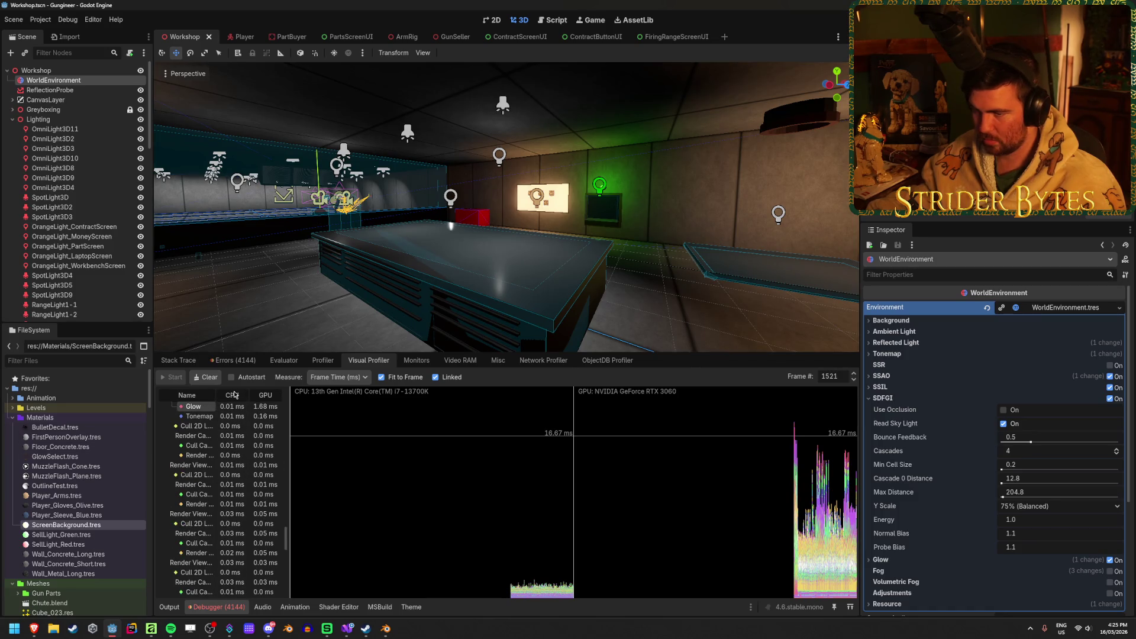
pyautogui.moveTo(290, 553)
pyautogui.mouseDown()
pyautogui.moveTo(302, 381)
pyautogui.moveTo(301, 457)
pyautogui.mouseUp()
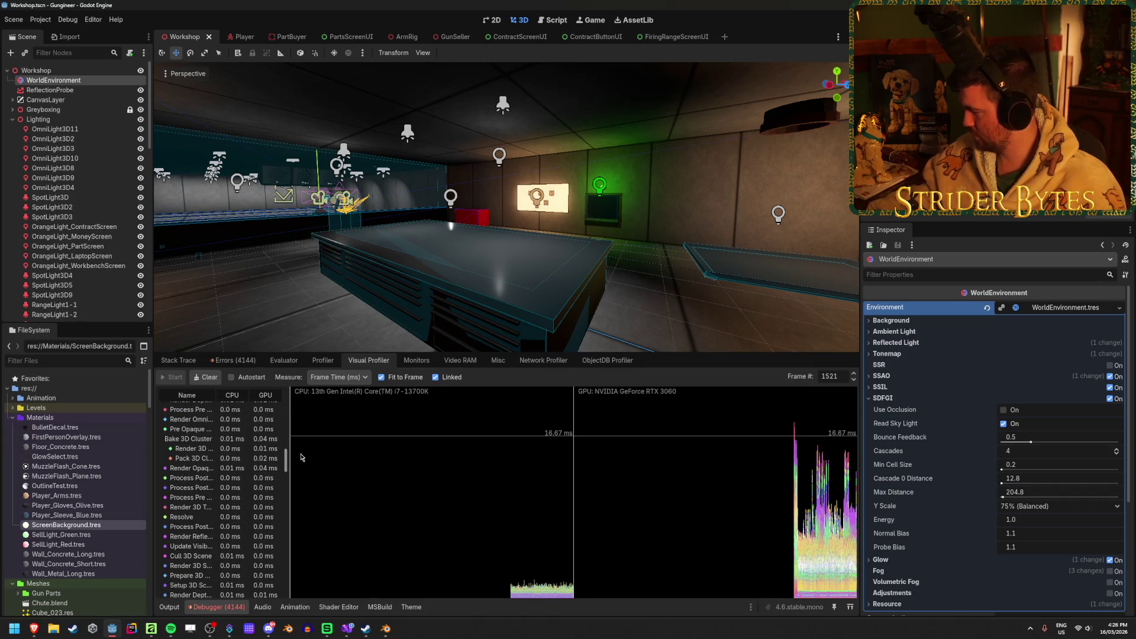
pyautogui.click(826, 418)
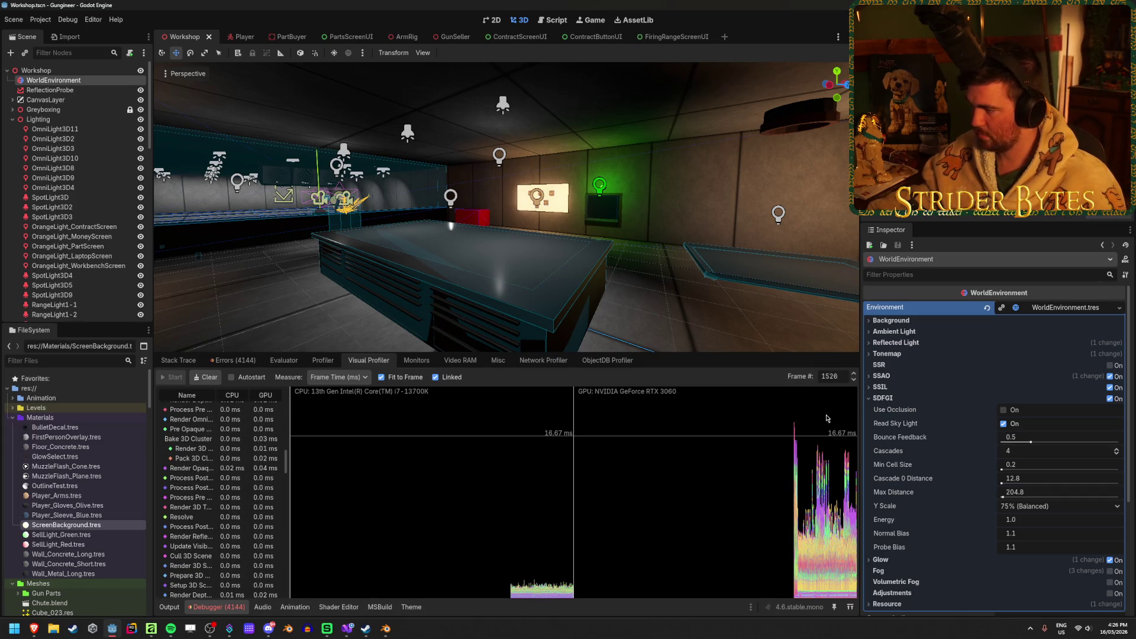
pyautogui.click(828, 416)
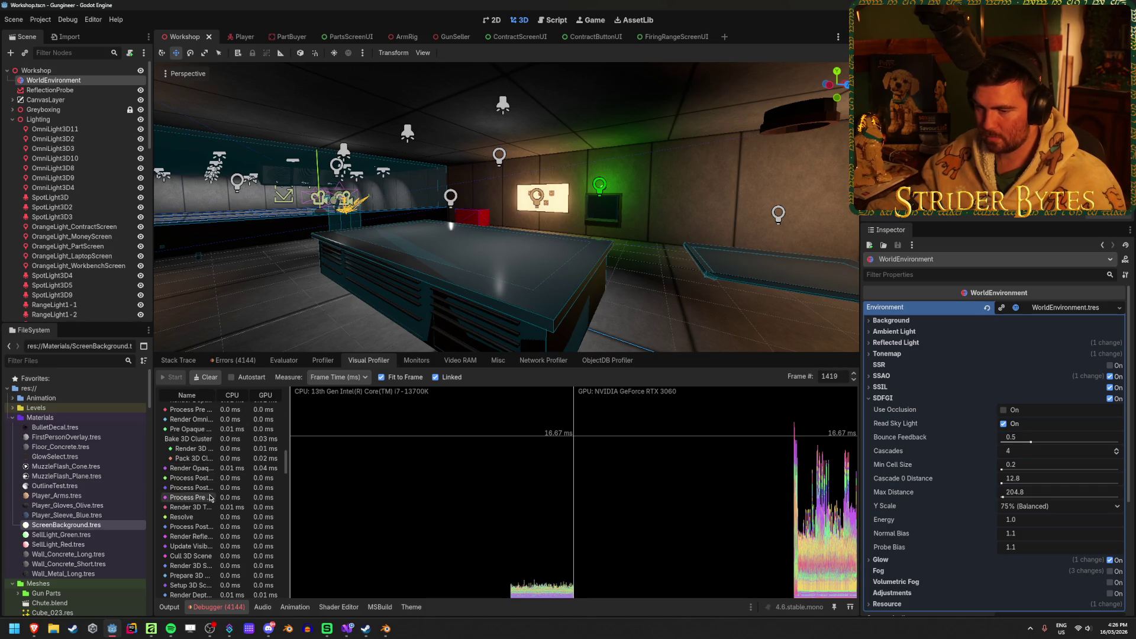
# Widen the rendering steps list and turn off the graph's fit-to-frame scaling
pyautogui.scroll(-5, 210, 499)
pyautogui.moveTo(289, 495)
pyautogui.mouseDown()
pyautogui.moveTo(473, 495)
pyautogui.moveTo(432, 495)
pyautogui.moveTo(448, 398)
pyautogui.mouseUp()
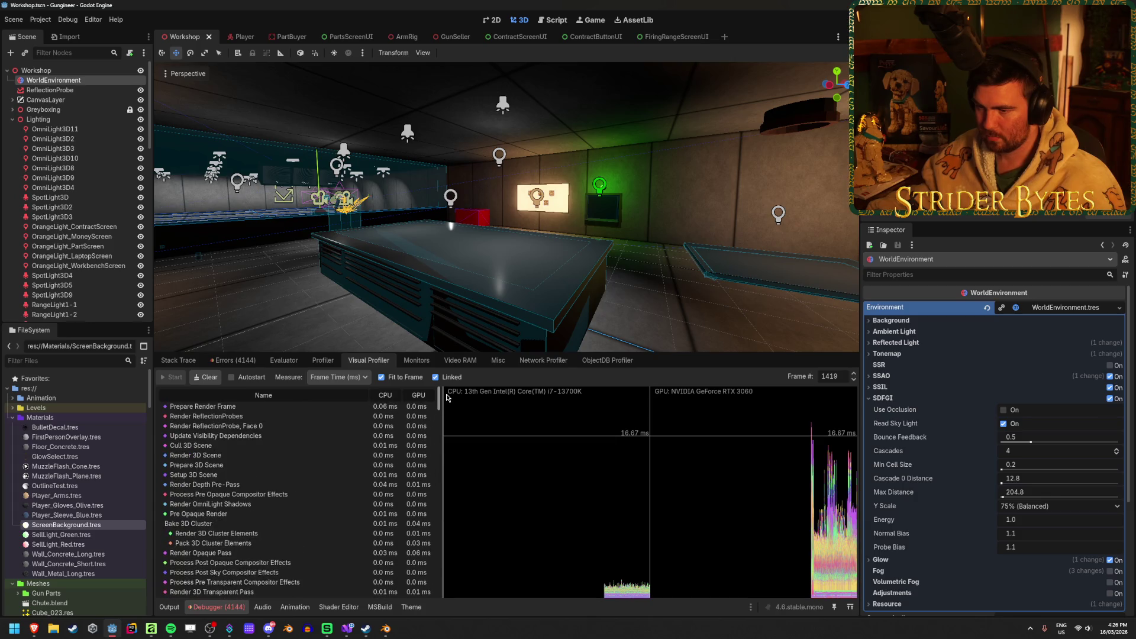
pyautogui.click(393, 379)
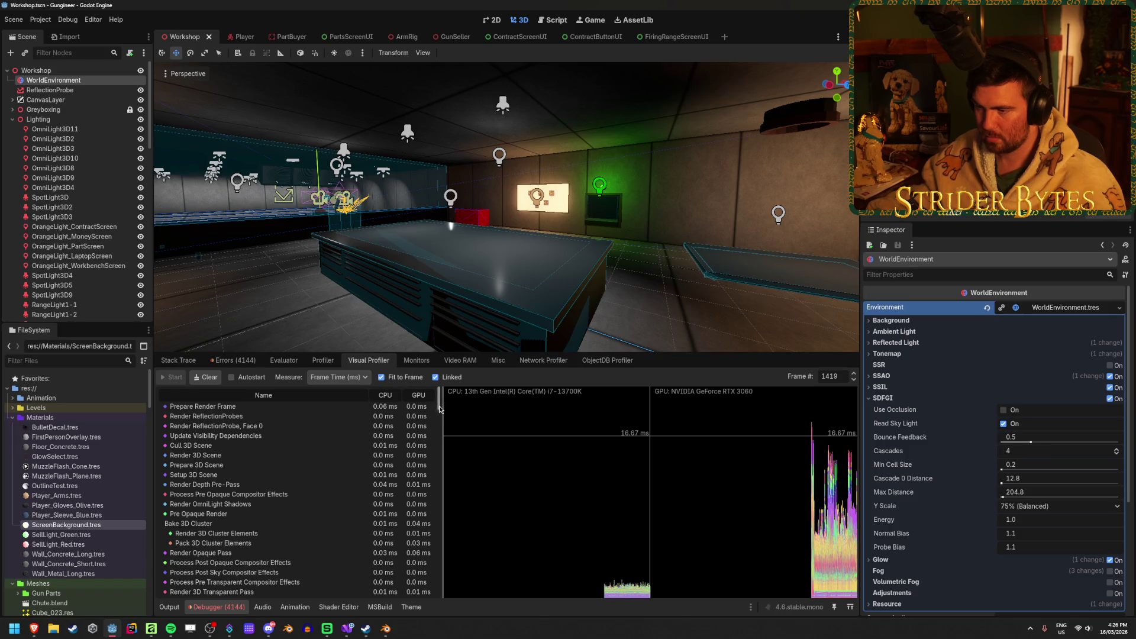
pyautogui.scroll(-15, 440, 405)
pyautogui.moveTo(438, 595); pyautogui.dragTo(443, 399)
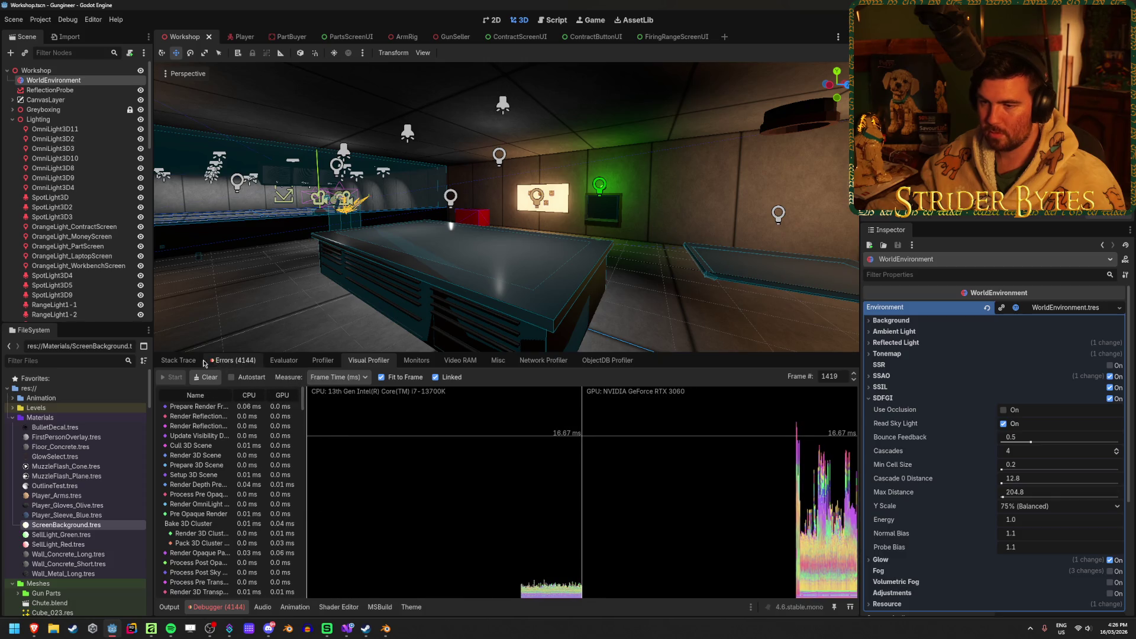
# Clear all logged errors in the Debugger's Errors tab and return to Stack Trace
pyautogui.click(231, 364)
pyautogui.click(227, 363)
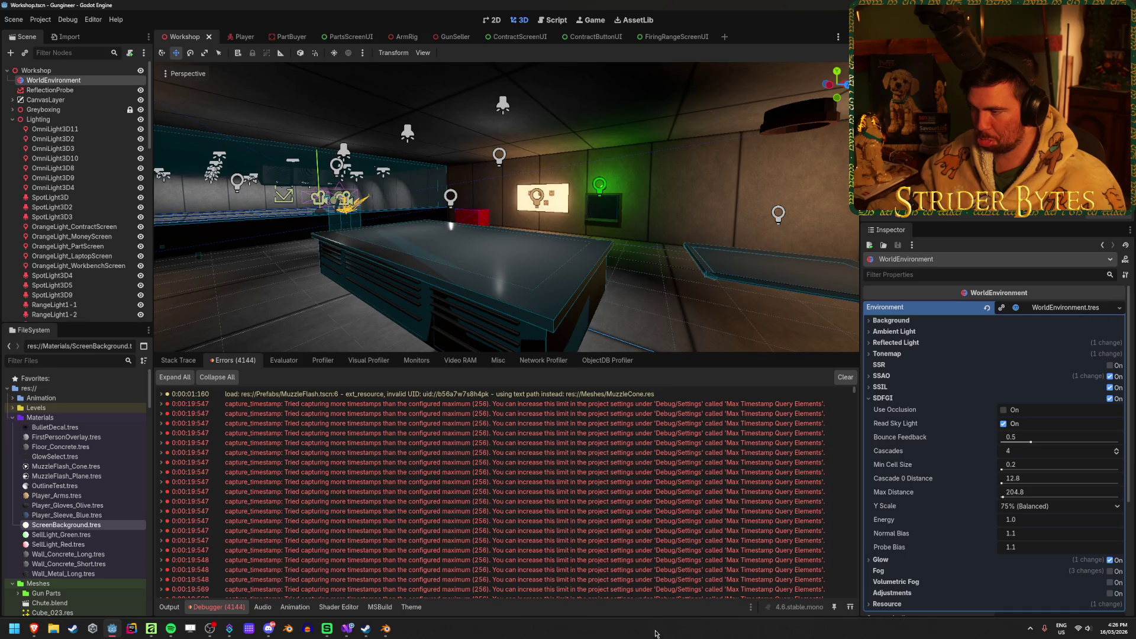
pyautogui.click(846, 377)
pyautogui.click(176, 362)
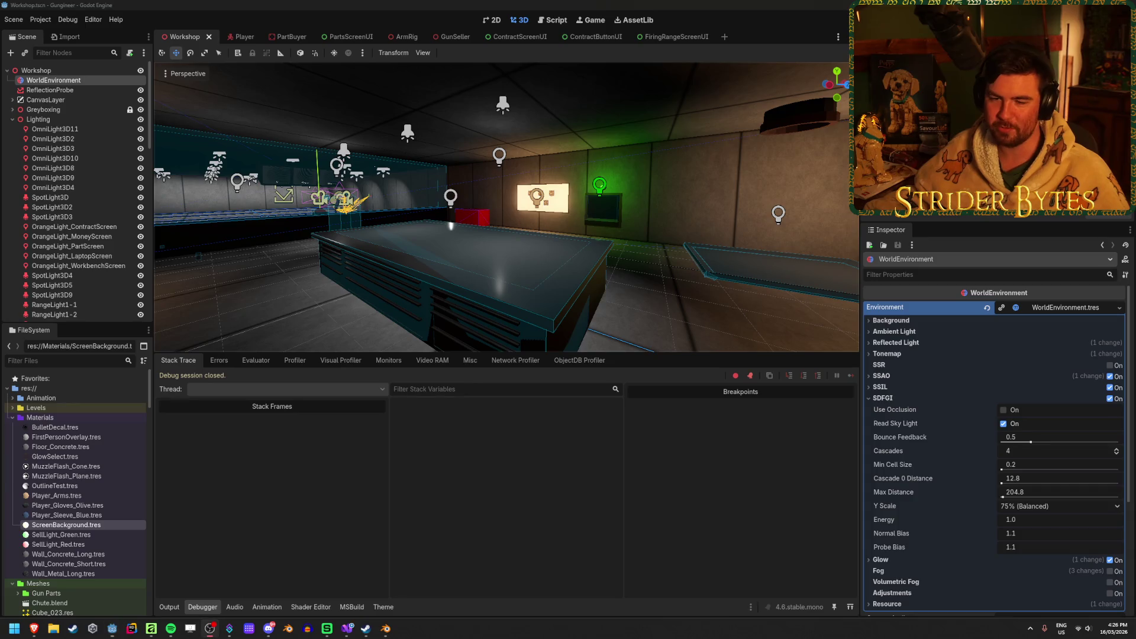
# Enlarge the 3D viewport, save, fly through the workshop and firing range, then run the game
pyautogui.moveTo(665, 354); pyautogui.dragTo(665, 433)
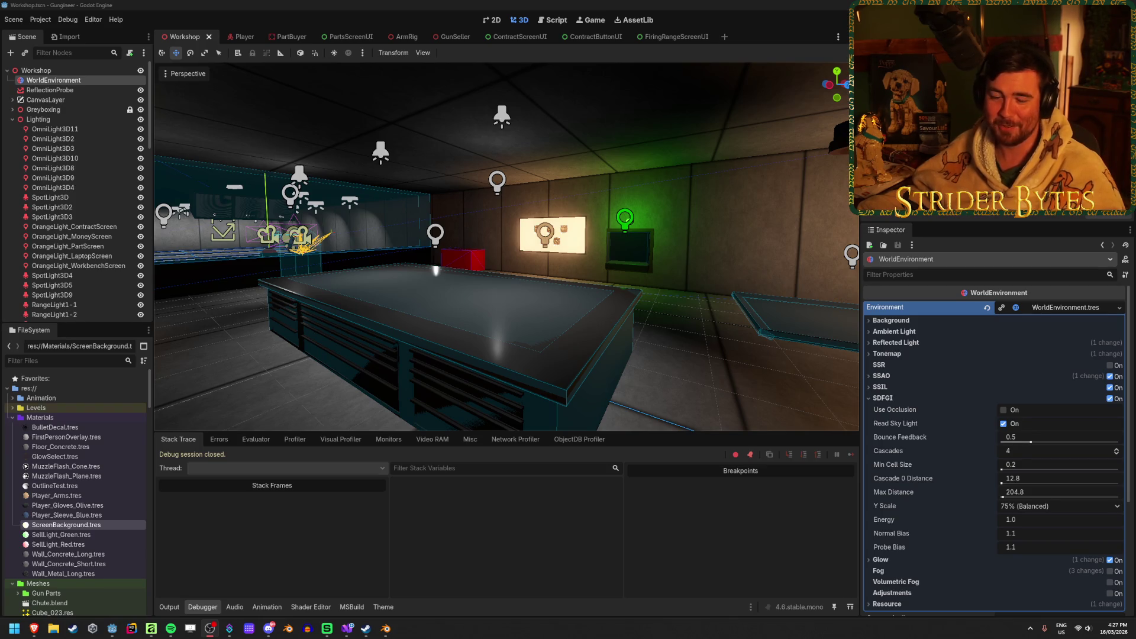
pyautogui.hotkey('ctrl', 's')
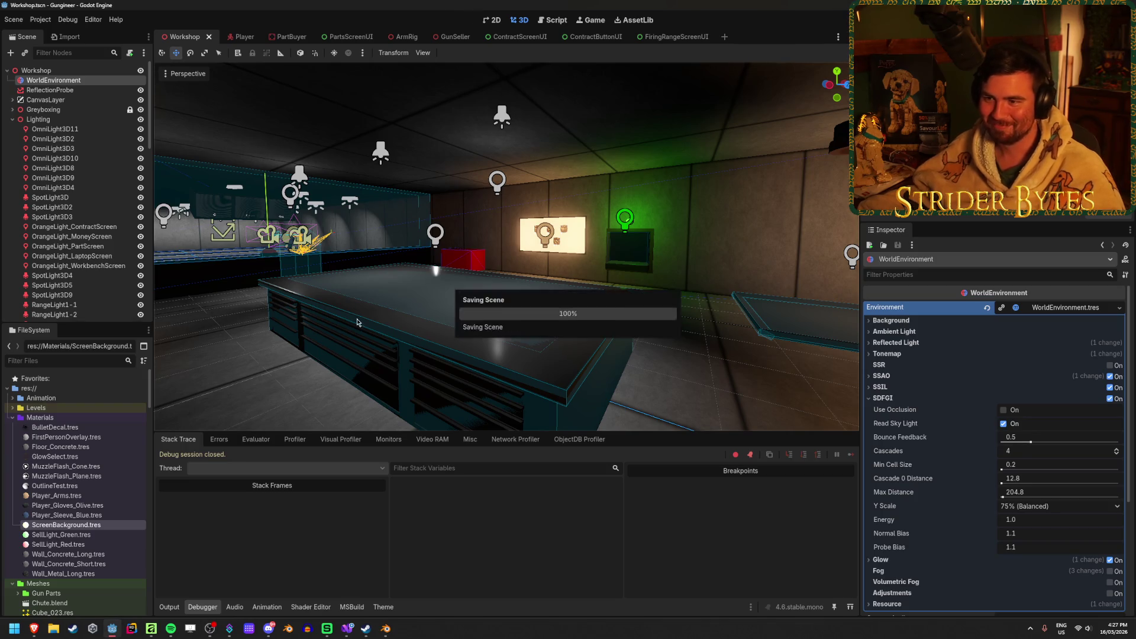
pyautogui.press('w')
pyautogui.press('w')
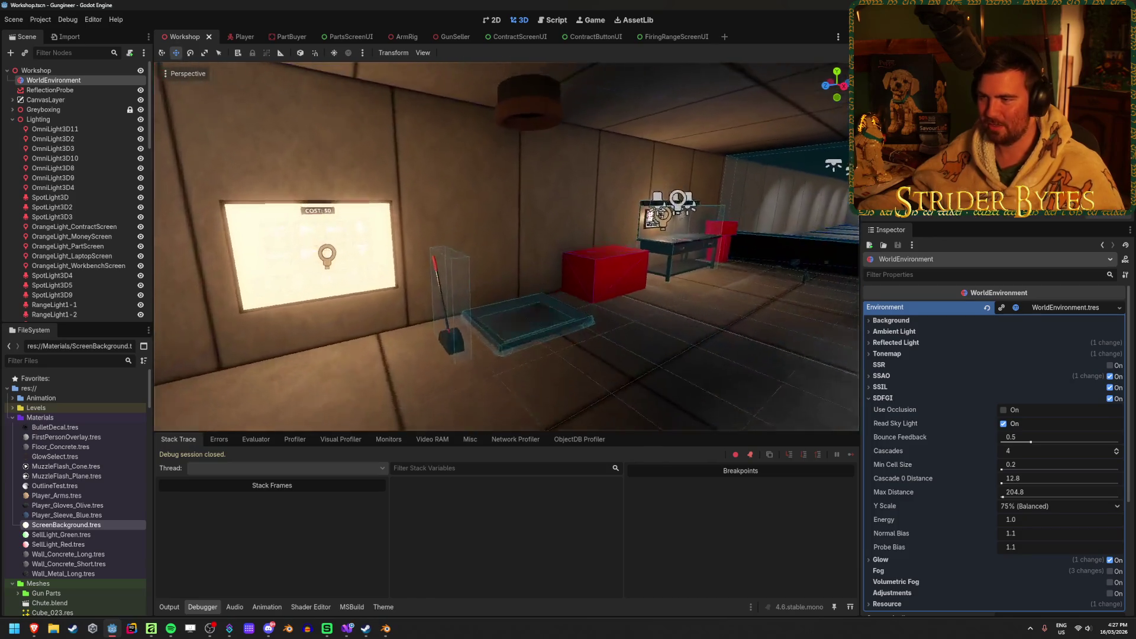
pyautogui.press('w')
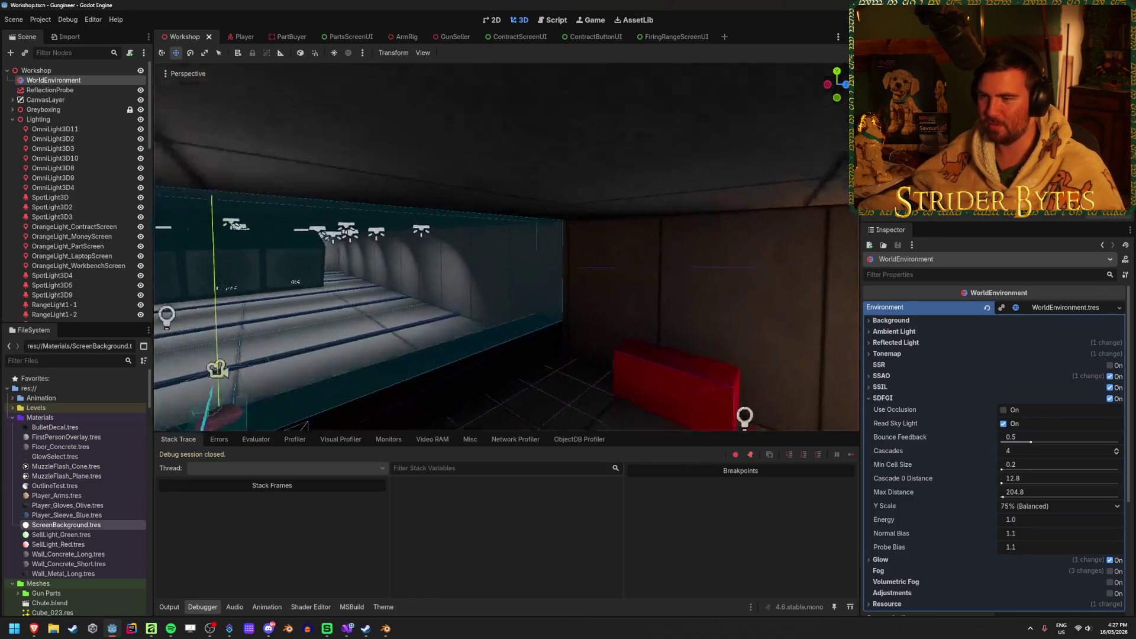
pyautogui.press('w')
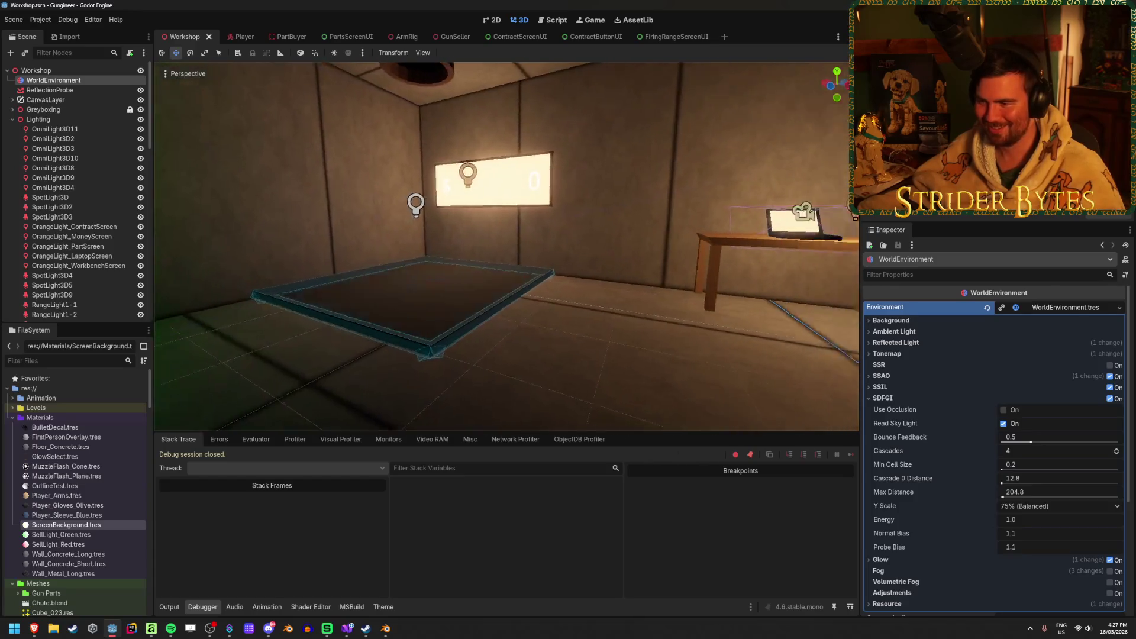
pyautogui.scroll(3, 430, 416)
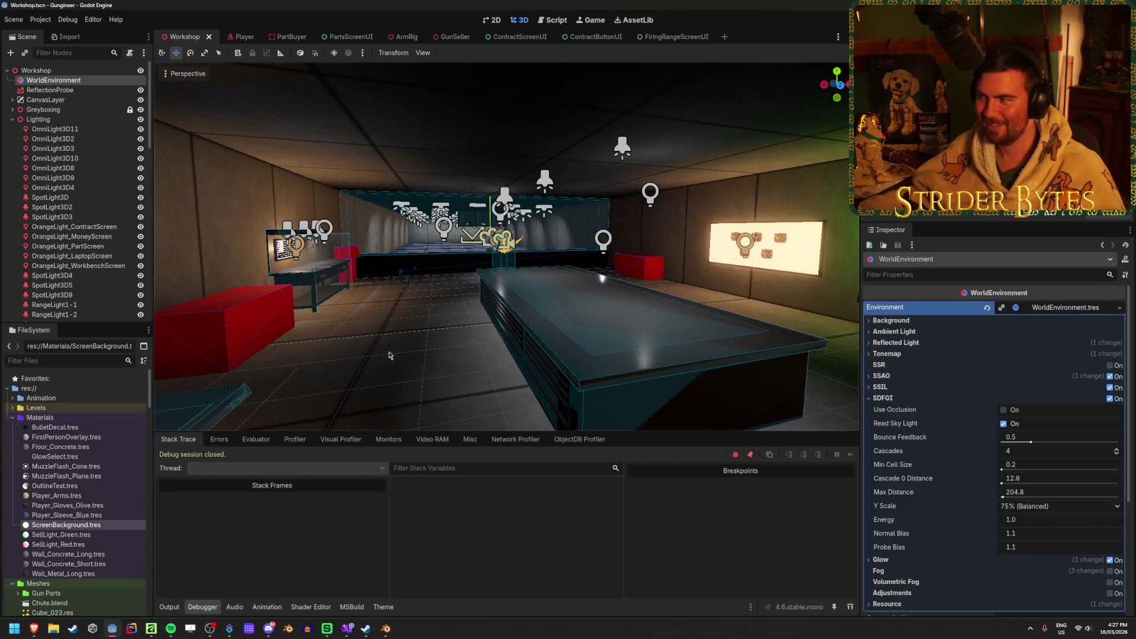
pyautogui.press('F5')
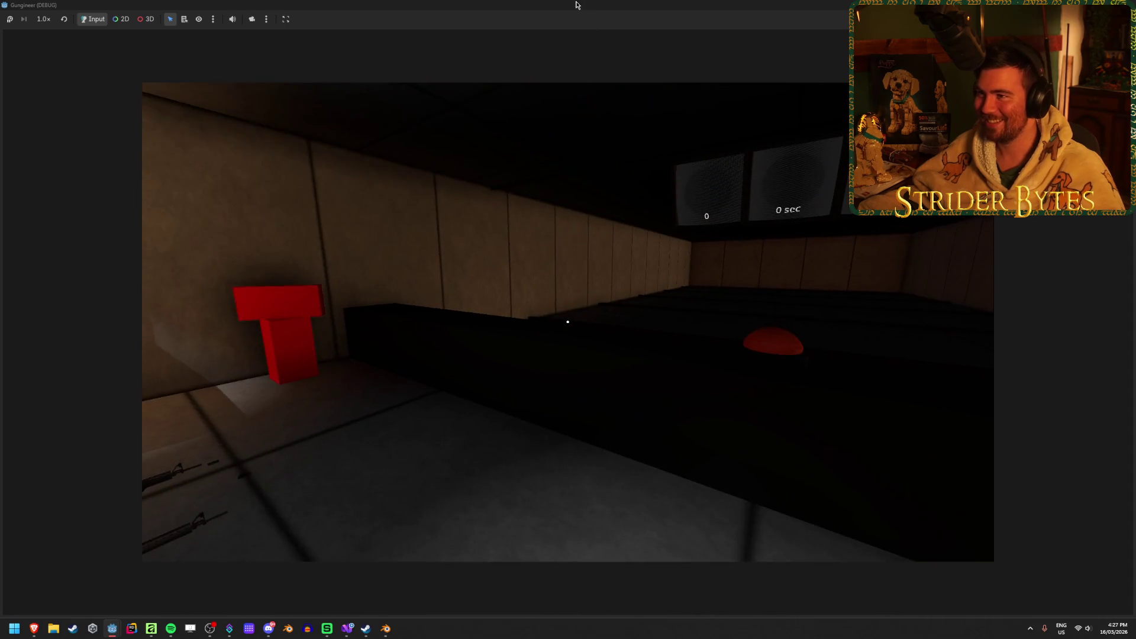
# Restore the game window and walk toward the laptop desk to check the workshop lighting
pyautogui.doubleClick(578, 5)
pyautogui.click(588, 113)
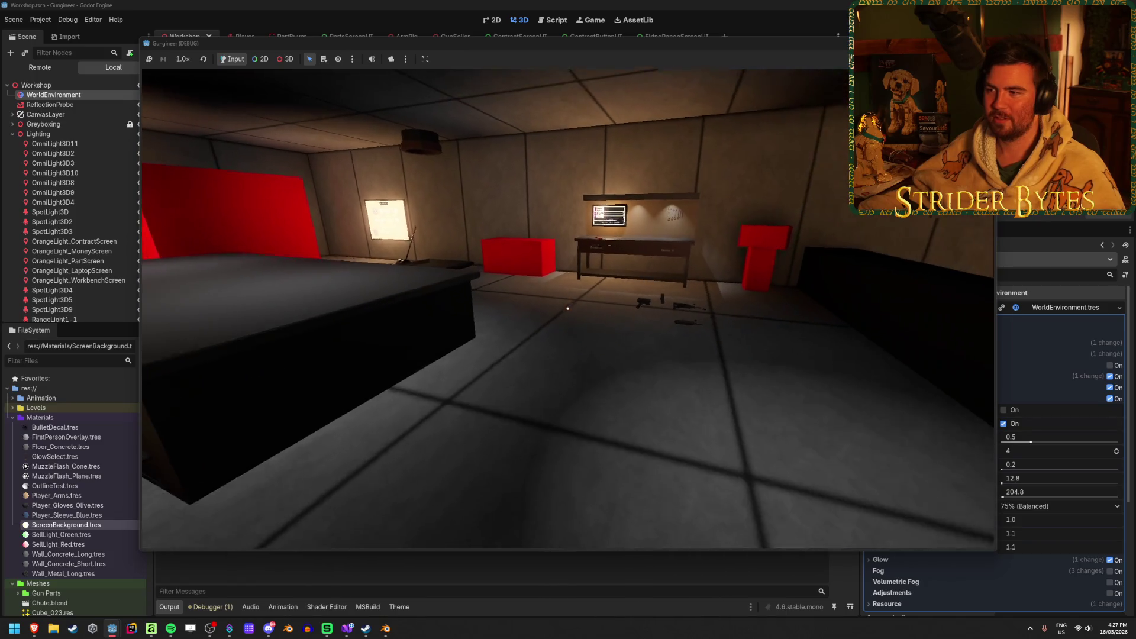
pyautogui.press('w')
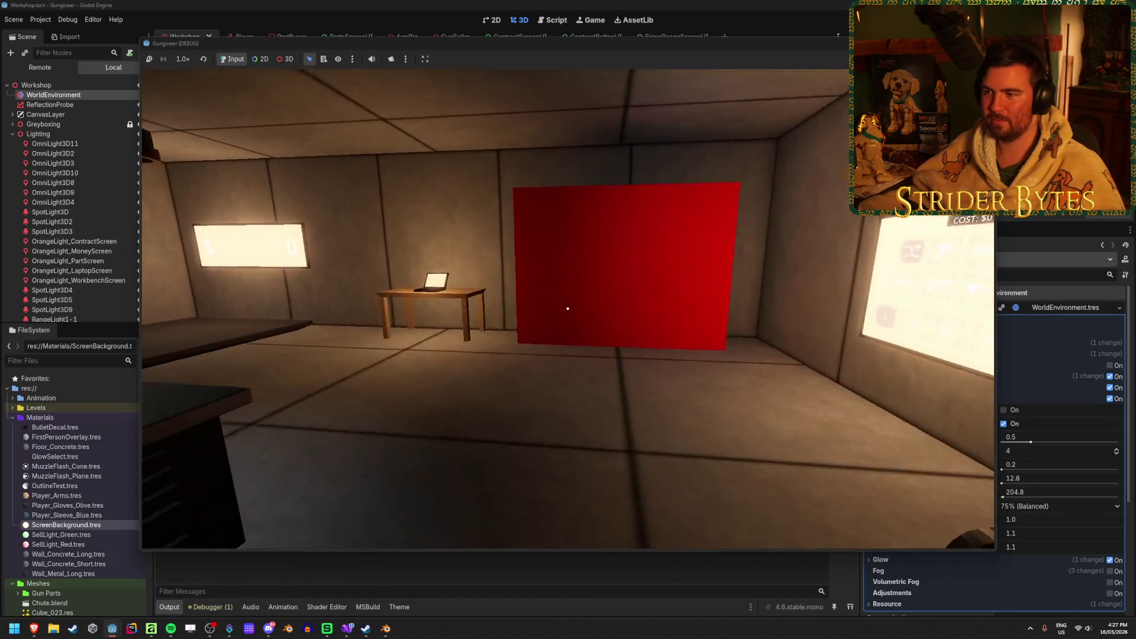
# Walk around the workshop, stop the game, and switch SDFGI off in the WorldEnvironment
pyautogui.press('s')
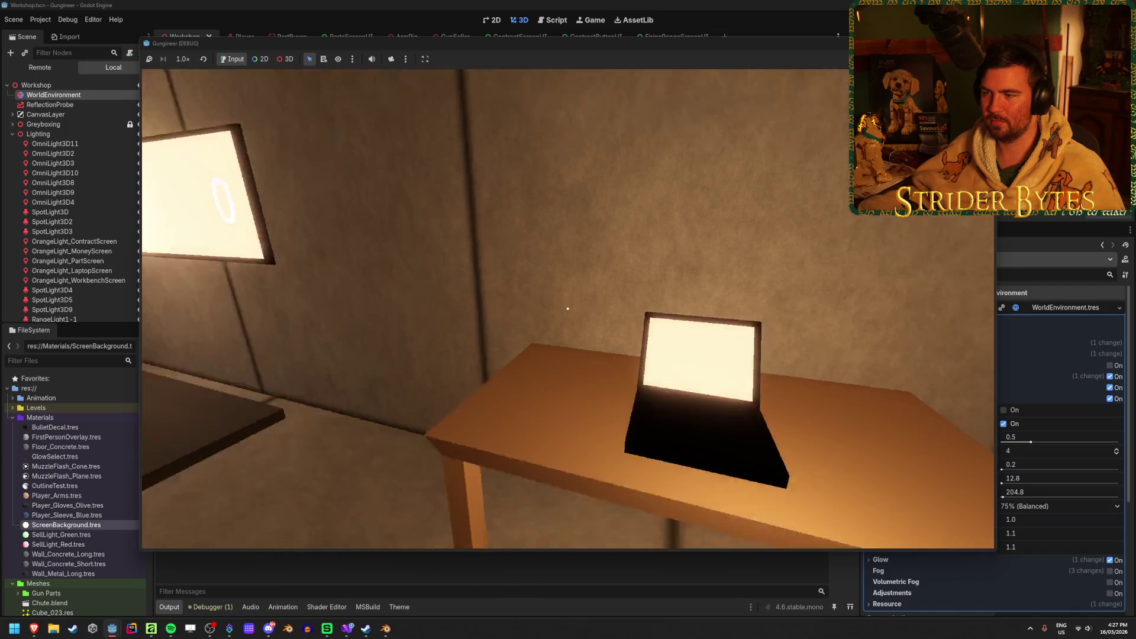
pyautogui.press('F8')
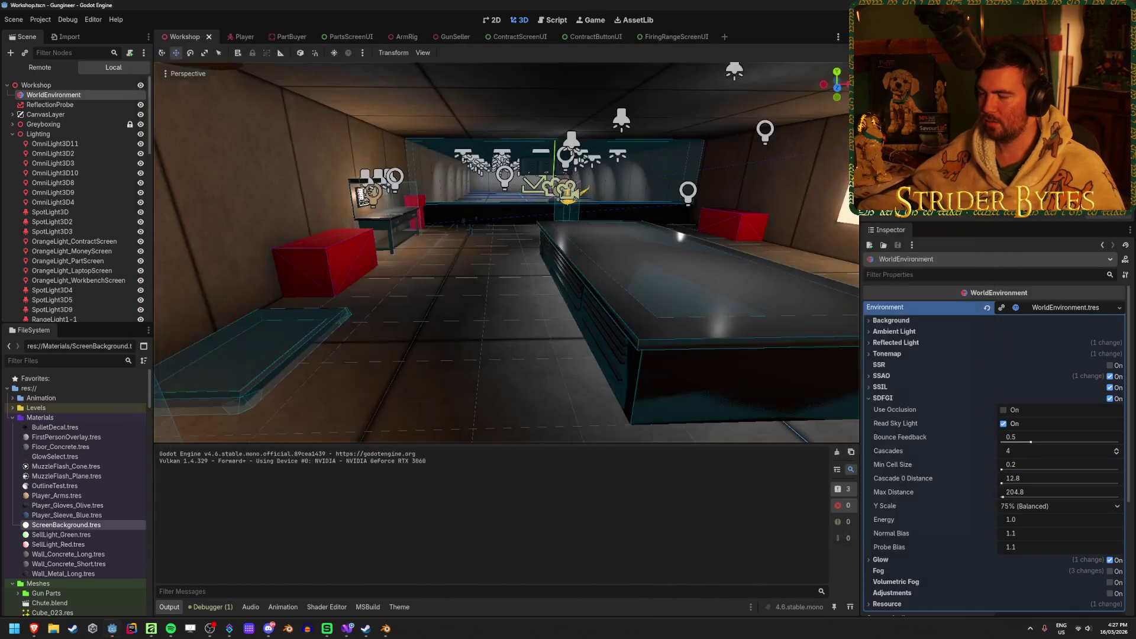
pyautogui.click(1111, 399)
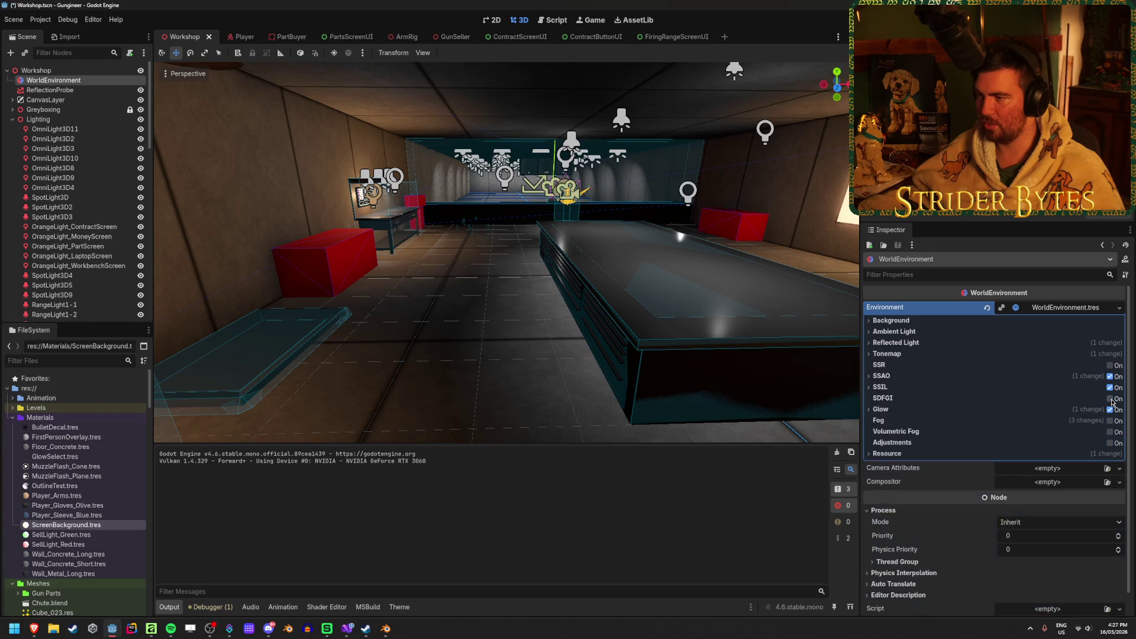
# Save the scene with SDFGI off, walk toward the desk in a test run, then close the game
pyautogui.hotkey('ctrl', 's')
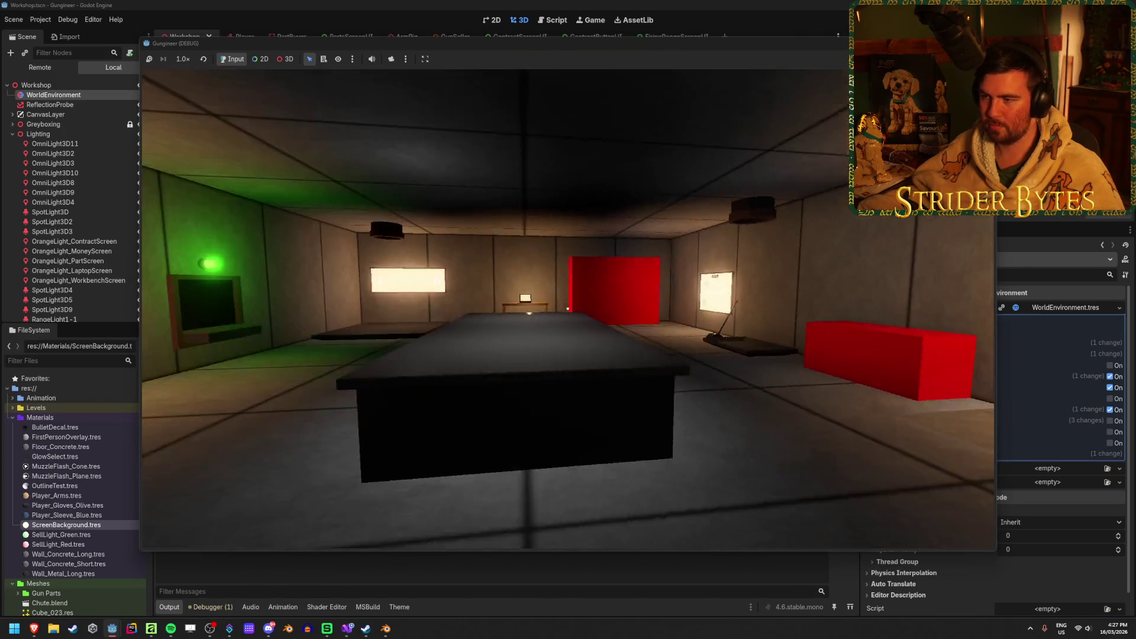
pyautogui.press('w')
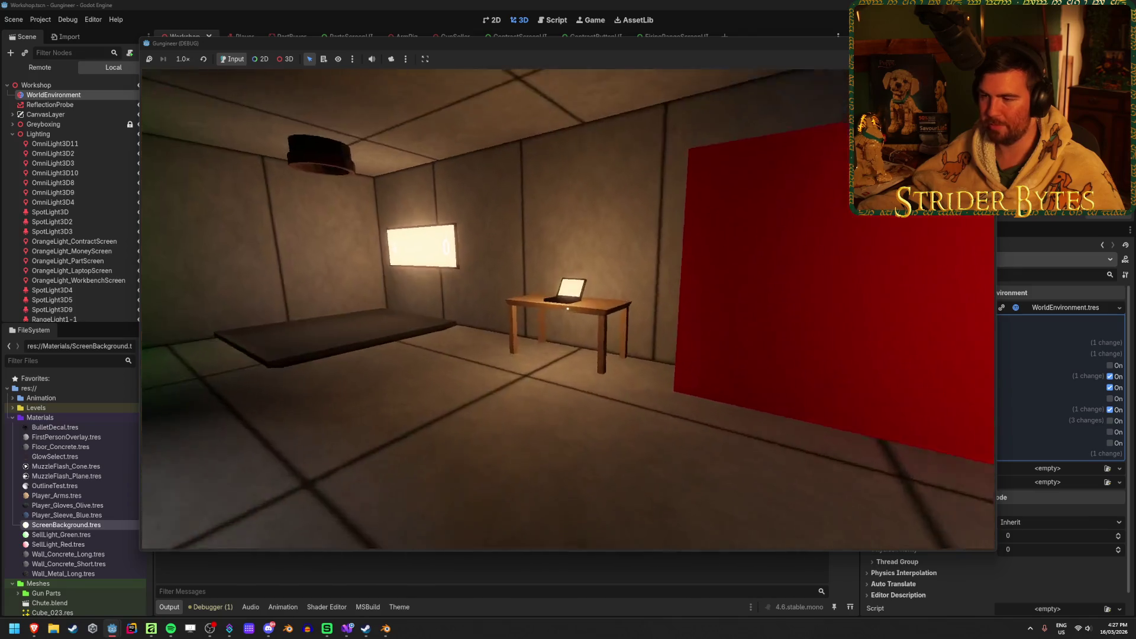
pyautogui.moveTo(568, 308)
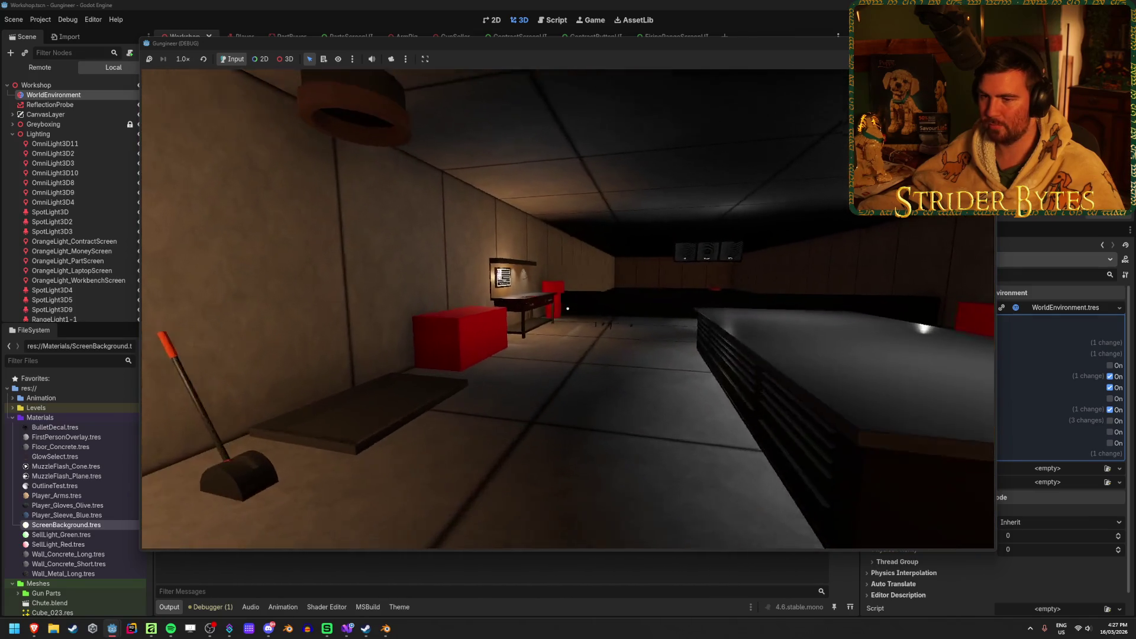
pyautogui.press('F8')
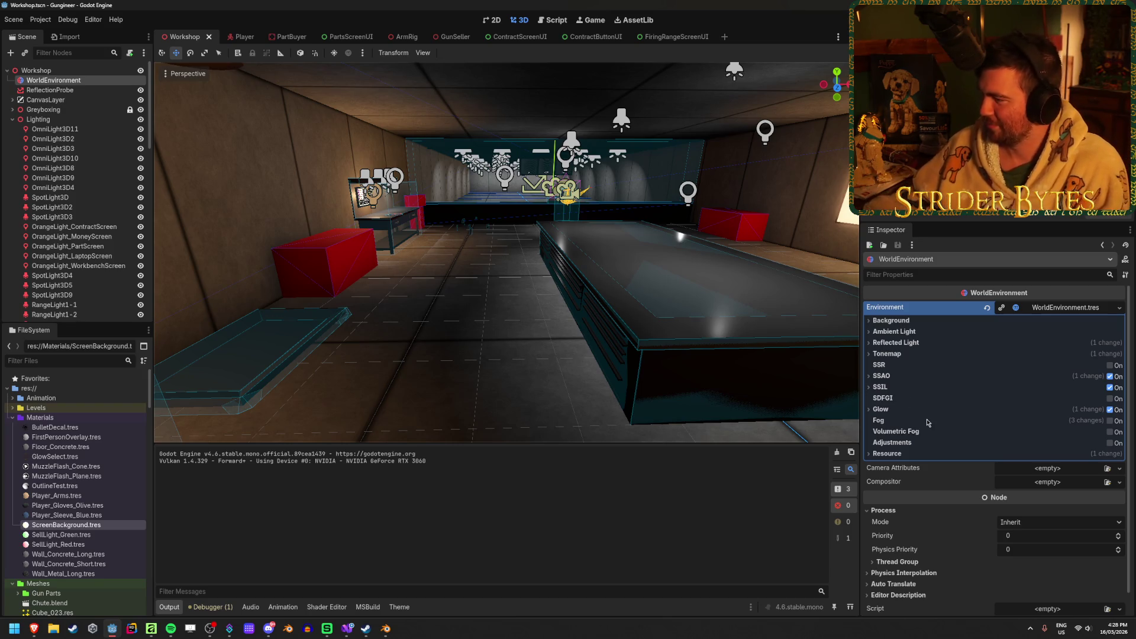
pyautogui.scroll(-1, 923, 431)
# Toggle SSIL on and off to compare the lighting, leave it off, and run the game again
pyautogui.scroll(1, 914, 444)
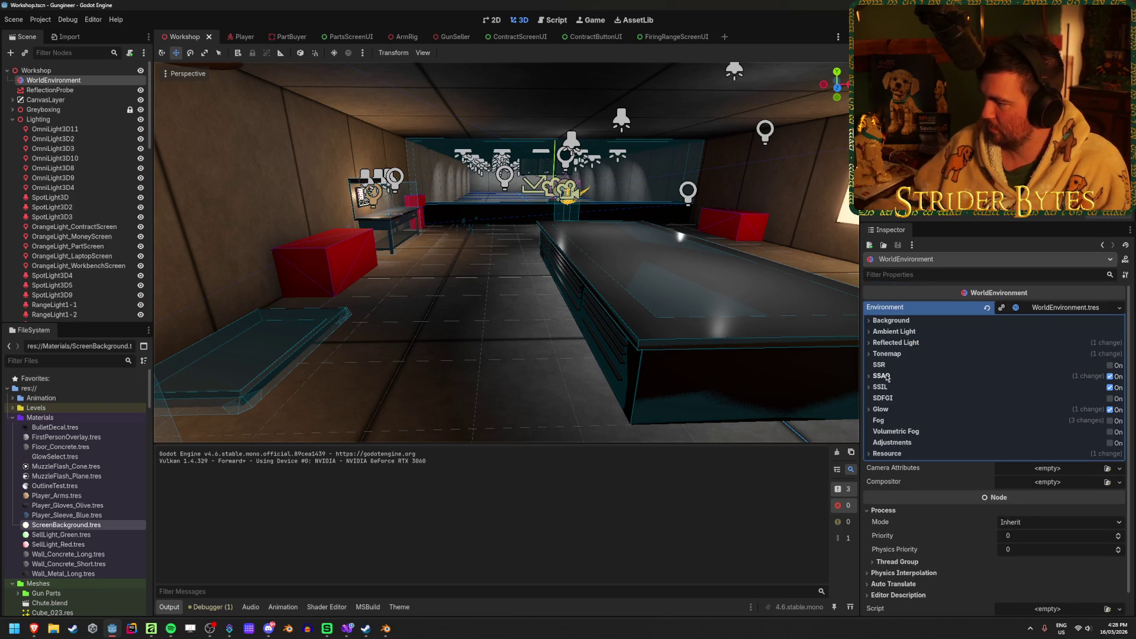
pyautogui.moveTo(888, 377)
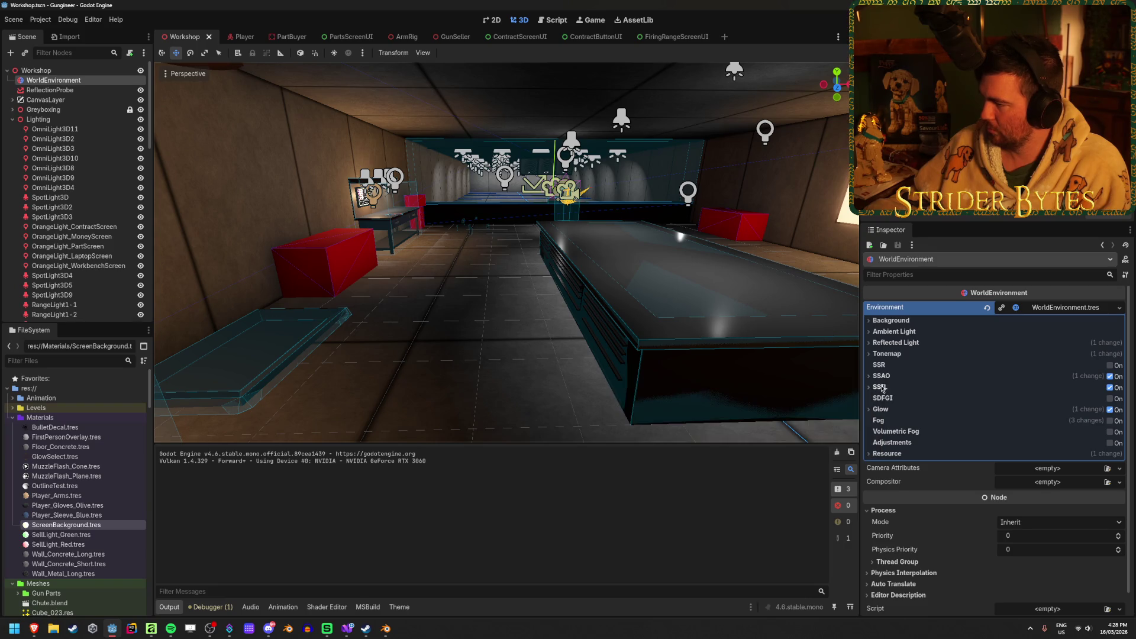
pyautogui.click(1111, 387)
pyautogui.click(1111, 387)
pyautogui.click(1111, 388)
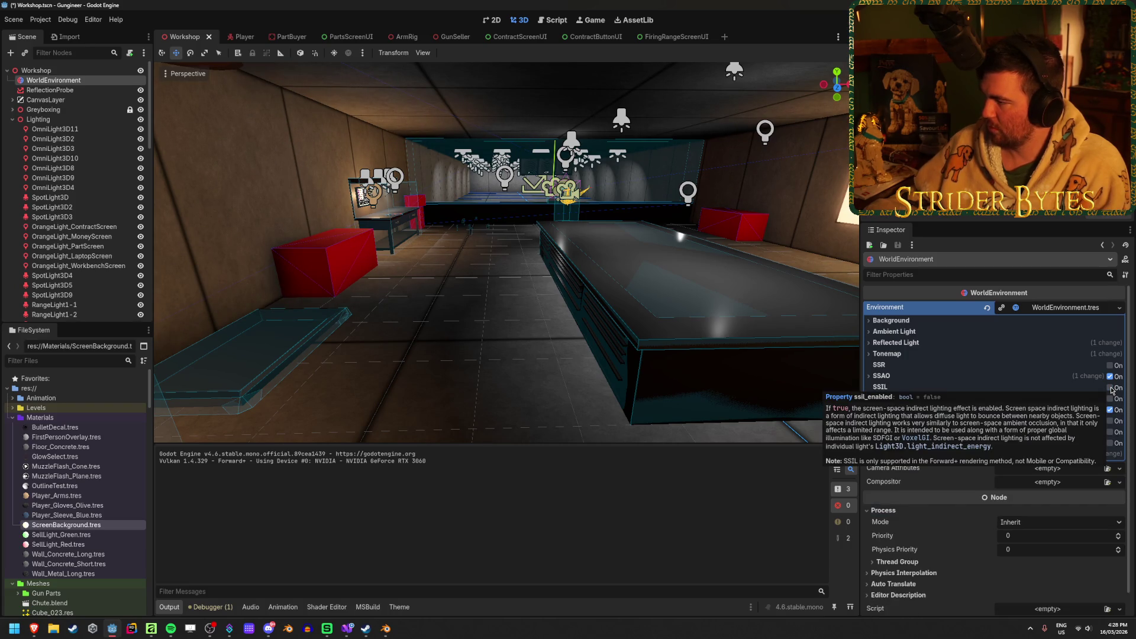
pyautogui.click(1111, 388)
pyautogui.click(1111, 387)
pyautogui.click(1110, 387)
pyautogui.click(1111, 387)
pyautogui.press('F5')
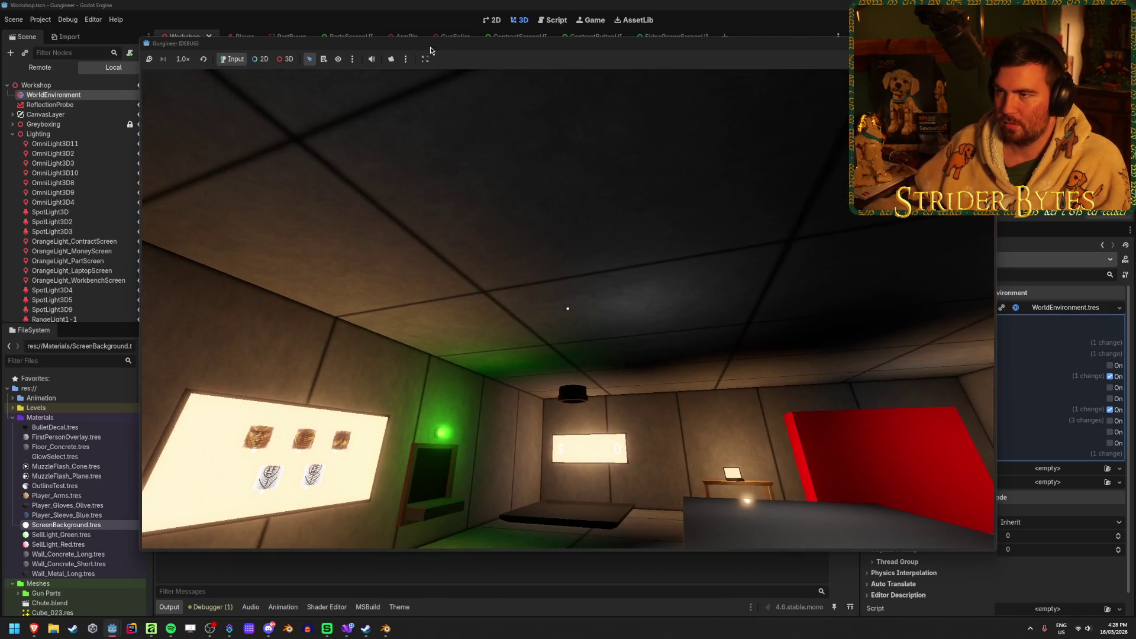
# Move the game window lower and open the Debugger's Profiler and Monitors to watch FPS
pyautogui.moveTo(431, 47); pyautogui.dragTo(434, 88)
pyautogui.click(411, 100)
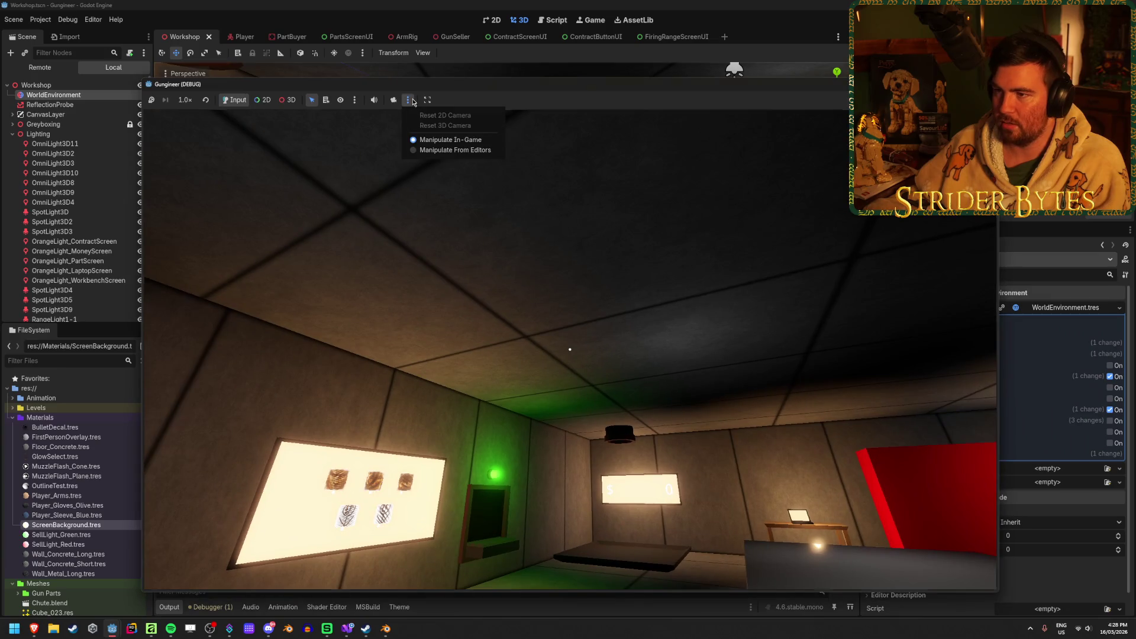
pyautogui.click(393, 103)
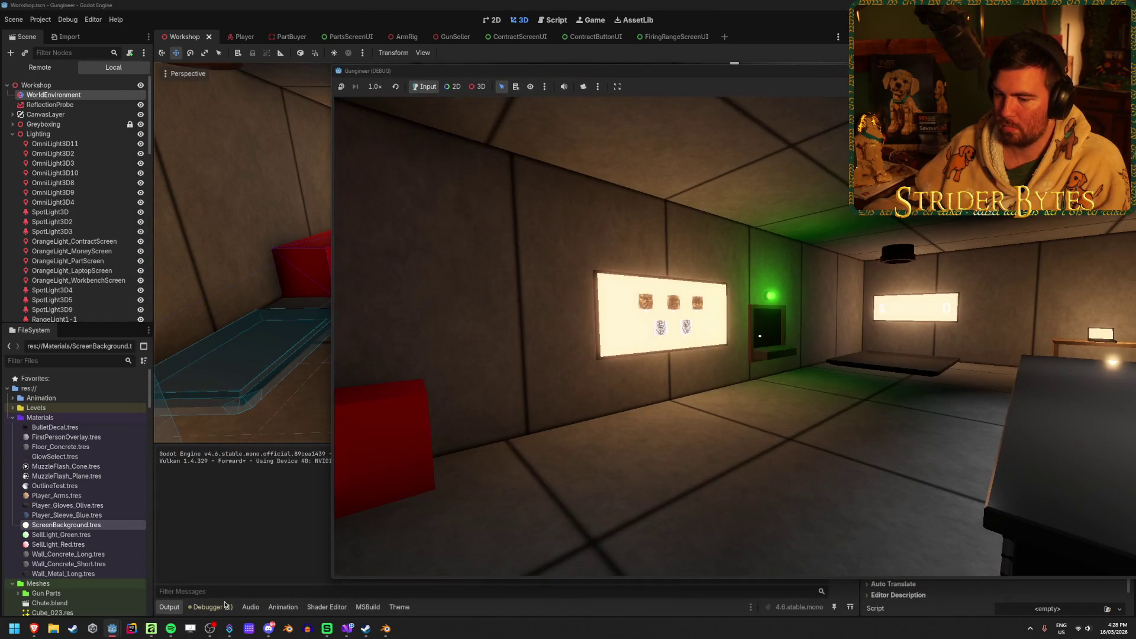
pyautogui.click(223, 608)
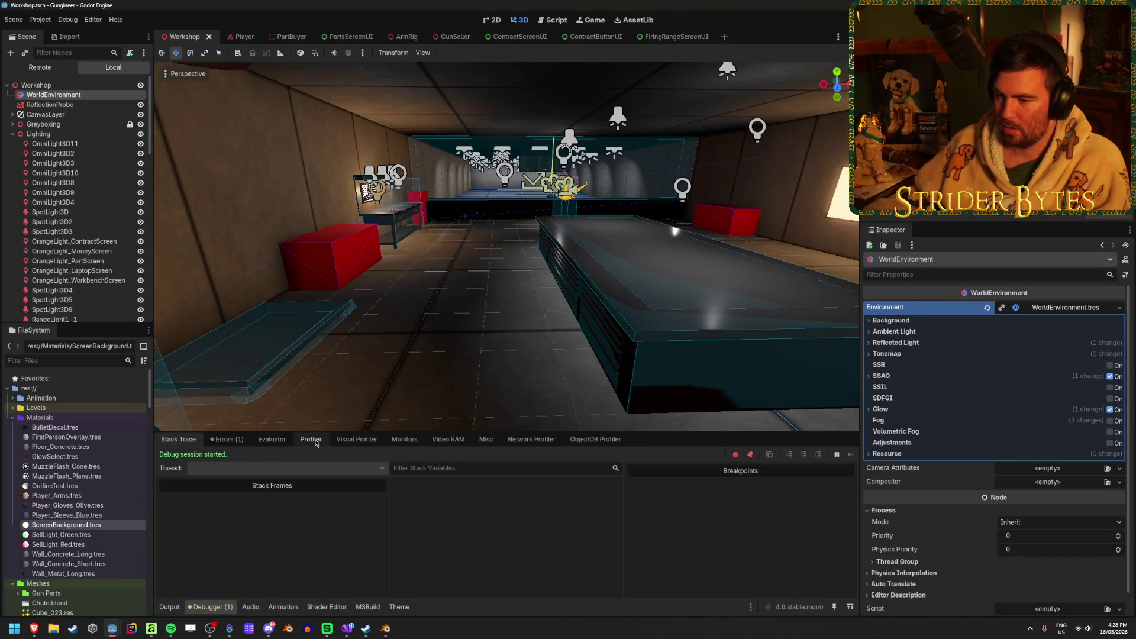
pyautogui.click(311, 440)
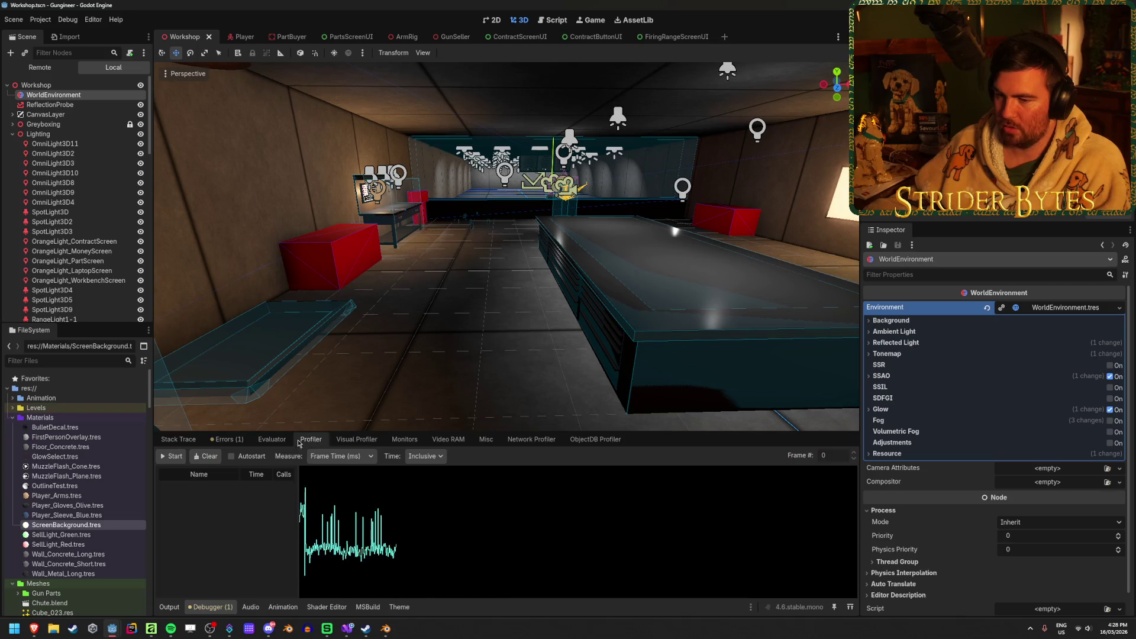
pyautogui.click(407, 443)
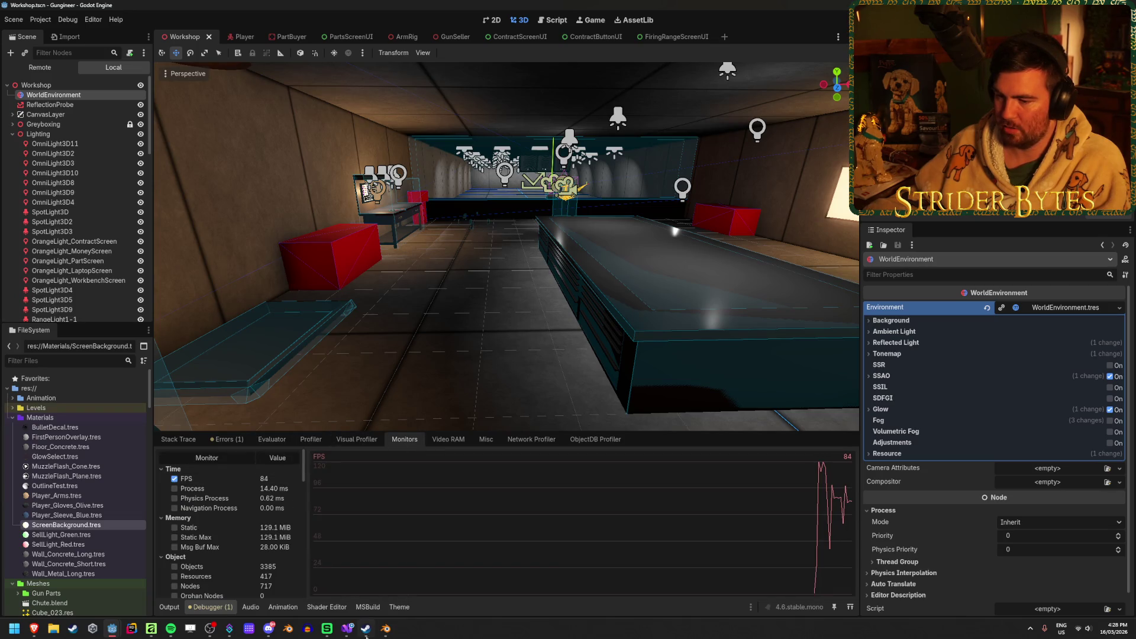
# Walk backward through the workshop in the game, stop it, and view the debugger's stack trace
pyautogui.moveTo(112, 628)
pyautogui.click(195, 583)
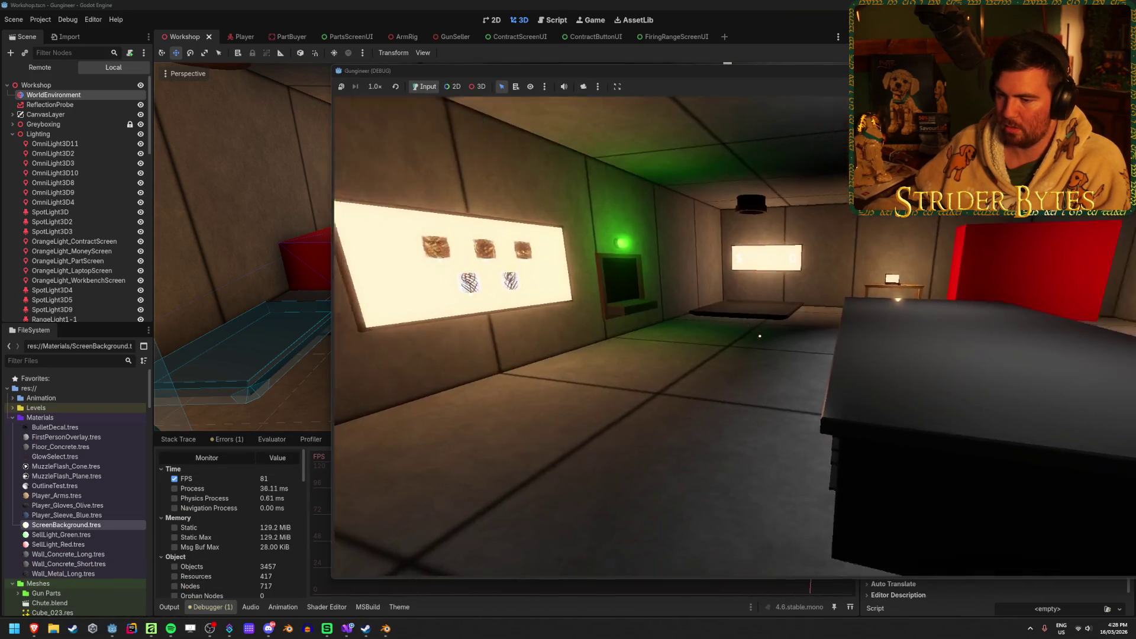
pyautogui.moveTo(760, 336)
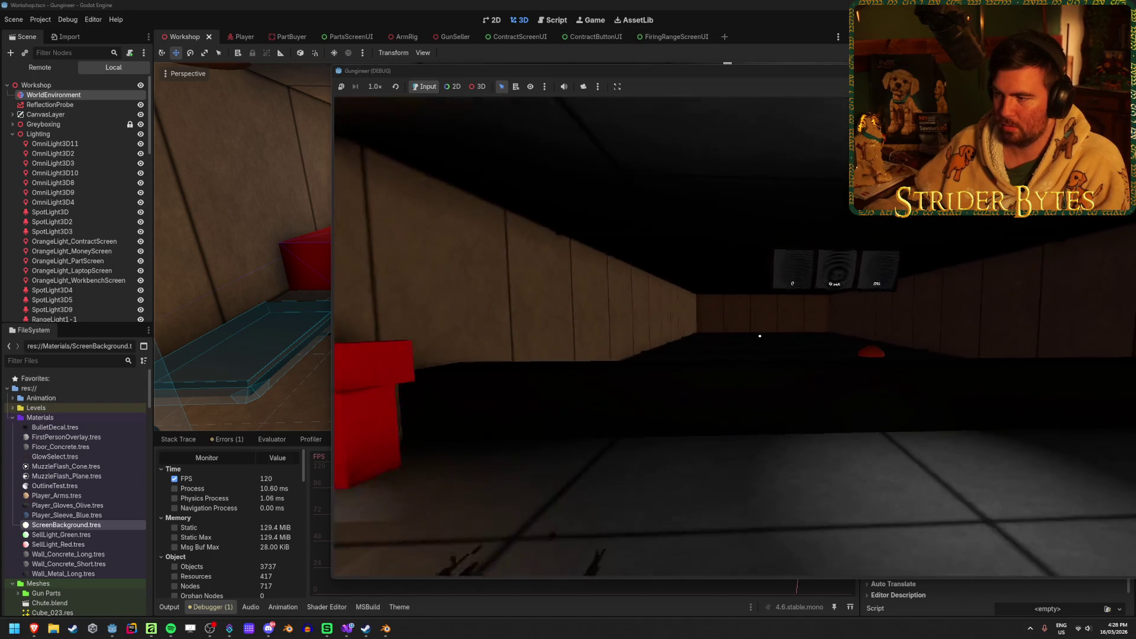
pyautogui.press('s')
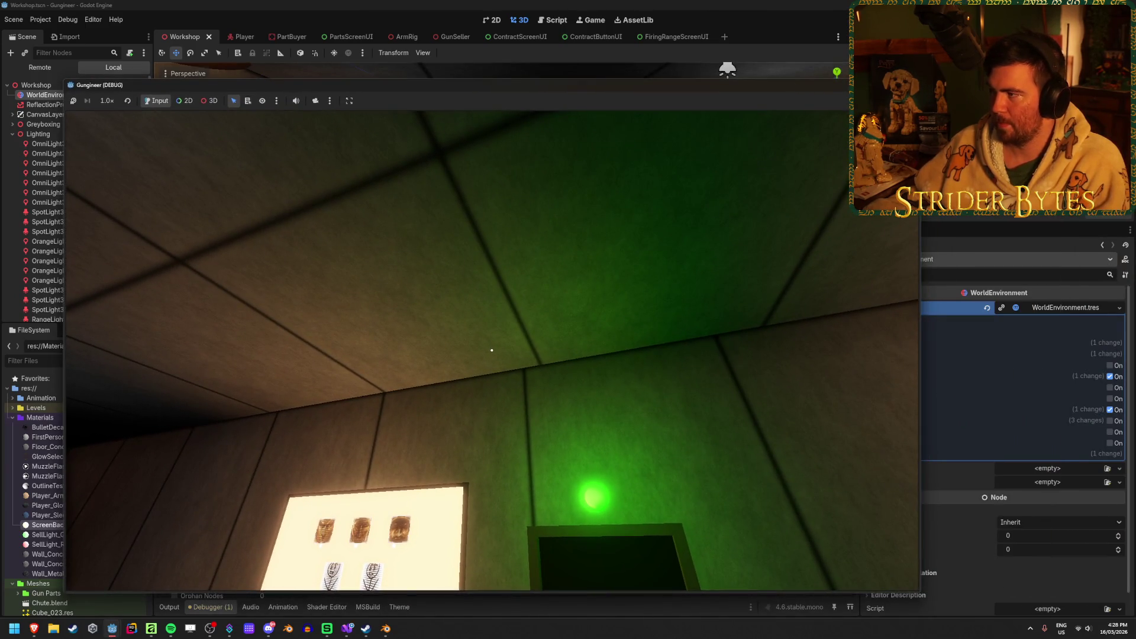
pyautogui.press('F8')
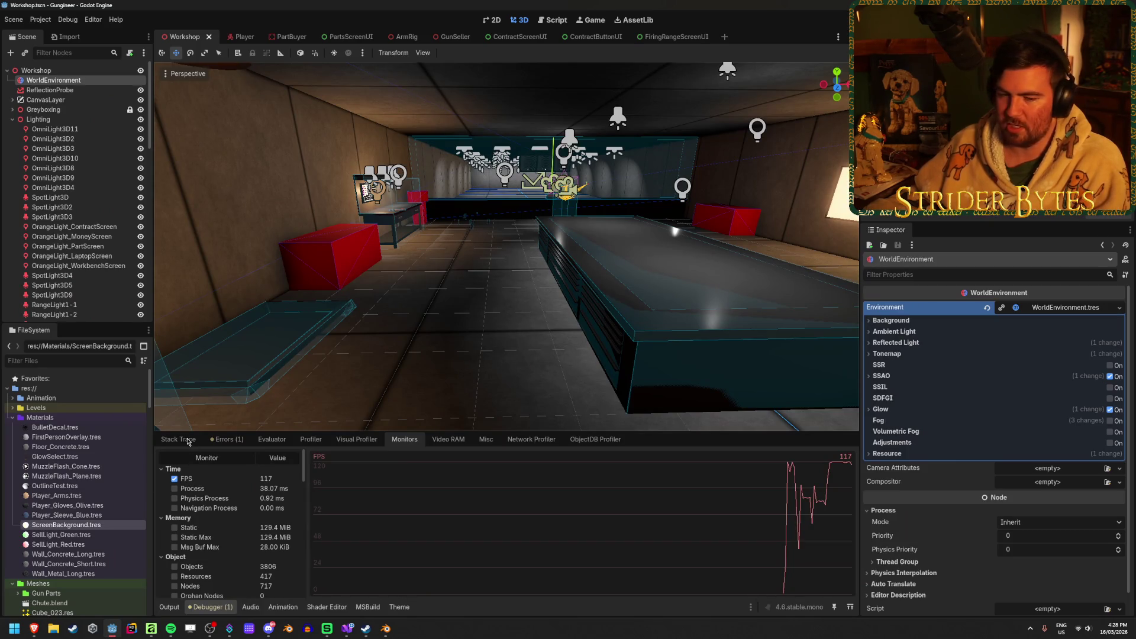
pyautogui.click(188, 439)
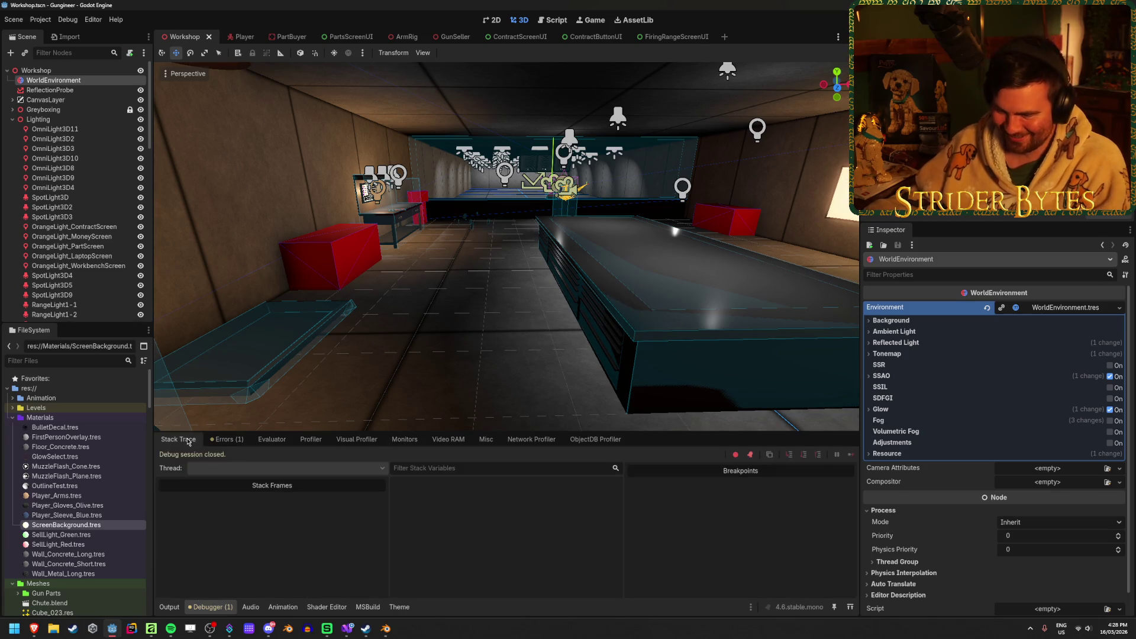
pyautogui.click(170, 607)
pyautogui.click(431, 316)
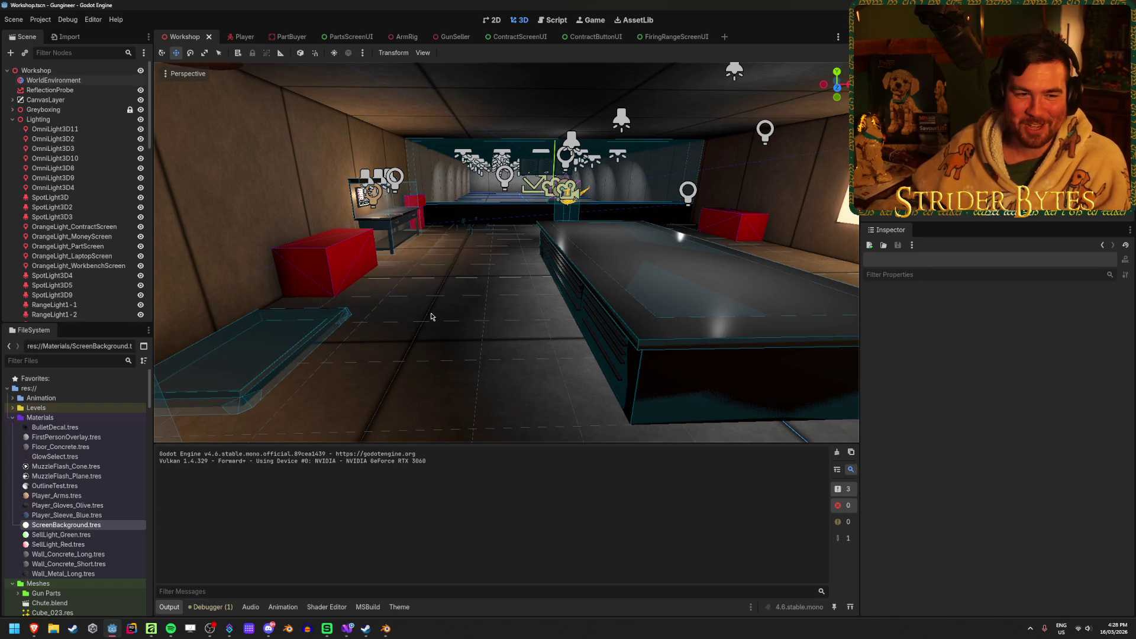
pyautogui.rightClick(431, 317)
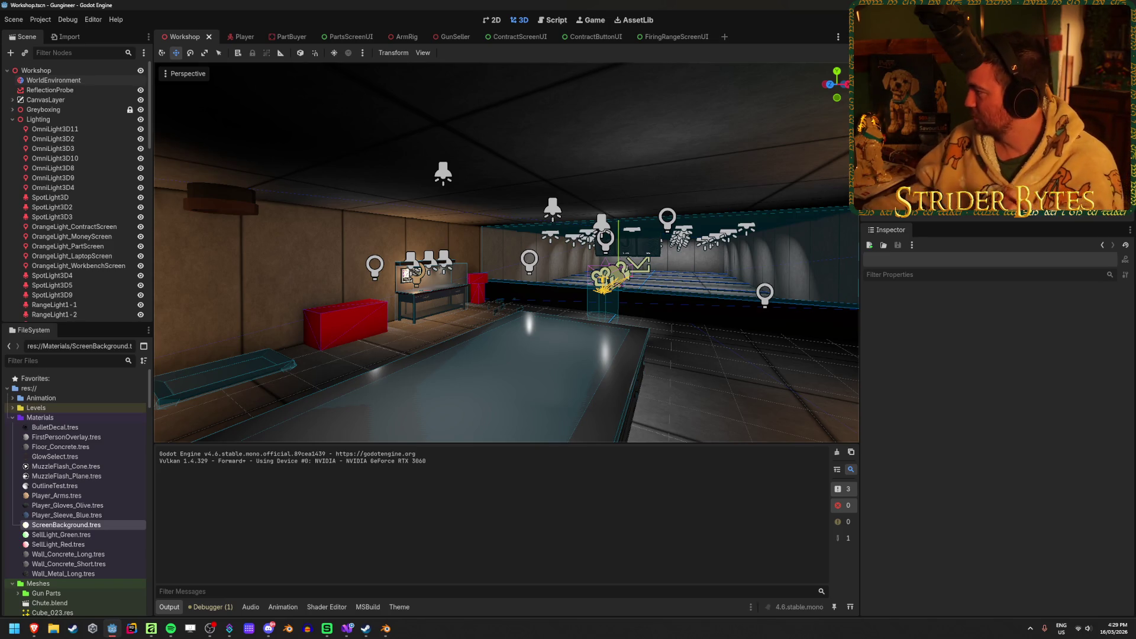
pyautogui.rightClick(786, 383)
pyautogui.press('w')
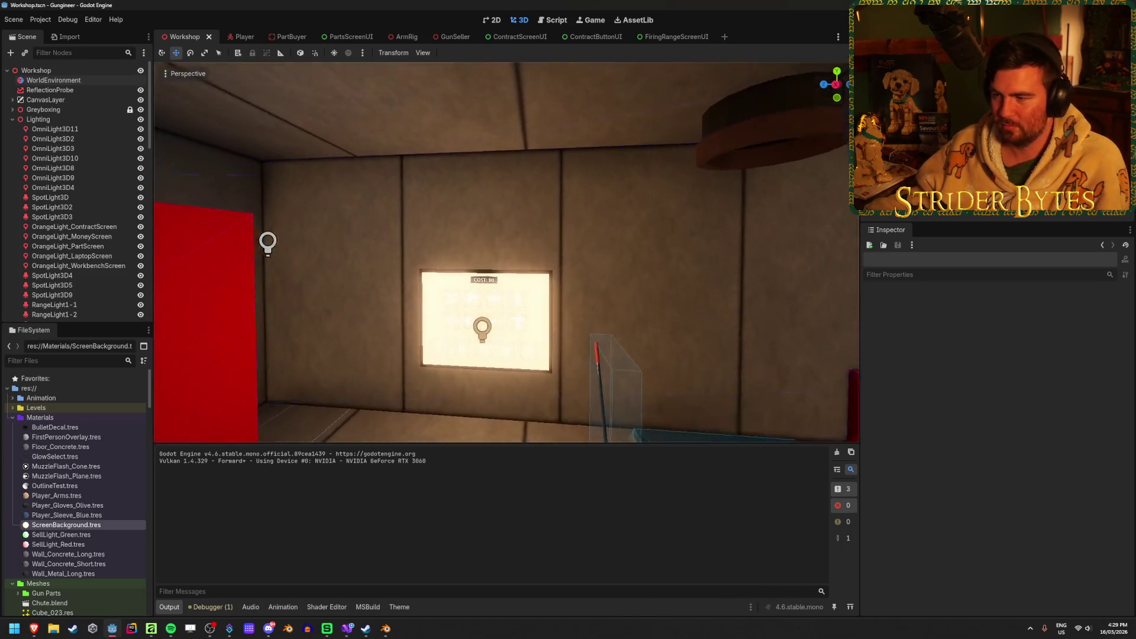
pyautogui.rightClick(585, 347)
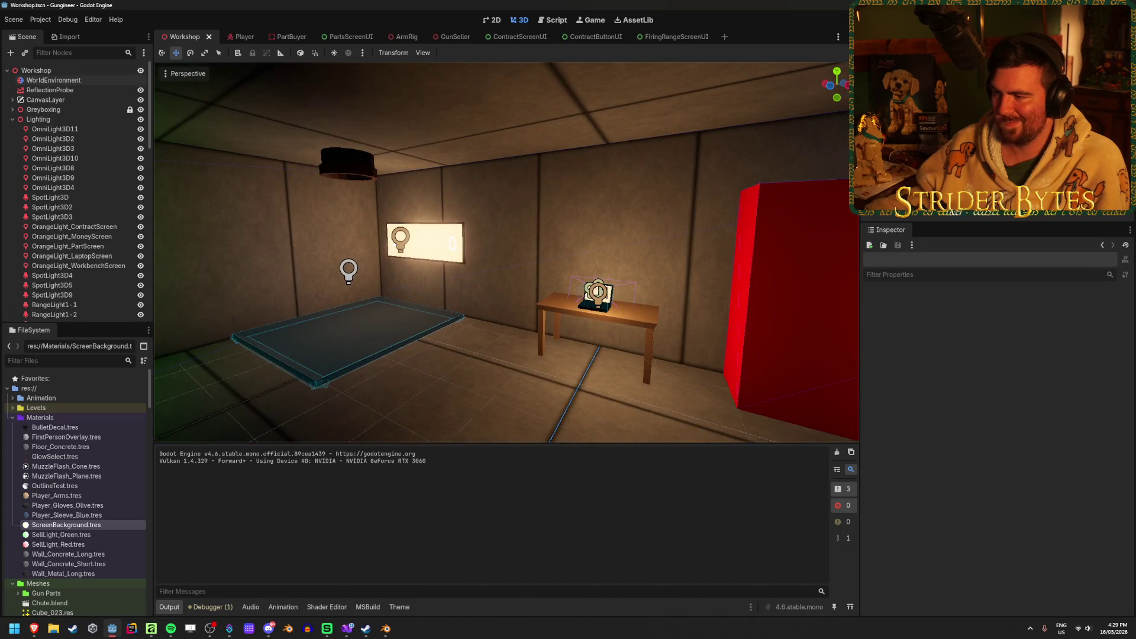
pyautogui.press('w')
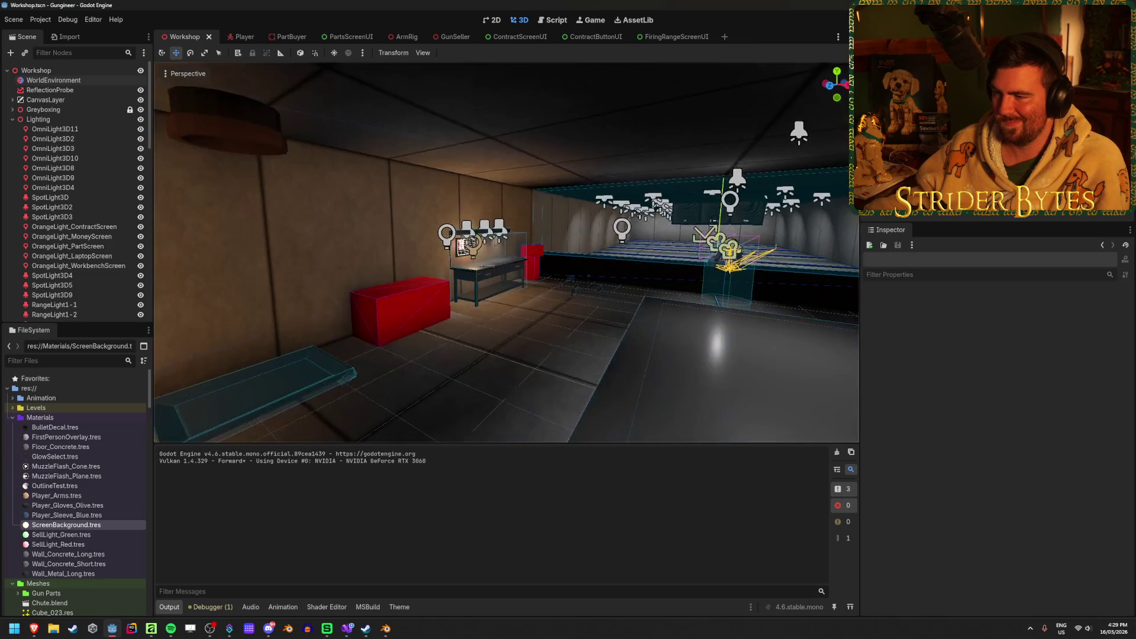
pyautogui.press('w')
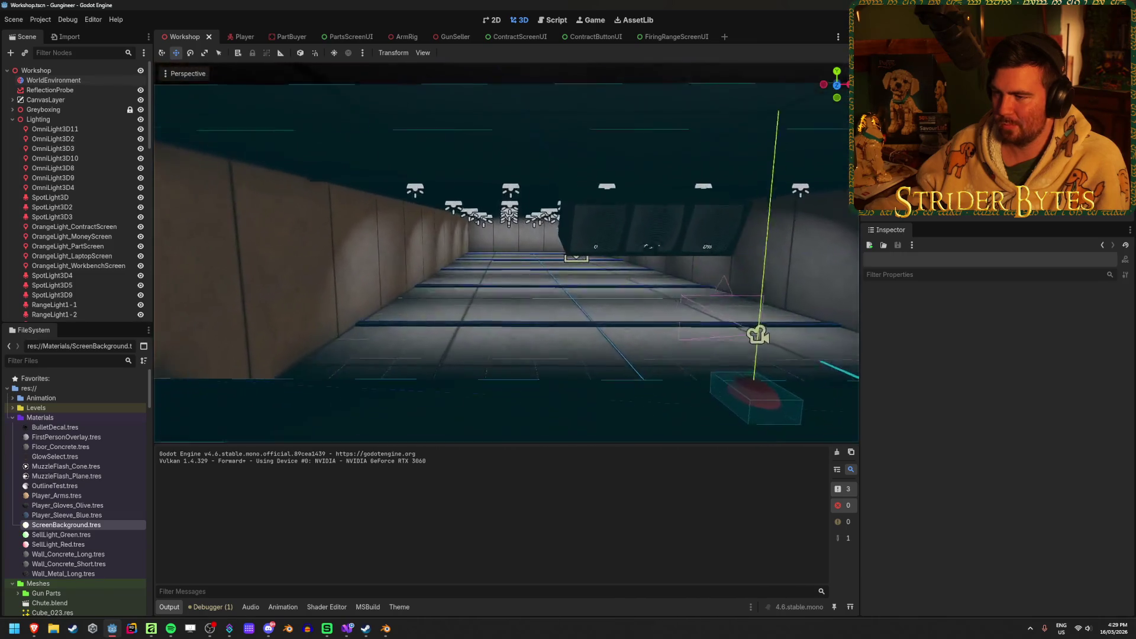
pyautogui.press('s')
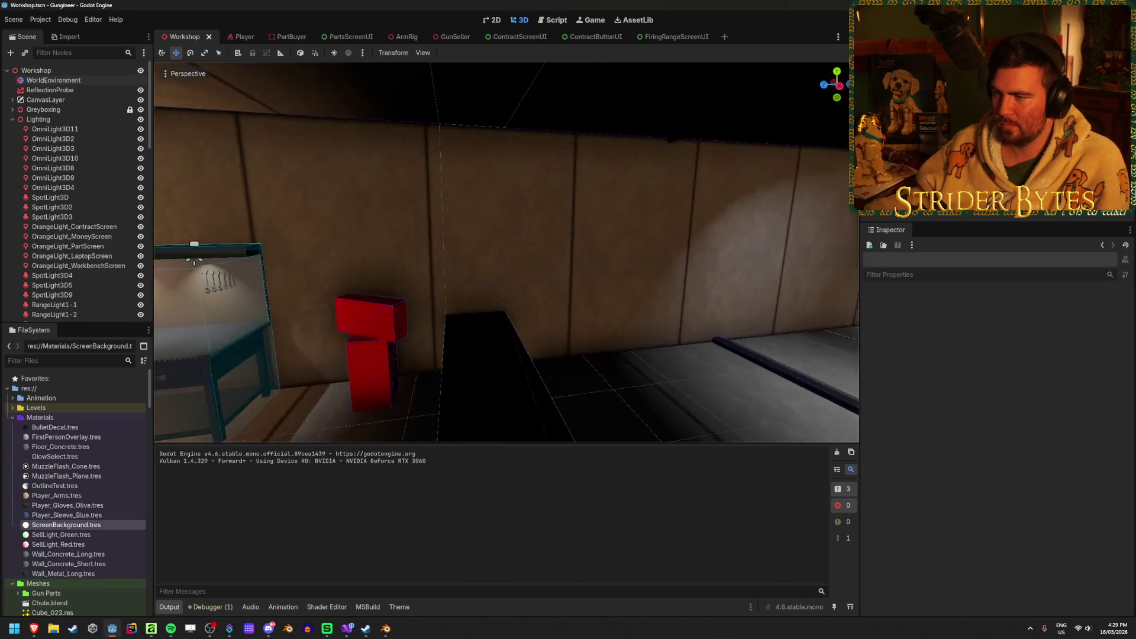
pyautogui.press('s')
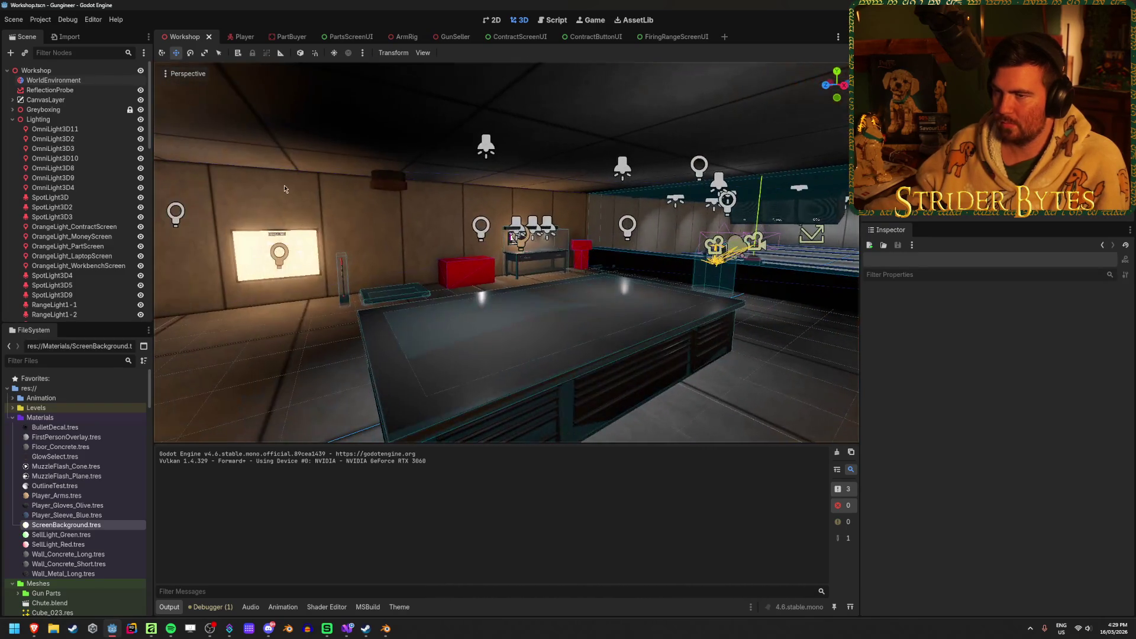
pyautogui.click(75, 90)
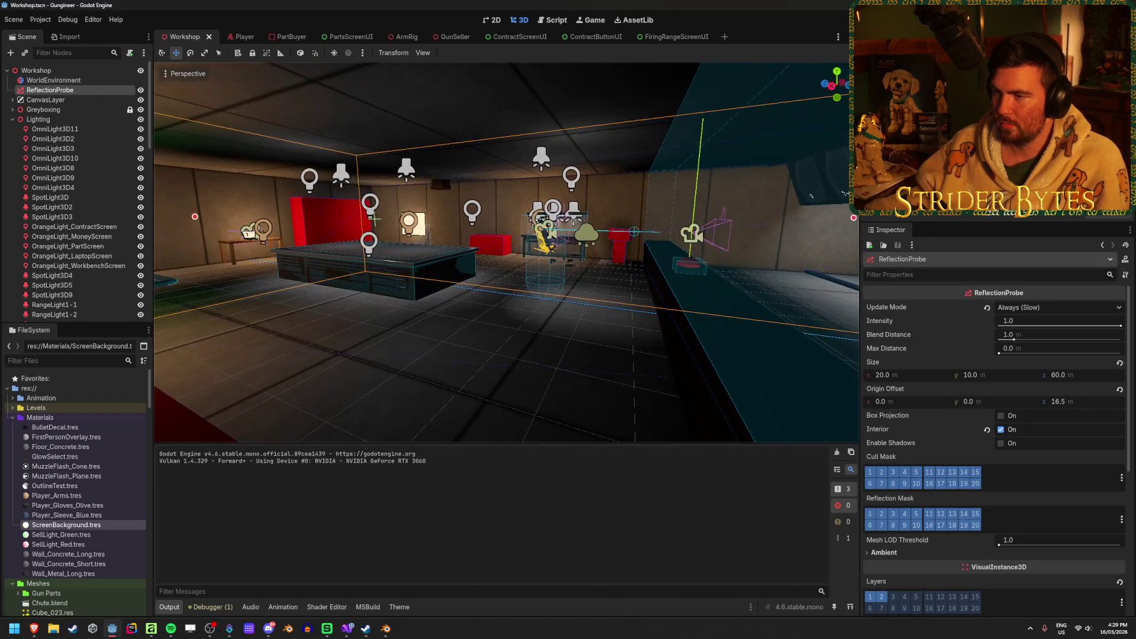
# Drag the reflection probe along Z into the workshop room, facing the red cabinet corner
pyautogui.moveTo(527, 238)
pyautogui.mouseDown()
pyautogui.moveTo(621, 278)
pyautogui.moveTo(534, 297)
pyautogui.mouseUp()
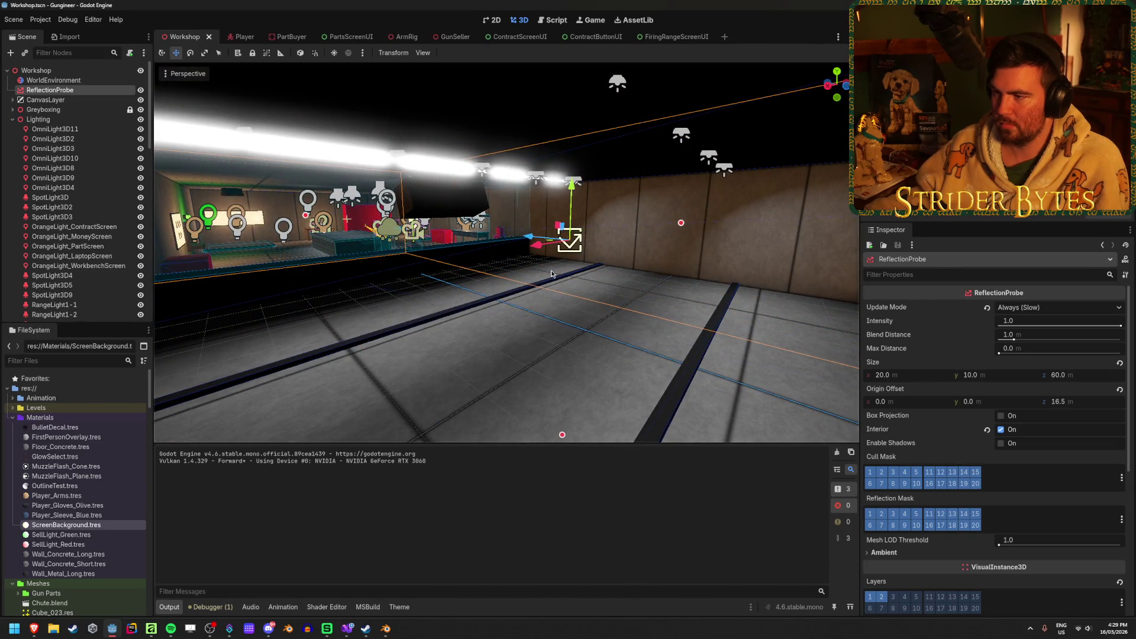
pyautogui.moveTo(526, 237)
pyautogui.mouseDown()
pyautogui.moveTo(347, 214)
pyautogui.moveTo(469, 264)
pyautogui.mouseUp()
pyautogui.moveTo(557, 288); pyautogui.dragTo(762, 338)
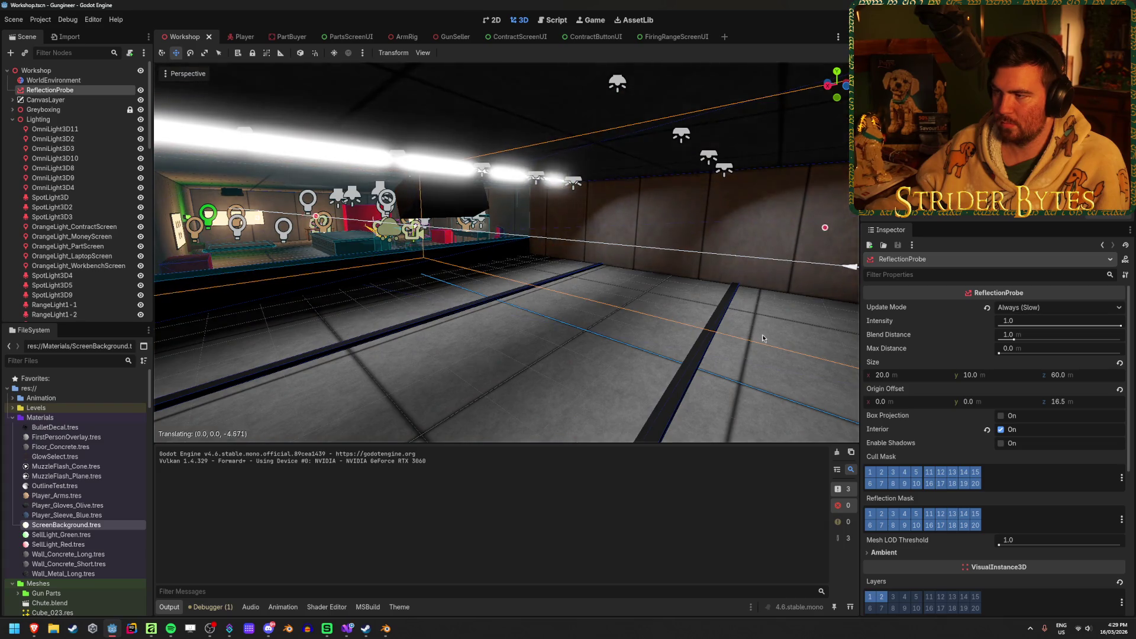
pyautogui.moveTo(857, 355)
pyautogui.mouseDown()
pyautogui.moveTo(432, 296)
pyautogui.moveTo(593, 319)
pyautogui.mouseUp()
pyautogui.moveTo(496, 303); pyautogui.dragTo(497, 303)
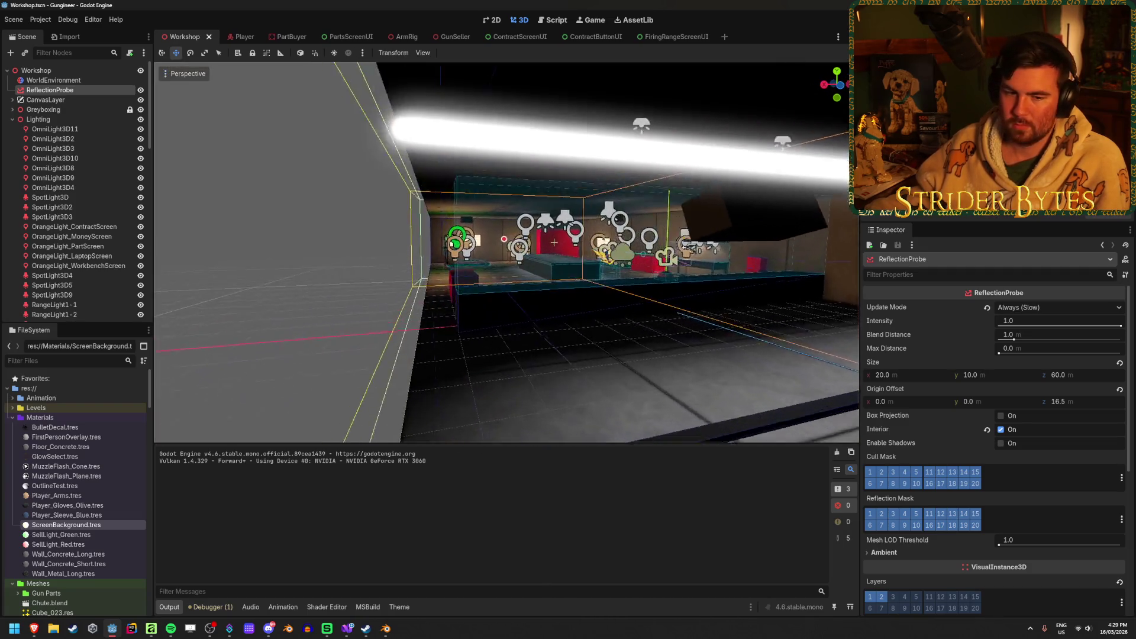
pyautogui.moveTo(554, 243); pyautogui.dragTo(550, 244)
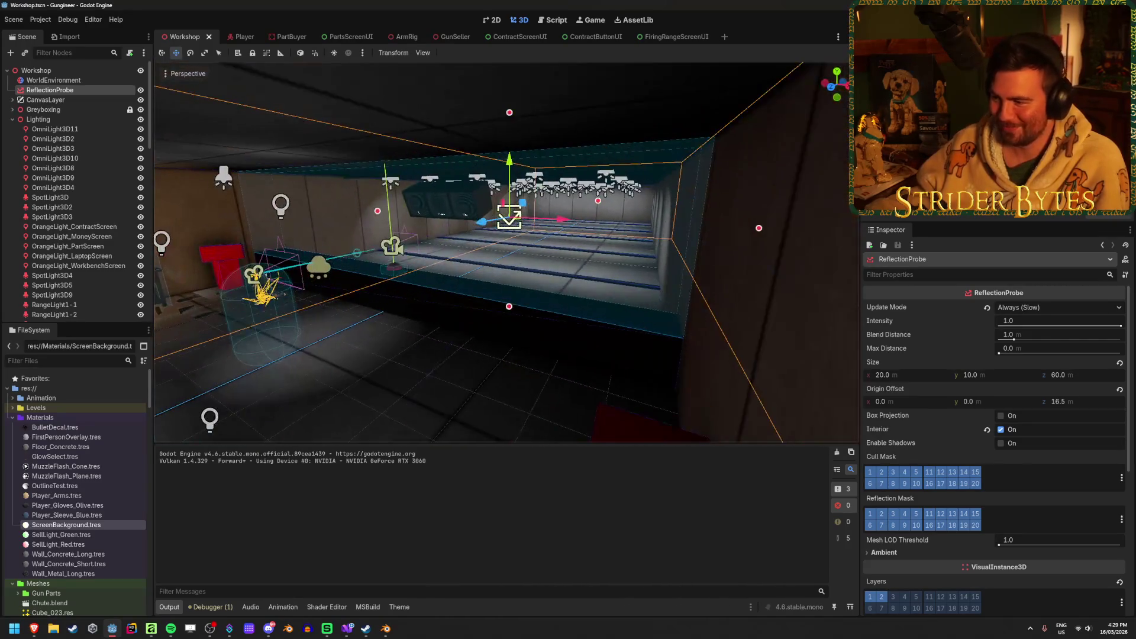
# Shrink the probe's Z size from 60 to about 36 and frame it in view
pyautogui.moveTo(598, 203); pyautogui.dragTo(547, 237)
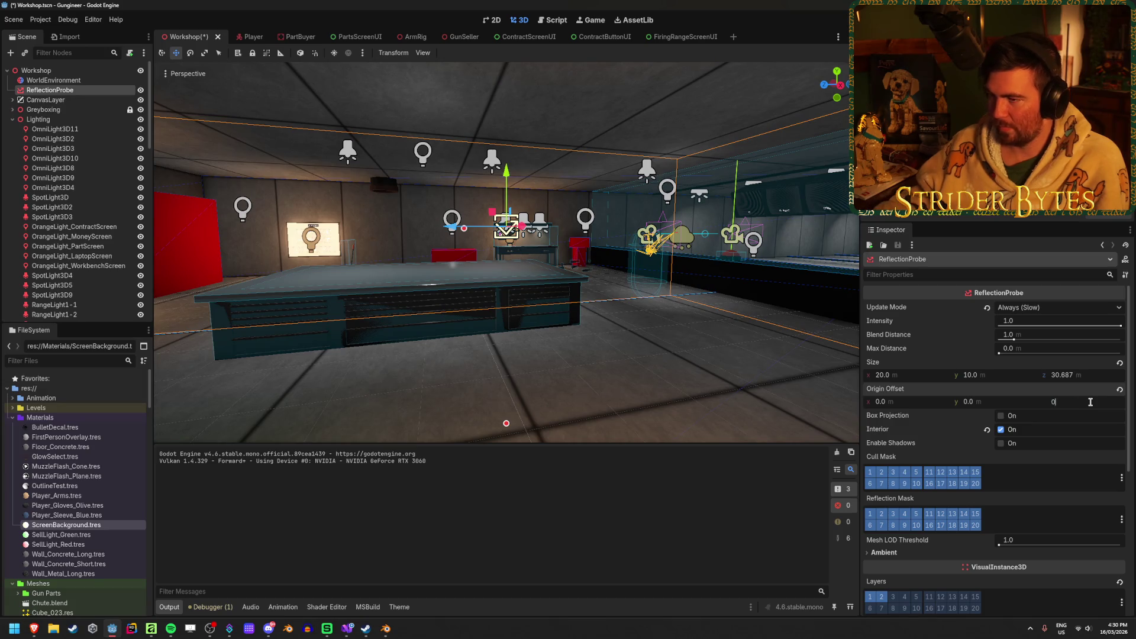
pyautogui.press('f')
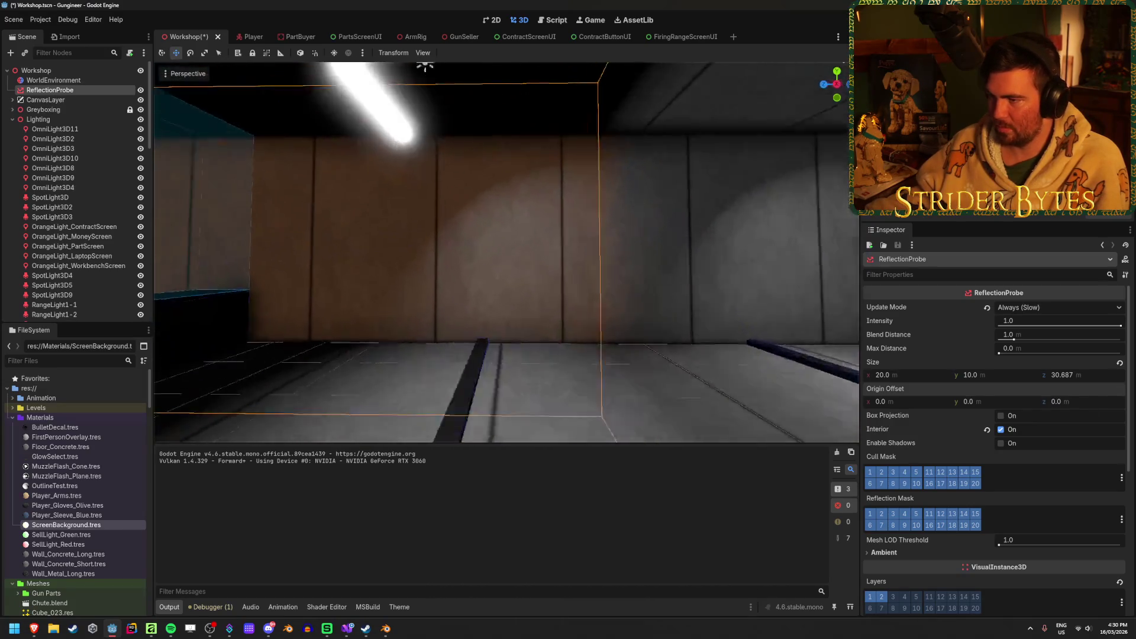
pyautogui.press('w')
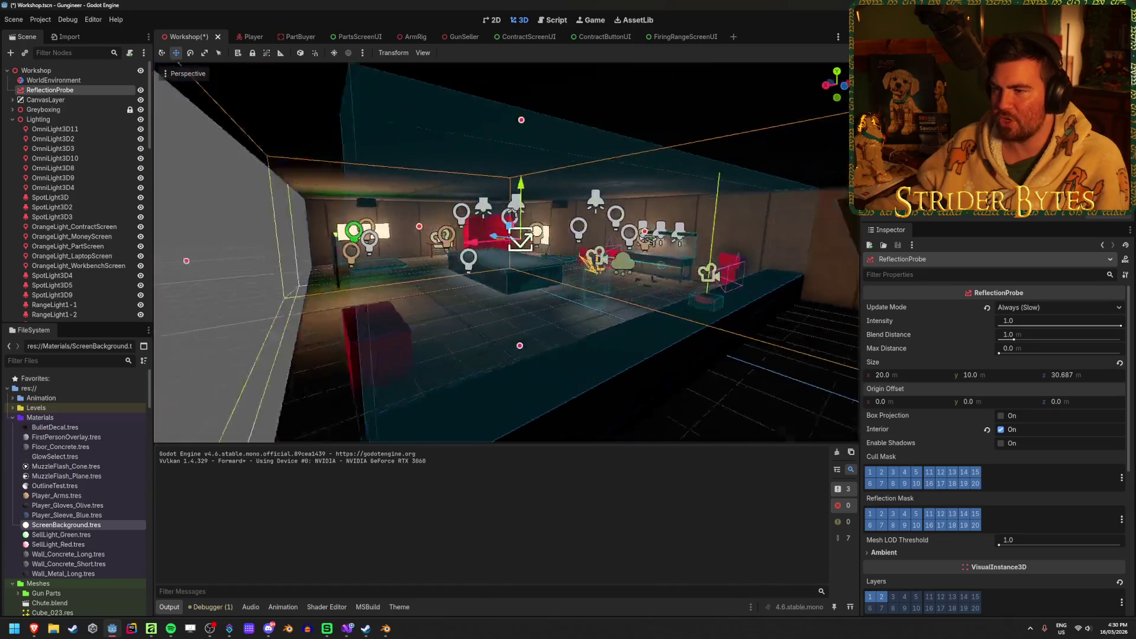
pyautogui.press('s')
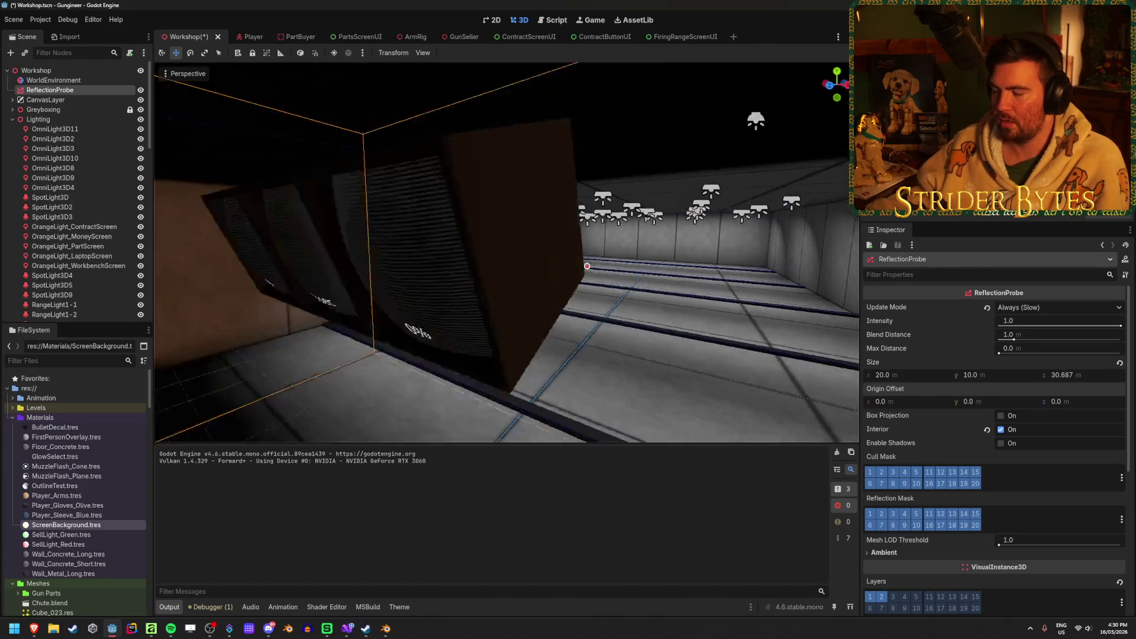
pyautogui.press('a')
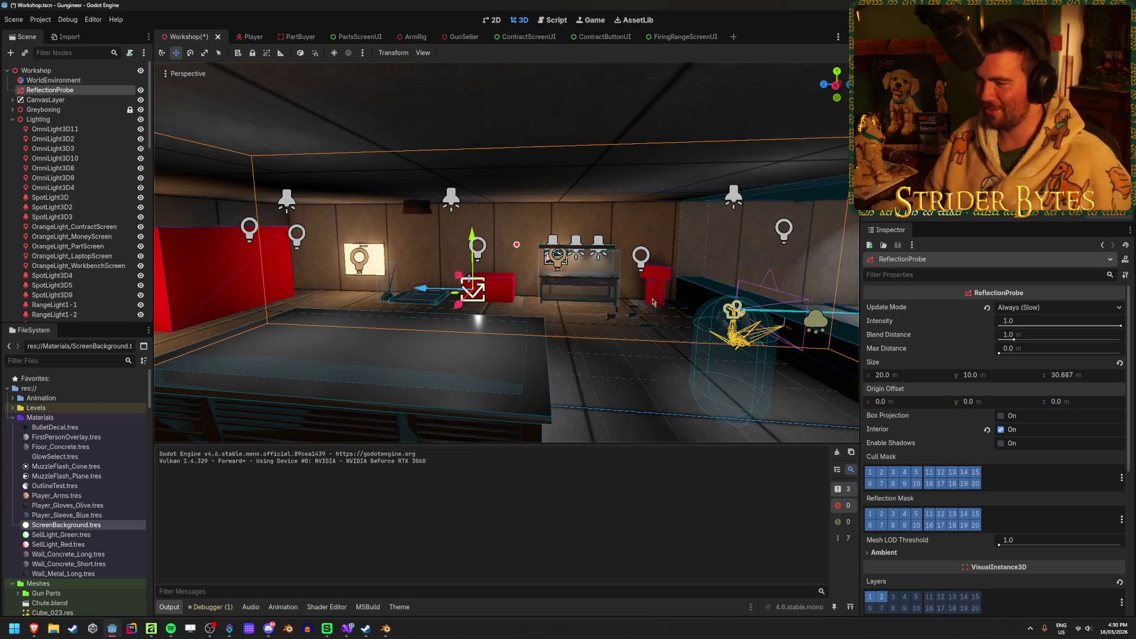
pyautogui.scroll(-5, 648, 294)
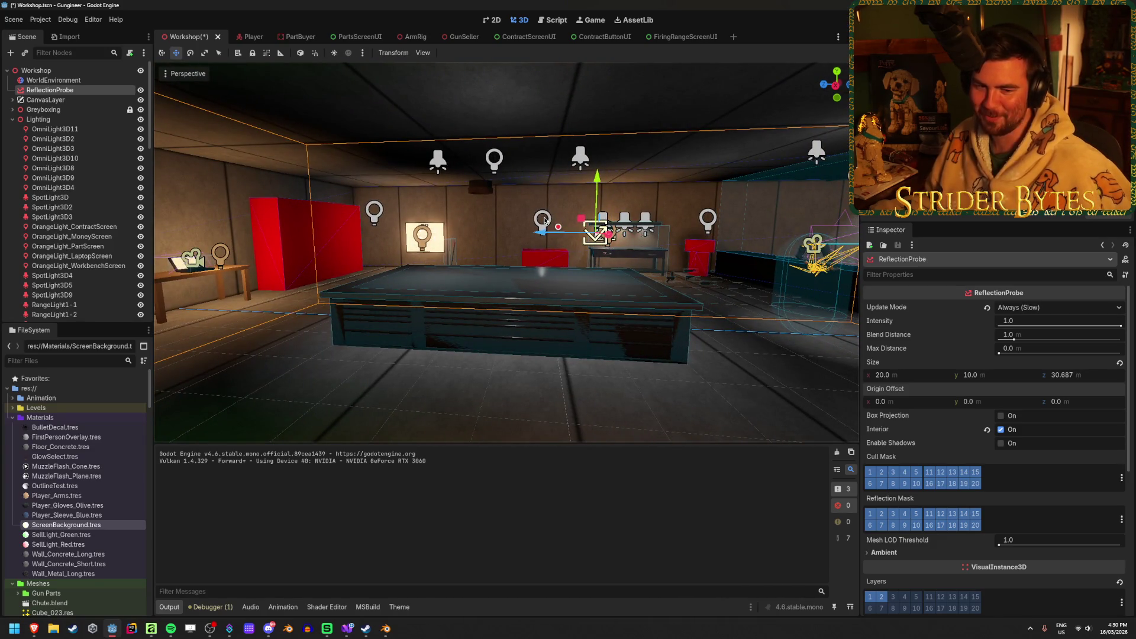
# Nudge the reflection probe 2 m along its axis and reframe it
pyautogui.moveTo(548, 230); pyautogui.dragTo(449, 241)
pyautogui.scroll(-2, 1003, 408)
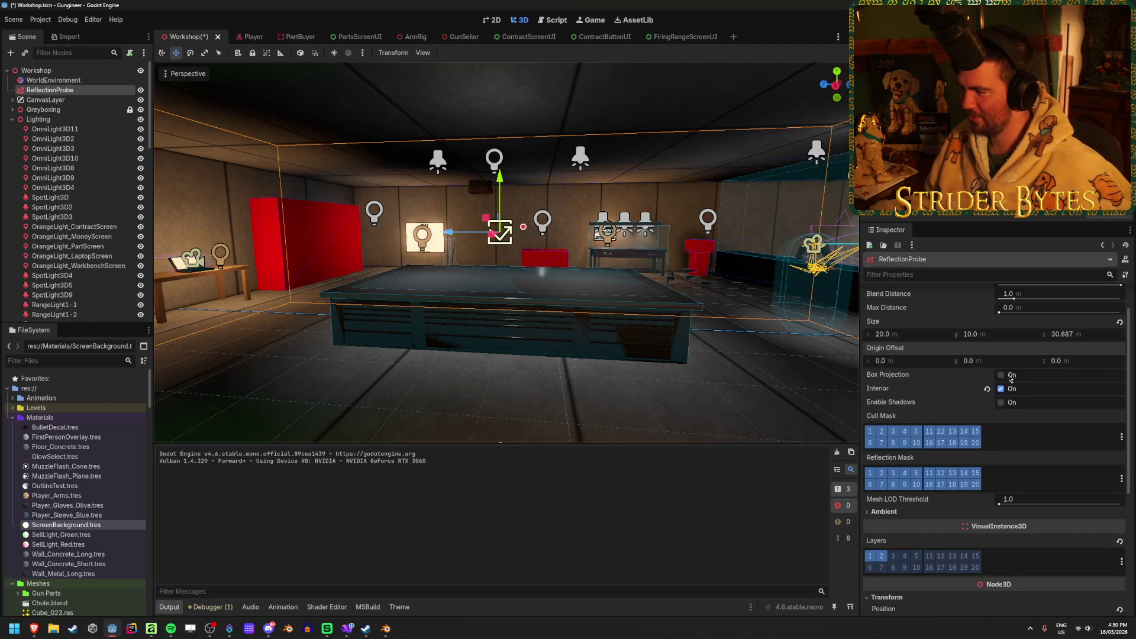
pyautogui.scroll(2, 1010, 378)
pyautogui.press('f')
pyautogui.scroll(-3, 507, 253)
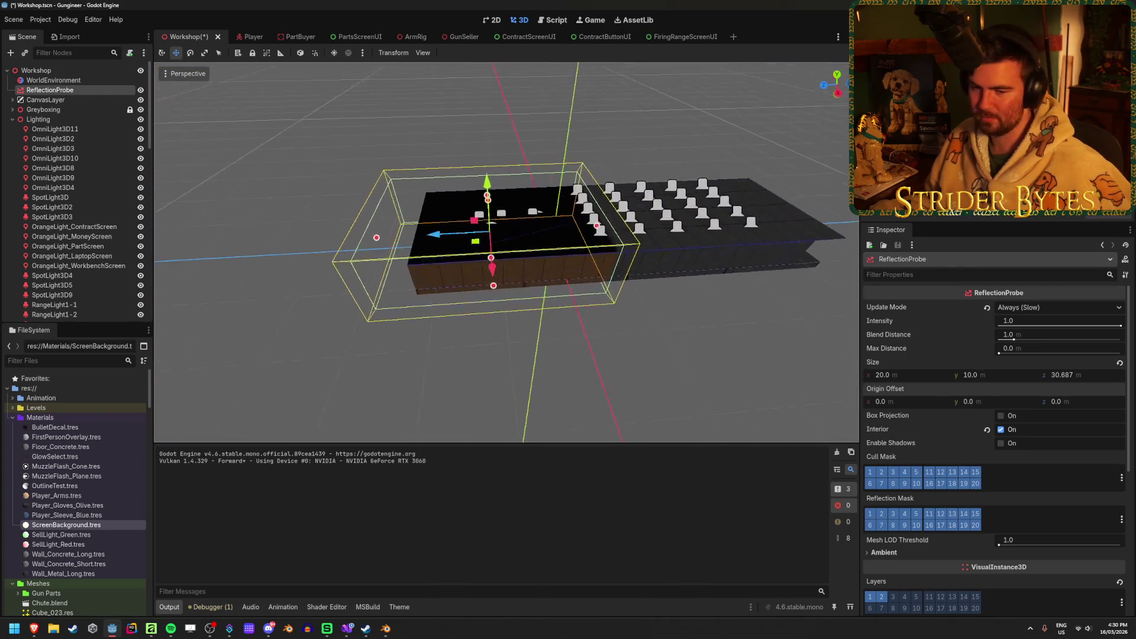
pyautogui.scroll(3, 715, 342)
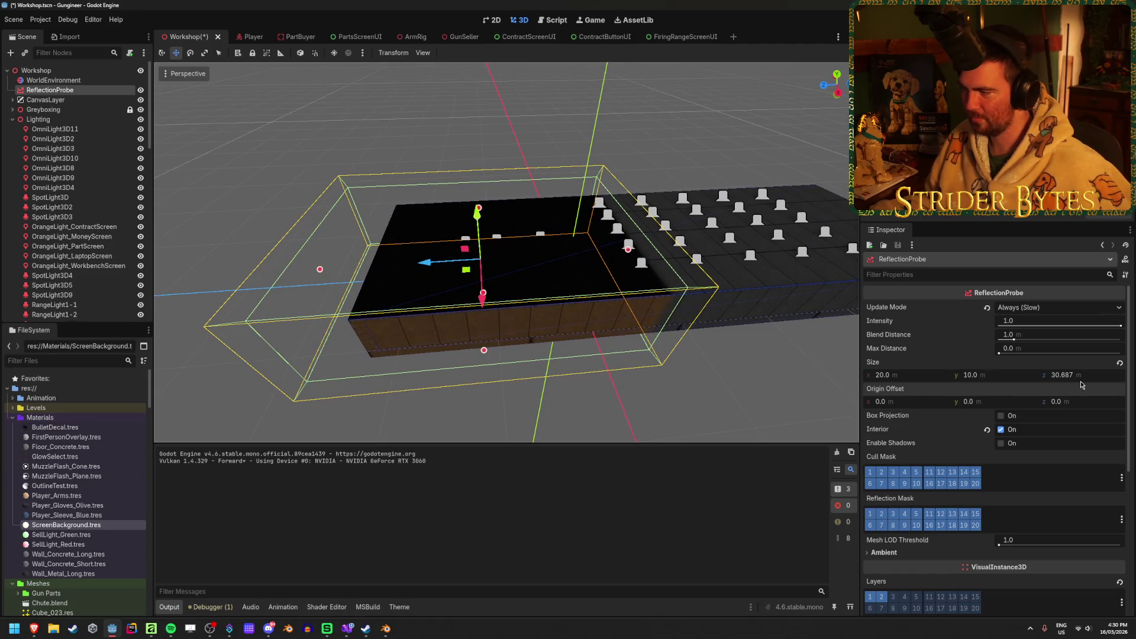
# Reduce the probe's Z size to about 22 m, then look toward the firing-range corridor
pyautogui.moveTo(1081, 379); pyautogui.dragTo(1033, 378)
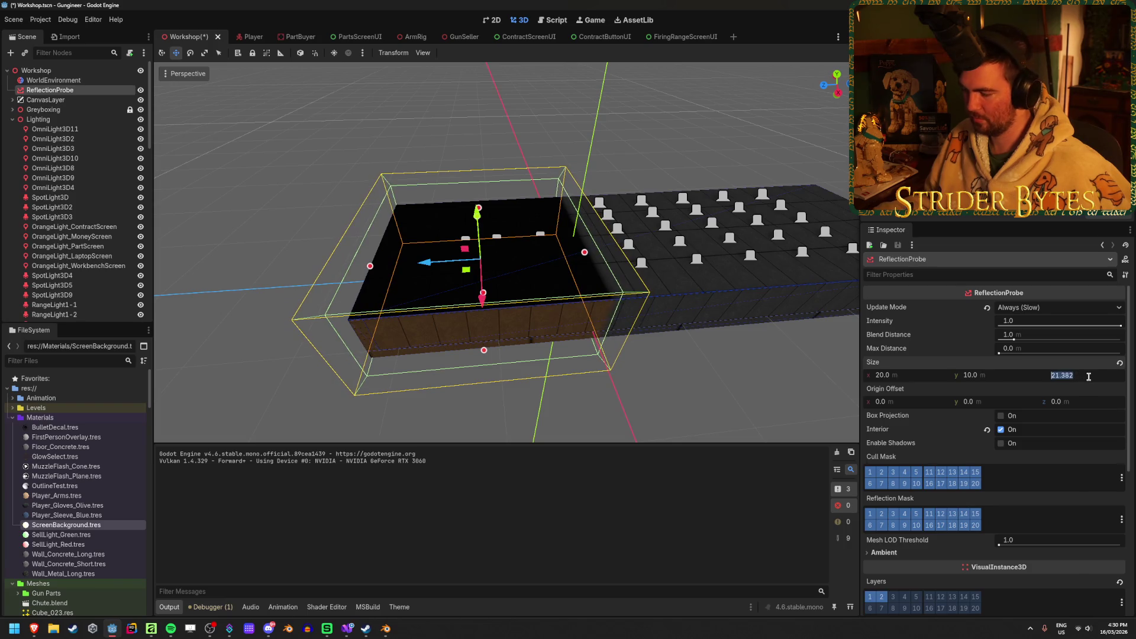
pyautogui.scroll(5, 506, 251)
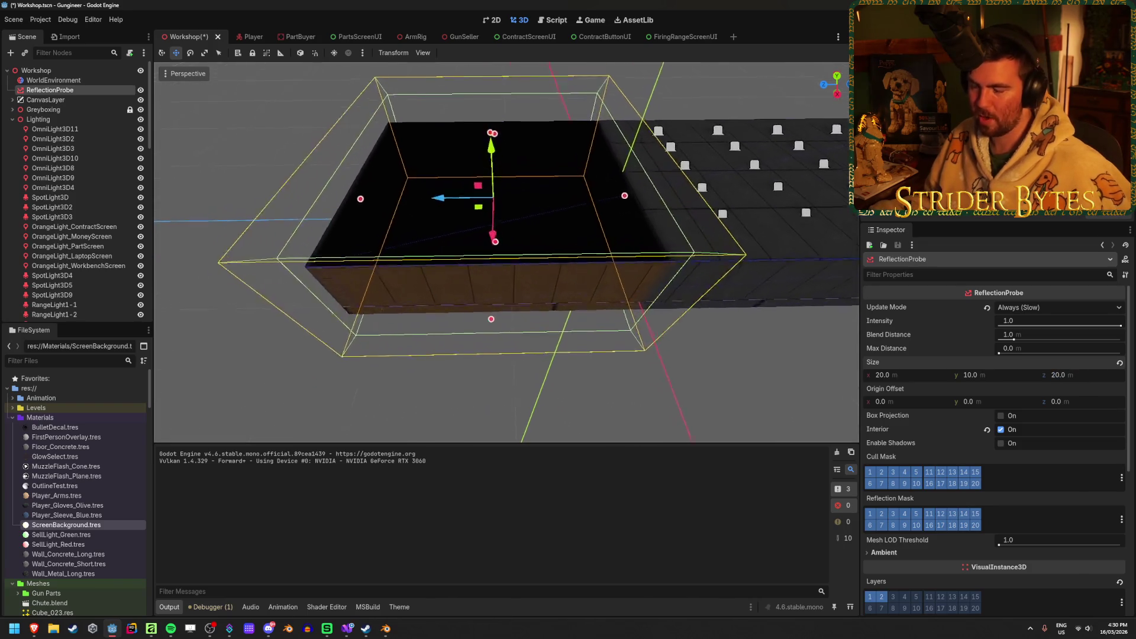
pyautogui.scroll(-8, 617, 375)
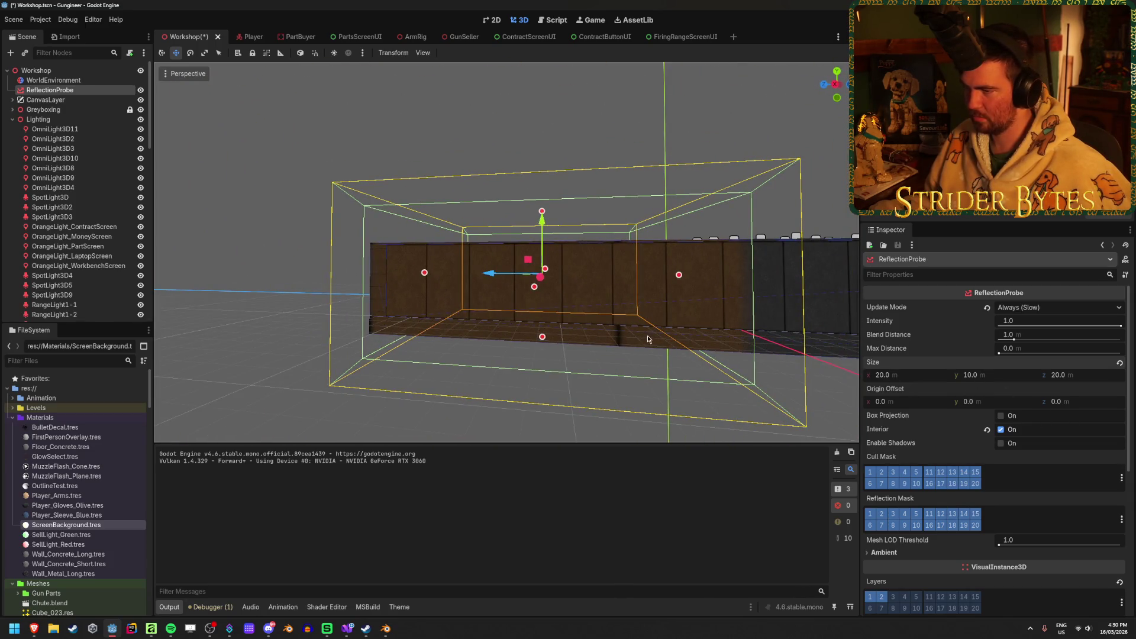
pyautogui.scroll(10, 648, 339)
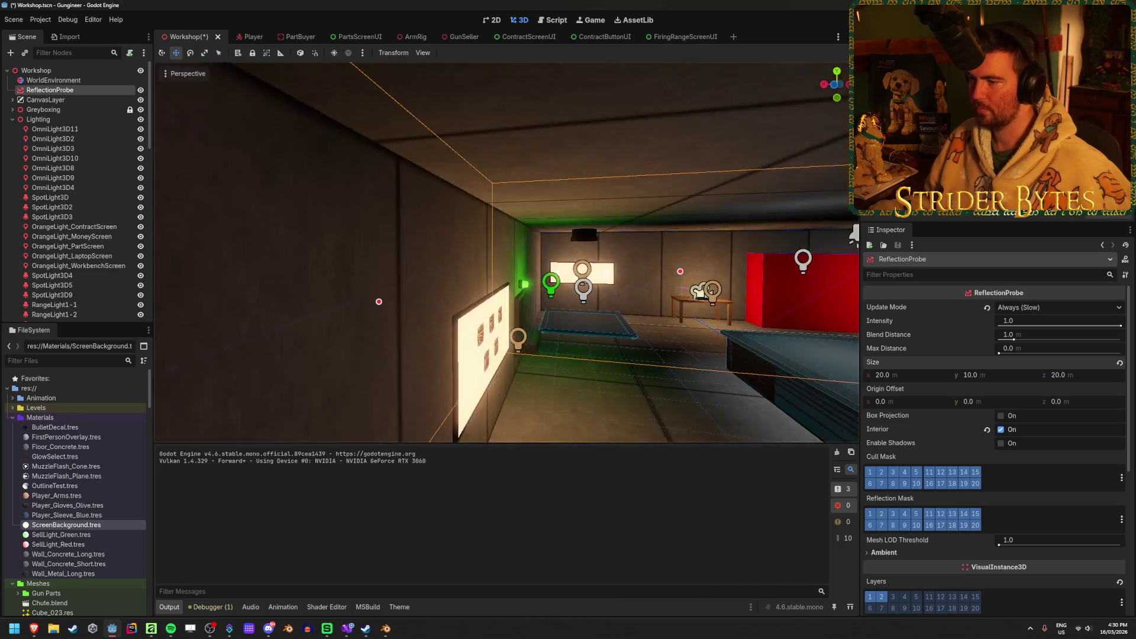
pyautogui.moveTo(506, 252)
pyautogui.mouseDown()
pyautogui.moveTo(349, 255)
pyautogui.moveTo(486, 253)
pyautogui.moveTo(468, 254)
pyautogui.mouseUp()
# Set the reflection probe's Z position to 9.0 m
pyautogui.press('f')
pyautogui.scroll(-5, 1037, 458)
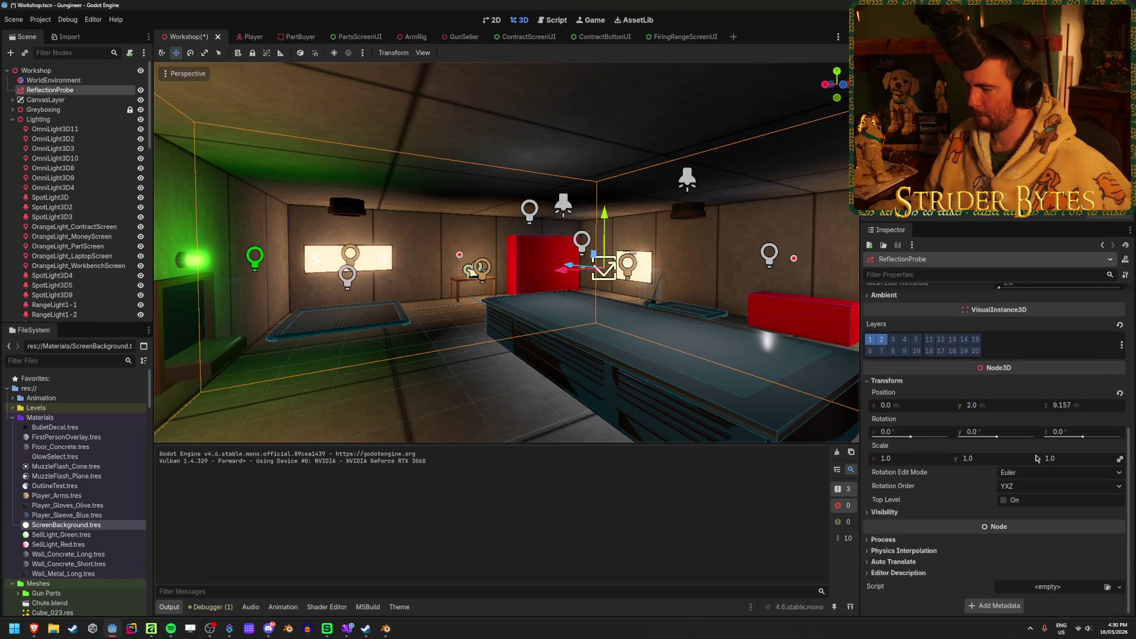
pyautogui.write('9')
pyautogui.press('Return')
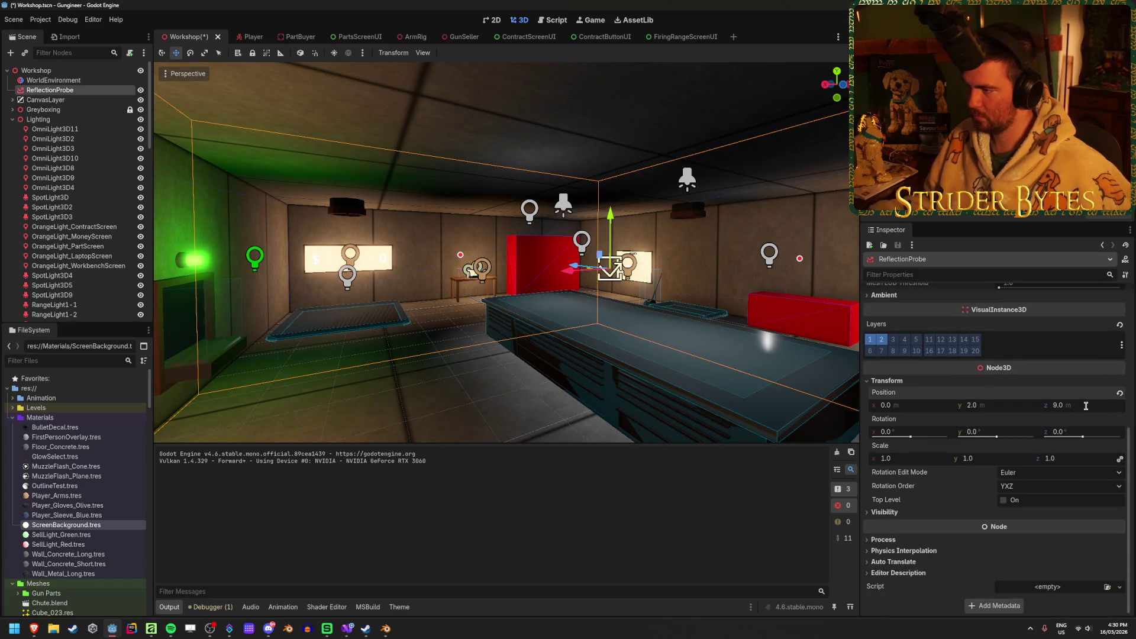
pyautogui.press('w')
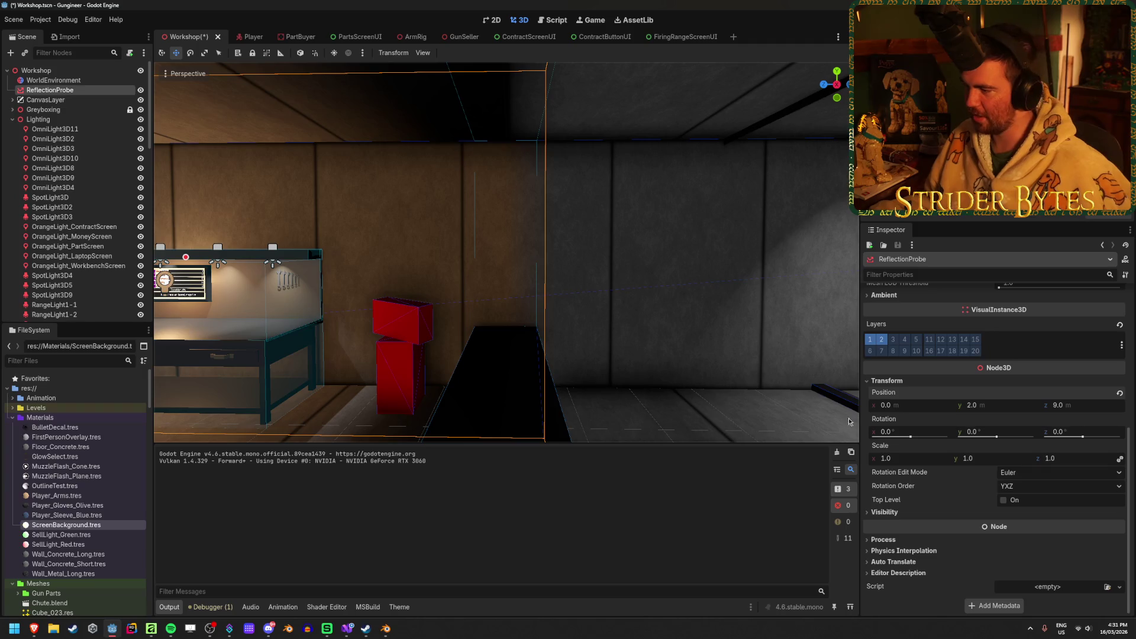
pyautogui.scroll(8, 929, 417)
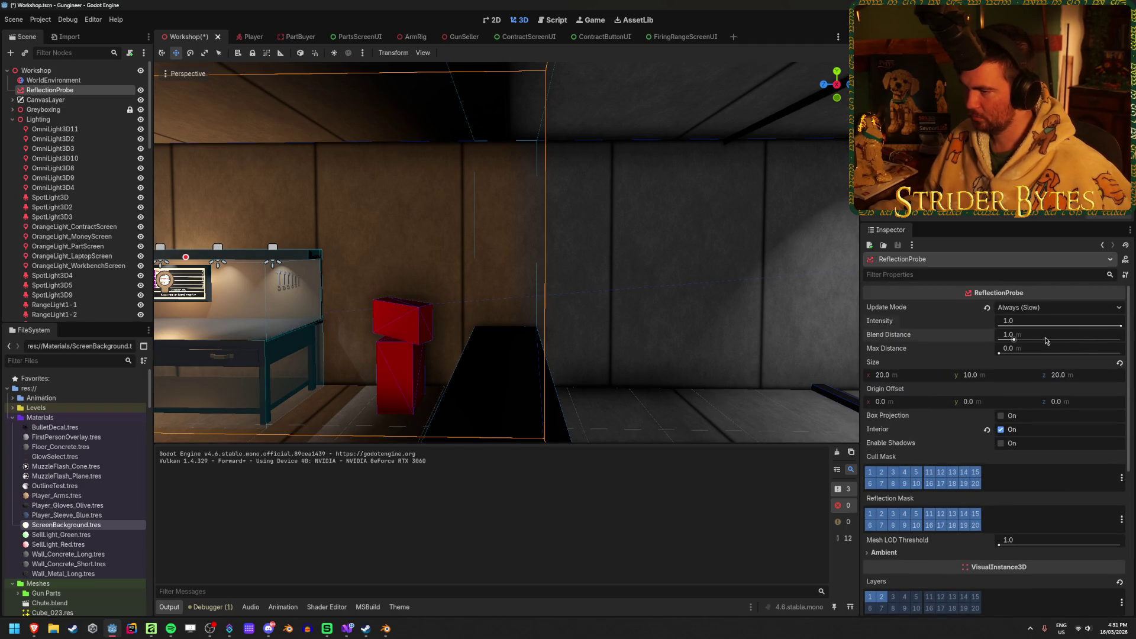
# Try probe blend distances of 0, 1.0, 2.0 and 1.8 m, then save the Workshop scene
pyautogui.moveTo(1046, 342); pyautogui.dragTo(1000, 341)
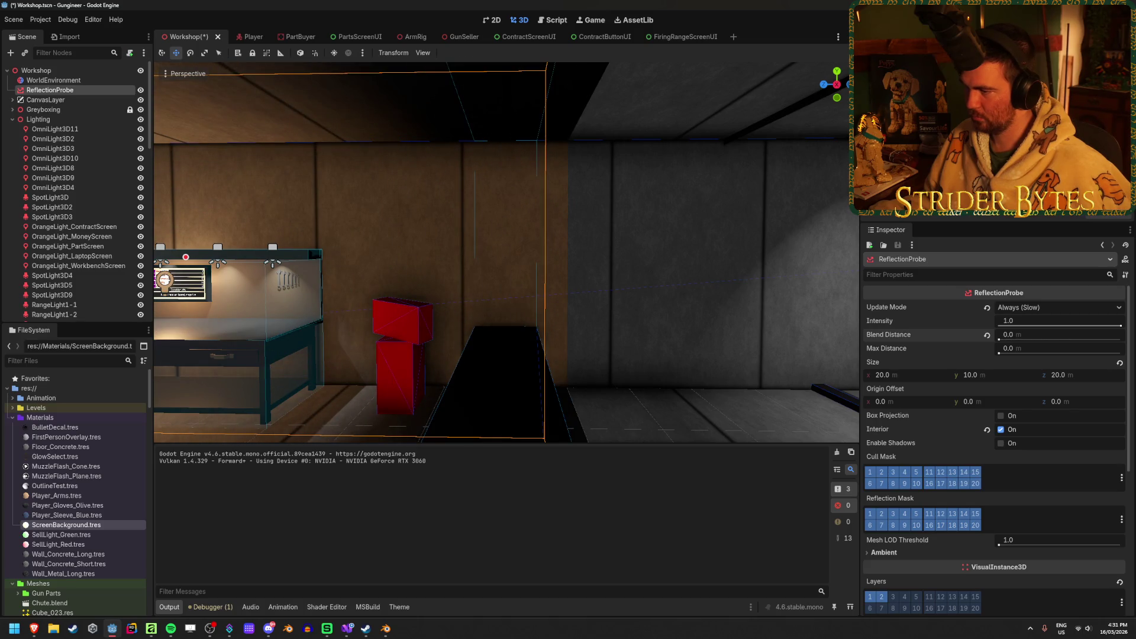
pyautogui.moveTo(614, 333); pyautogui.dragTo(532, 322)
pyautogui.click(987, 335)
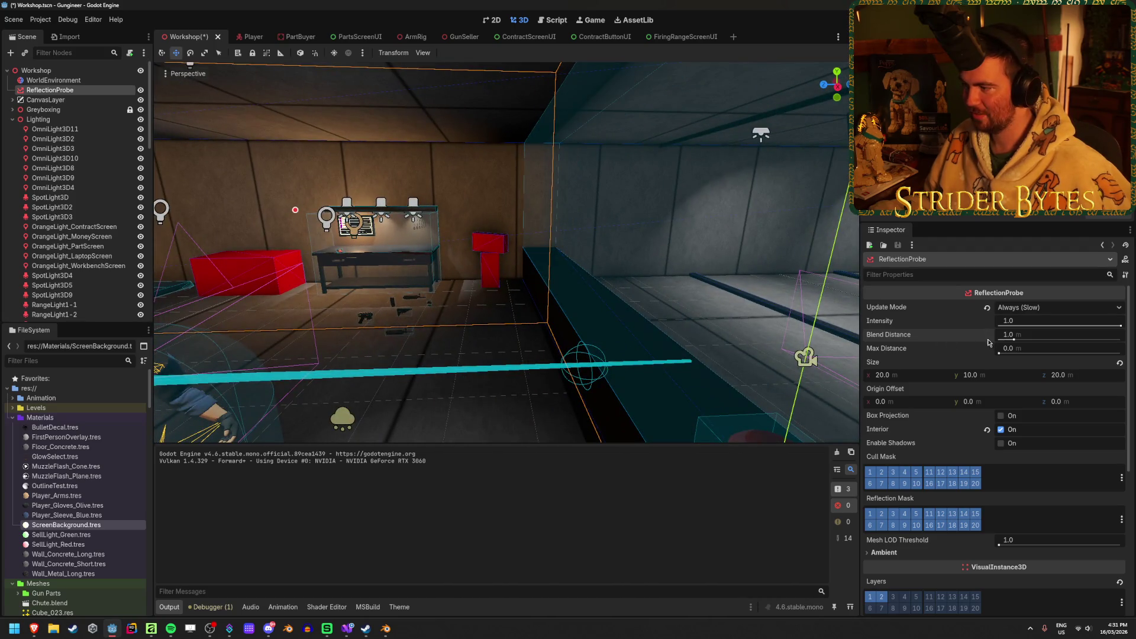
pyautogui.write('2')
pyautogui.press('Return')
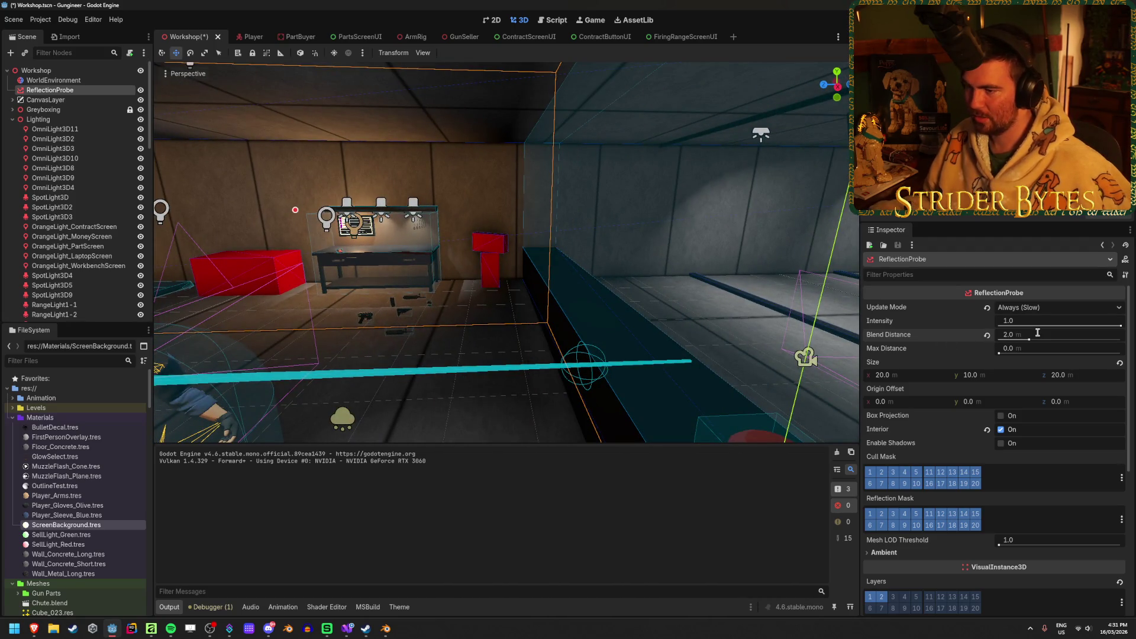
pyautogui.moveTo(1027, 338); pyautogui.dragTo(1018, 338)
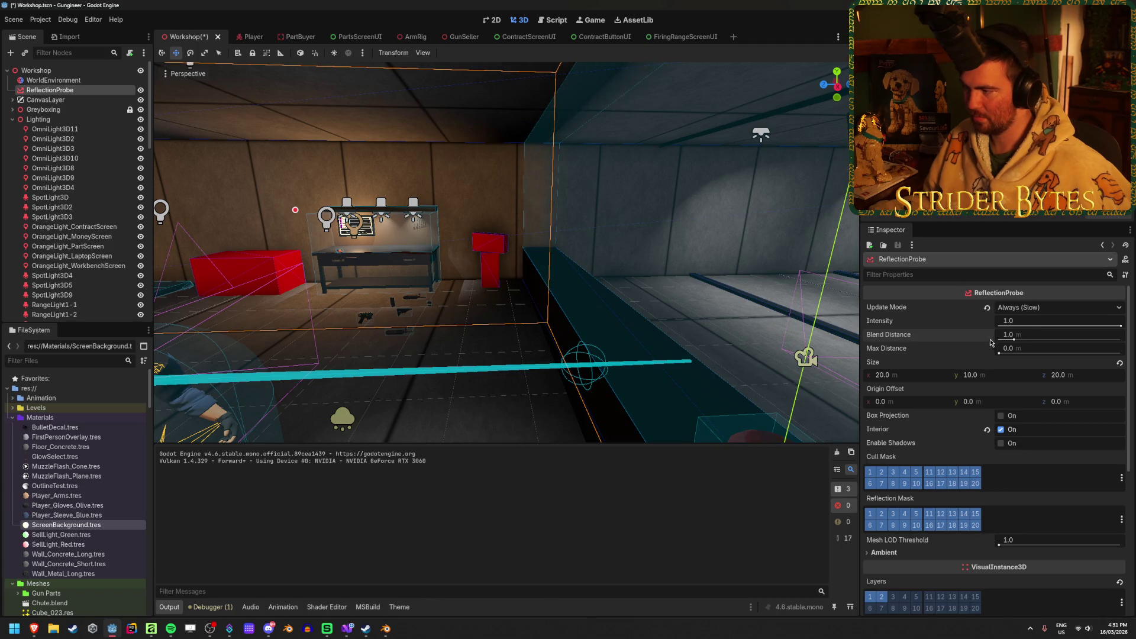
pyautogui.hotkey('ctrl', 's')
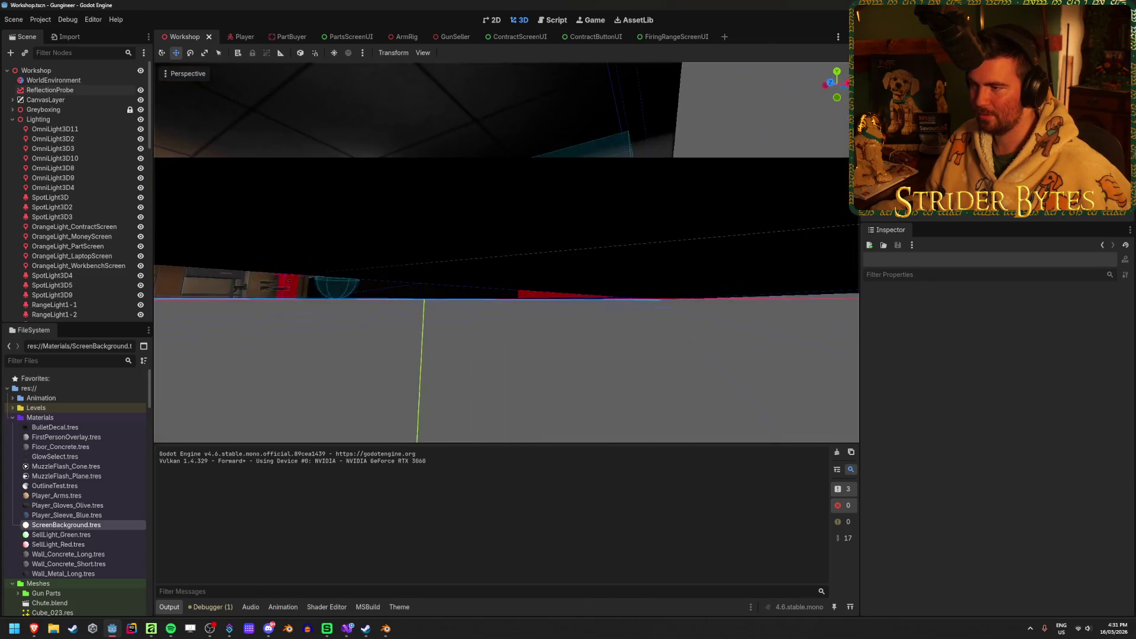
pyautogui.press('F5')
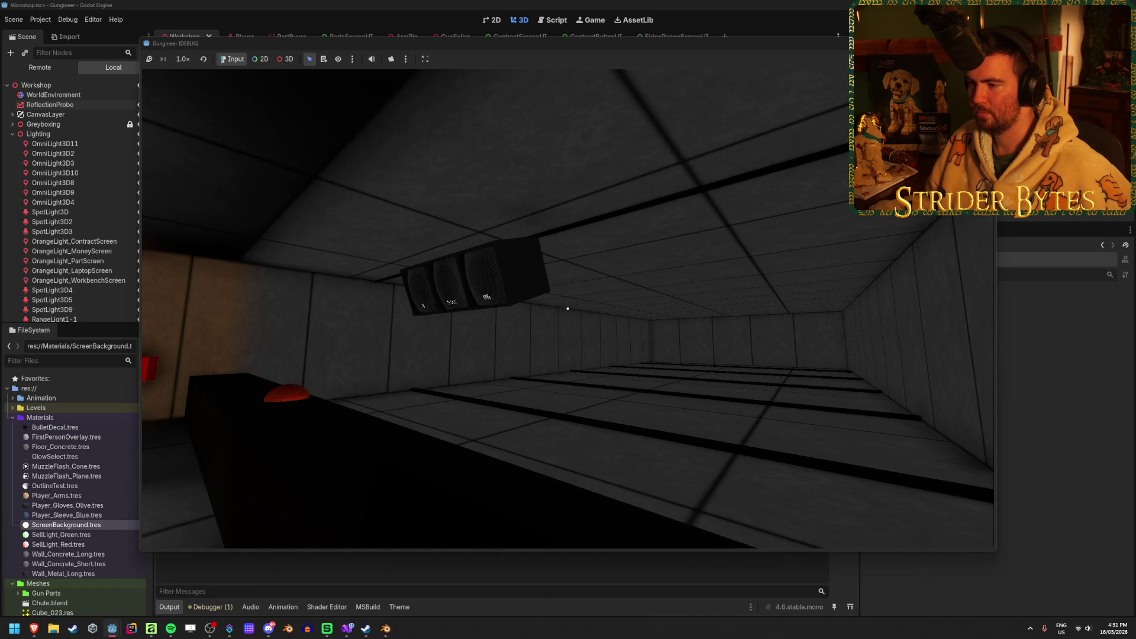
pyautogui.press('w')
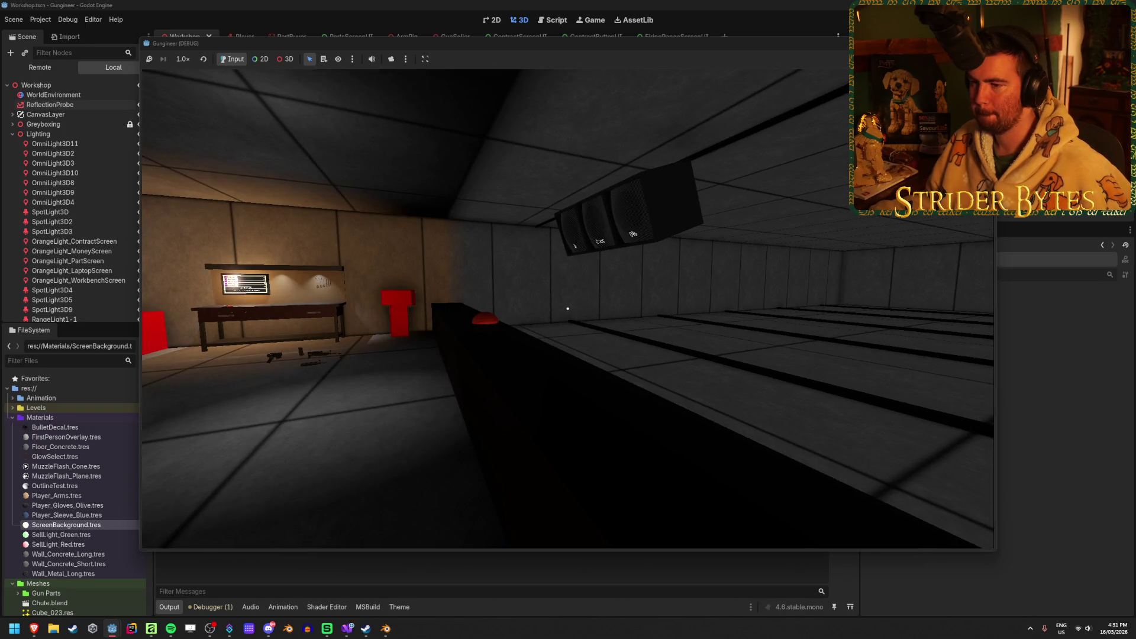
pyautogui.press('F8')
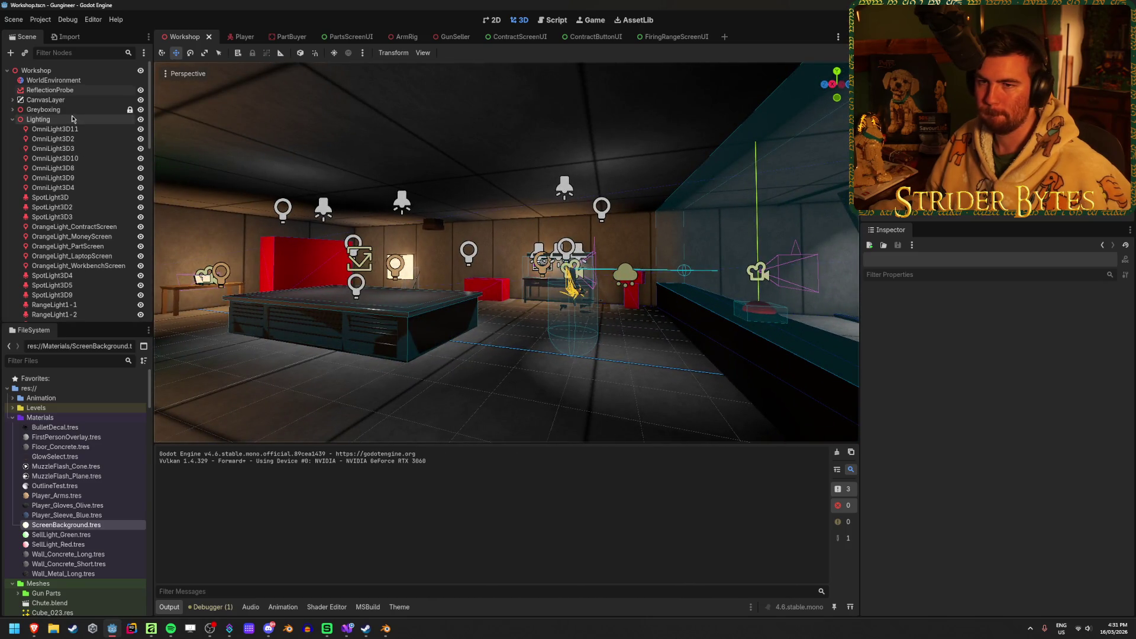
# Duplicate the ReflectionProbe and move the copy toward the firing range
pyautogui.click(50, 90)
pyautogui.hotkey('ctrl', 'd')
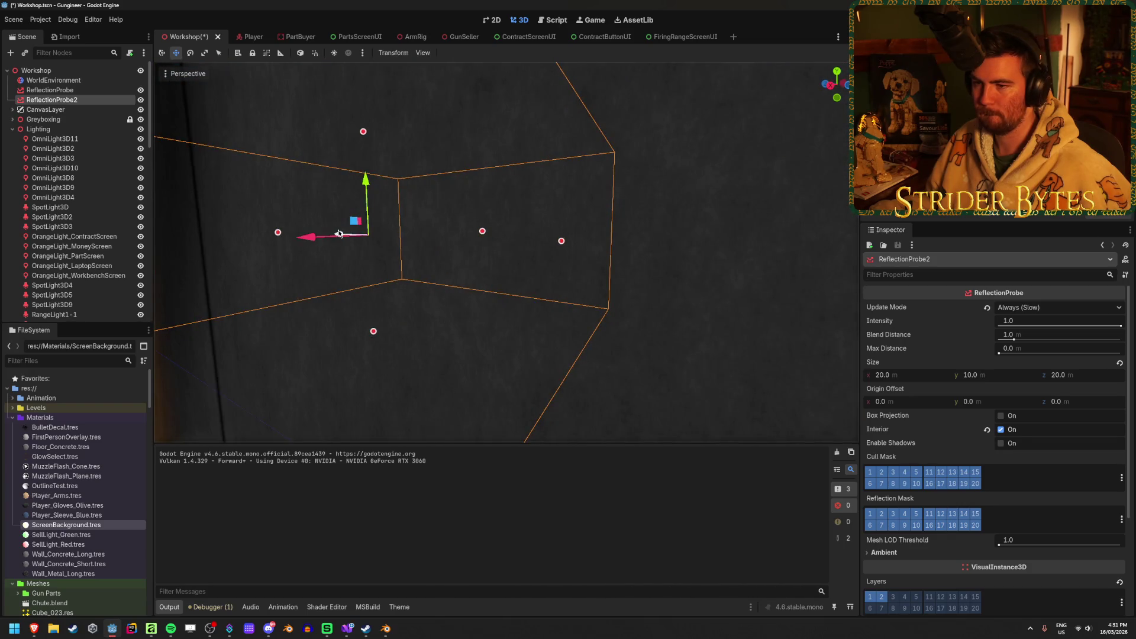
pyautogui.scroll(-5, 339, 234)
pyautogui.moveTo(314, 225)
pyautogui.mouseDown()
pyautogui.moveTo(533, 203)
pyautogui.moveTo(621, 254)
pyautogui.moveTo(765, 240)
pyautogui.moveTo(660, 295)
pyautogui.mouseUp()
pyautogui.moveTo(593, 251)
pyautogui.mouseDown()
pyautogui.moveTo(686, 270)
pyautogui.moveTo(636, 278)
pyautogui.mouseUp()
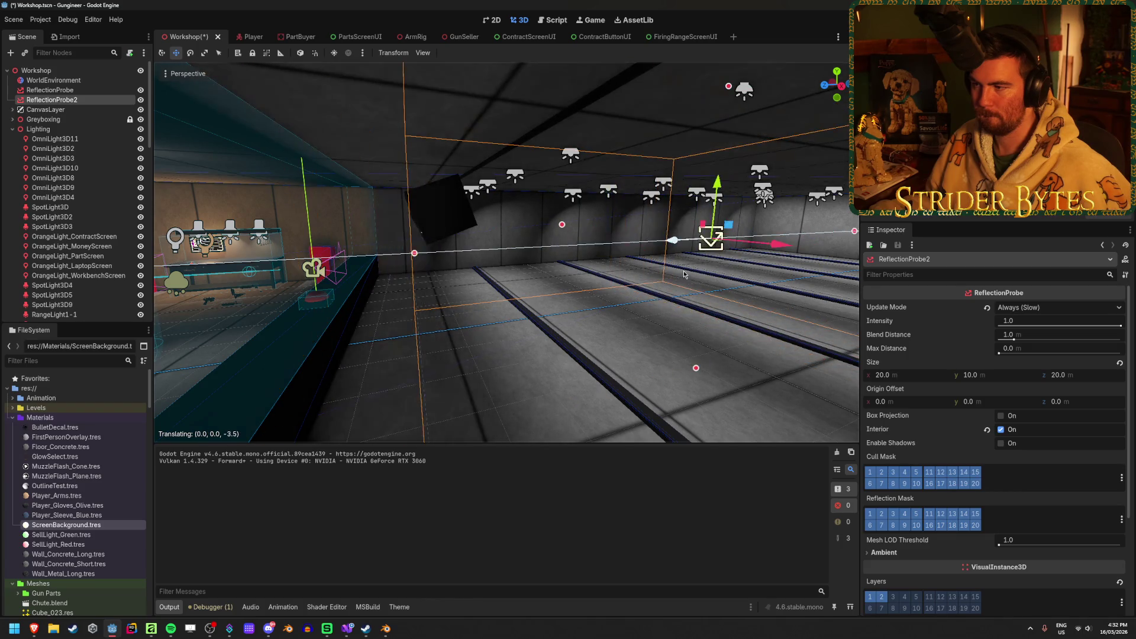
pyautogui.press('w')
pyautogui.press('w')
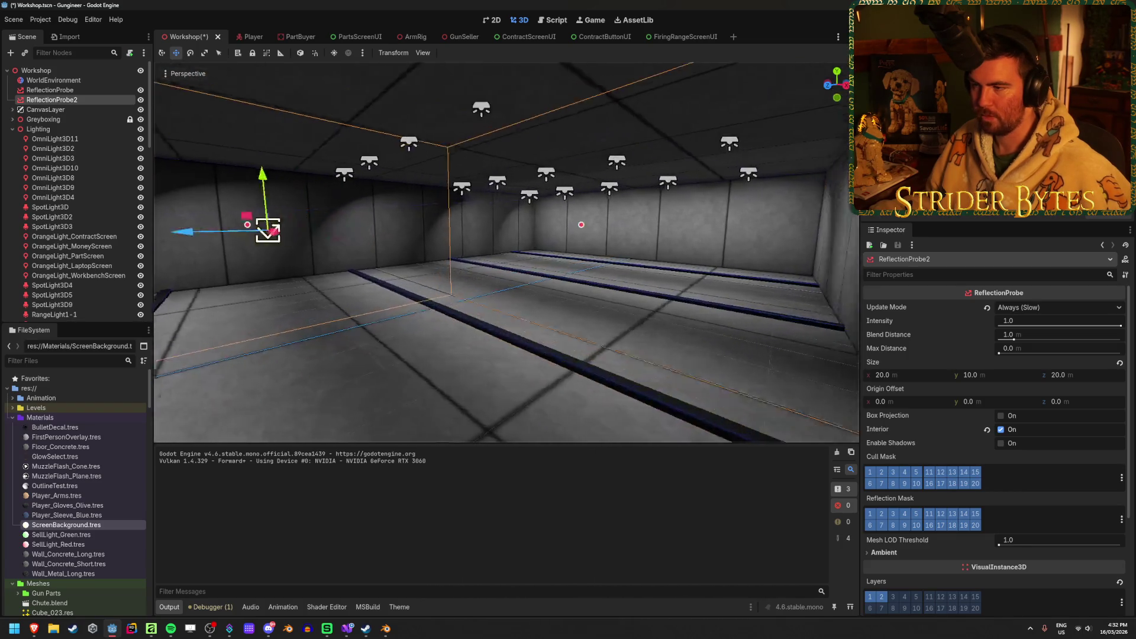
pyautogui.scroll(-5, 954, 374)
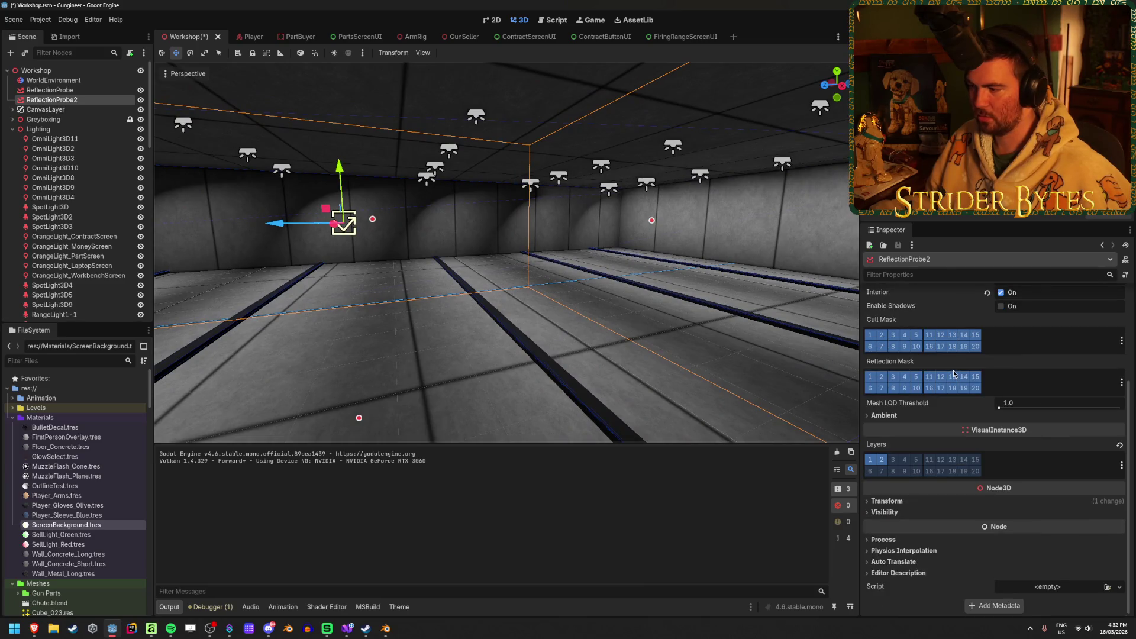
pyautogui.press('w')
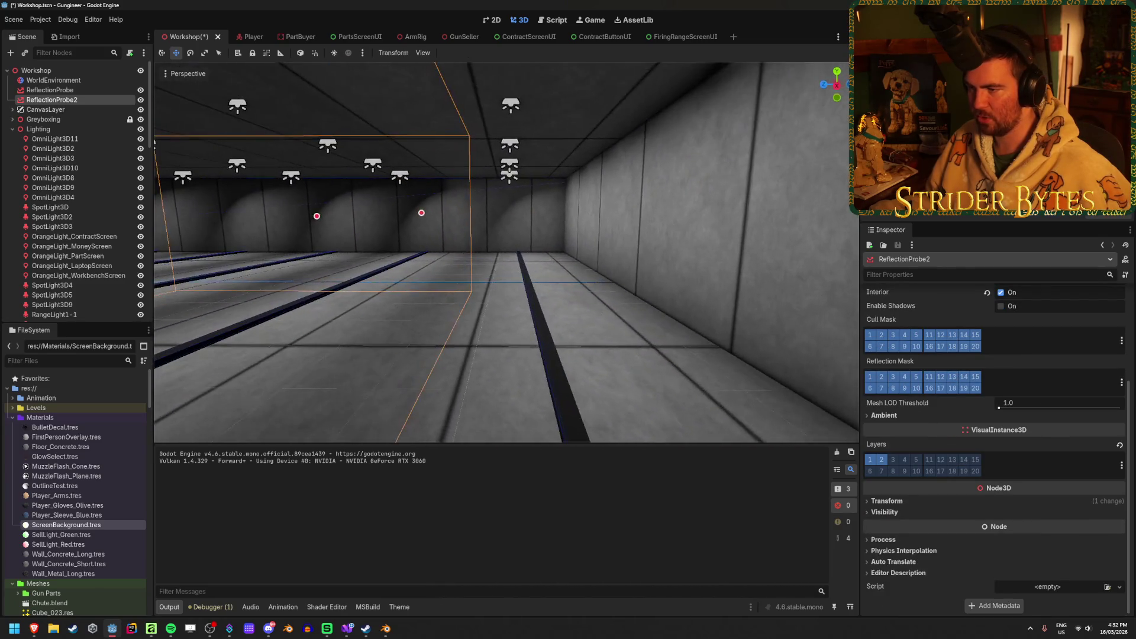
pyautogui.press('f')
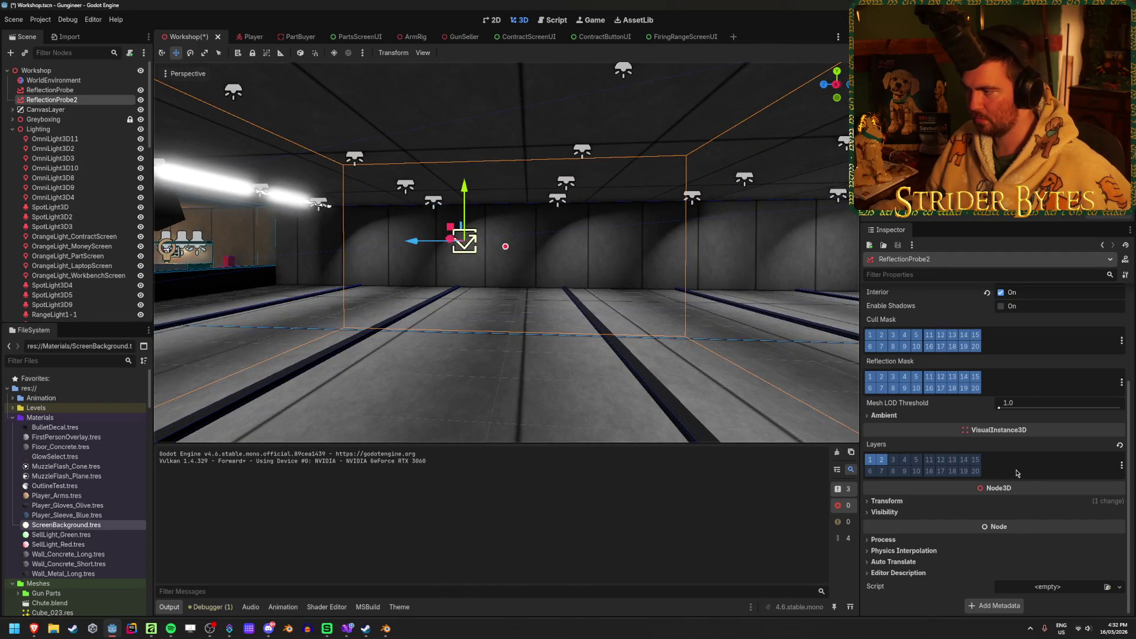
# Set the second probe's Z position to -13.75 (-27.5/2)
pyautogui.click(888, 501)
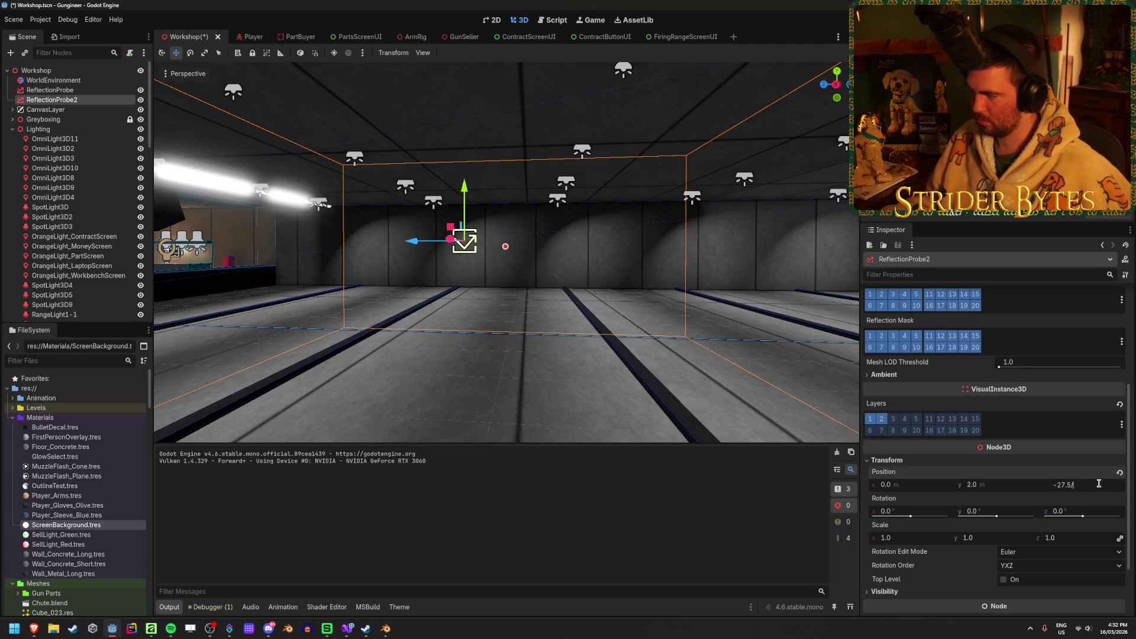
pyautogui.write('2')
pyautogui.press('Return')
# Stretch the second probe toward the counter, set its Z size to 30, and save
pyautogui.moveTo(560, 338); pyautogui.dragTo(820, 364)
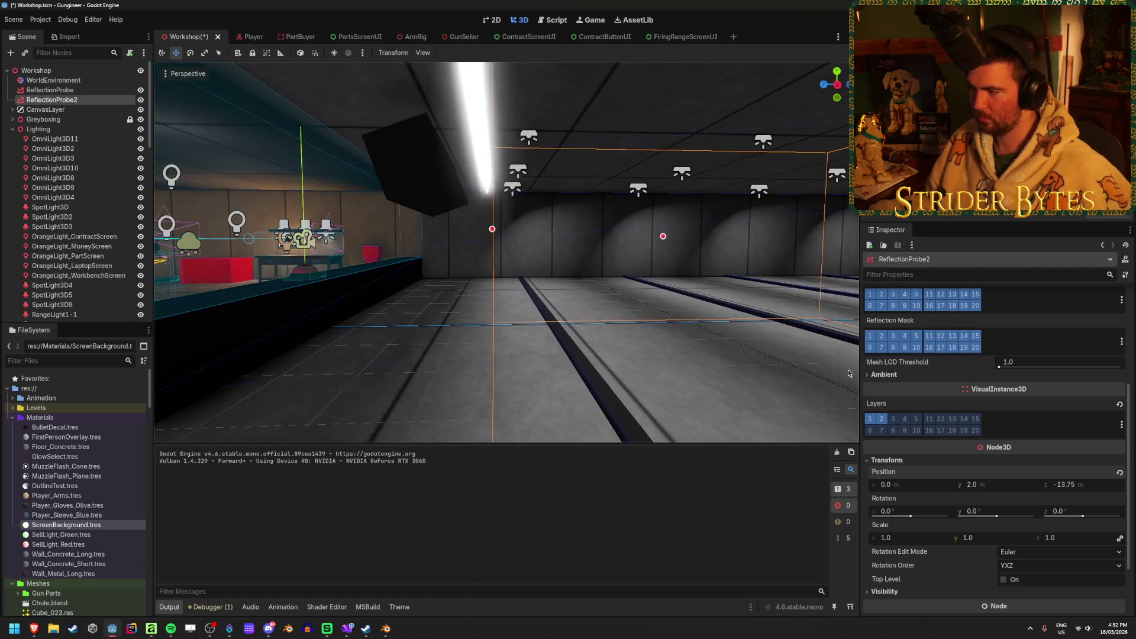
pyautogui.scroll(5, 1005, 456)
pyautogui.moveTo(483, 229); pyautogui.dragTo(266, 228)
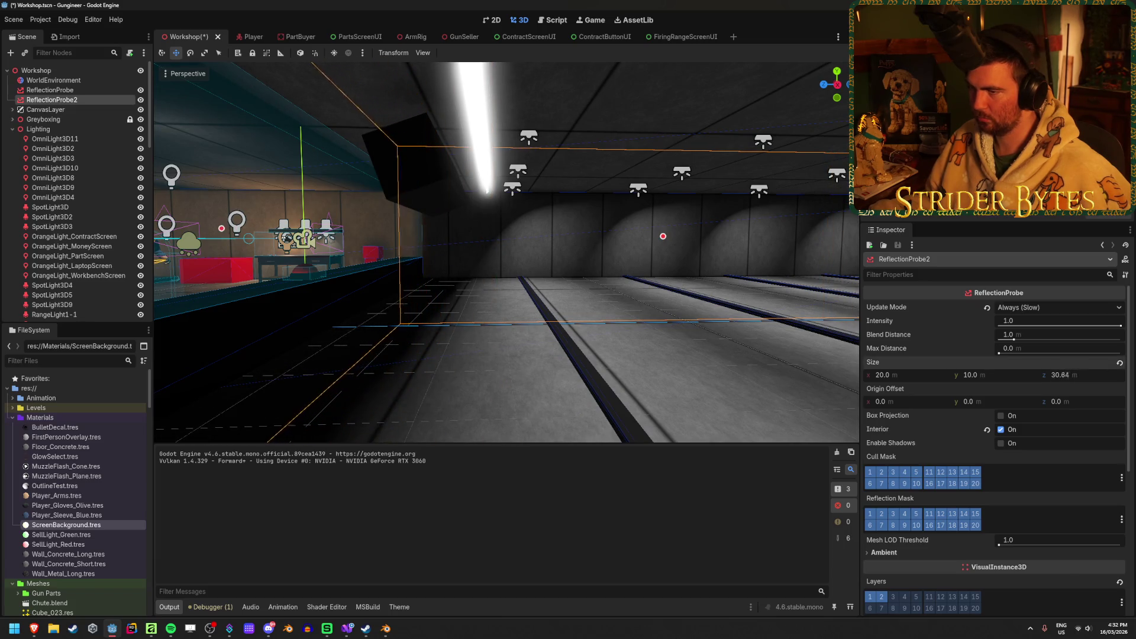
pyautogui.write('30')
pyautogui.press('Return')
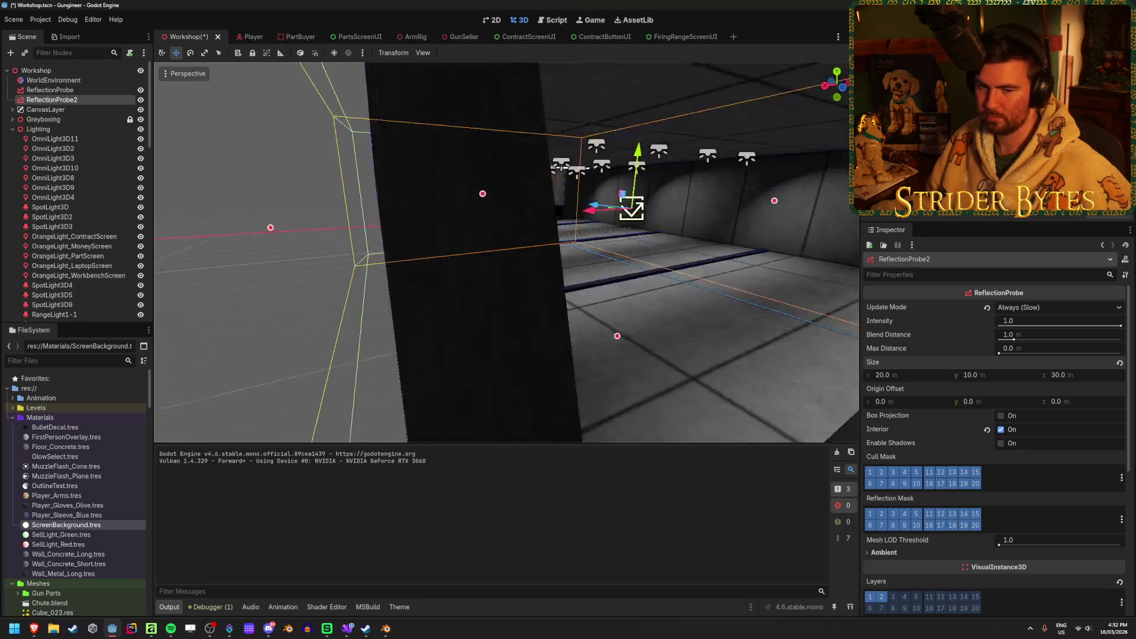
pyautogui.hotkey('ctrl', 's')
# Frame ReflectionProbe2 over the lit range, deselect it, and save again
pyautogui.press('w')
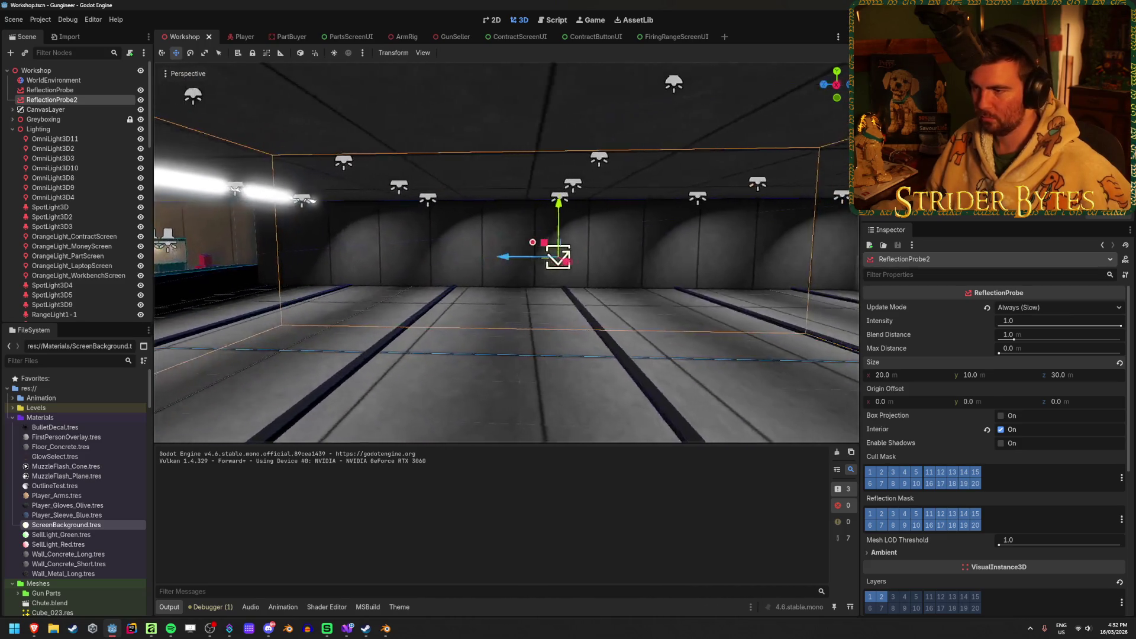
pyautogui.press('f')
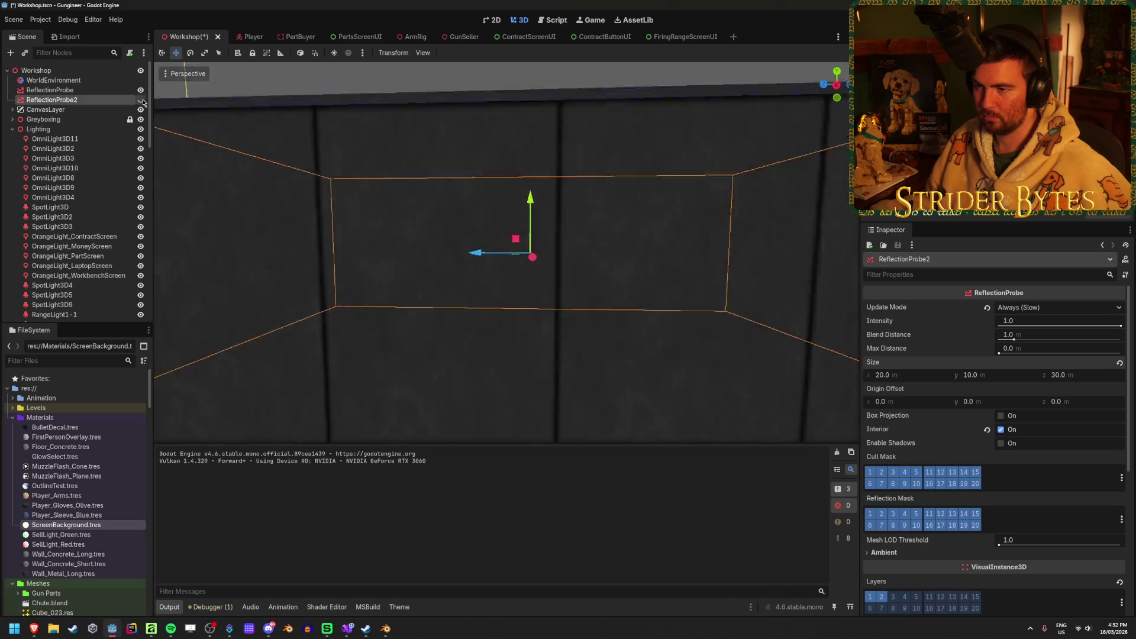
pyautogui.press('s')
pyautogui.press('Escape')
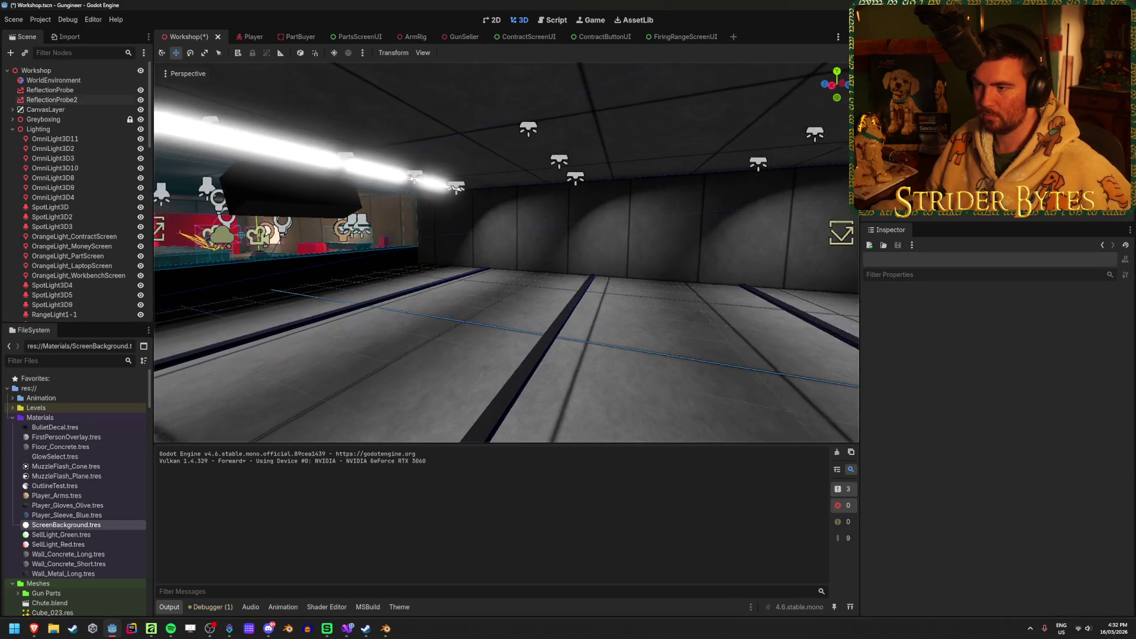
pyautogui.hotkey('ctrl', 's')
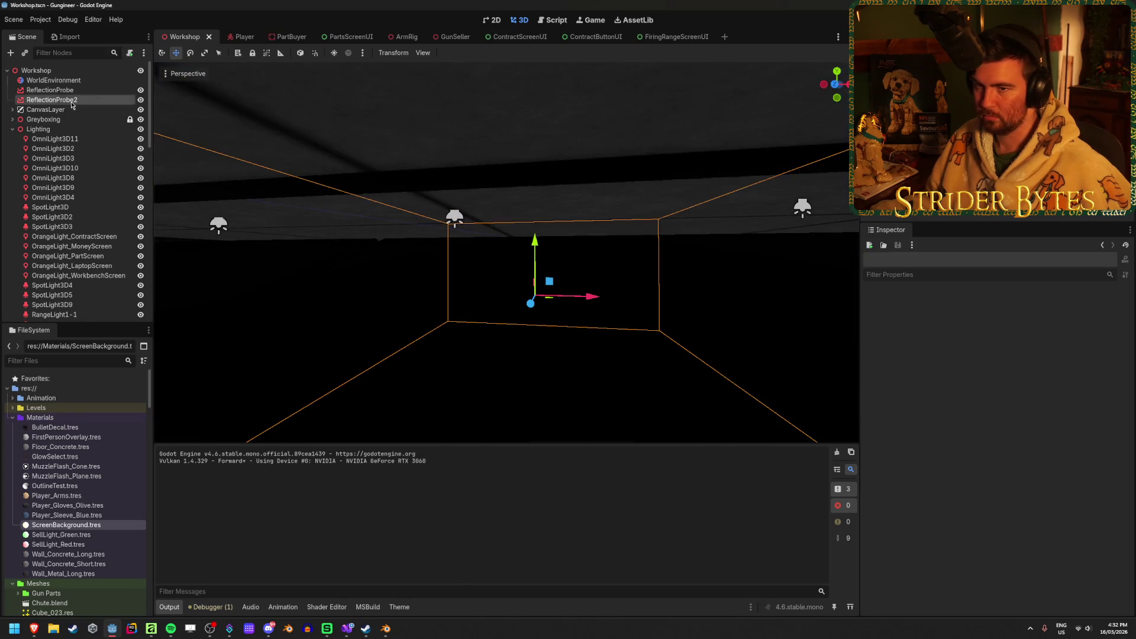
pyautogui.click(71, 100)
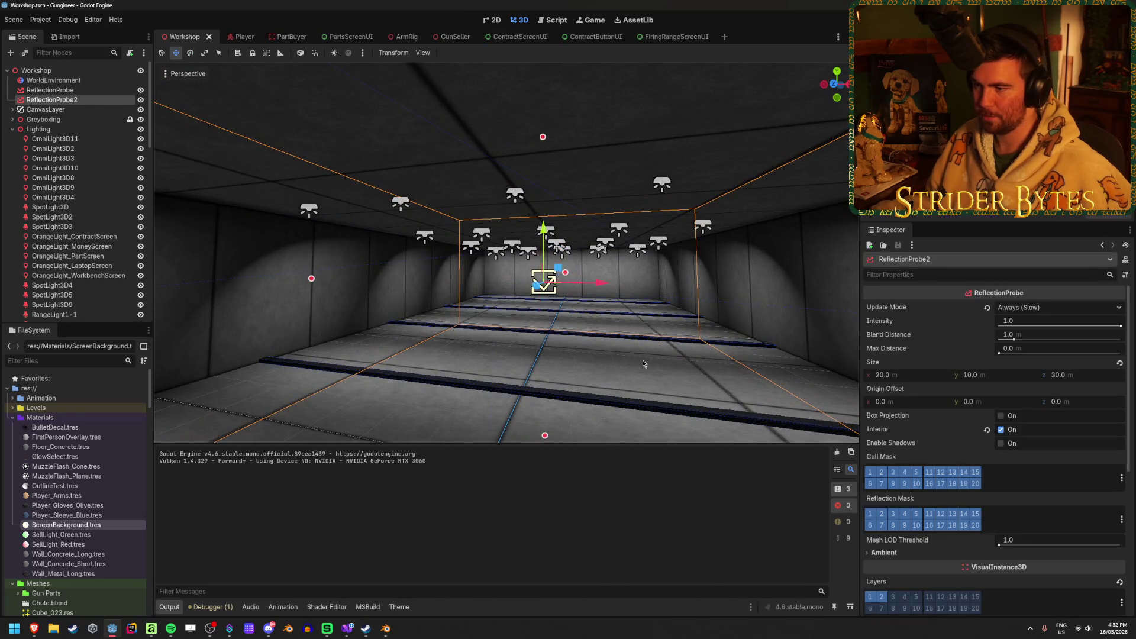
pyautogui.press('w')
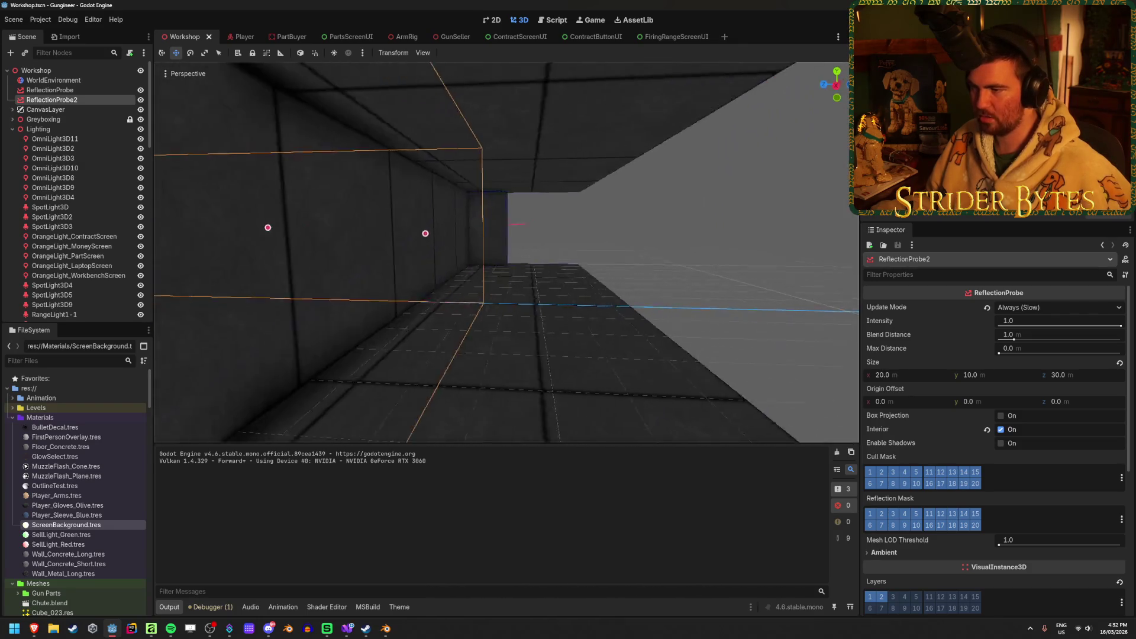
pyautogui.press('w')
pyautogui.press('d')
pyautogui.click(451, 366)
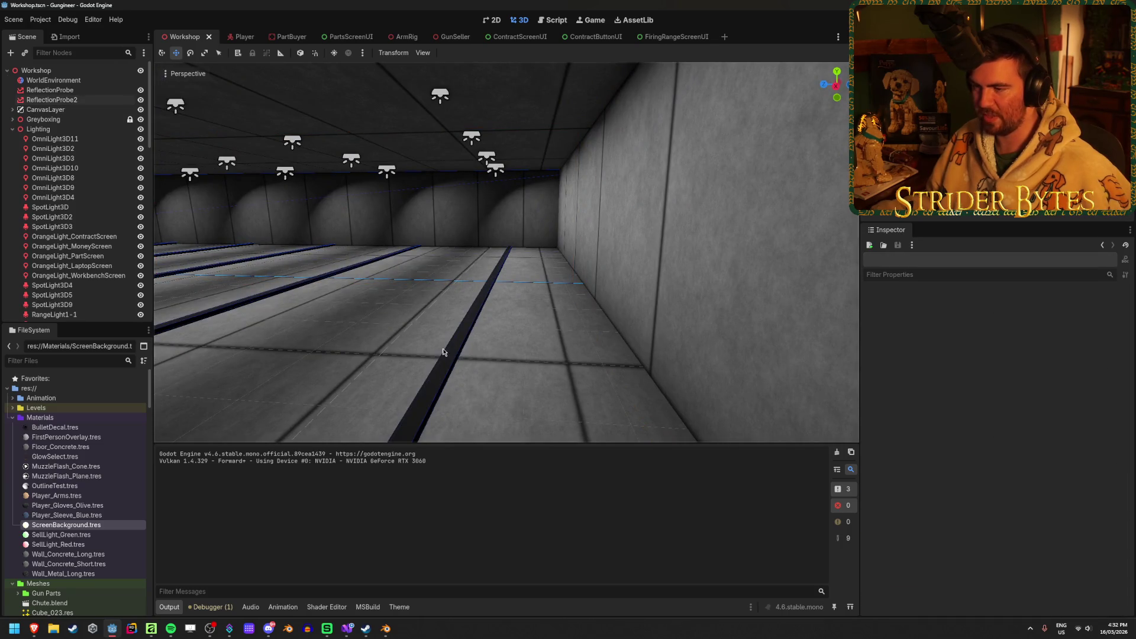
pyautogui.press('d')
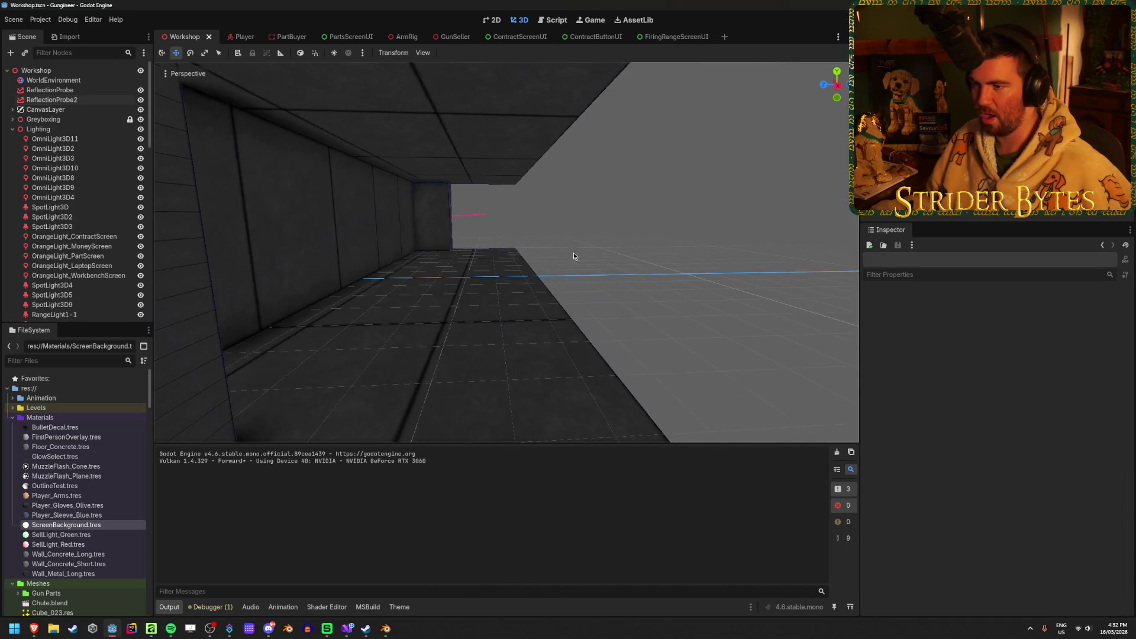
pyautogui.press('w')
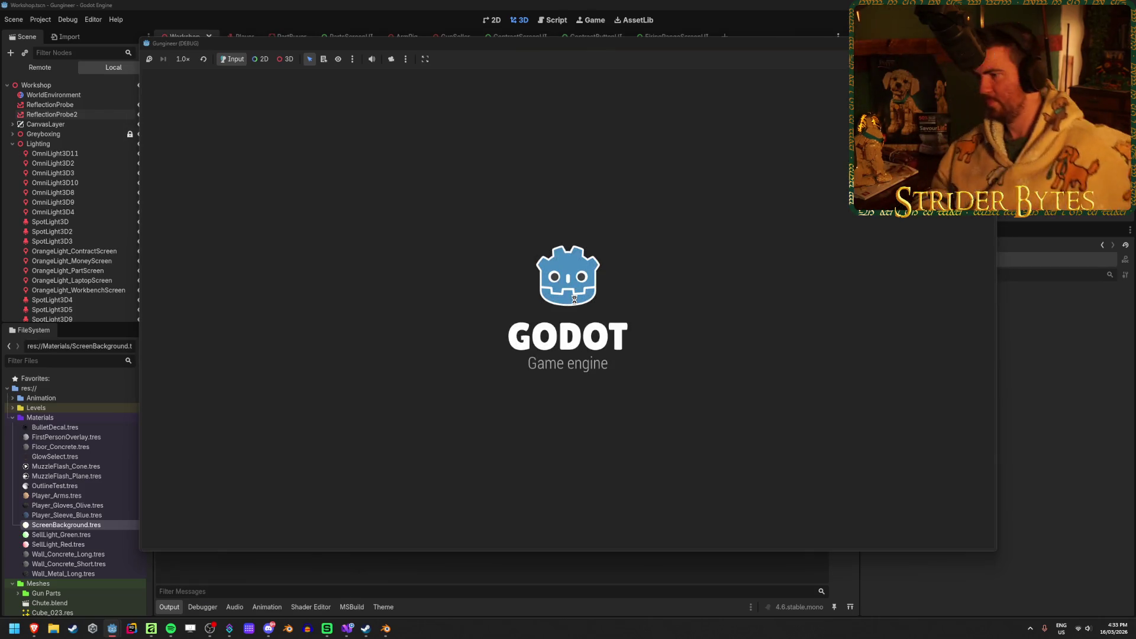
pyautogui.press('s')
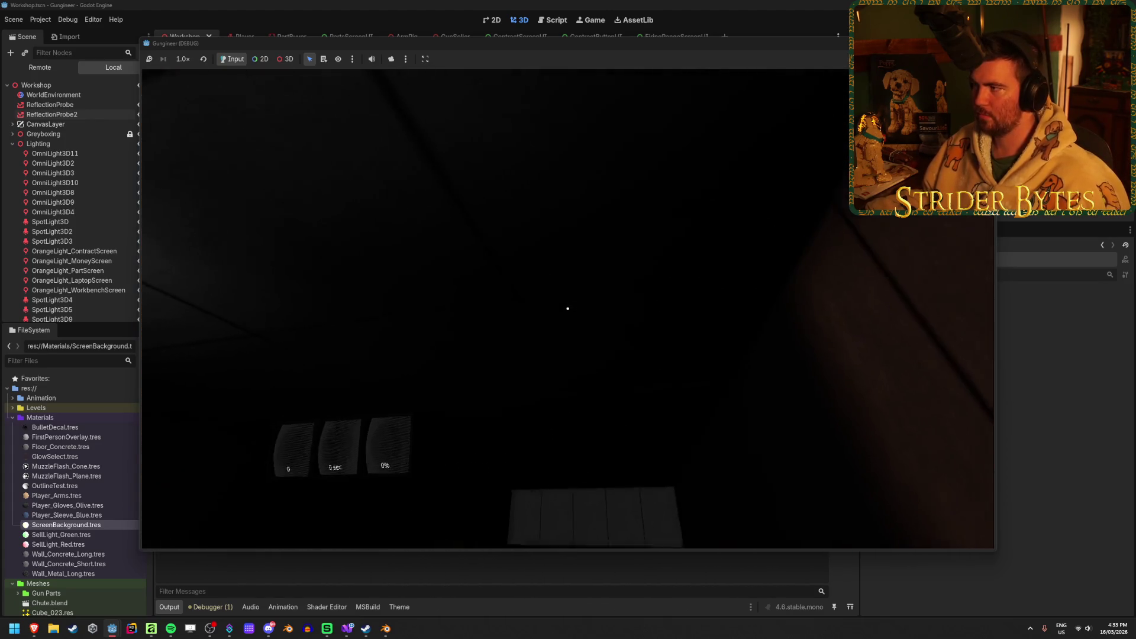
pyautogui.press('F8')
pyautogui.moveTo(757, 241); pyautogui.dragTo(583, 240)
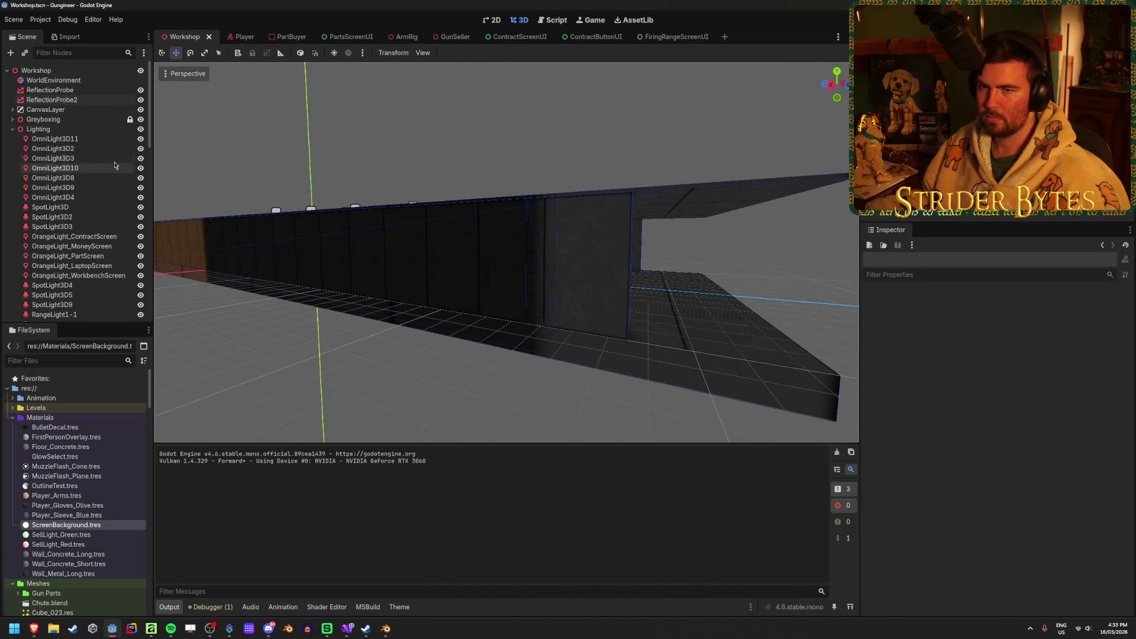
# Shorten Wall along X from 48 to about 45 m and save the scene
pyautogui.click(13, 129)
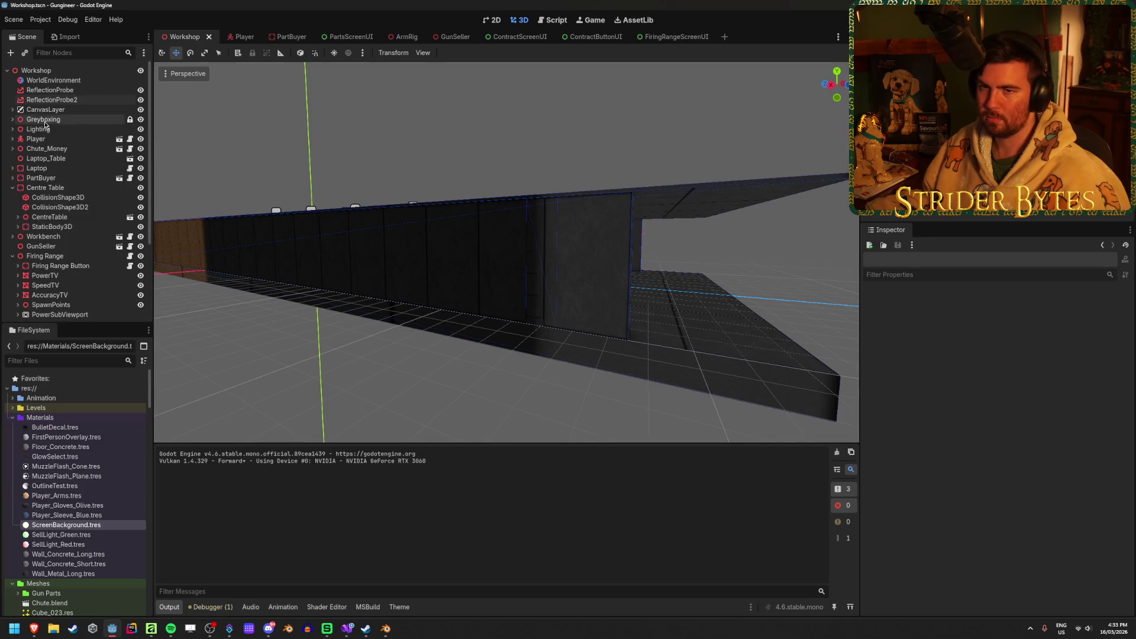
pyautogui.click(68, 164)
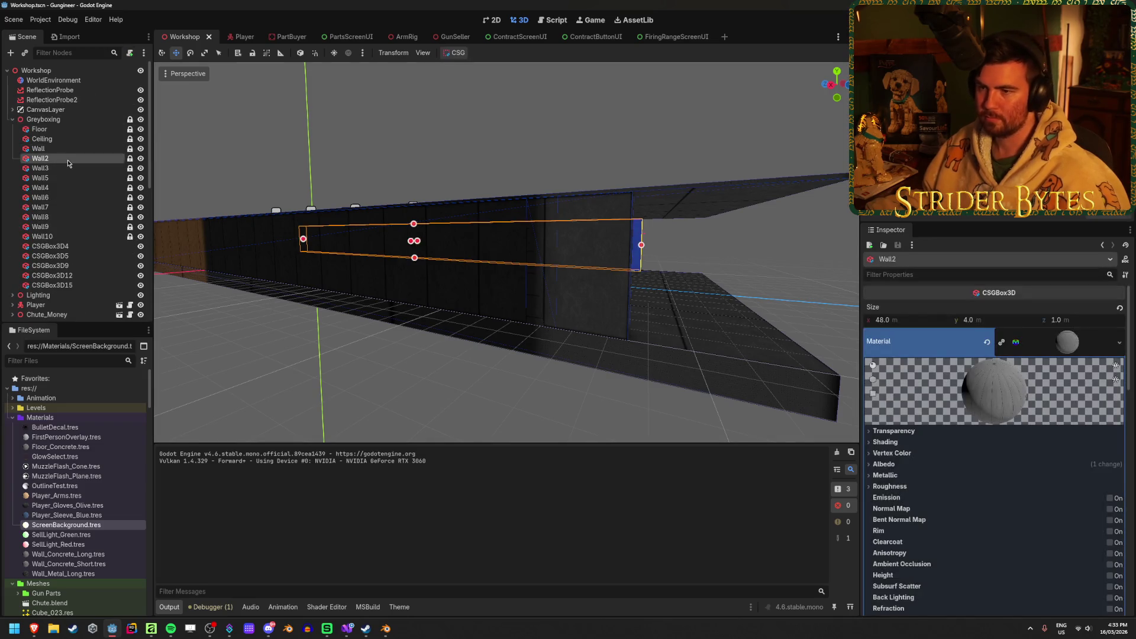
pyautogui.click(69, 150)
pyautogui.keyDown('shift'); pyautogui.click(69, 158); pyautogui.keyUp('shift')
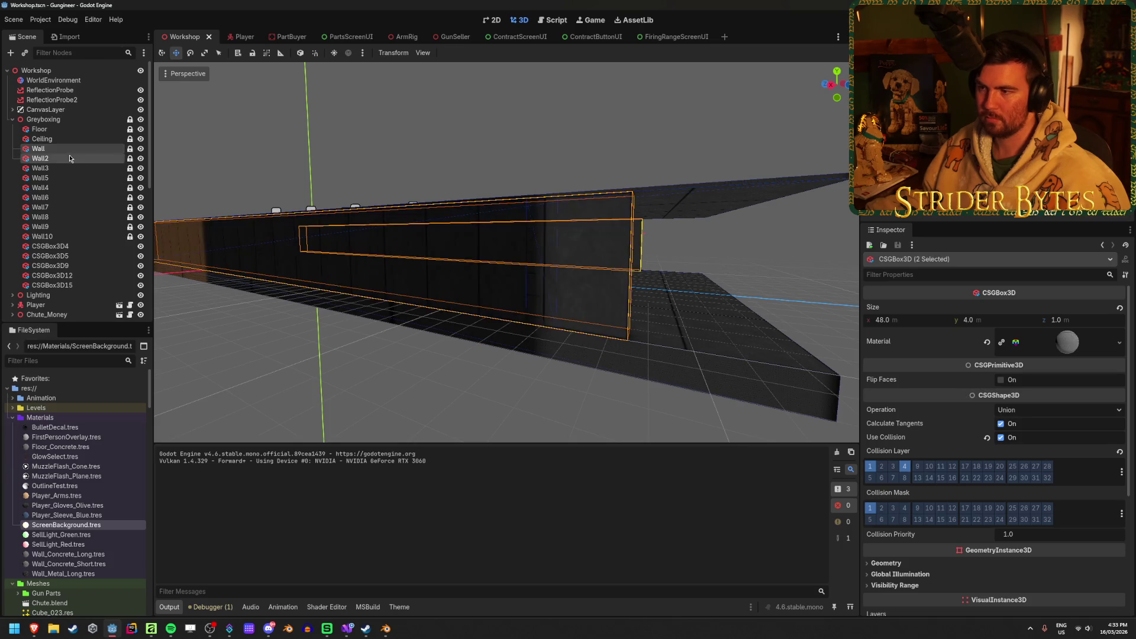
pyautogui.press('f')
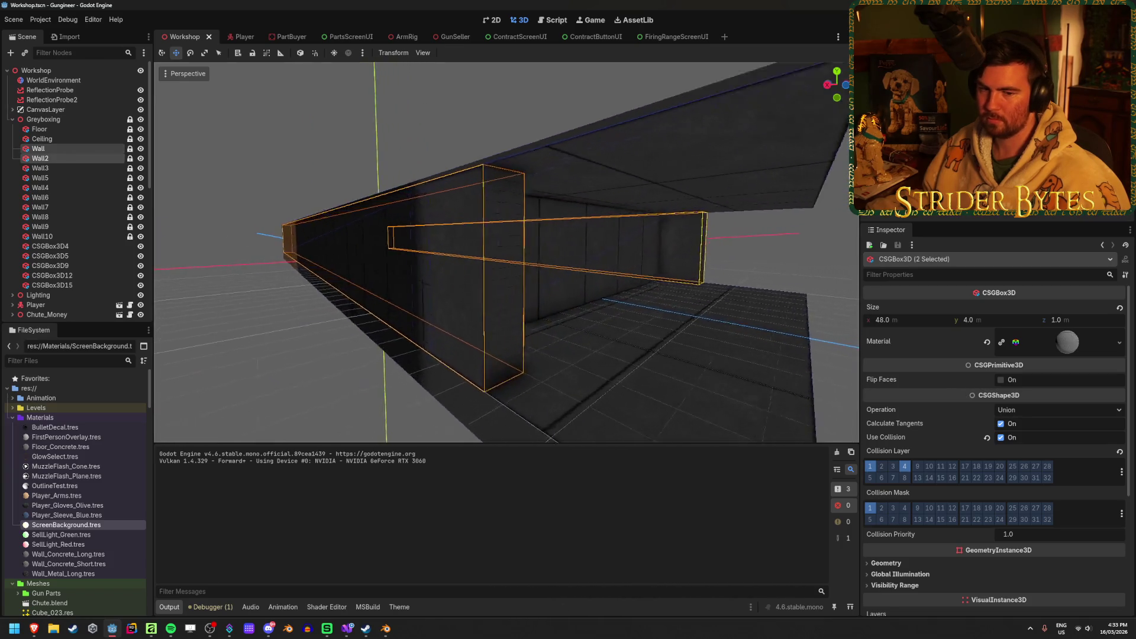
pyautogui.click(85, 150)
pyautogui.press('f')
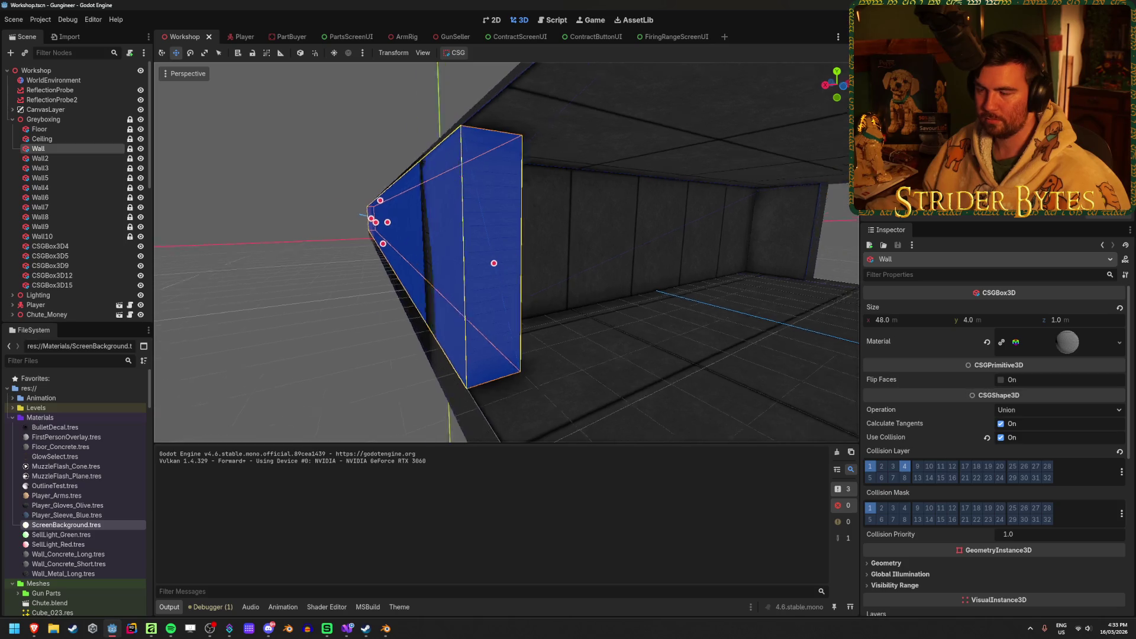
pyautogui.moveTo(548, 256)
pyautogui.mouseDown()
pyautogui.moveTo(177, 267)
pyautogui.moveTo(389, 313)
pyautogui.moveTo(398, 292)
pyautogui.moveTo(380, 290)
pyautogui.mouseUp()
pyautogui.click(388, 315)
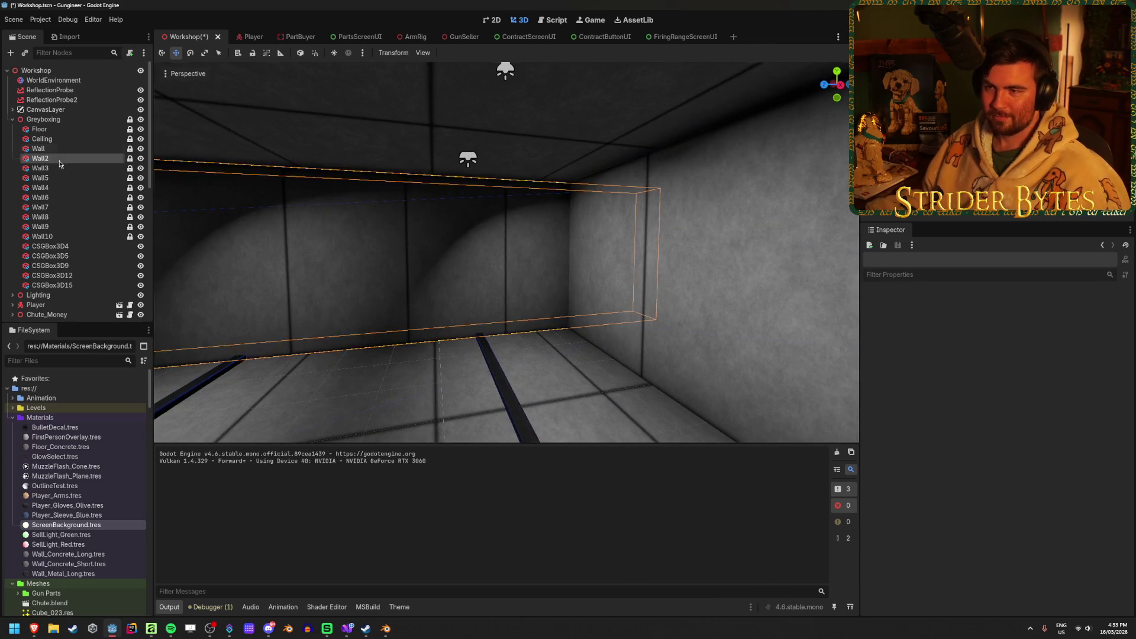
pyautogui.click(60, 160)
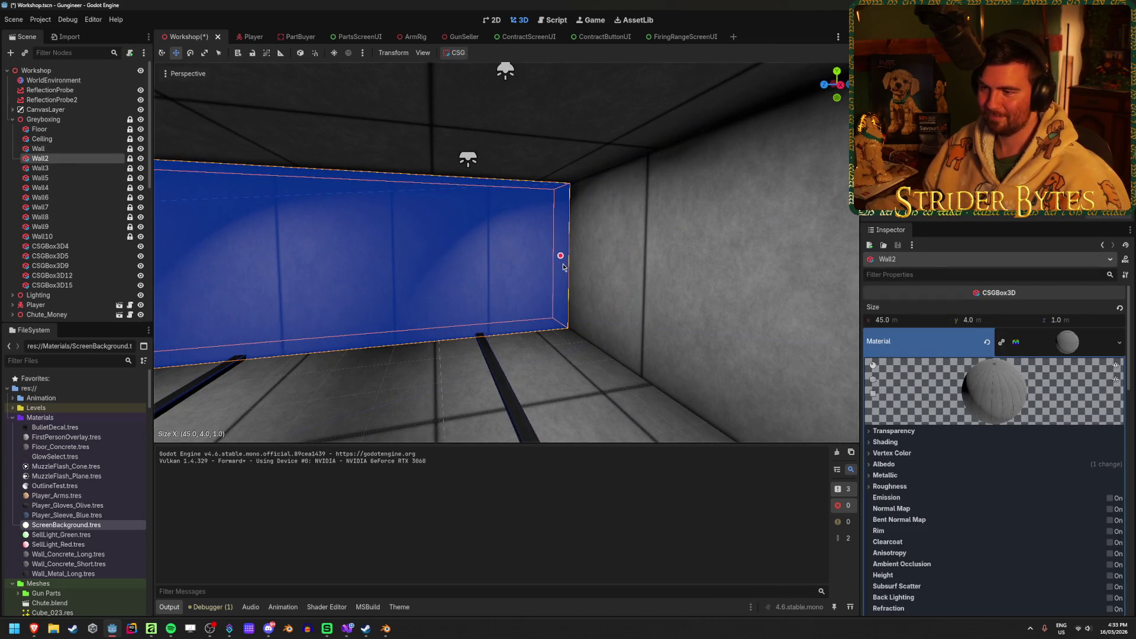
pyautogui.click(584, 353)
pyautogui.hotkey('ctrl', 's')
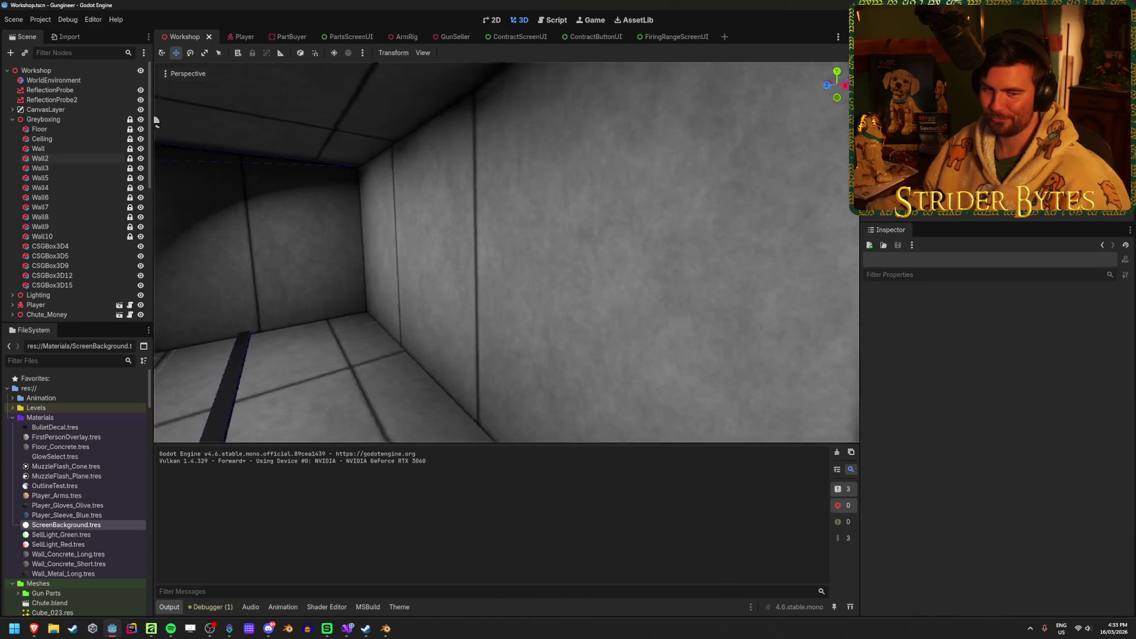
# Shorten the Floor's Z size from 53 to 45.5 and save
pyautogui.press('s')
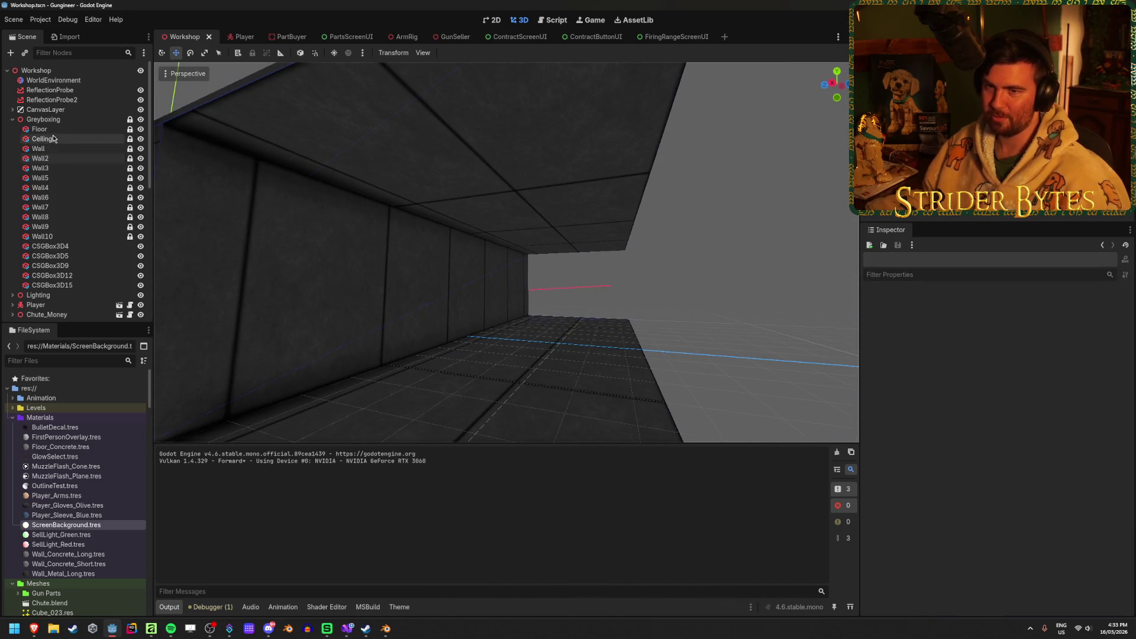
pyautogui.click(39, 129)
pyautogui.press('s')
pyautogui.moveTo(602, 265); pyautogui.dragTo(450, 285)
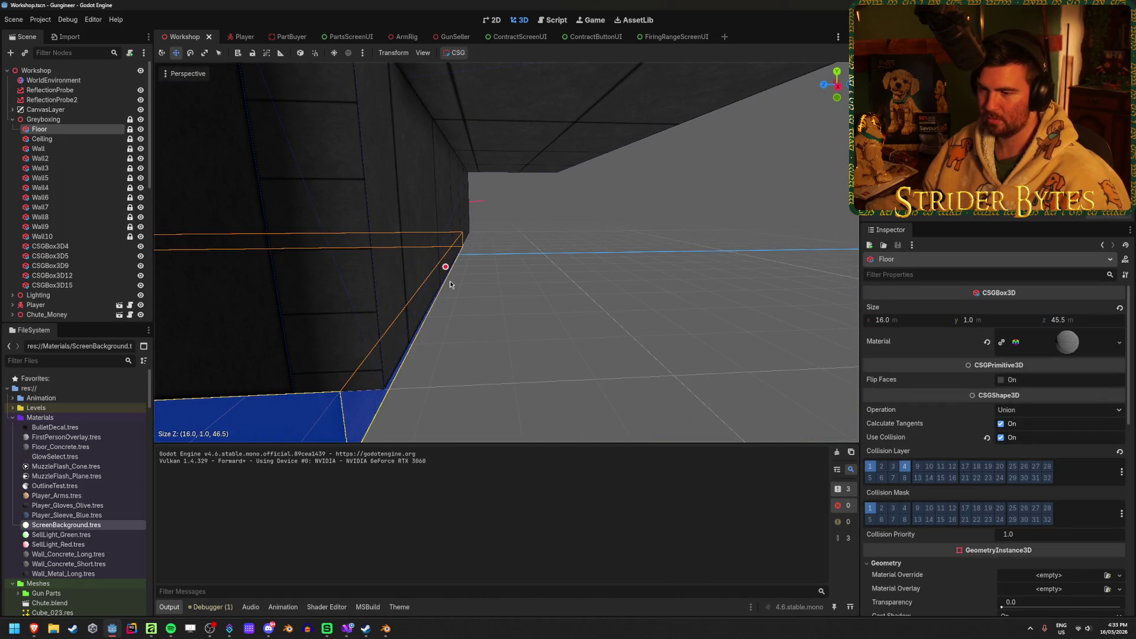
pyautogui.click(585, 282)
pyautogui.hotkey('ctrl', 's')
# Cut the Ceiling's depth from 53 to 48, save, and do a quick test run
pyautogui.scroll(-3, 569, 295)
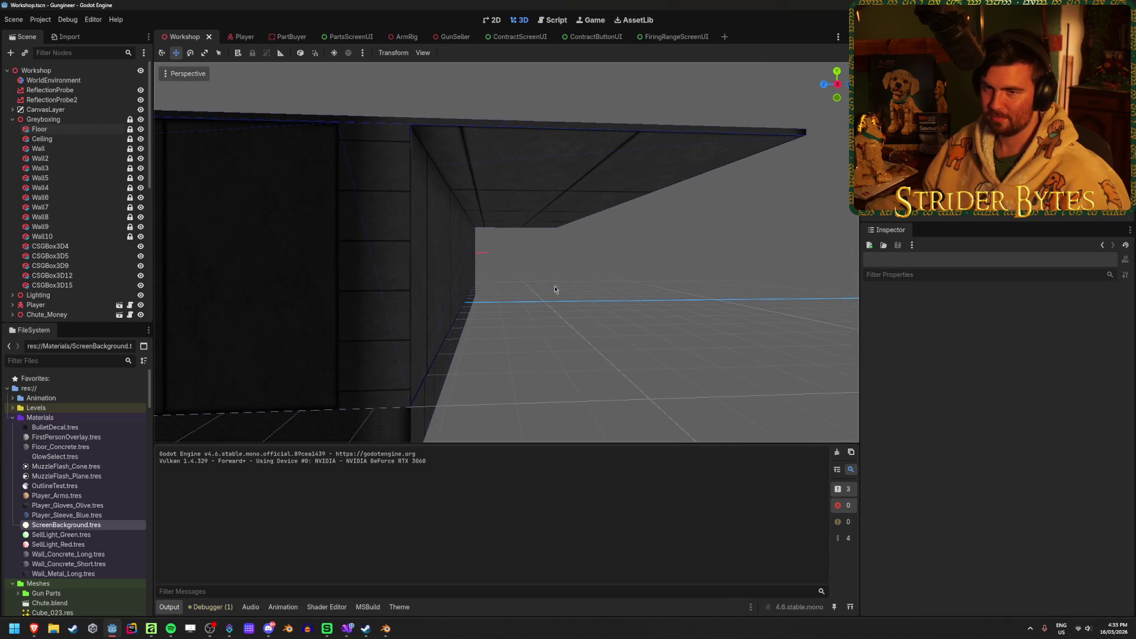
pyautogui.click(60, 140)
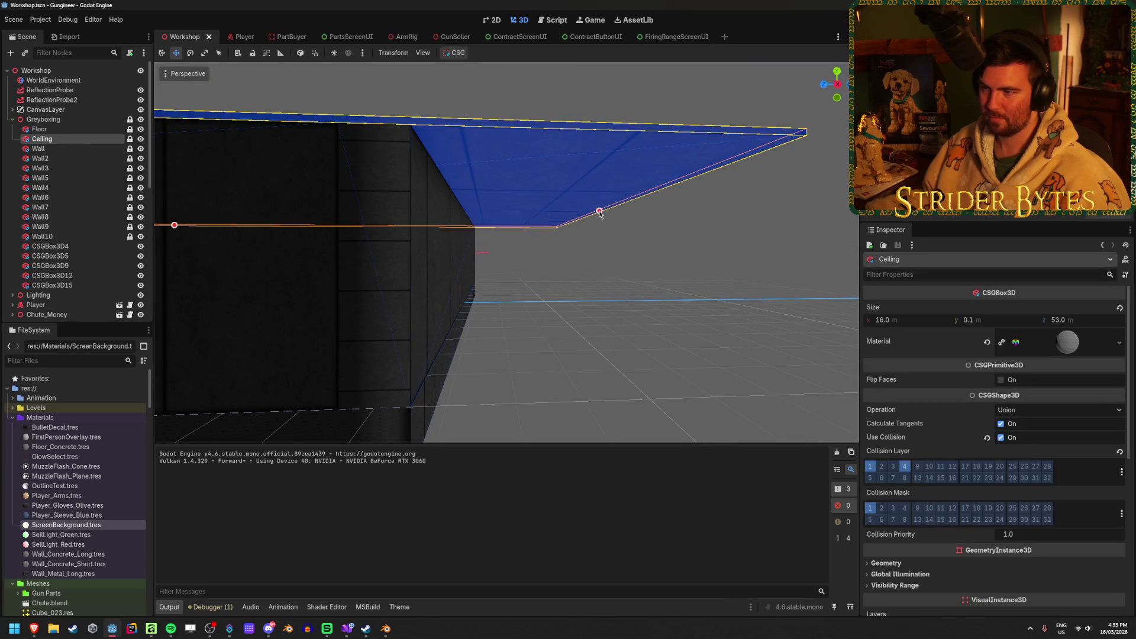
pyautogui.moveTo(600, 213); pyautogui.dragTo(480, 222)
pyautogui.click(524, 232)
pyautogui.hotkey('ctrl', 's')
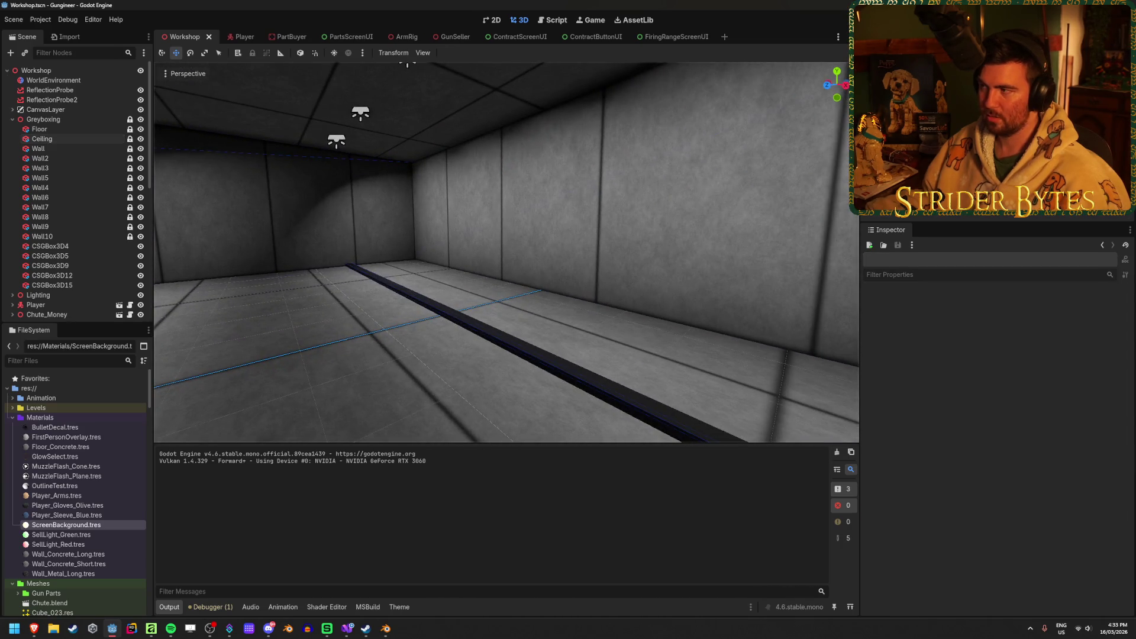
pyautogui.press('F5')
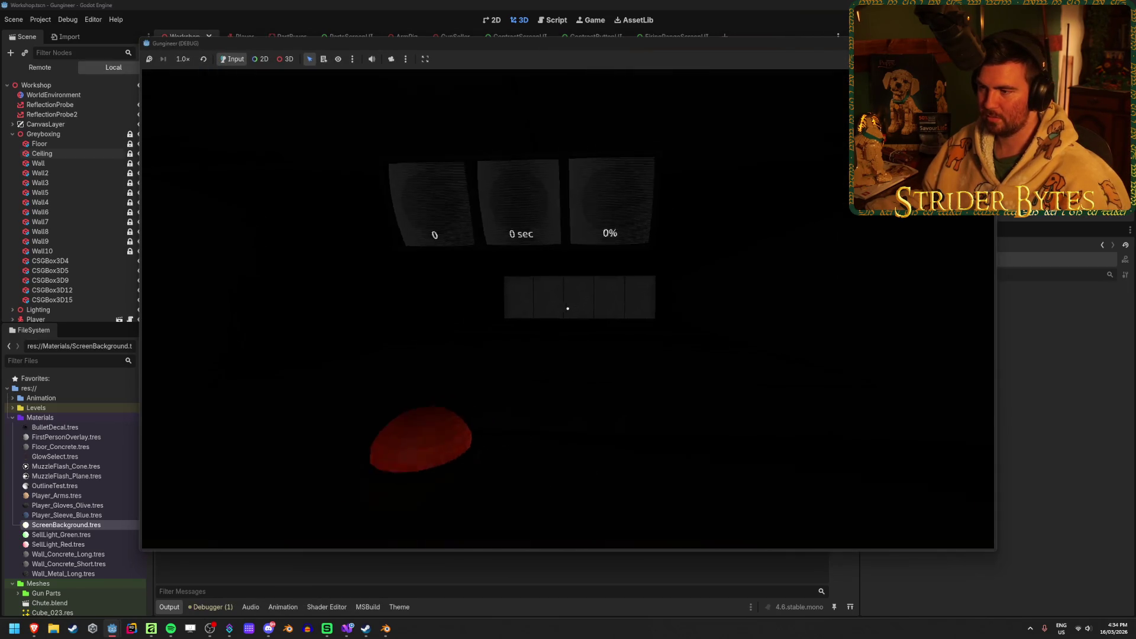
pyautogui.press('F8')
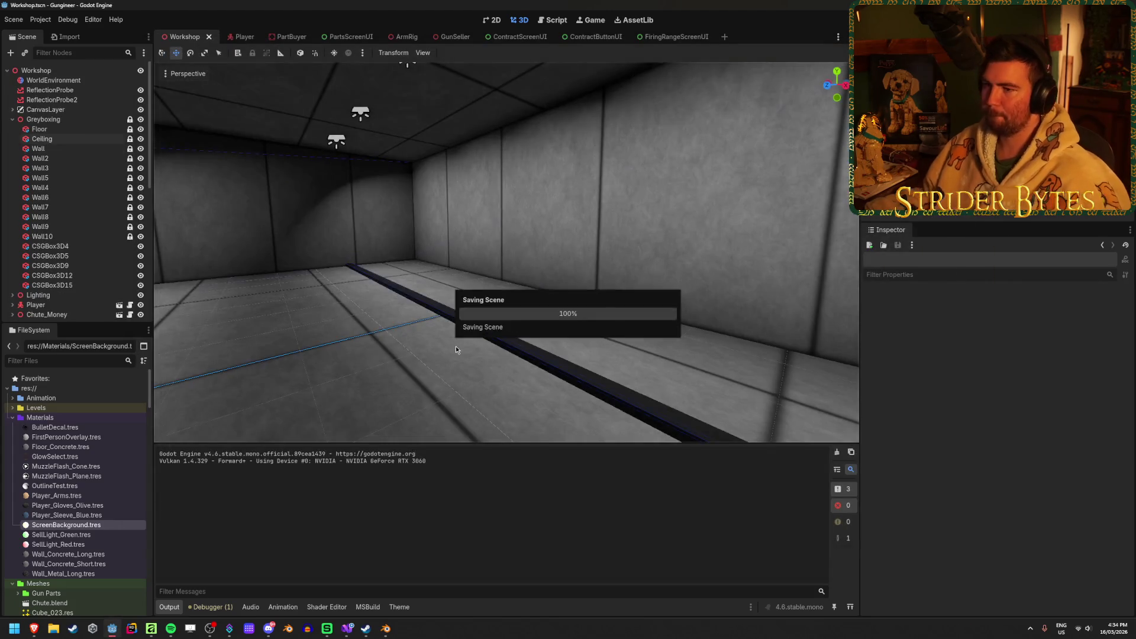
# Frame ReflectionProbe2, fly into the range room, and lower its blend distance
pyautogui.doubleClick(51, 99)
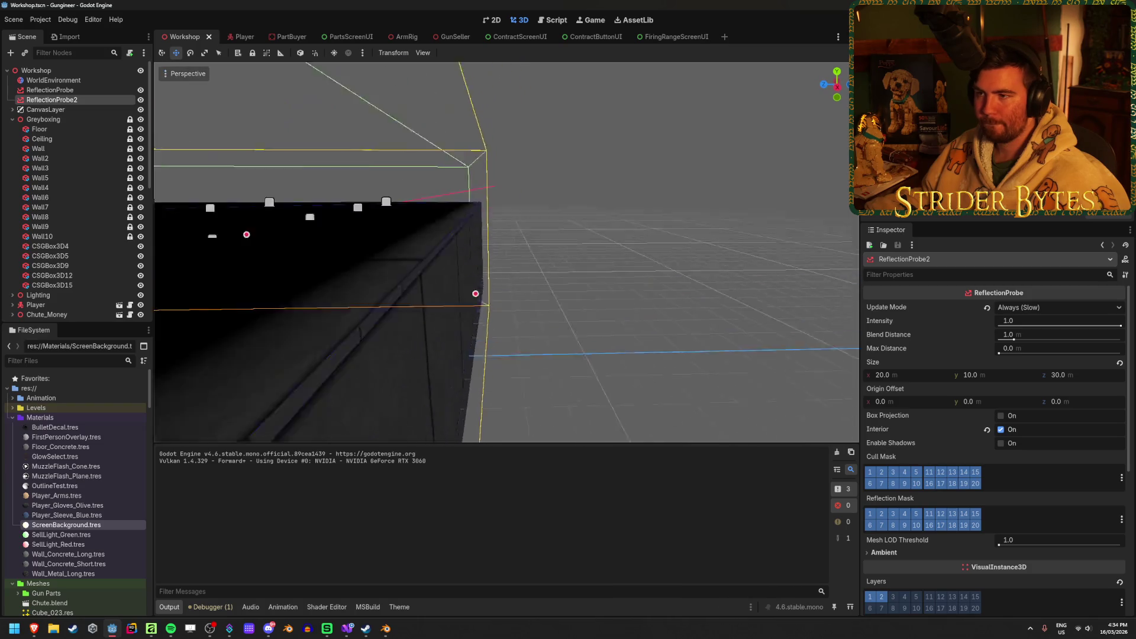
pyautogui.press('w')
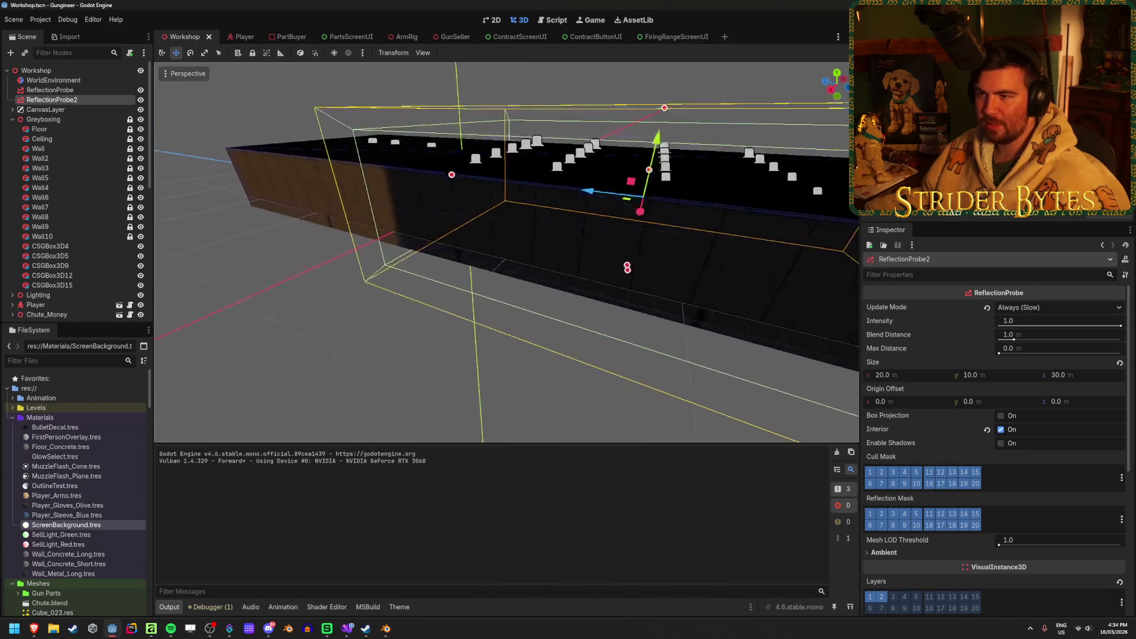
pyautogui.press('w')
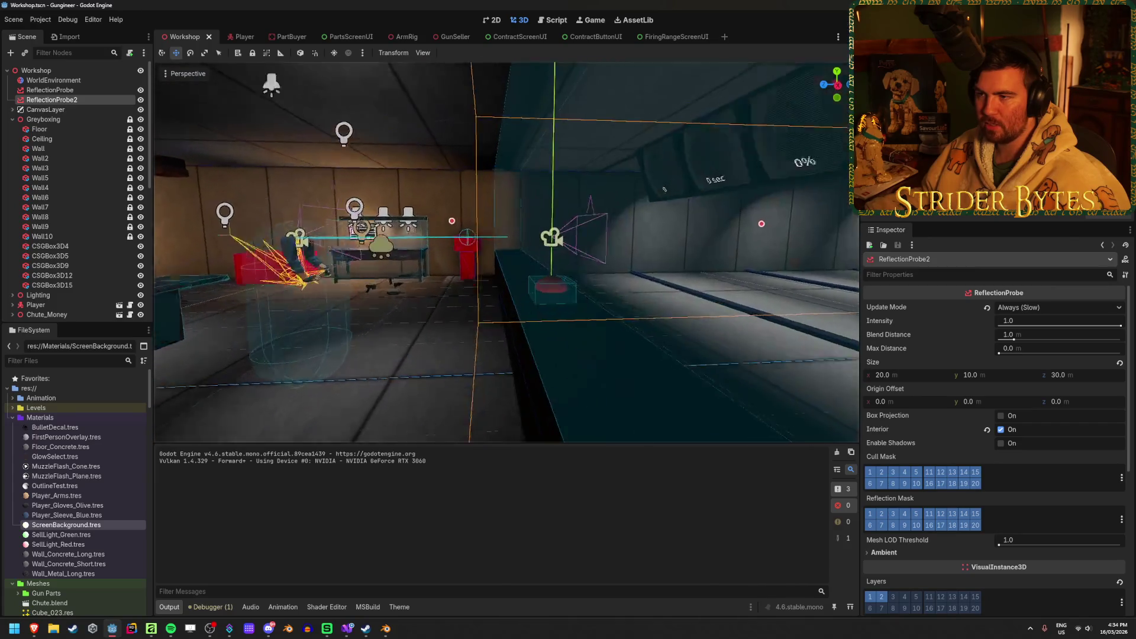
pyautogui.press('w')
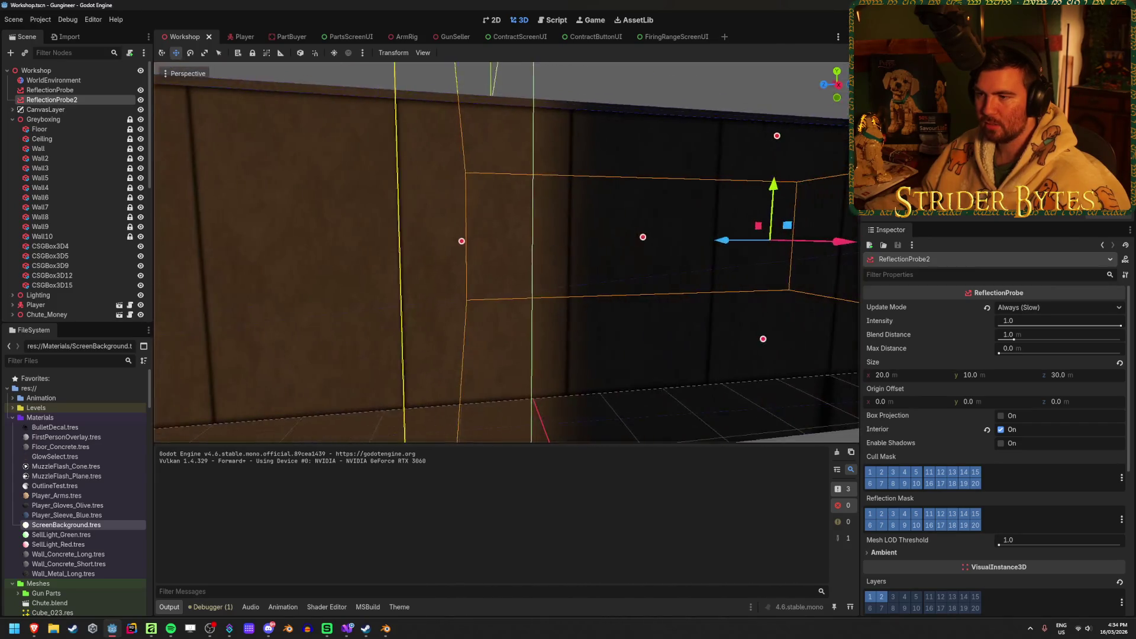
pyautogui.press('s')
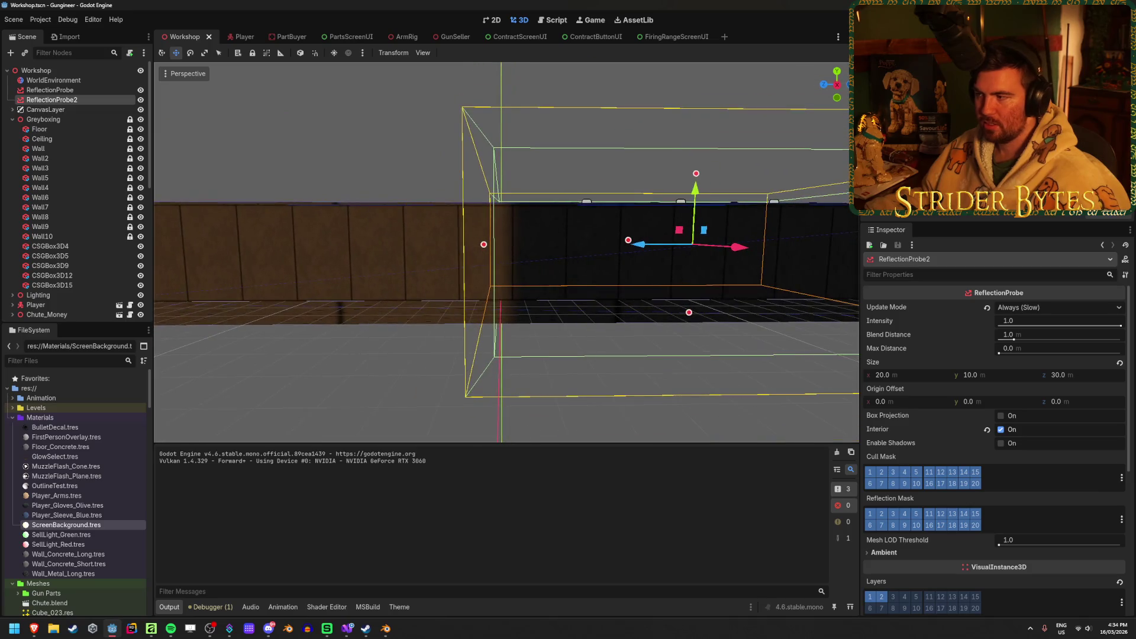
pyautogui.moveTo(1013, 339); pyautogui.dragTo(1004, 346)
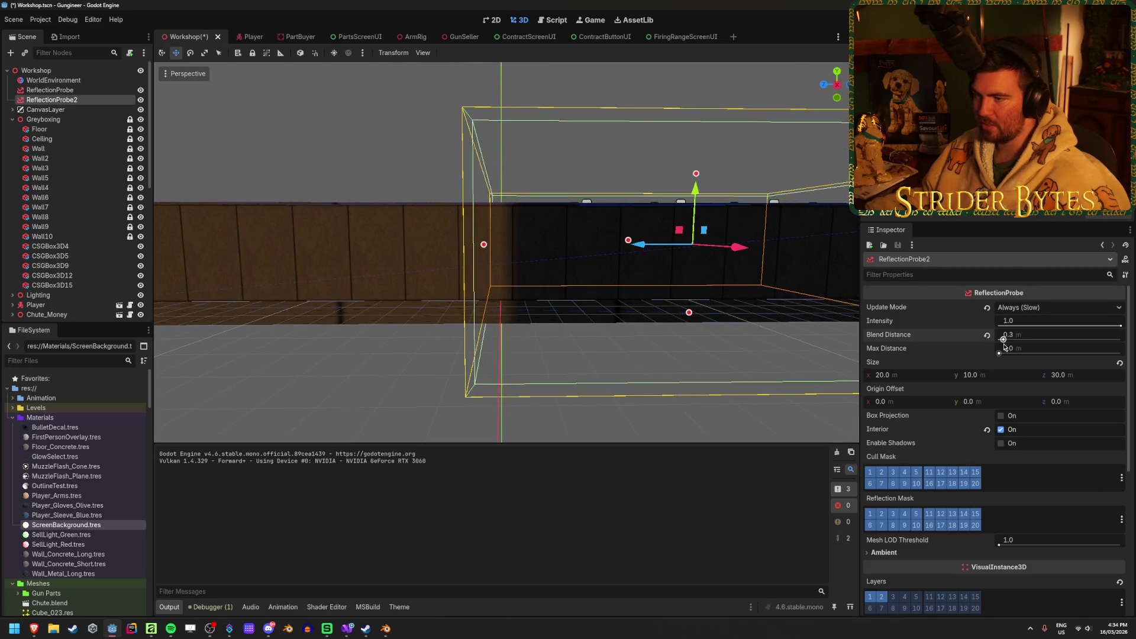
# Look around the range inside the probe and shrink its depth slightly
pyautogui.press('w')
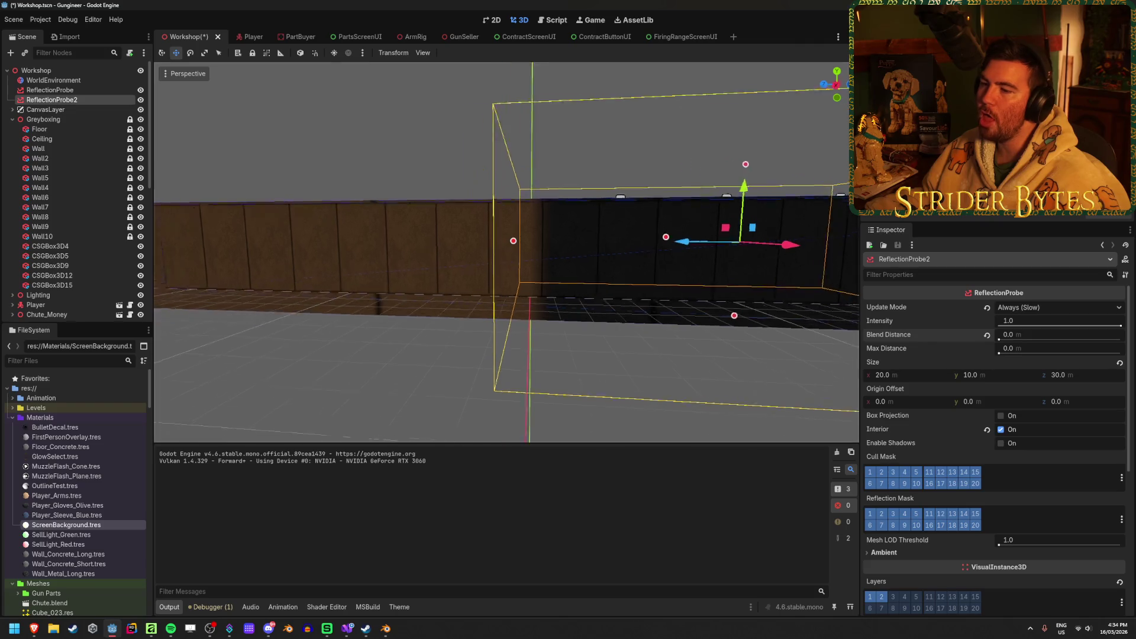
pyautogui.press('s')
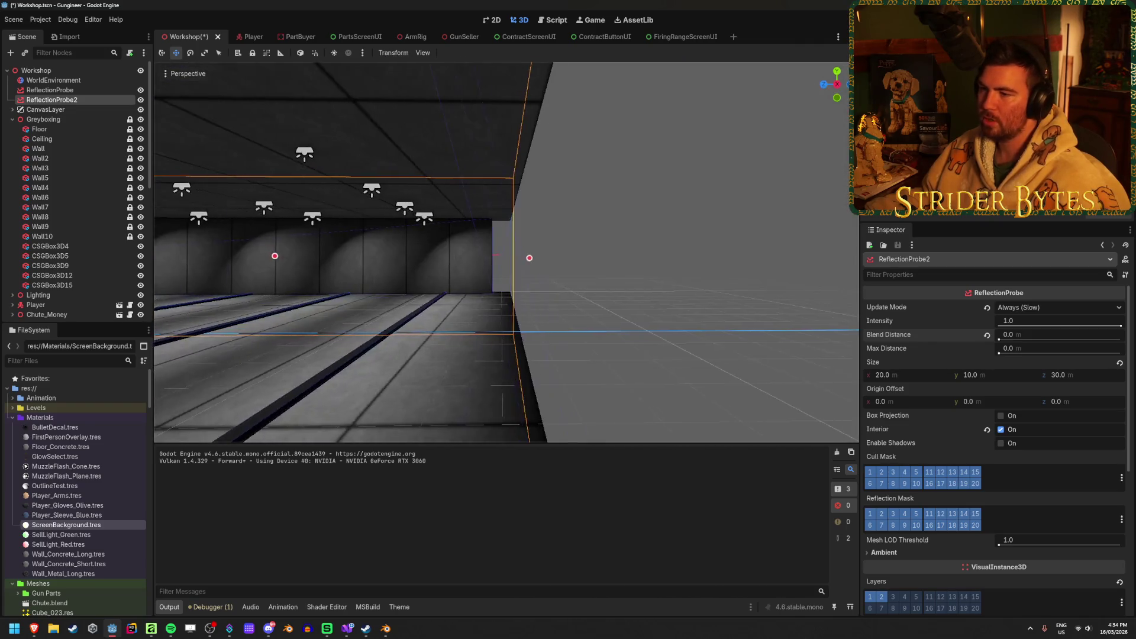
pyautogui.press('d')
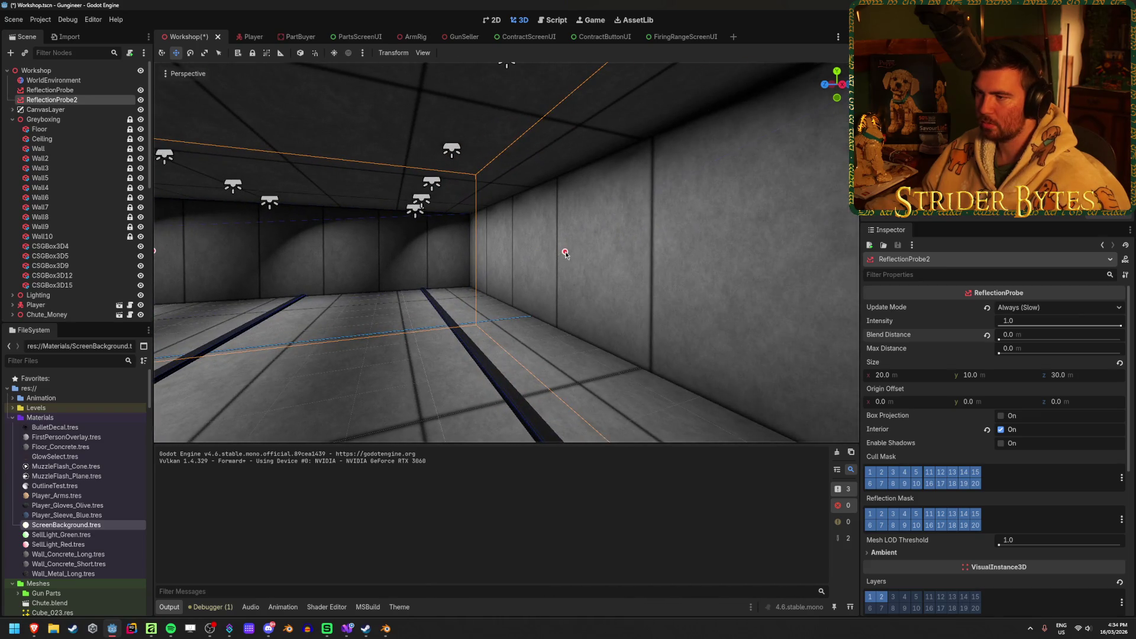
pyautogui.moveTo(550, 269)
pyautogui.mouseDown()
pyautogui.moveTo(473, 280)
pyautogui.moveTo(554, 284)
pyautogui.mouseUp()
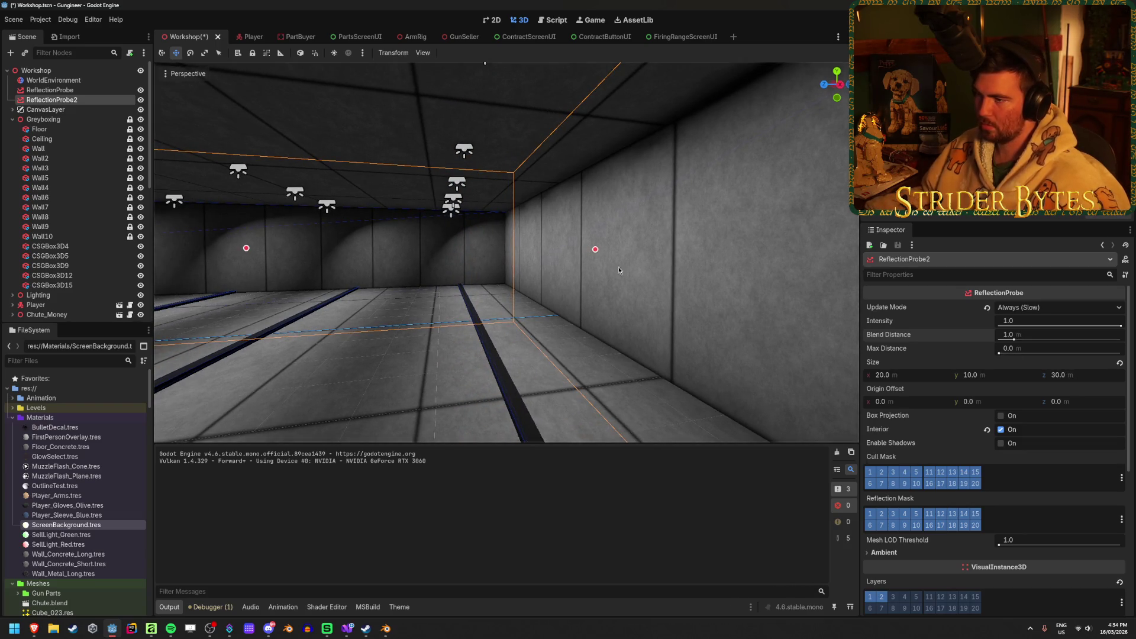
# Resize ReflectionProbe2's depth along the range and recentre the view on it
pyautogui.scroll(-5, 623, 273)
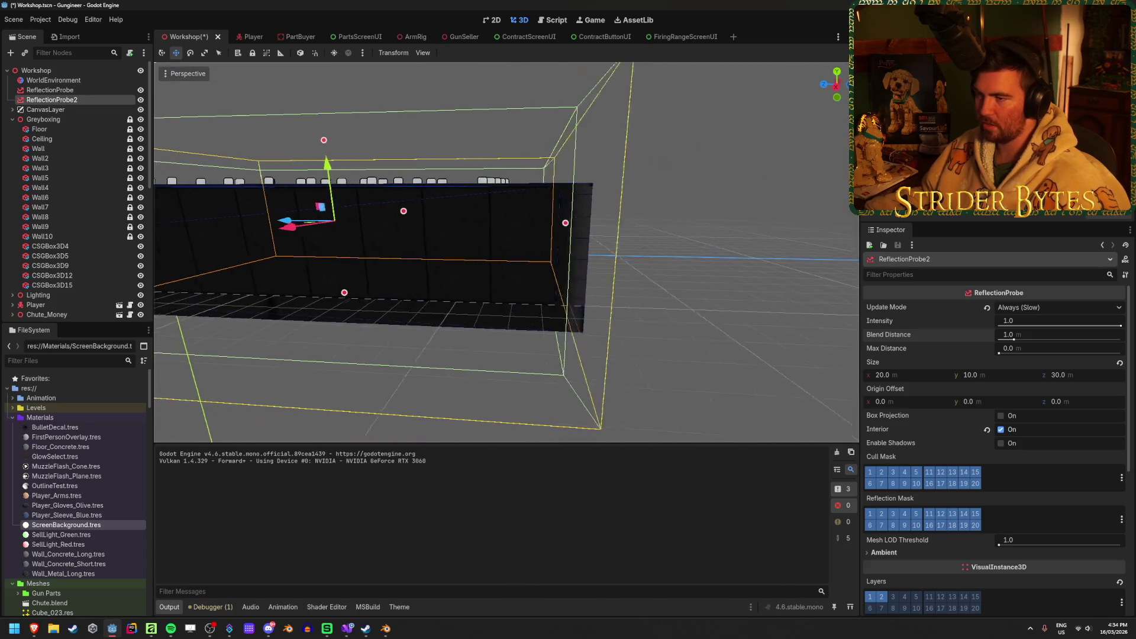
pyautogui.press('w')
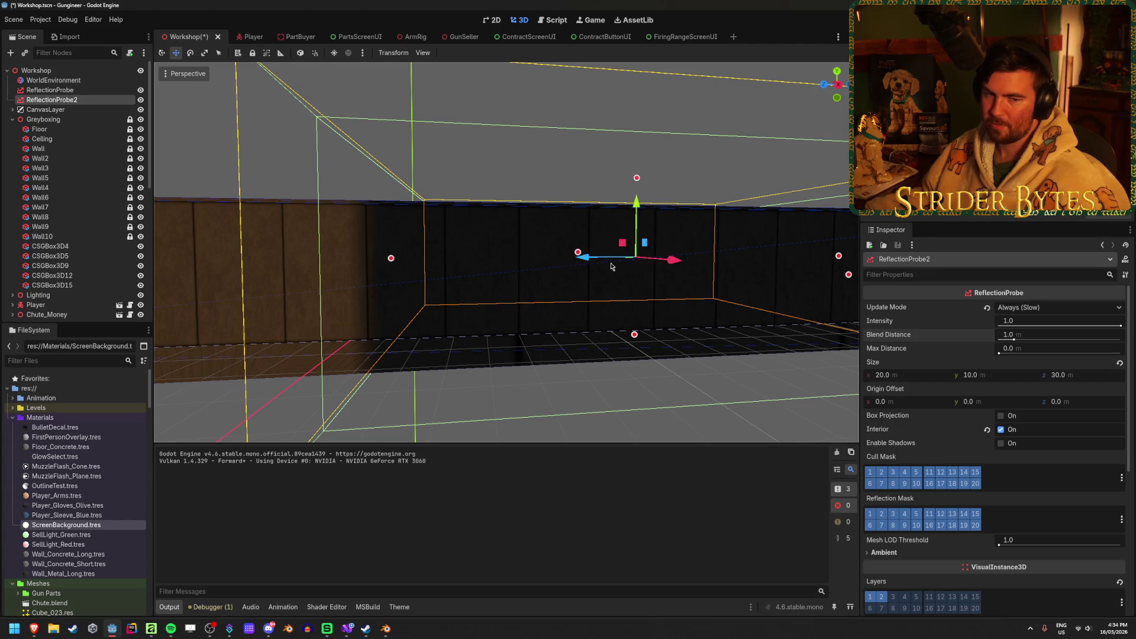
pyautogui.press('w')
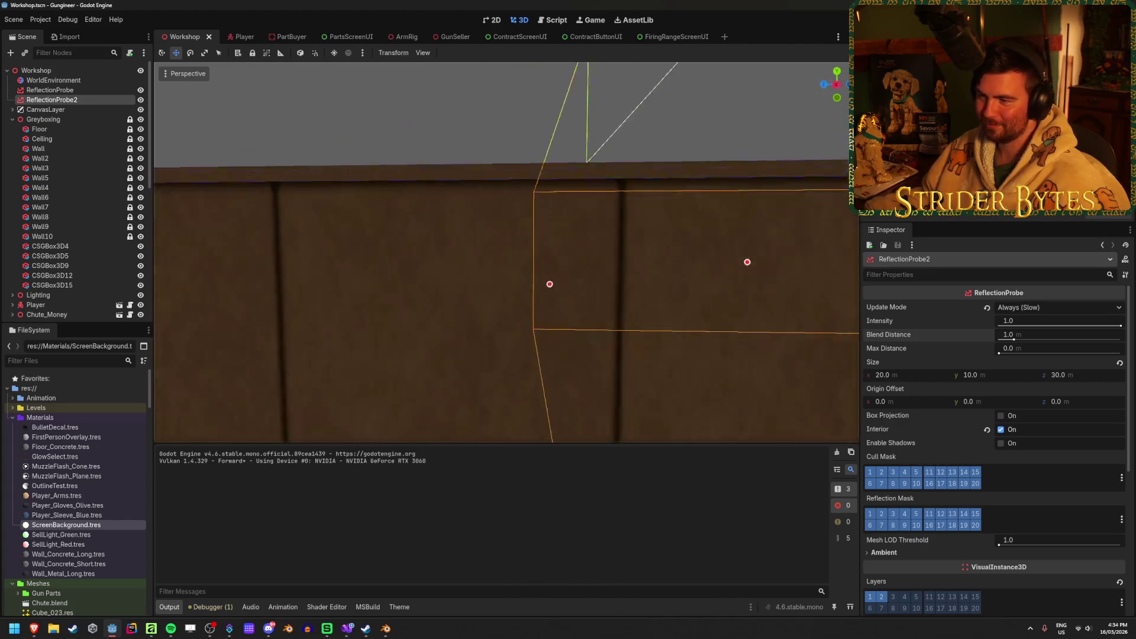
pyautogui.press('s')
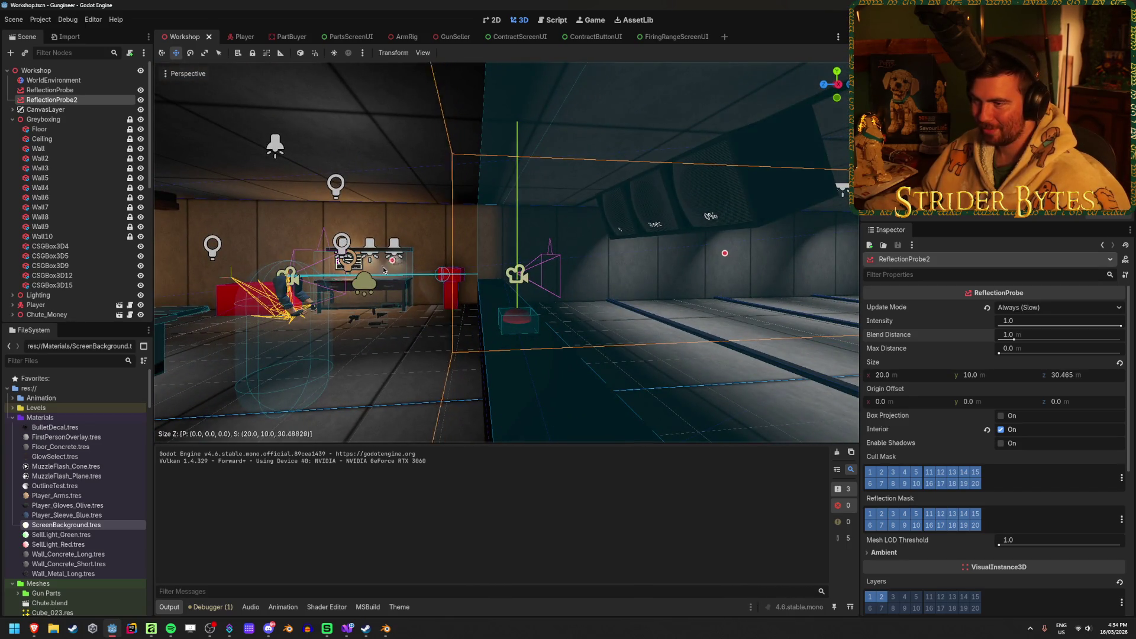
pyautogui.moveTo(463, 294); pyautogui.dragTo(583, 302)
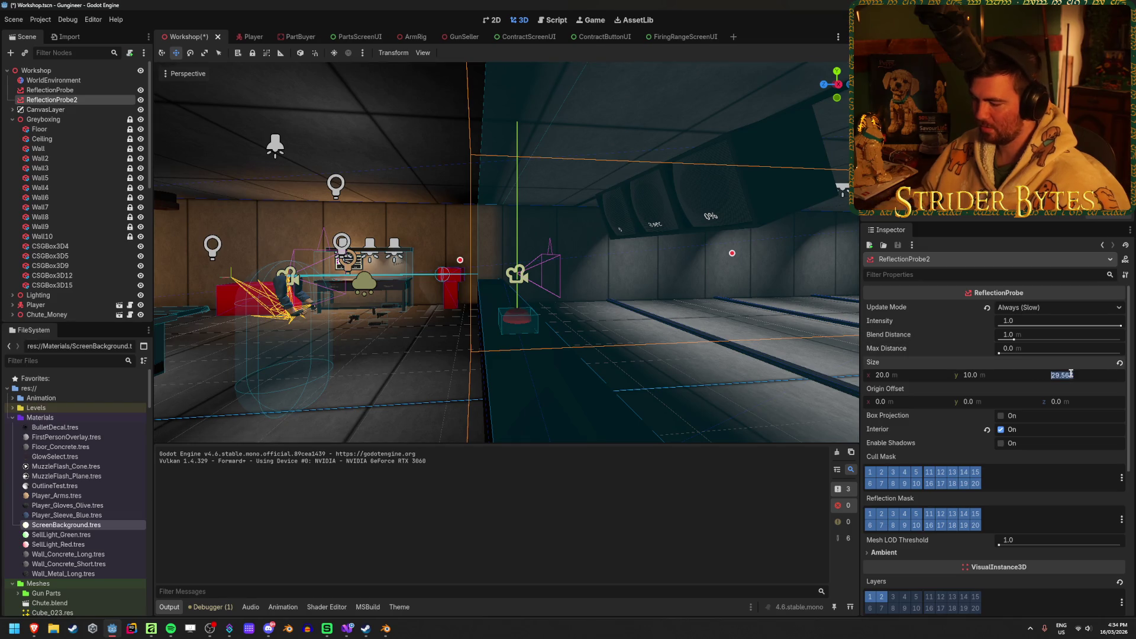
pyautogui.press('f')
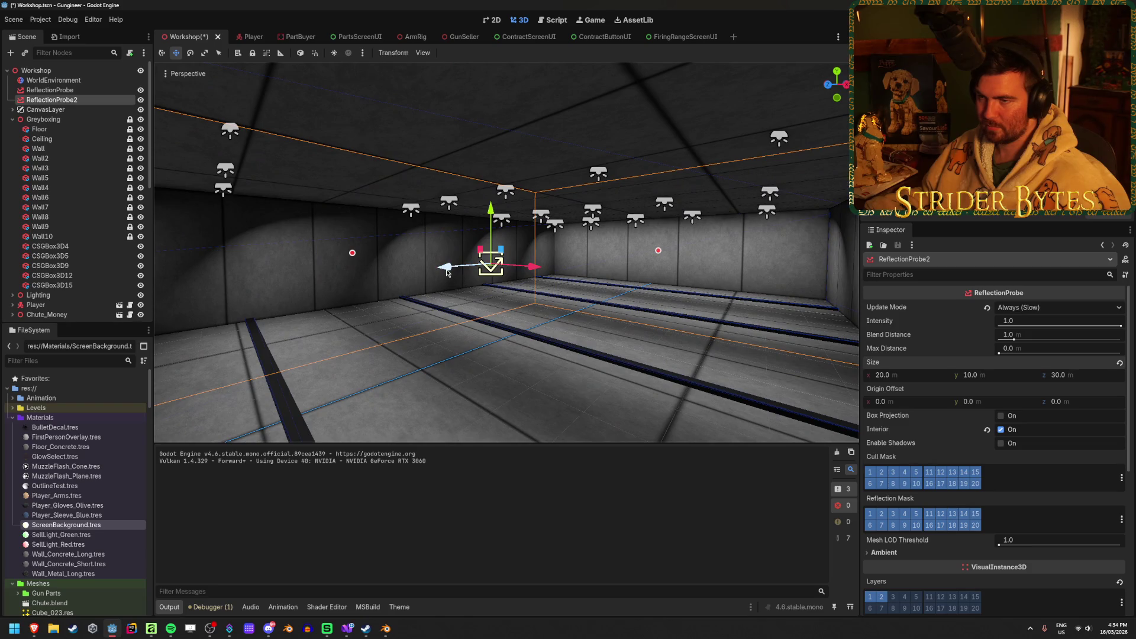
pyautogui.scroll(-3, 59, 213)
pyautogui.scroll(3, 81, 221)
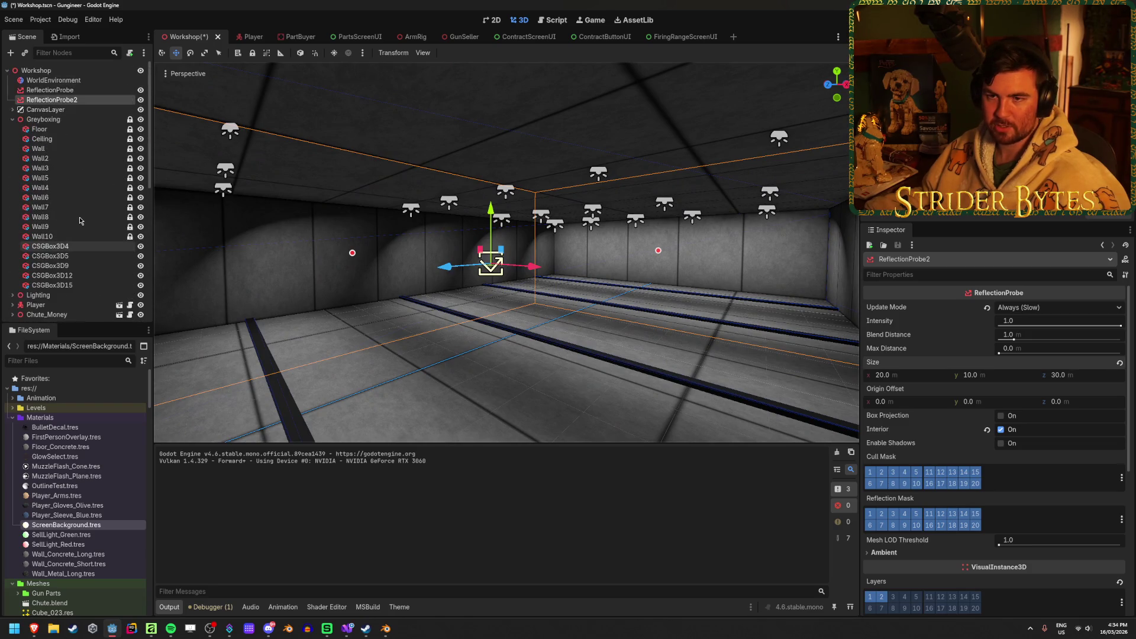
pyautogui.scroll(-2, 23, 236)
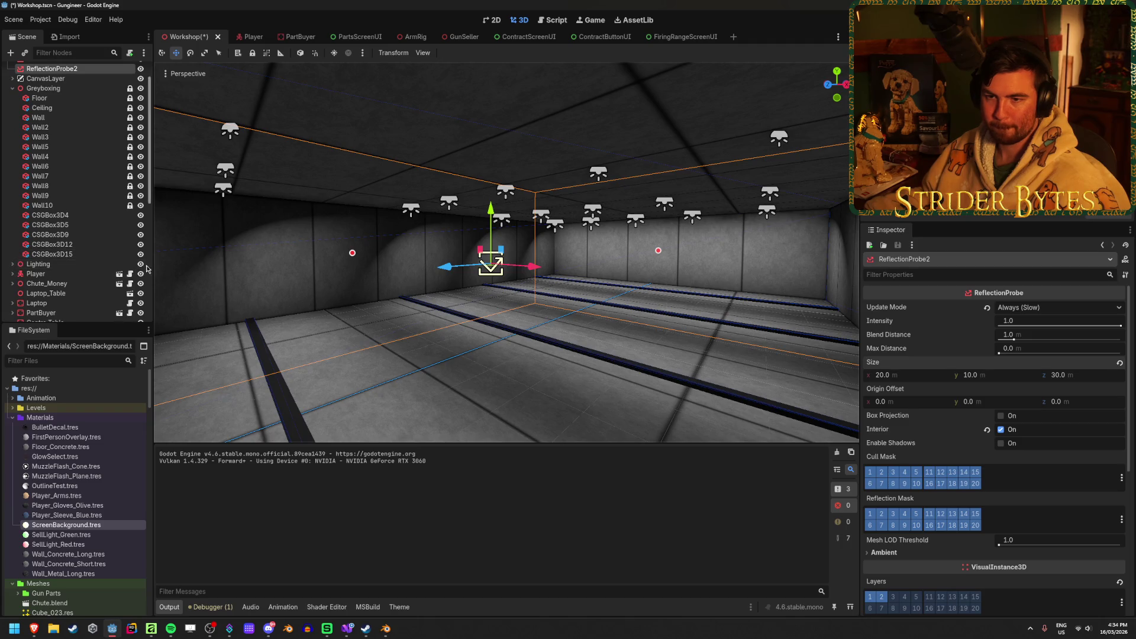